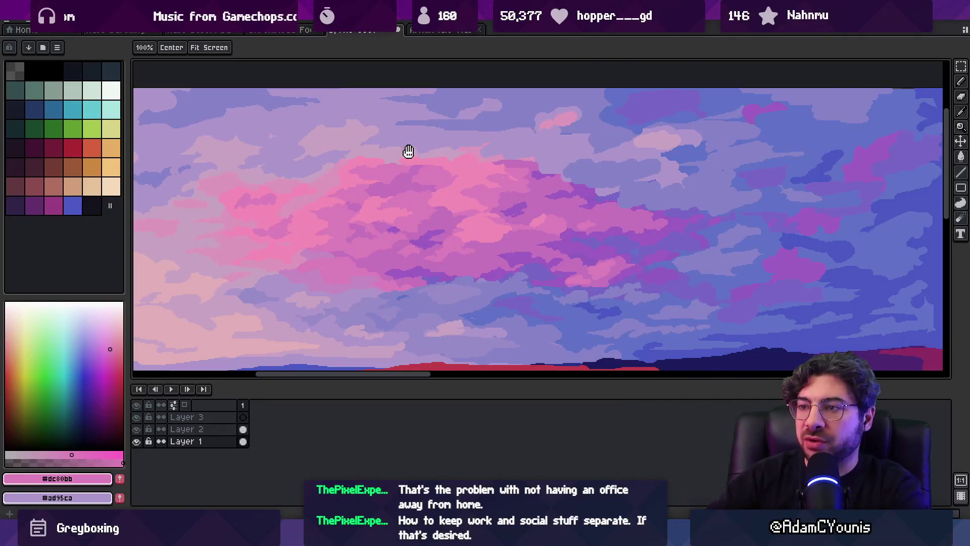
# Zoom into the pink clouds and sample pale mauve, lavender and pink cloud colours
pyautogui.hscroll(-2, 405, 176)
pyautogui.click(429, 159)
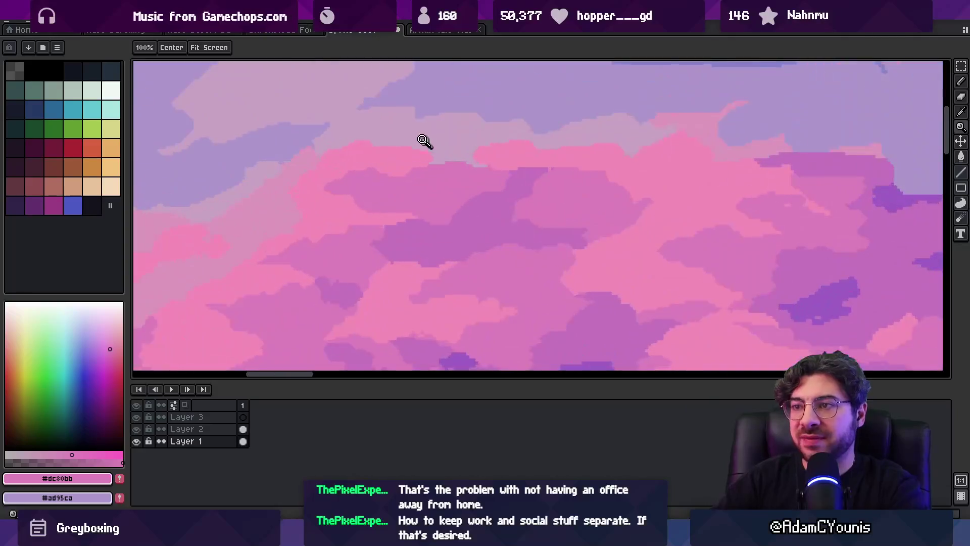
pyautogui.press('b')
pyautogui.keyDown('alt'); pyautogui.click(318, 149); pyautogui.keyUp('alt')
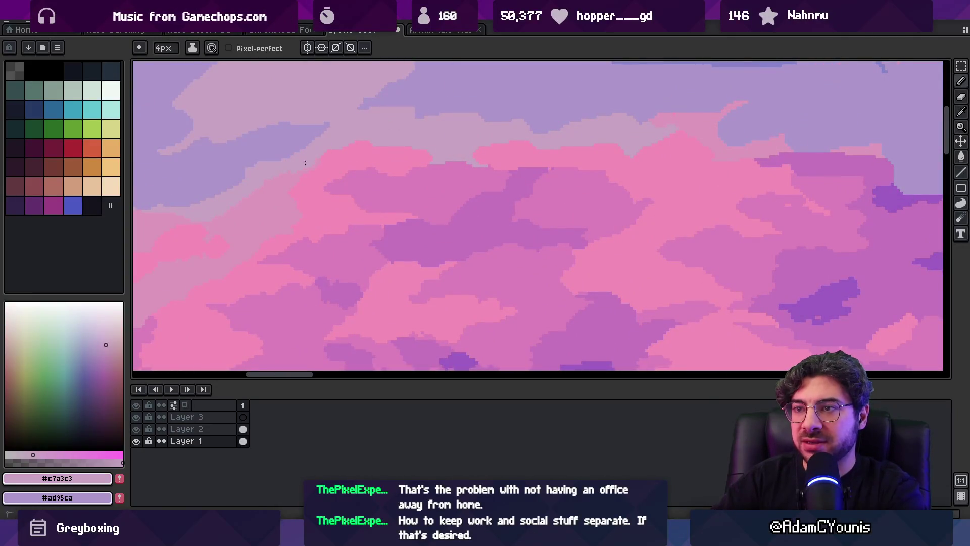
pyautogui.keyDown('alt'); pyautogui.click(291, 151); pyautogui.keyUp('alt')
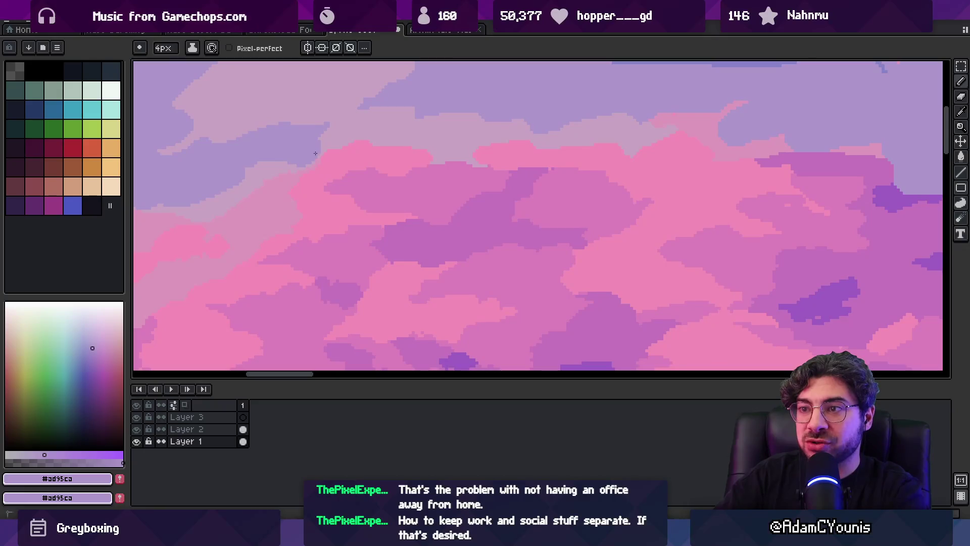
pyautogui.keyDown('alt'); pyautogui.click(328, 165); pyautogui.keyUp('alt')
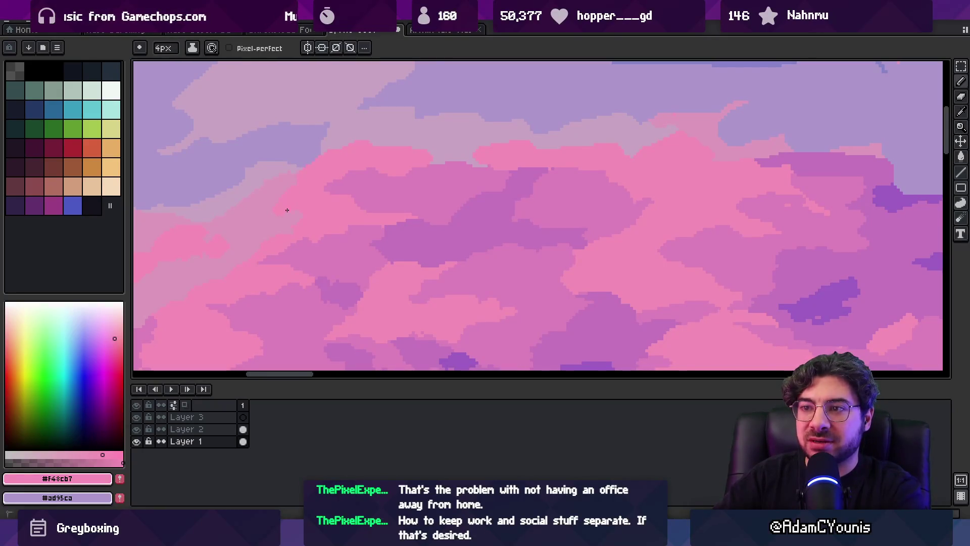
# Touch up the central cloud with magenta and deeper purple sampled from nearby clouds
pyautogui.press('z')
pyautogui.scroll(-3, 321, 222)
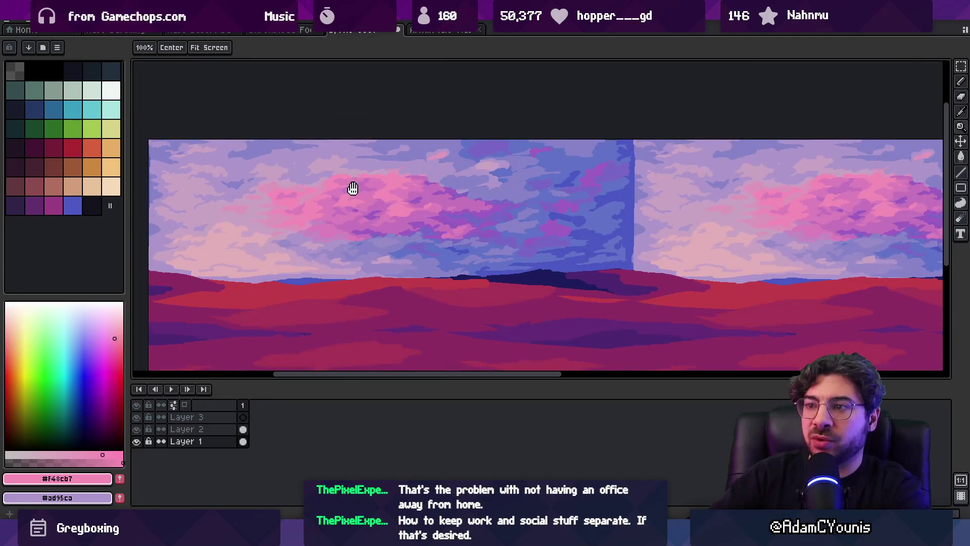
pyautogui.scroll(-2, 353, 188)
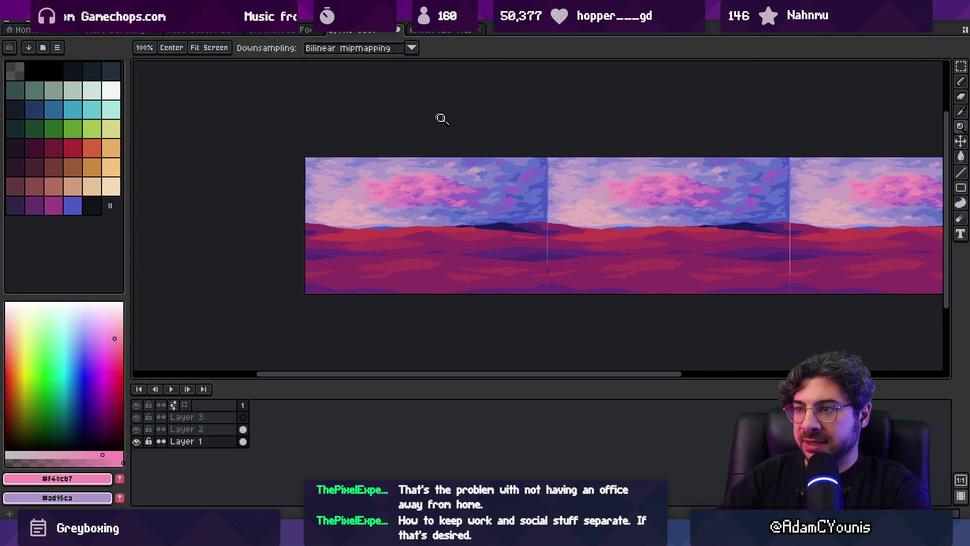
pyautogui.scroll(5, 452, 177)
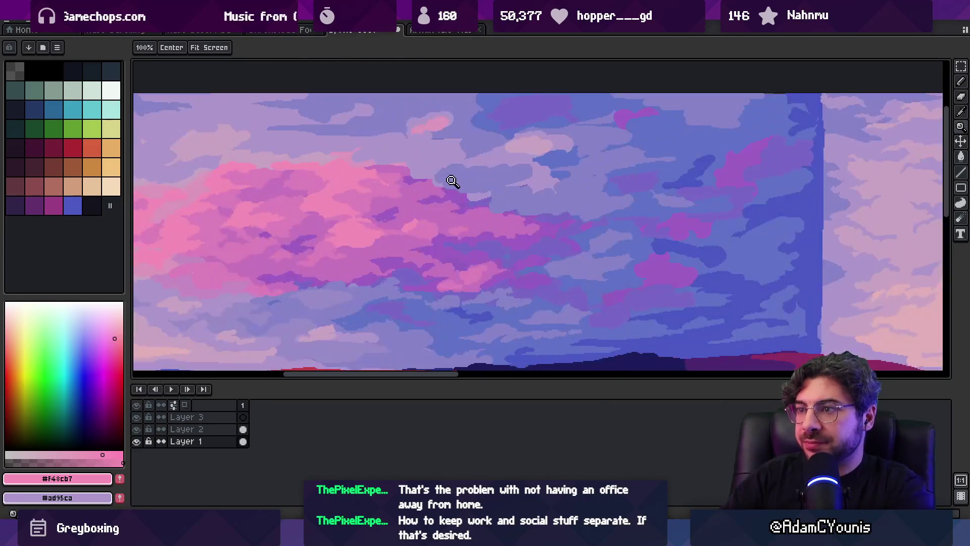
pyautogui.press('b')
pyautogui.keyDown('alt'); pyautogui.click(470, 178); pyautogui.keyUp('alt')
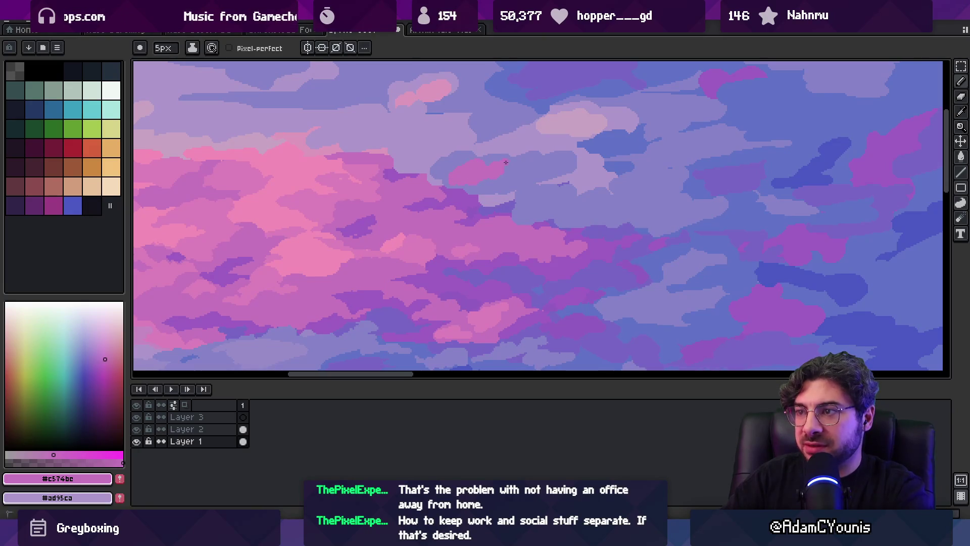
pyautogui.keyDown('alt'); pyautogui.click(475, 193); pyautogui.keyUp('alt')
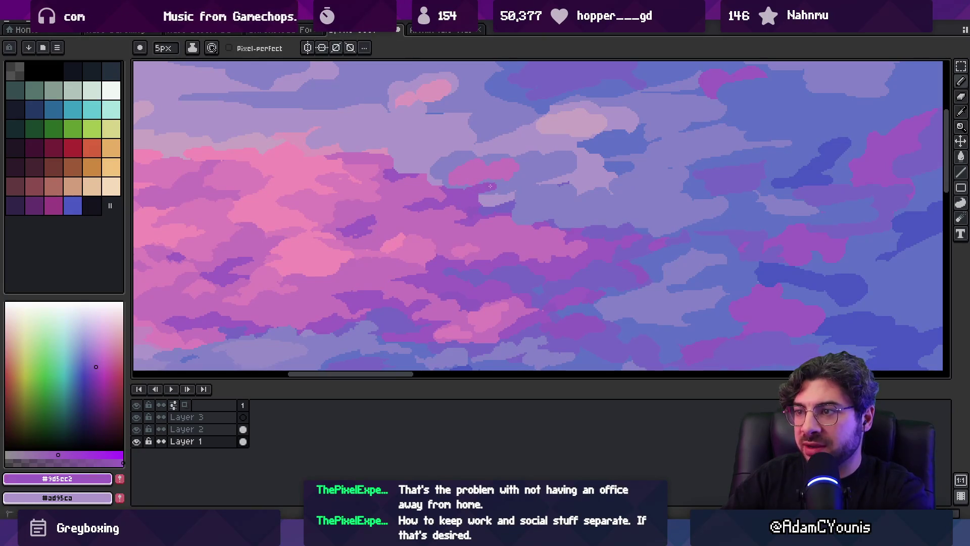
pyautogui.scroll(2, 503, 182)
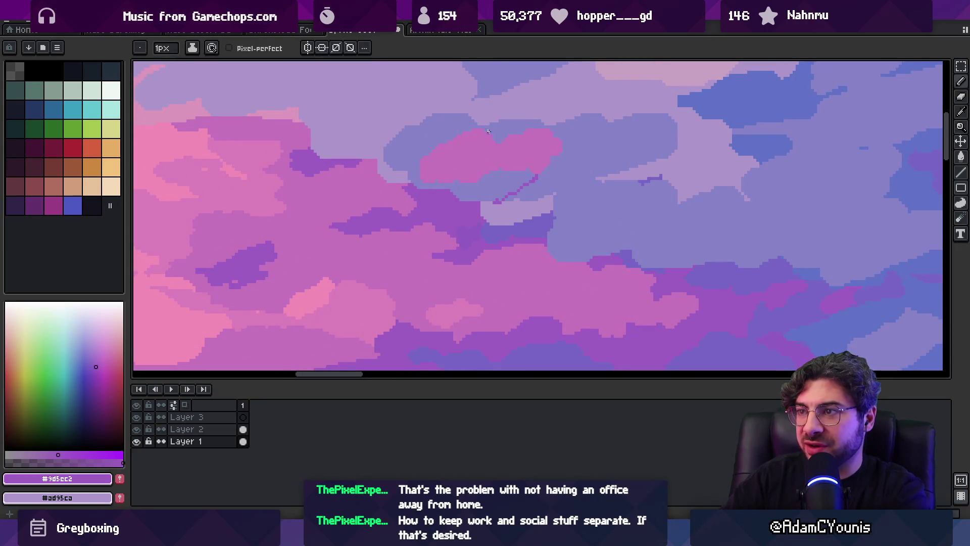
pyautogui.scroll(-5, 468, 166)
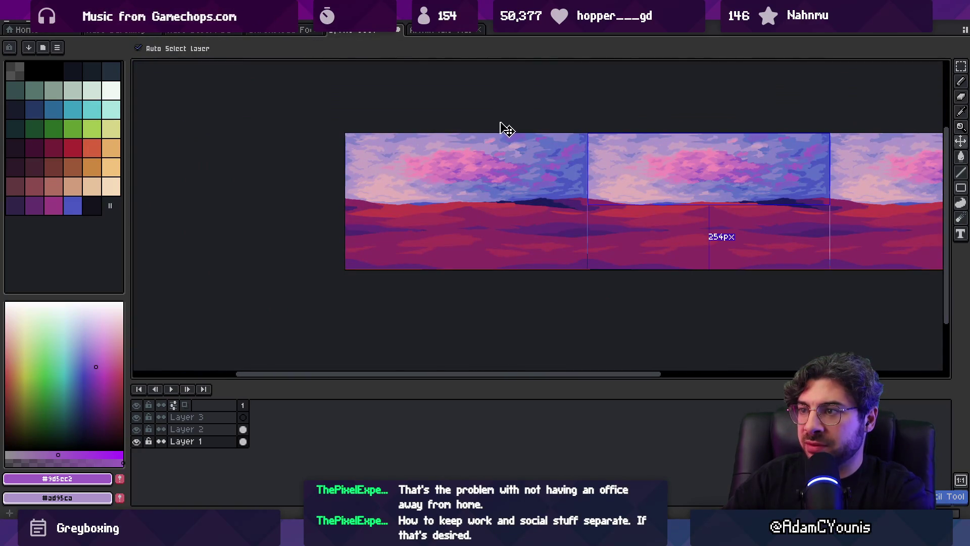
# Zoom in closely on the clouds and sample a soft purple with the brush at half opacity
pyautogui.press('z')
pyautogui.moveTo(513, 154)
pyautogui.mouseDown()
pyautogui.moveTo(540, 149)
pyautogui.moveTo(494, 190)
pyautogui.mouseUp()
pyautogui.keyDown('alt'); pyautogui.click(493, 191); pyautogui.keyUp('alt')
pyautogui.press('b')
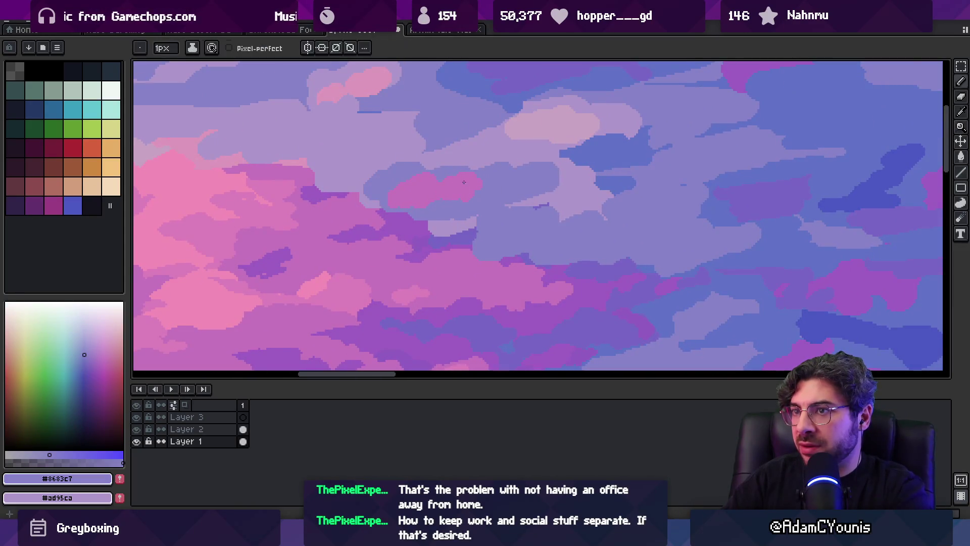
pyautogui.scroll(3, 463, 182)
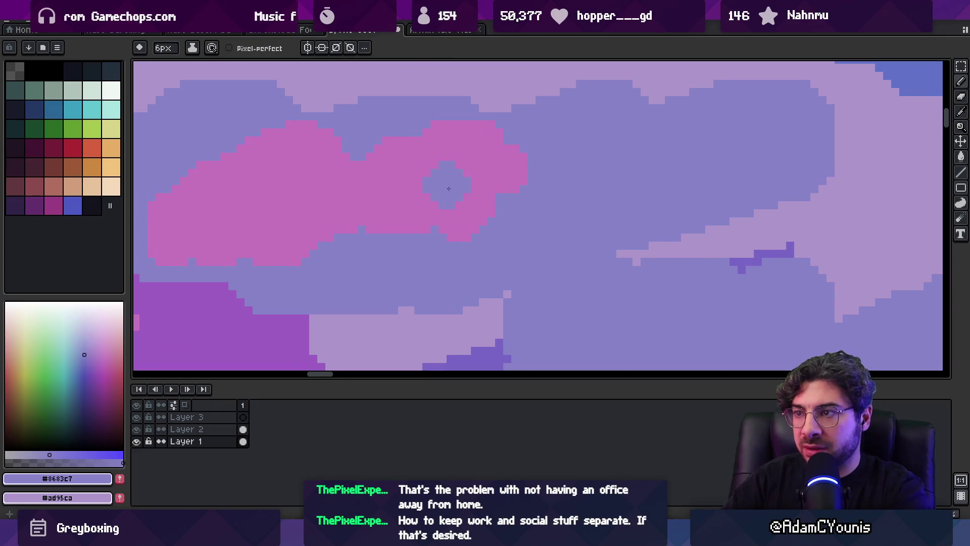
pyautogui.press('r')
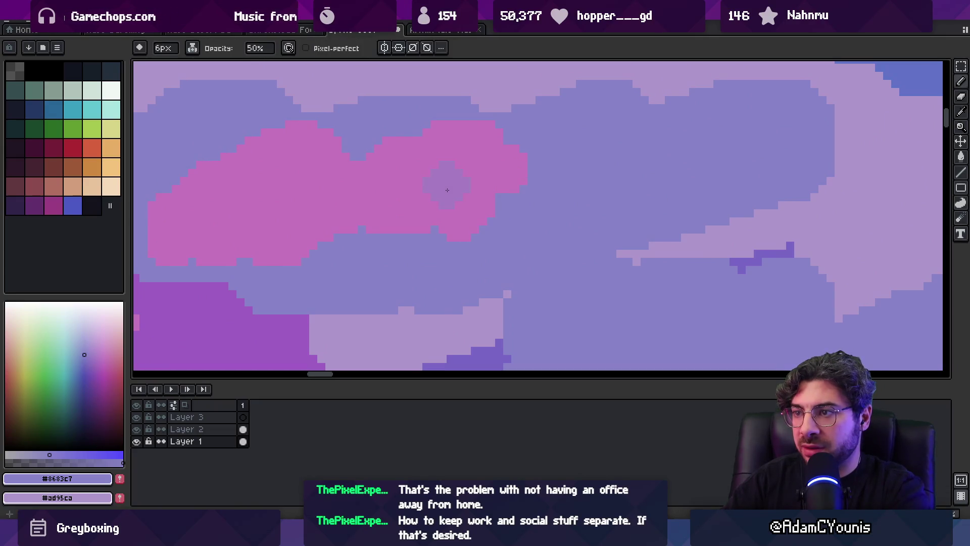
pyautogui.scroll(-3, 449, 187)
pyautogui.keyDown('alt'); pyautogui.click(447, 187); pyautogui.keyUp('alt')
# Flood-fill the small pink cloud with the soft purple
pyautogui.press('g')
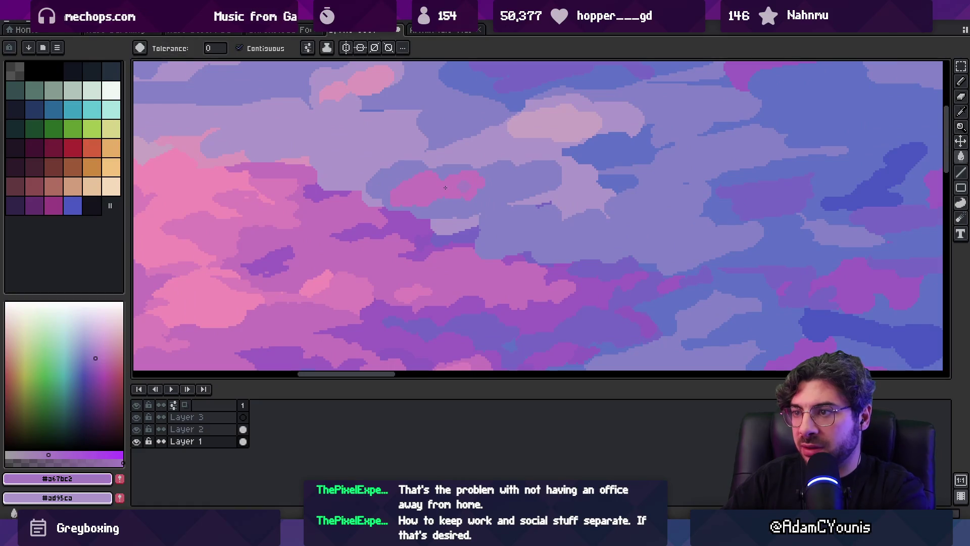
pyautogui.click(445, 190)
pyautogui.press('r')
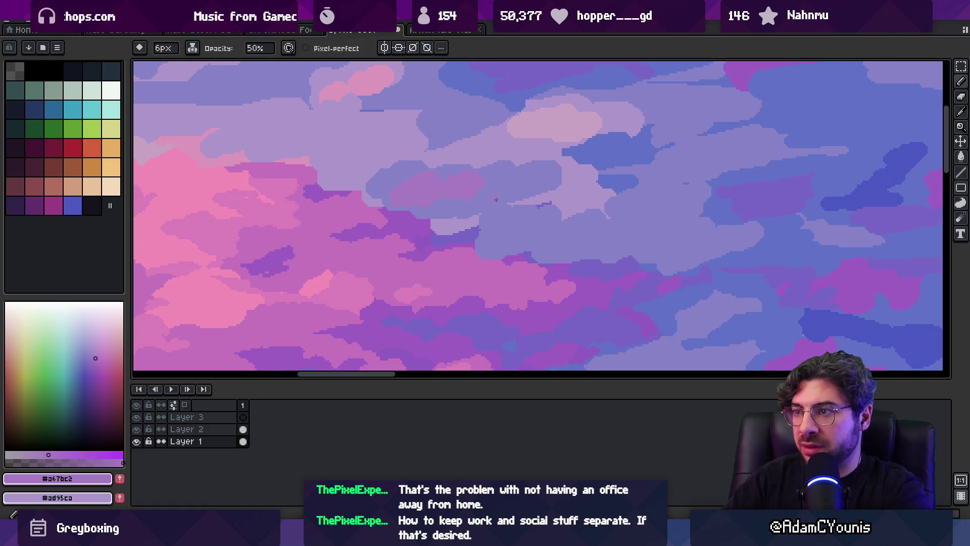
pyautogui.press('b')
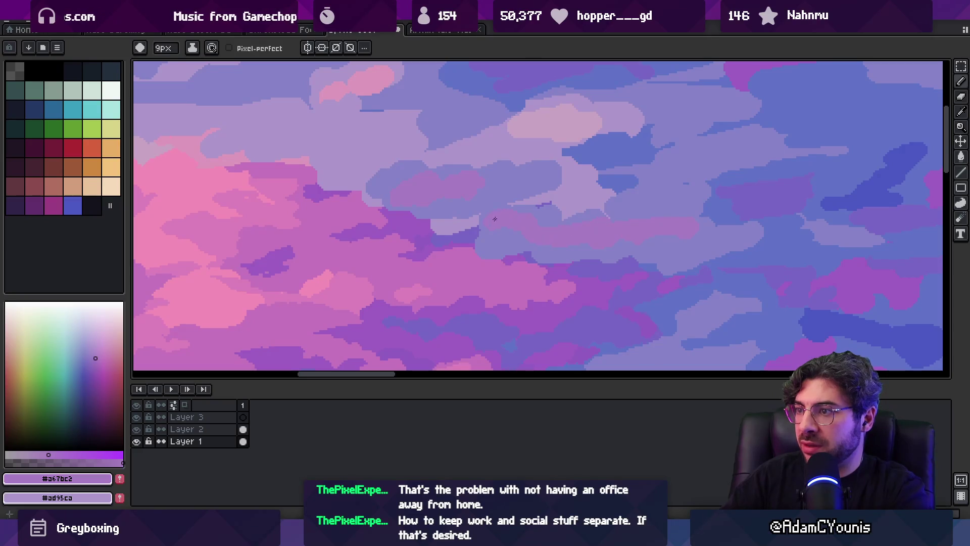
pyautogui.scroll(-3, 495, 218)
pyautogui.scroll(4, 574, 210)
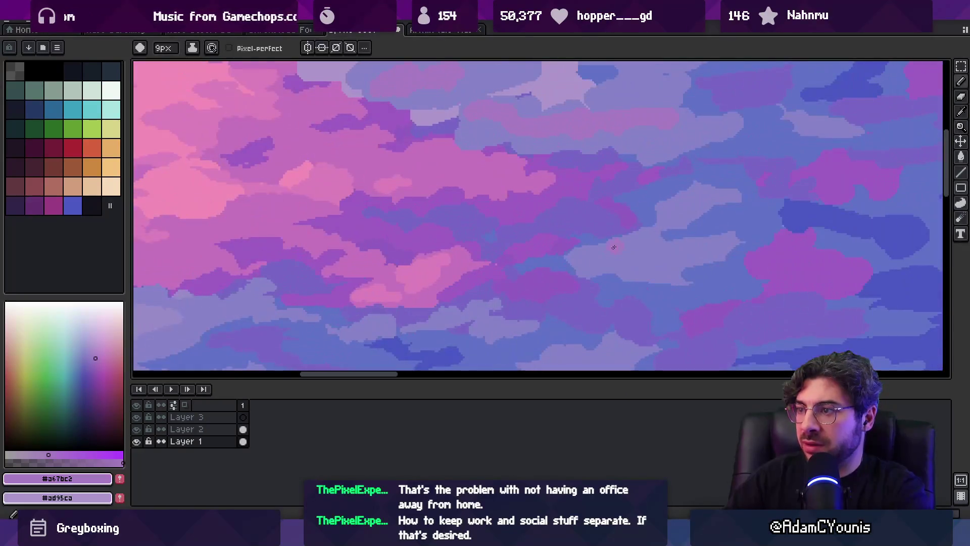
# Zoom in and out on the cloud strip to locate the lower cloud patch
pyautogui.press('v')
pyautogui.scroll(-3, 596, 238)
pyautogui.scroll(3, 613, 257)
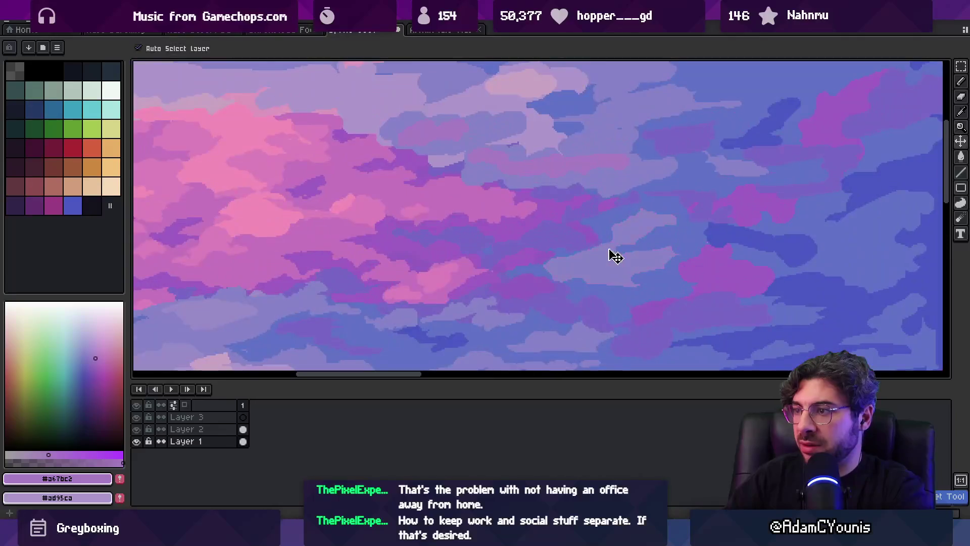
pyautogui.press('g')
pyautogui.press('z')
pyautogui.scroll(-3, 510, 226)
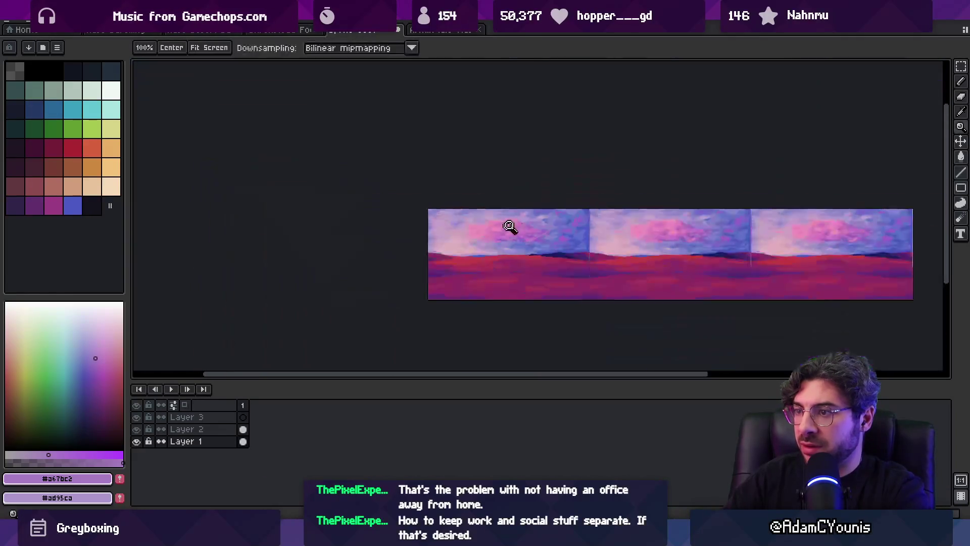
pyautogui.scroll(1, 544, 216)
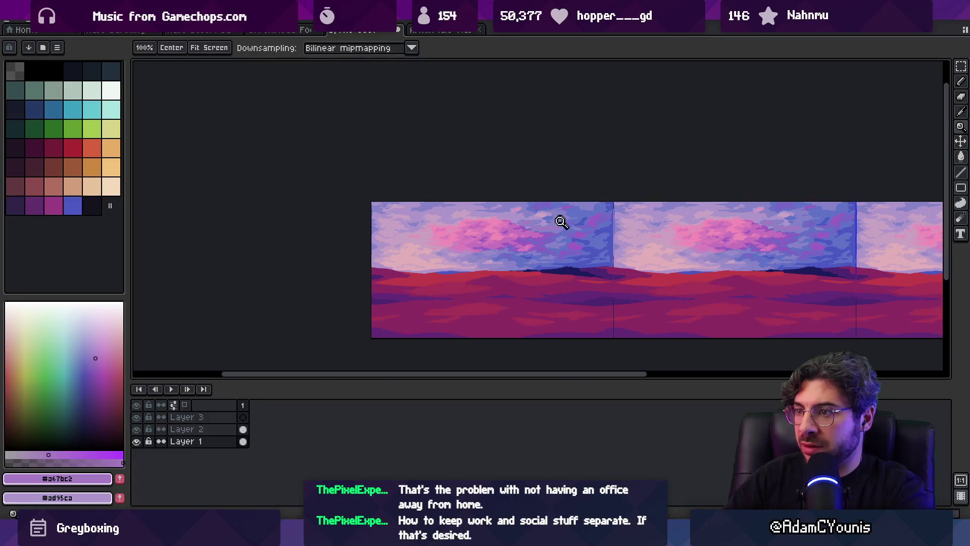
pyautogui.scroll(4, 561, 221)
pyautogui.press('g')
pyautogui.press('z')
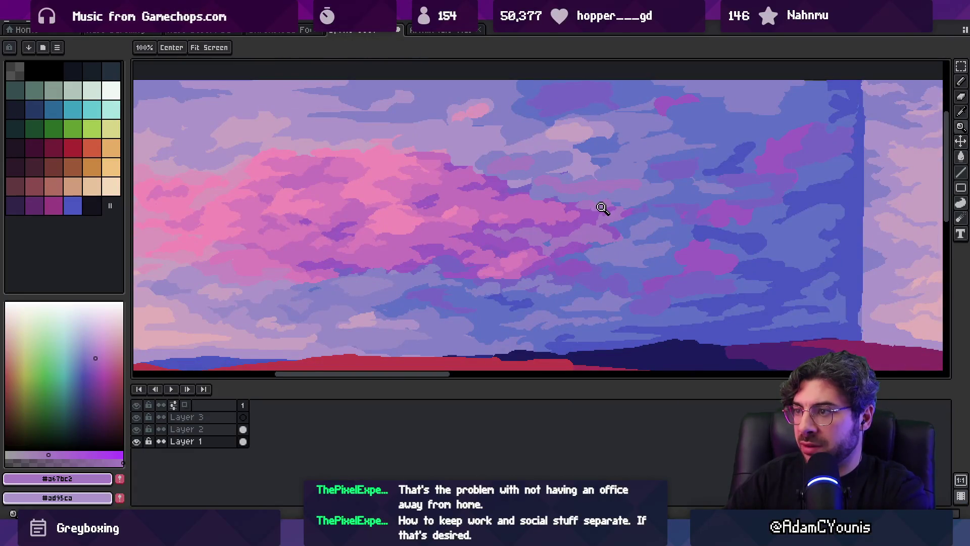
pyautogui.scroll(-4, 571, 248)
pyautogui.scroll(2, 586, 211)
pyautogui.press('g')
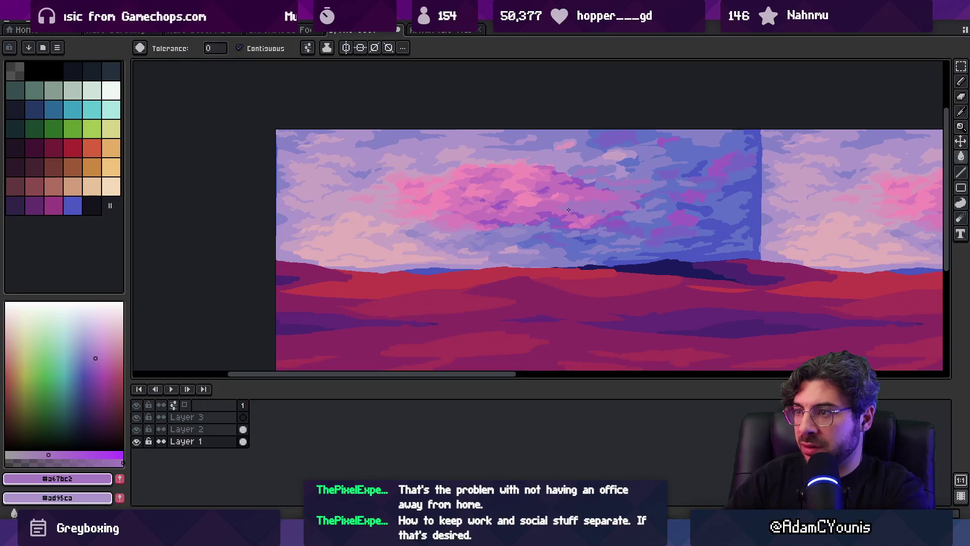
pyautogui.press('z')
pyautogui.scroll(-2, 575, 210)
pyautogui.scroll(4, 586, 203)
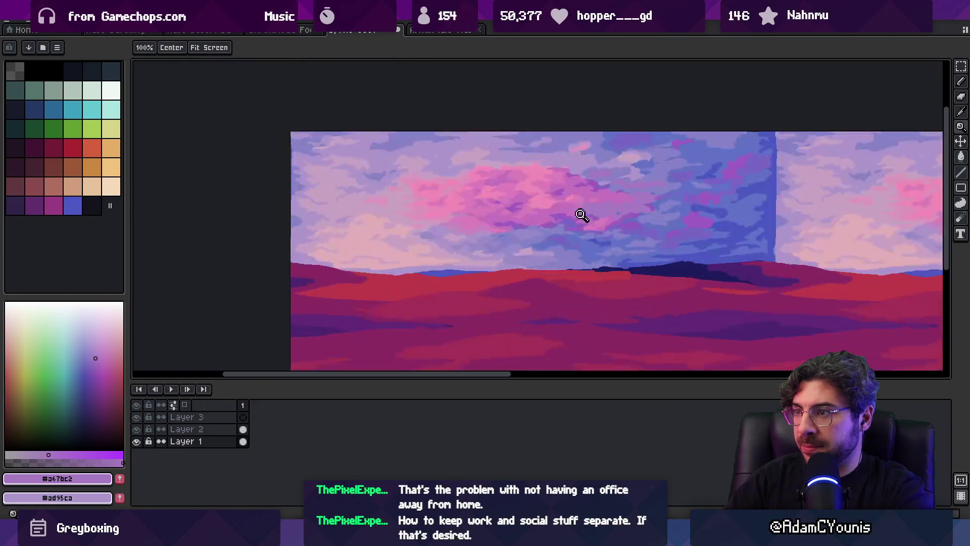
pyautogui.press('g')
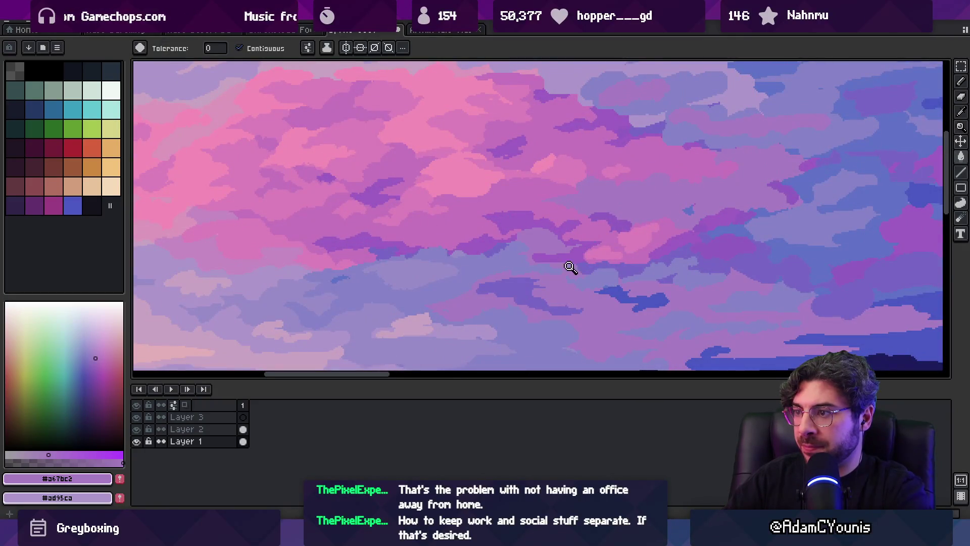
pyautogui.press('z')
pyautogui.scroll(-4, 570, 255)
pyautogui.scroll(4, 581, 262)
pyautogui.press('g')
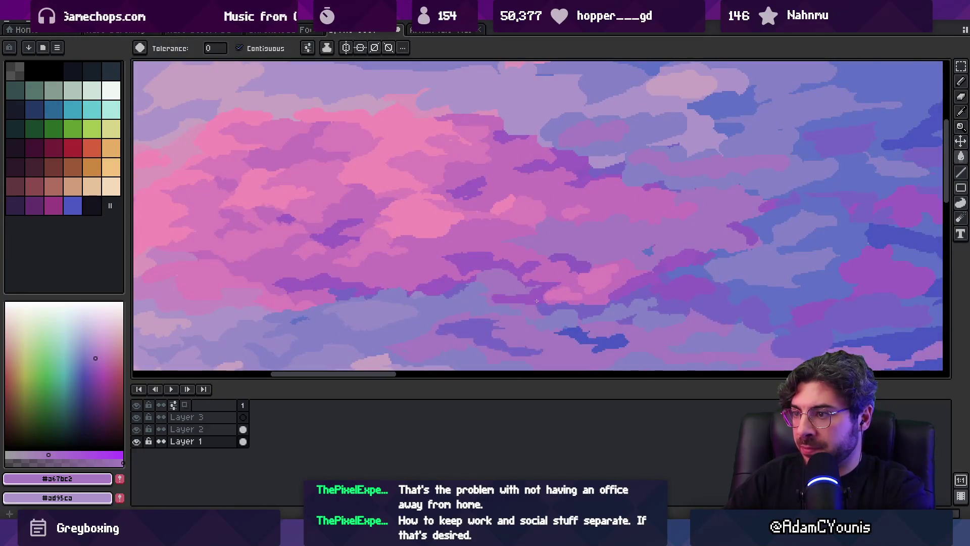
# Flood-fill the lower cloud patch with purple, keeping the fill after an undo and redo
pyautogui.click(536, 301)
pyautogui.hotkey('ctrl', 'z')
pyautogui.hotkey('ctrl', 'y')
pyautogui.press('b')
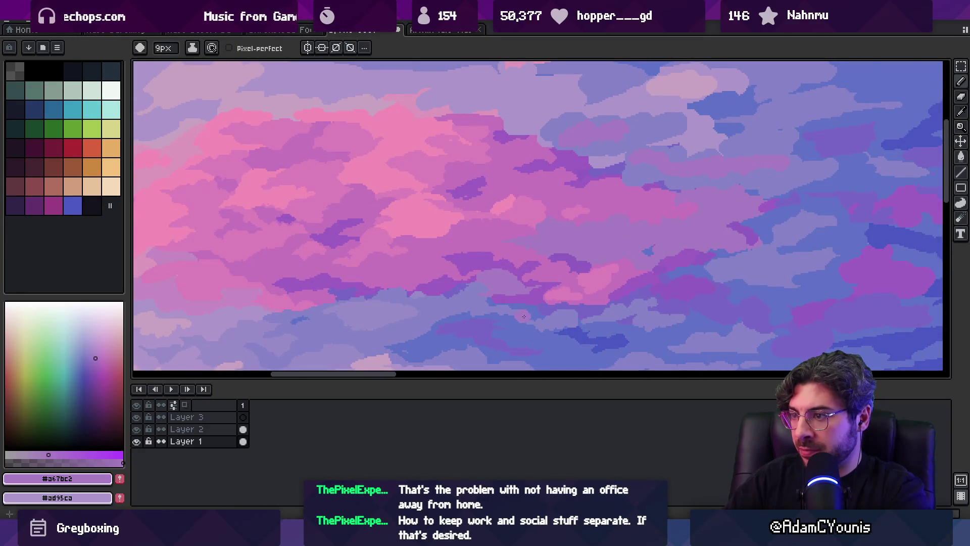
pyautogui.press('g')
pyautogui.press('z')
pyautogui.scroll(-4, 563, 233)
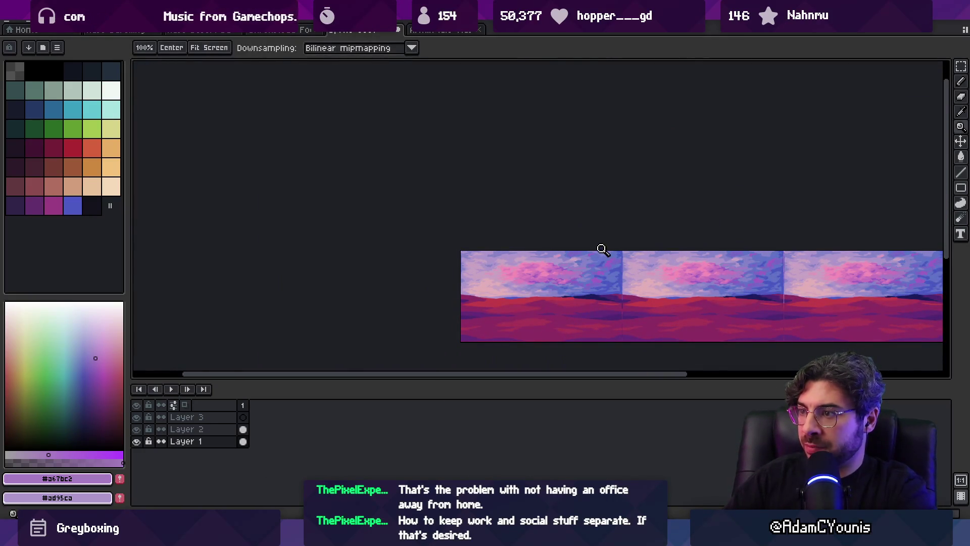
# Sample a blue-violet from the clouds and check the whole strip
pyautogui.scroll(4, 602, 250)
pyautogui.press('g')
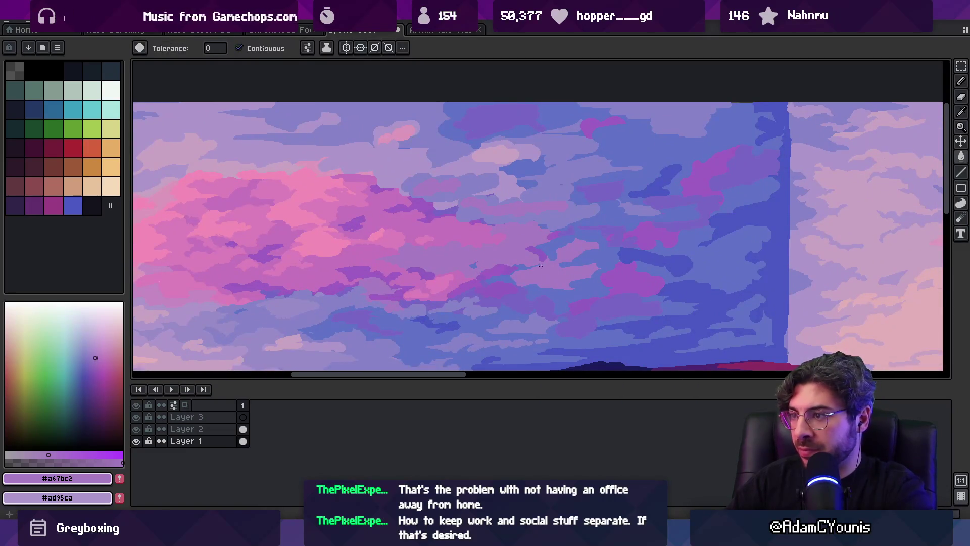
pyautogui.keyDown('alt'); pyautogui.click(590, 301); pyautogui.keyUp('alt')
pyautogui.press('z')
pyautogui.scroll(-4, 580, 252)
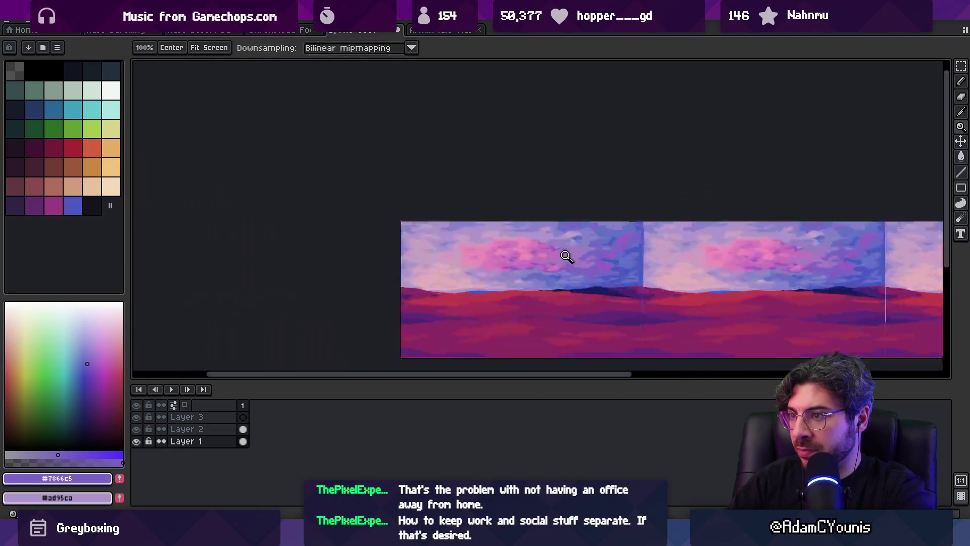
pyautogui.scroll(4, 592, 261)
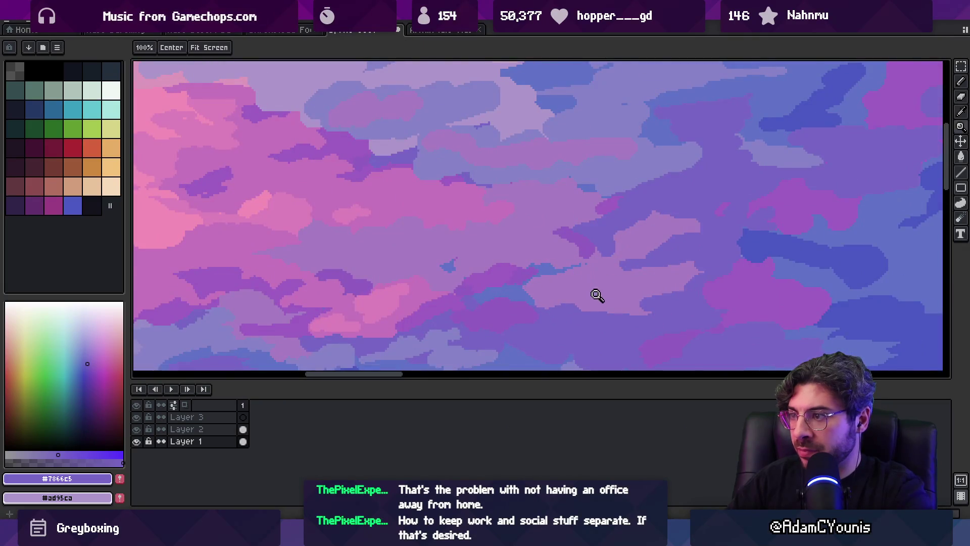
# Sample purple, lighter purple, pink and lavender tones from the clouds
pyautogui.keyDown('alt'); pyautogui.click(483, 240); pyautogui.keyUp('alt')
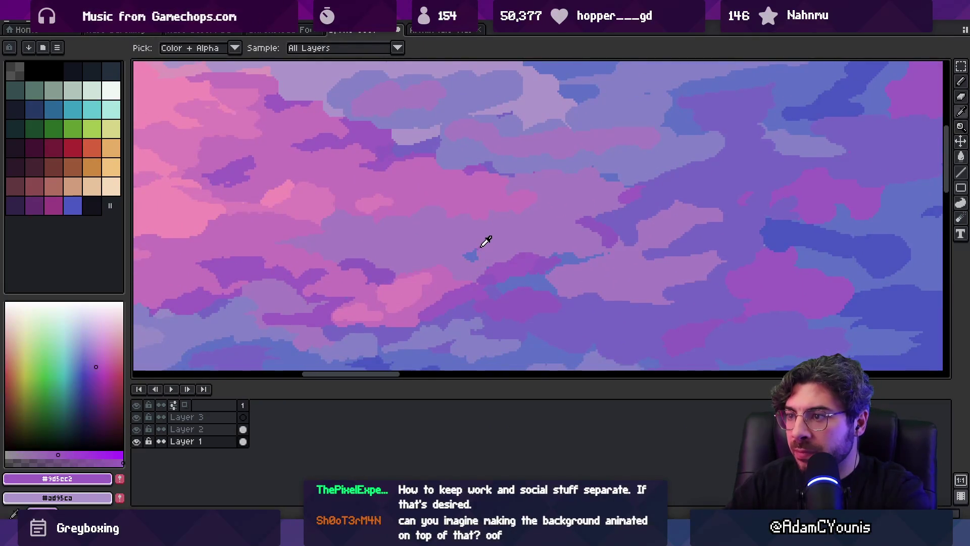
pyautogui.keyDown('alt'); pyautogui.click(487, 238); pyautogui.keyUp('alt')
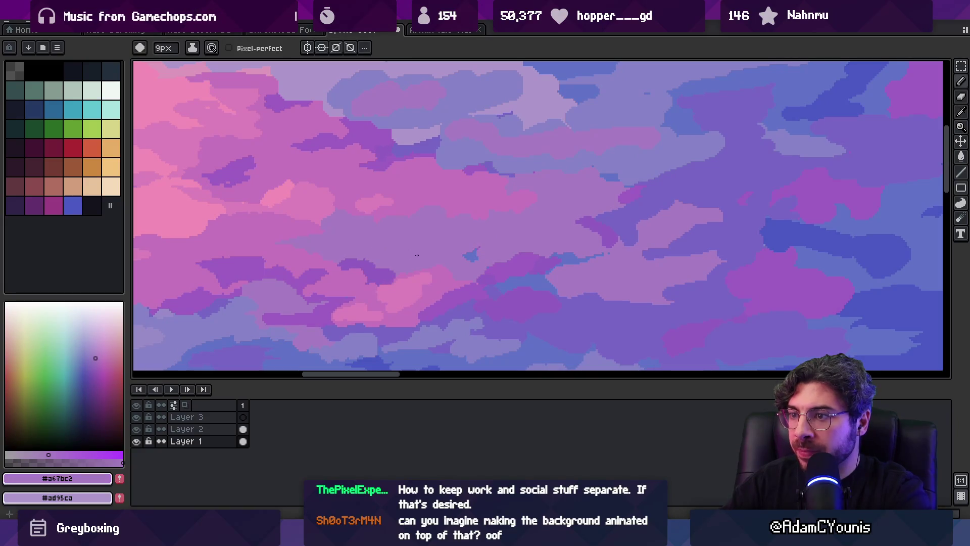
pyautogui.keyDown('alt'); pyautogui.click(434, 274); pyautogui.keyUp('alt')
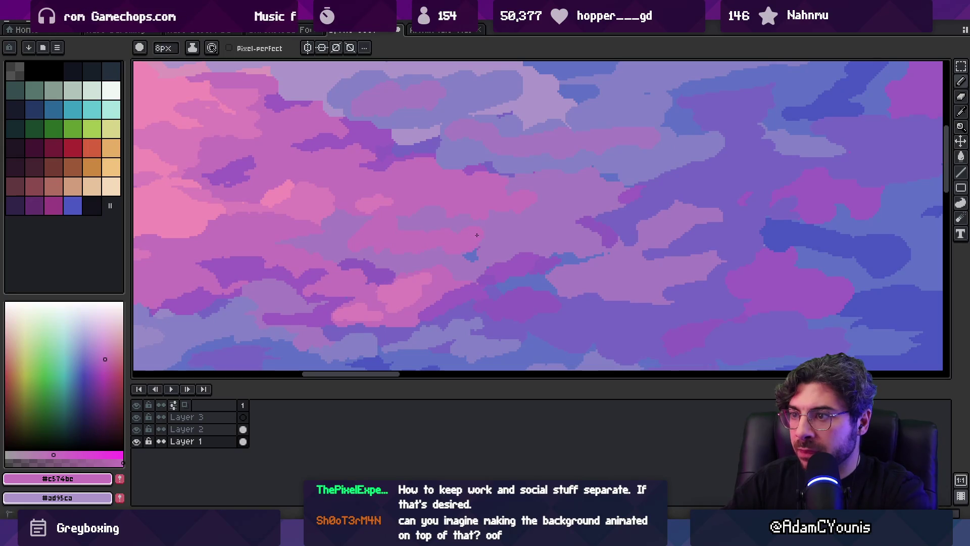
pyautogui.keyDown('alt'); pyautogui.click(477, 253); pyautogui.keyUp('alt')
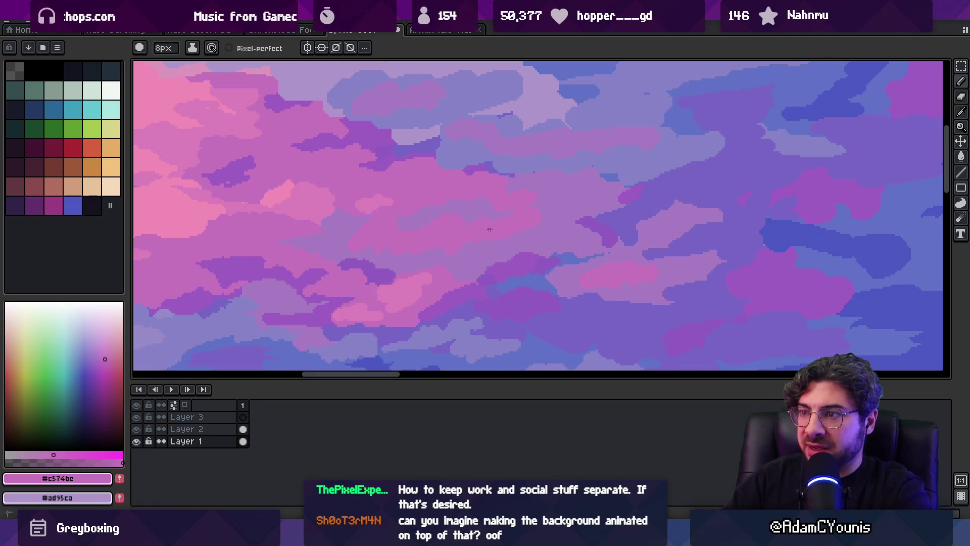
pyautogui.keyDown('alt'); pyautogui.click(557, 227); pyautogui.keyUp('alt')
pyautogui.press('z')
pyautogui.scroll(-5, 551, 175)
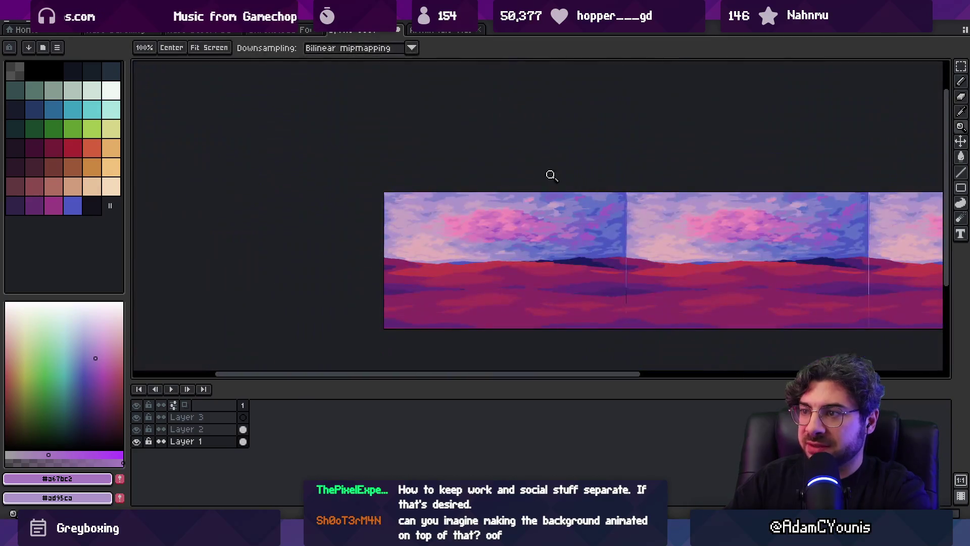
pyautogui.scroll(4, 533, 219)
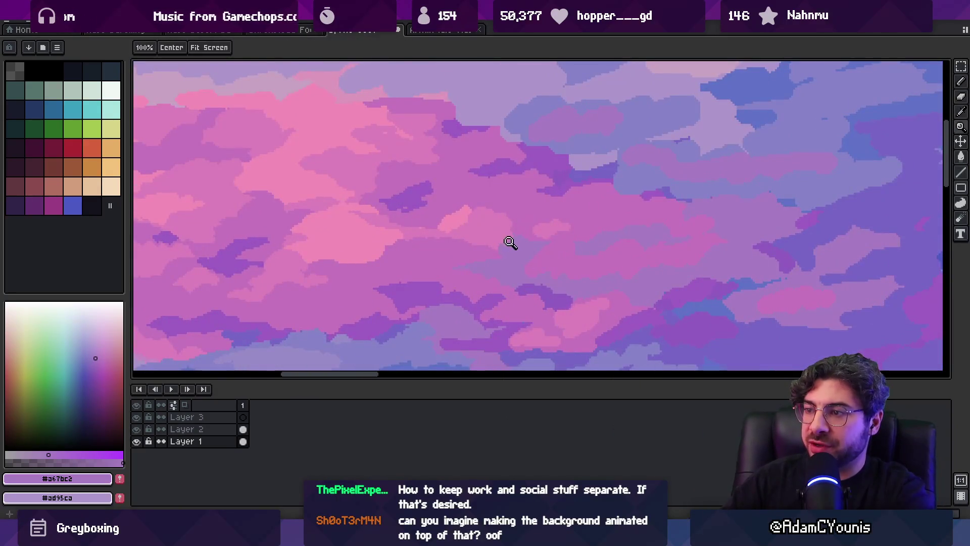
# Repaint a patch of the pink cloud with the sampled pink
pyautogui.press('b')
pyautogui.keyDown('alt'); pyautogui.click(469, 269); pyautogui.keyUp('alt')
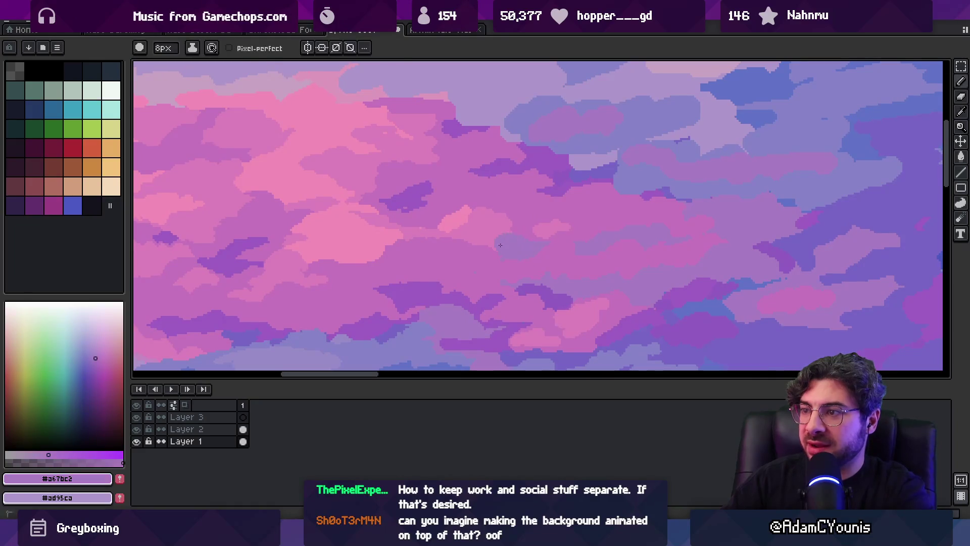
pyautogui.moveTo(496, 230); pyautogui.dragTo(512, 233)
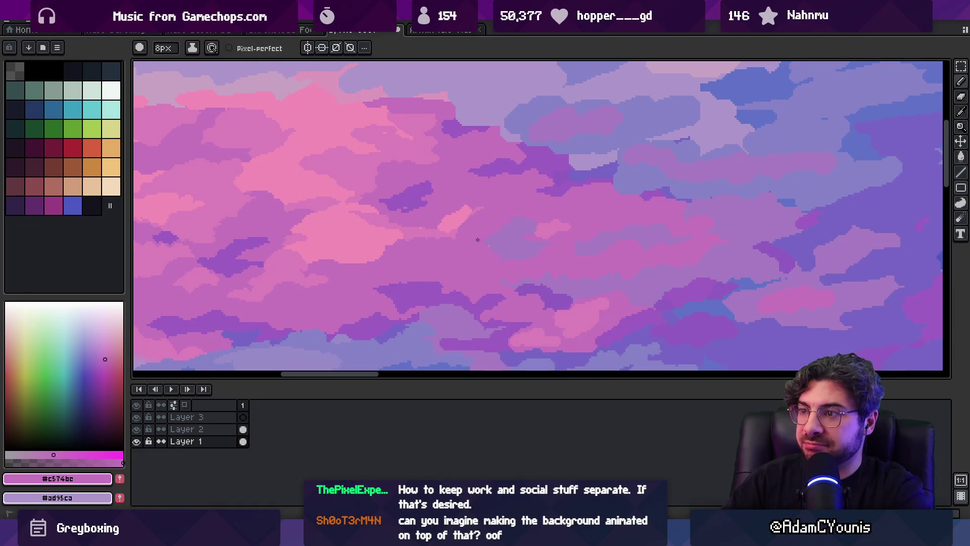
pyautogui.press('z')
pyautogui.scroll(-5, 560, 183)
pyautogui.scroll(5, 570, 216)
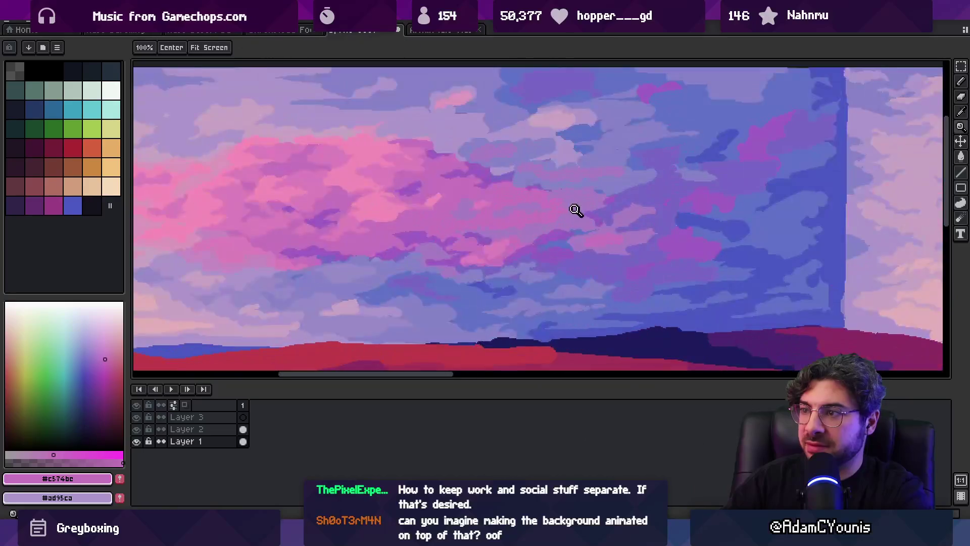
pyautogui.press('b')
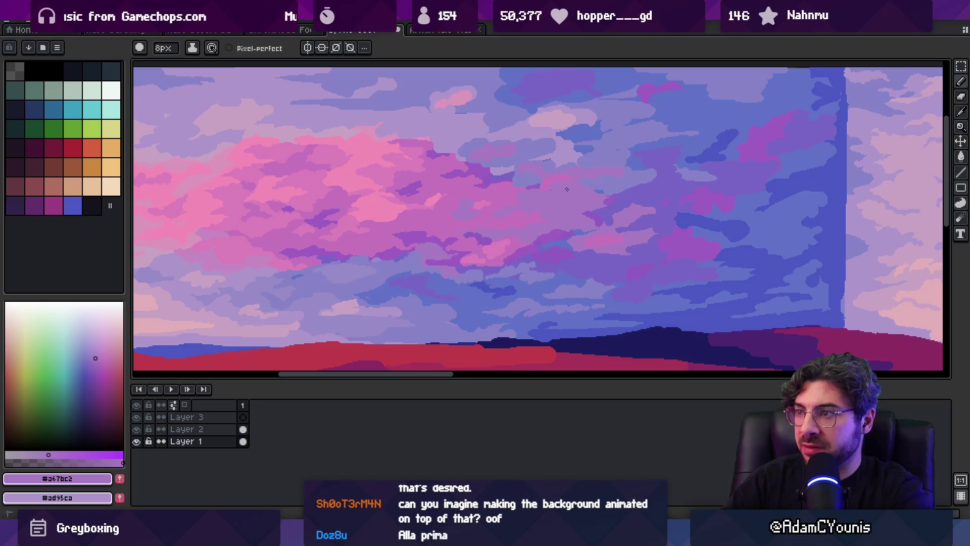
# Preview the tiled strip at different zoom levels before painting again
pyautogui.press('z')
pyautogui.scroll(-6, 549, 193)
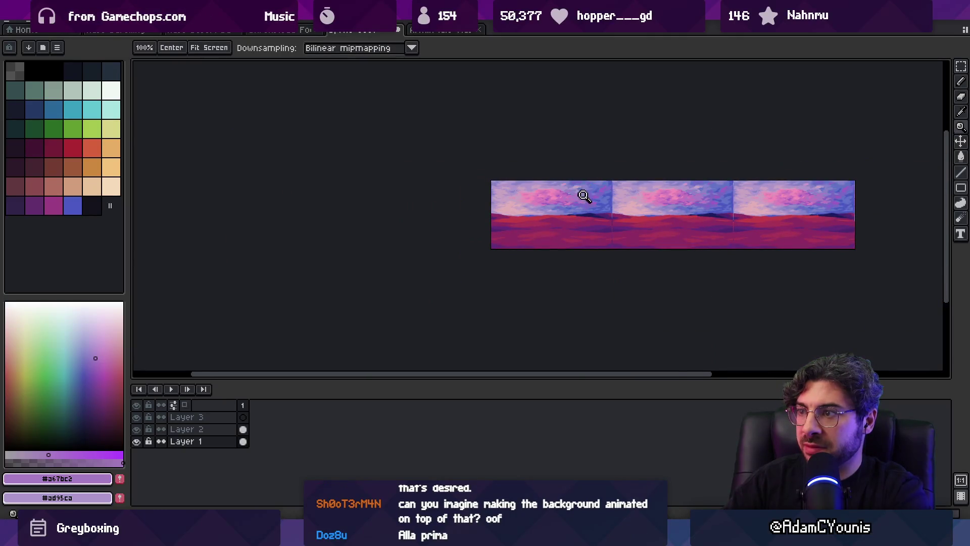
pyautogui.scroll(5, 586, 197)
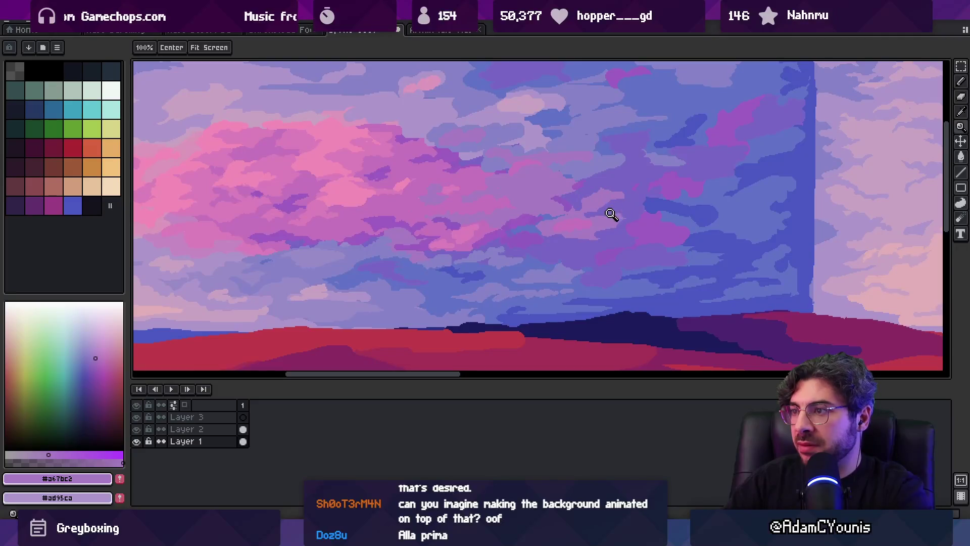
pyautogui.scroll(-3, 611, 214)
pyautogui.scroll(-1, 595, 183)
pyautogui.scroll(4, 541, 210)
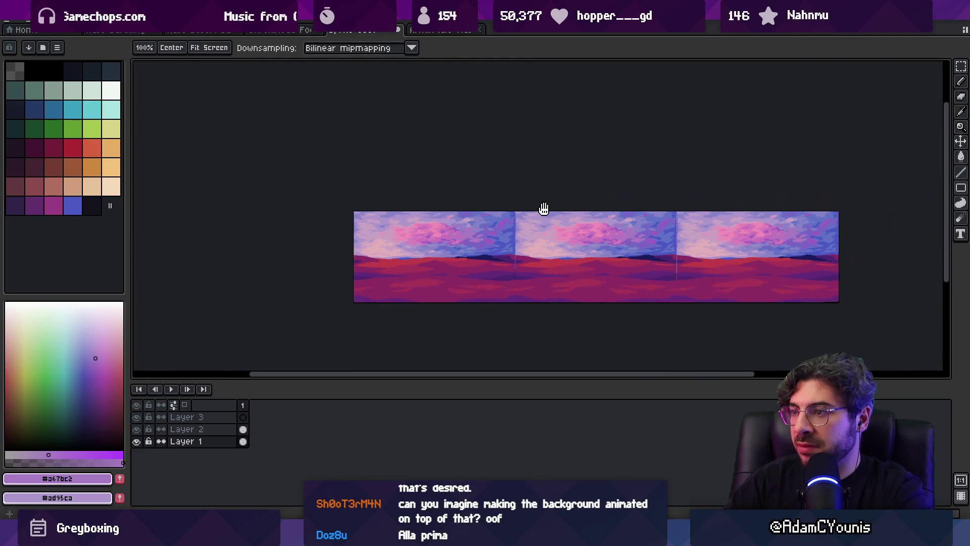
pyautogui.scroll(5, 462, 213)
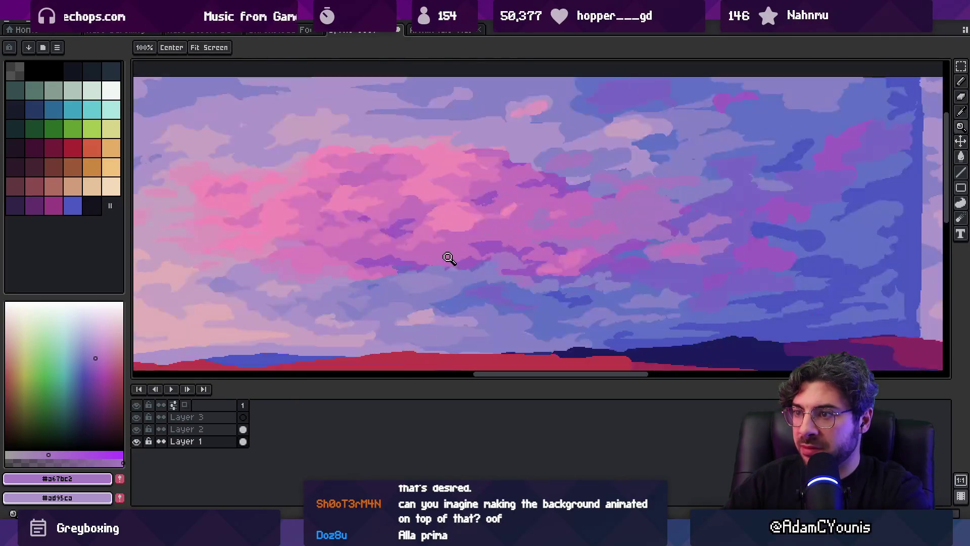
pyautogui.press('g')
pyautogui.press('b')
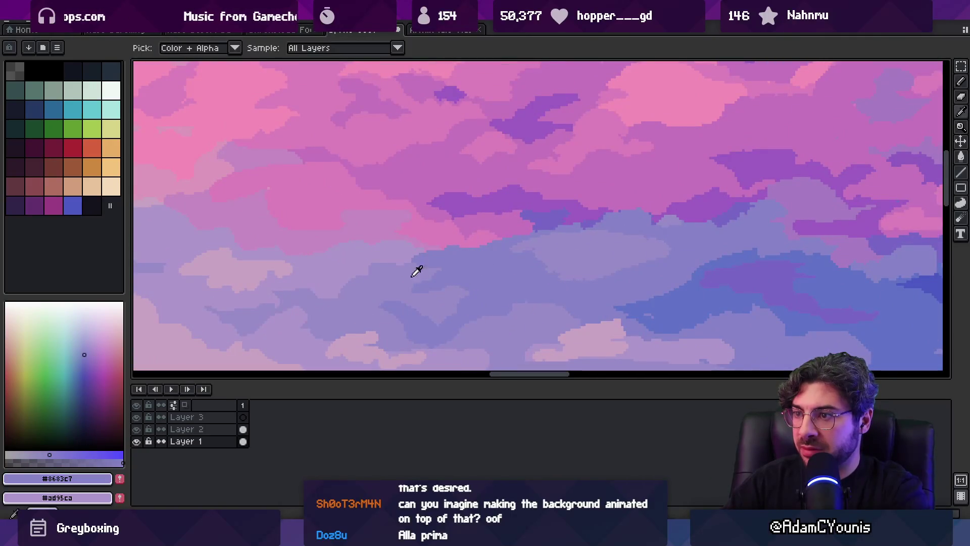
# Paint light purple strokes across the lower cloud band and sample the darker blue-purple
pyautogui.keyDown('alt'); pyautogui.click(429, 270); pyautogui.keyUp('alt')
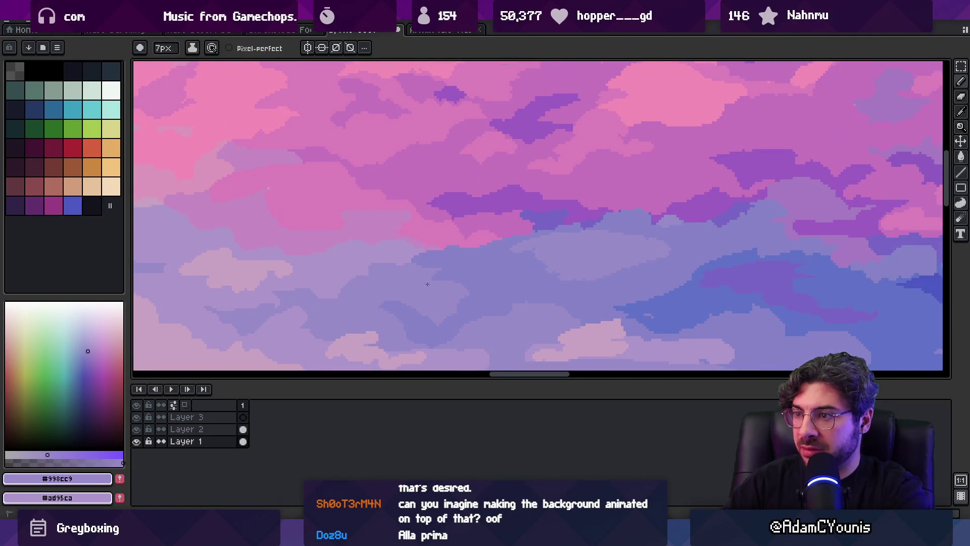
pyautogui.moveTo(428, 284); pyautogui.dragTo(501, 272)
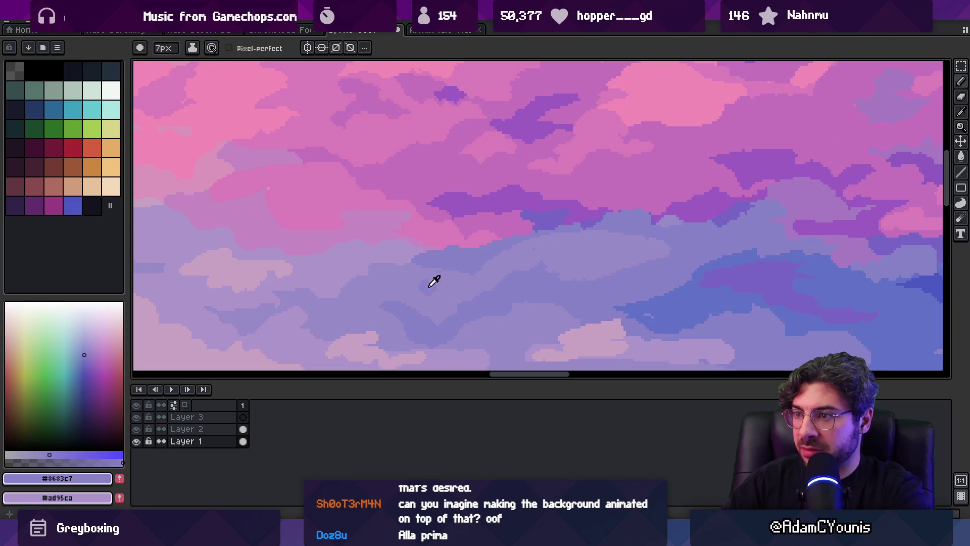
pyautogui.press('alt')
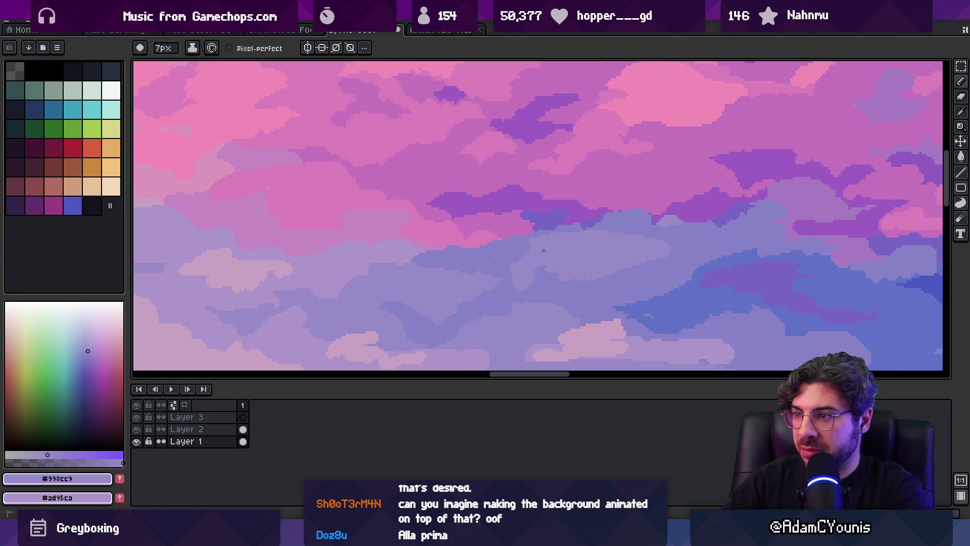
pyautogui.keyDown('alt'); pyautogui.click(501, 254); pyautogui.keyUp('alt')
pyautogui.press('z')
pyautogui.scroll(-5, 484, 240)
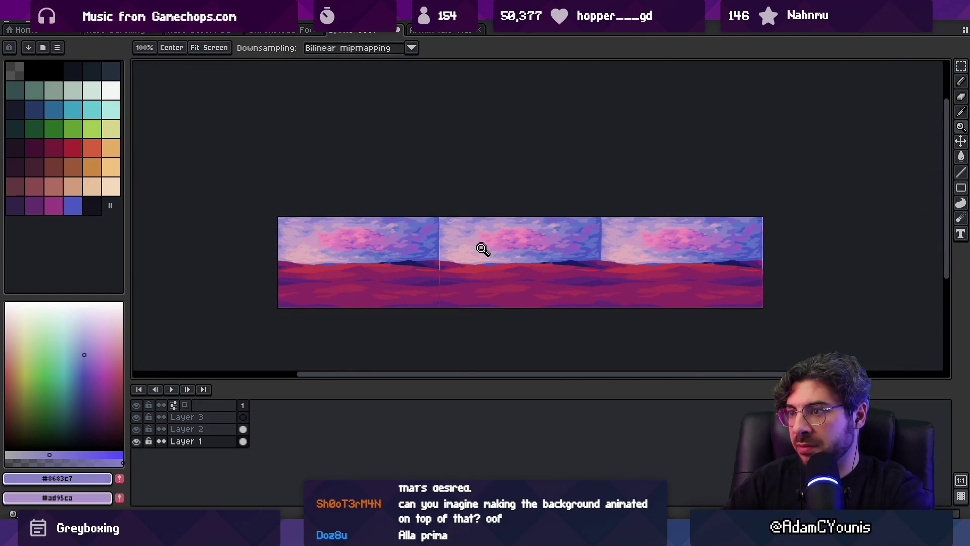
# Zoom in on the mid-sky clouds and sample a soft pink
pyautogui.click(482, 249)
pyautogui.click(500, 218)
pyautogui.click(475, 233)
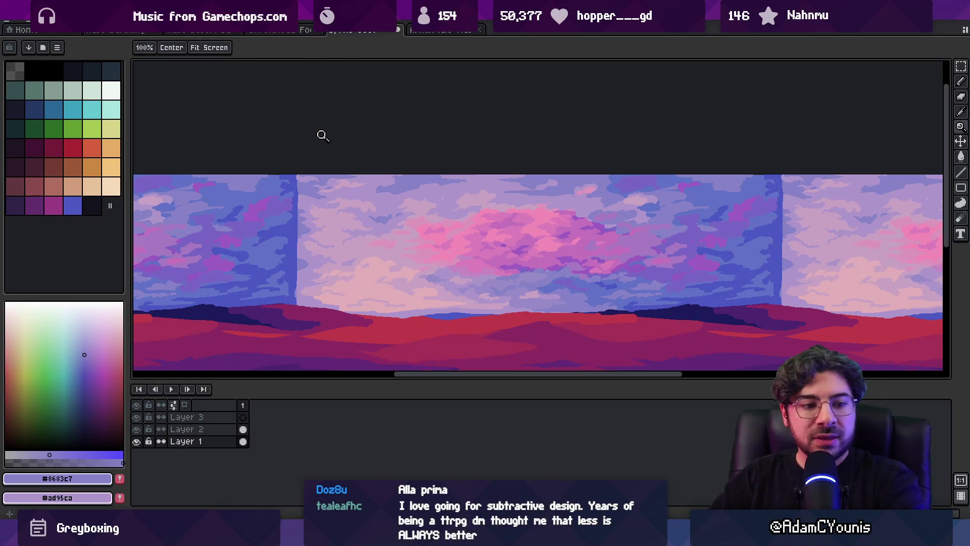
pyautogui.click(450, 210)
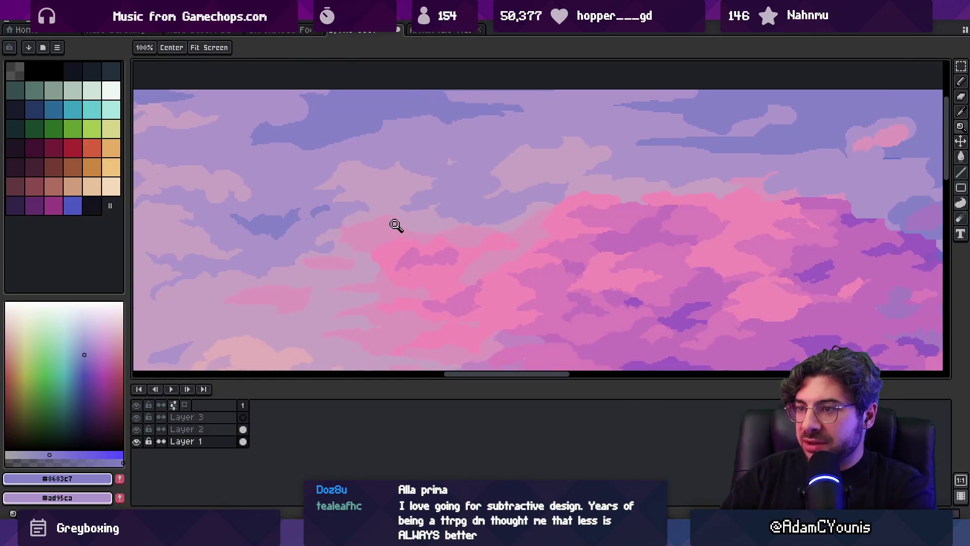
pyautogui.keyDown('alt'); pyautogui.click(440, 207); pyautogui.keyUp('alt')
pyautogui.click(473, 202)
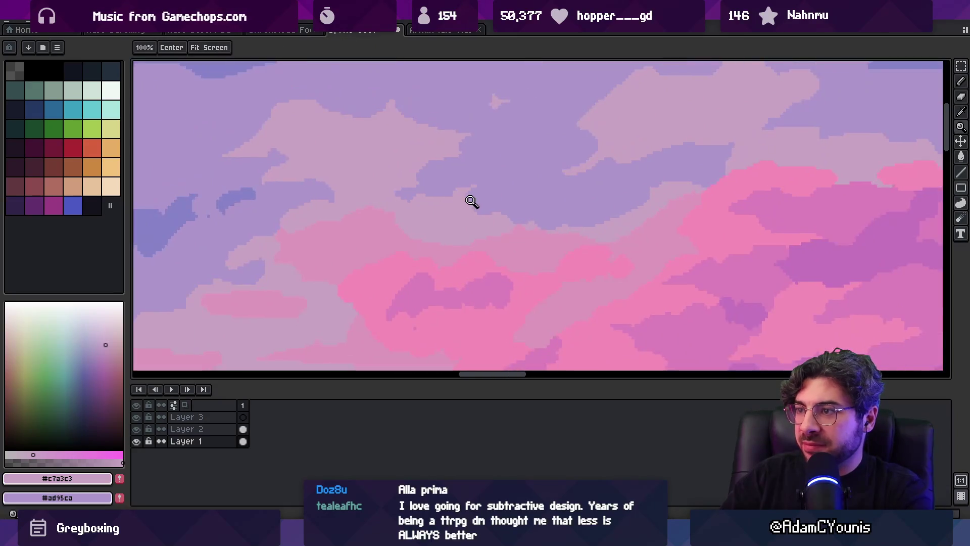
pyautogui.press('alt')
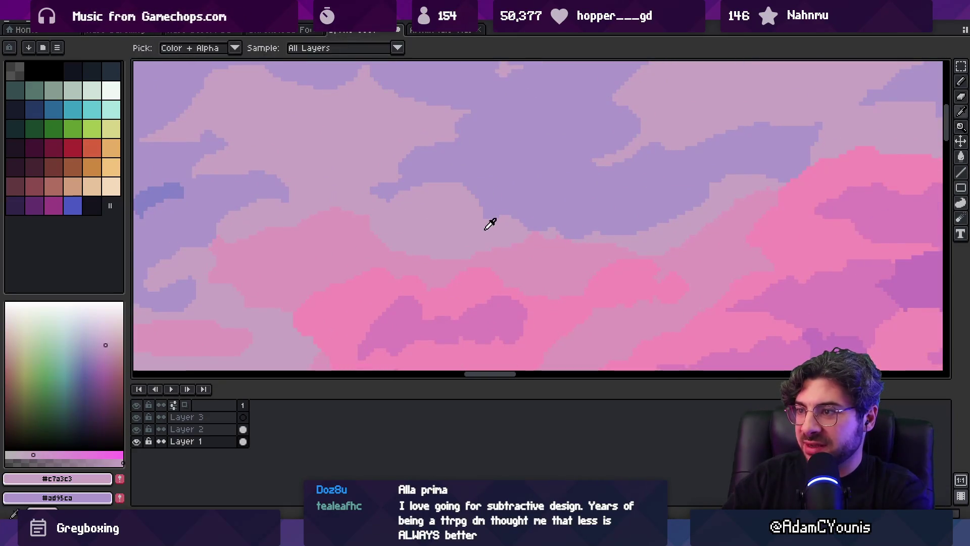
pyautogui.scroll(-2, 526, 195)
pyautogui.keyDown('alt'); pyautogui.click(459, 216); pyautogui.keyUp('alt')
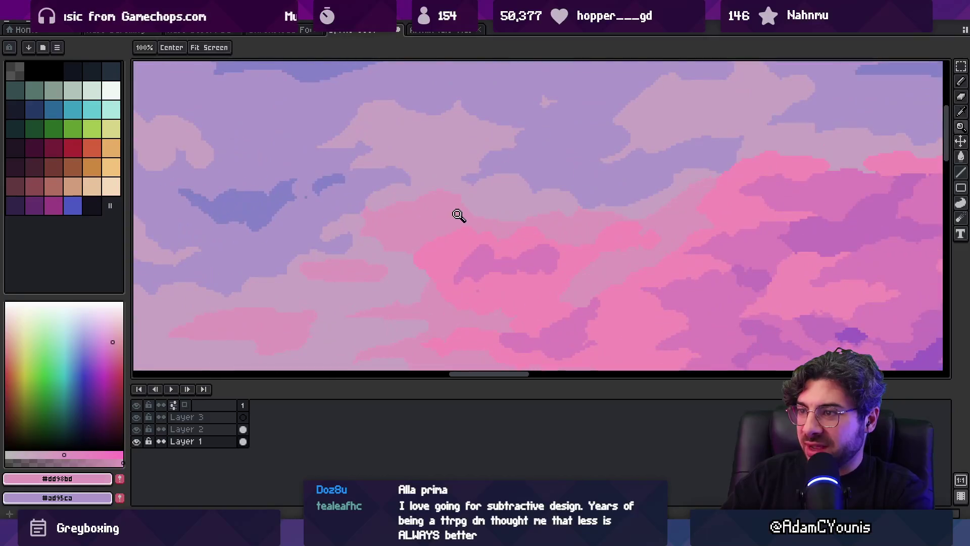
# Reshape the blue cloud's right edge in lavender, resampling blue and lavender tones
pyautogui.press('b')
pyautogui.keyDown('alt'); pyautogui.click(305, 198); pyautogui.keyUp('alt')
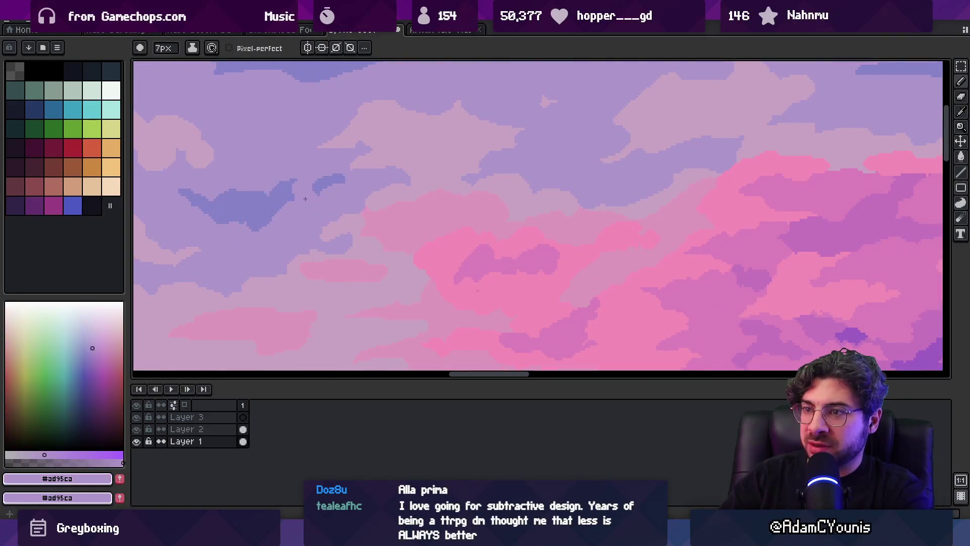
pyautogui.moveTo(276, 205)
pyautogui.mouseDown()
pyautogui.moveTo(283, 193)
pyautogui.moveTo(340, 188)
pyautogui.moveTo(320, 200)
pyautogui.moveTo(363, 190)
pyautogui.moveTo(425, 159)
pyautogui.moveTo(465, 199)
pyautogui.moveTo(493, 177)
pyautogui.mouseUp()
pyautogui.keyDown('alt'); pyautogui.click(277, 197); pyautogui.keyUp('alt')
pyautogui.keyDown('alt'); pyautogui.click(301, 202); pyautogui.keyUp('alt')
pyautogui.keyDown('alt'); pyautogui.click(278, 195); pyautogui.keyUp('alt')
# Zoom back in and sample lavender, blue-purple and blue tones for the upper-sky wisps
pyautogui.press('z')
pyautogui.keyDown('alt'); pyautogui.click(381, 184); pyautogui.keyUp('alt')
pyautogui.press('z')
pyautogui.keyDown('alt'); pyautogui.click(494, 174); pyautogui.keyUp('alt')
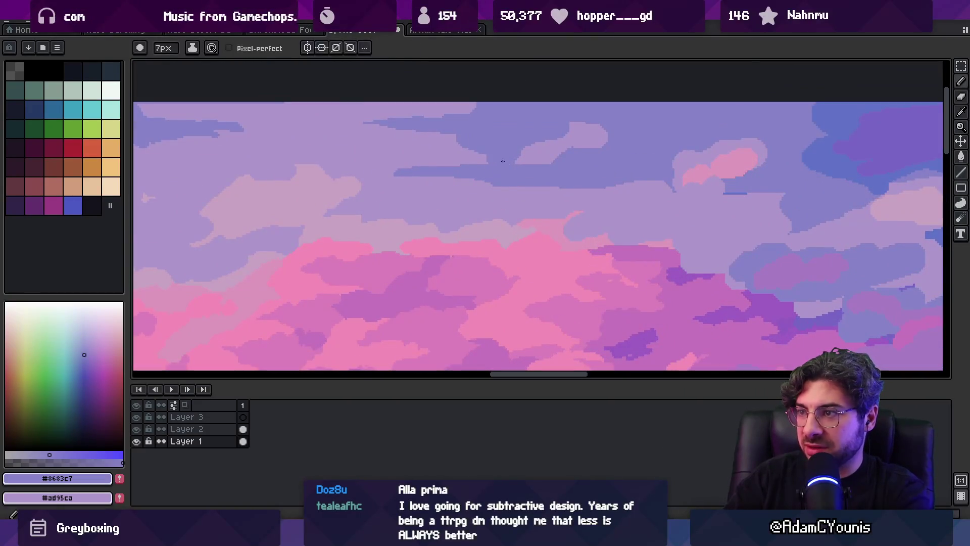
pyautogui.keyDown('alt'); pyautogui.click(369, 156); pyautogui.keyUp('alt')
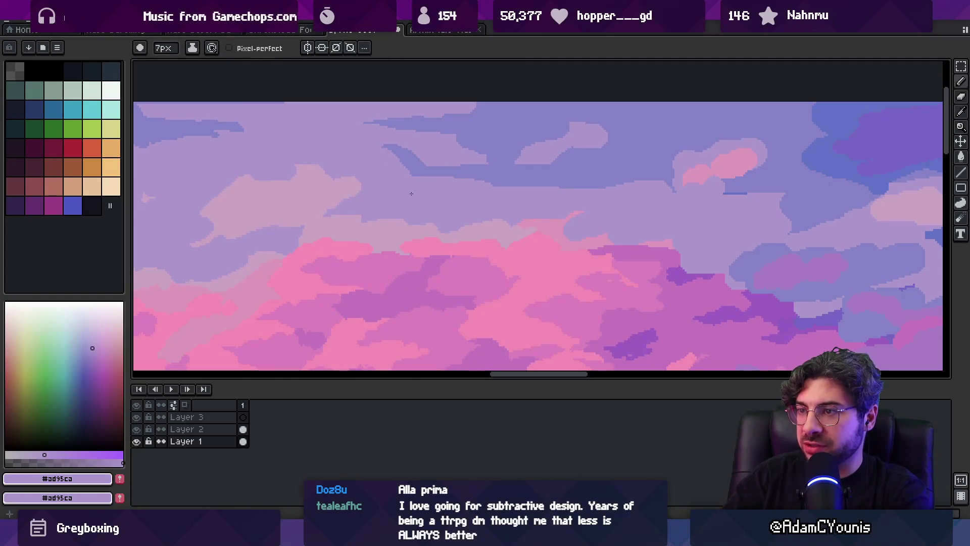
pyautogui.keyDown('alt'); pyautogui.click(419, 165); pyautogui.keyUp('alt')
pyautogui.keyDown('alt'); pyautogui.click(429, 177); pyautogui.keyUp('alt')
pyautogui.keyDown('alt'); pyautogui.click(418, 165); pyautogui.keyUp('alt')
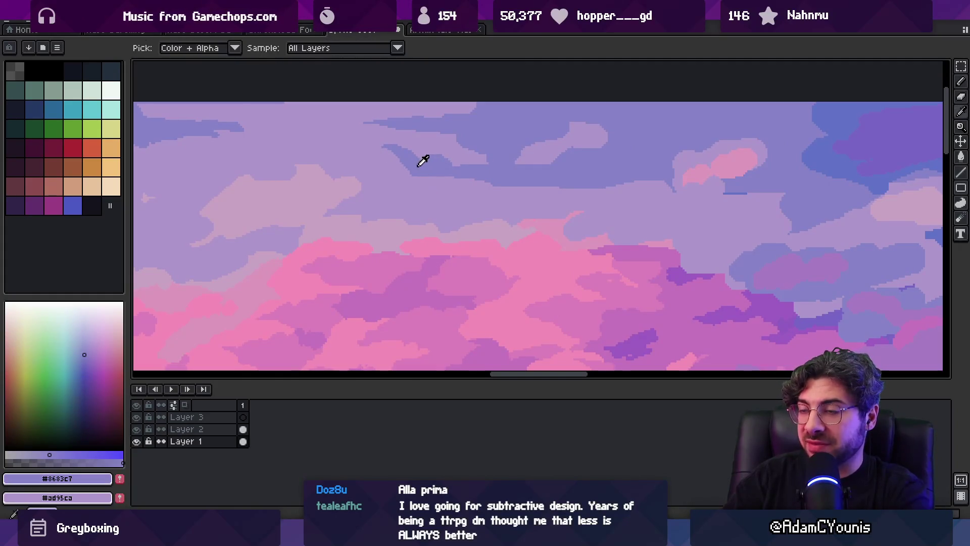
pyautogui.keyDown('alt'); pyautogui.click(445, 185); pyautogui.keyUp('alt')
pyautogui.keyDown('alt'); pyautogui.click(505, 161); pyautogui.keyUp('alt')
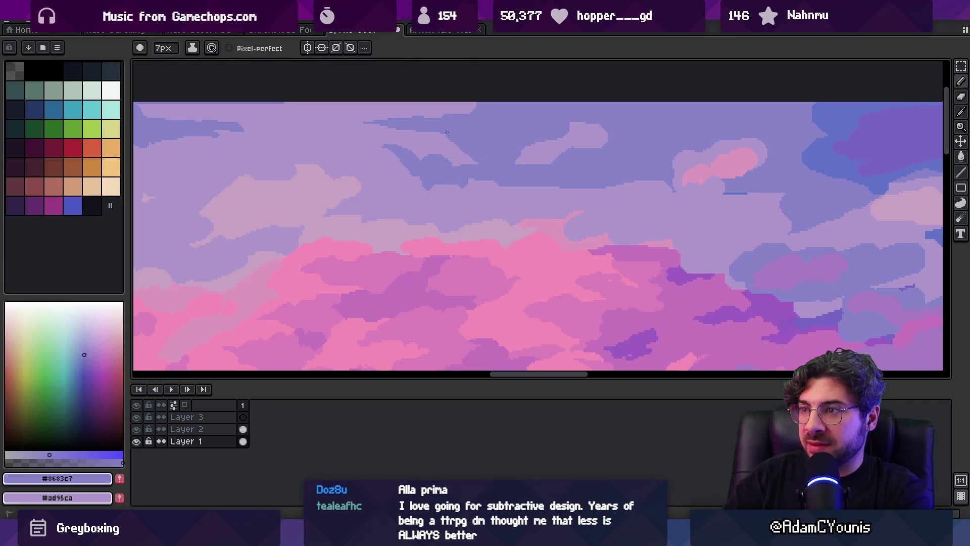
pyautogui.press('z')
pyautogui.scroll(-5, 462, 132)
pyautogui.scroll(5, 508, 149)
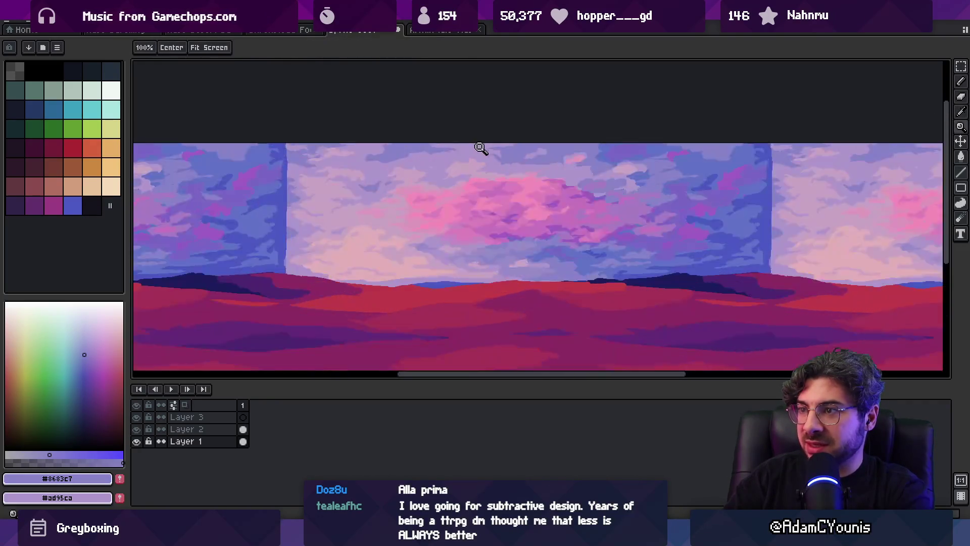
# Paint a small blue patch into the upper sky and zoom out to check the tiling
pyautogui.press('alt')
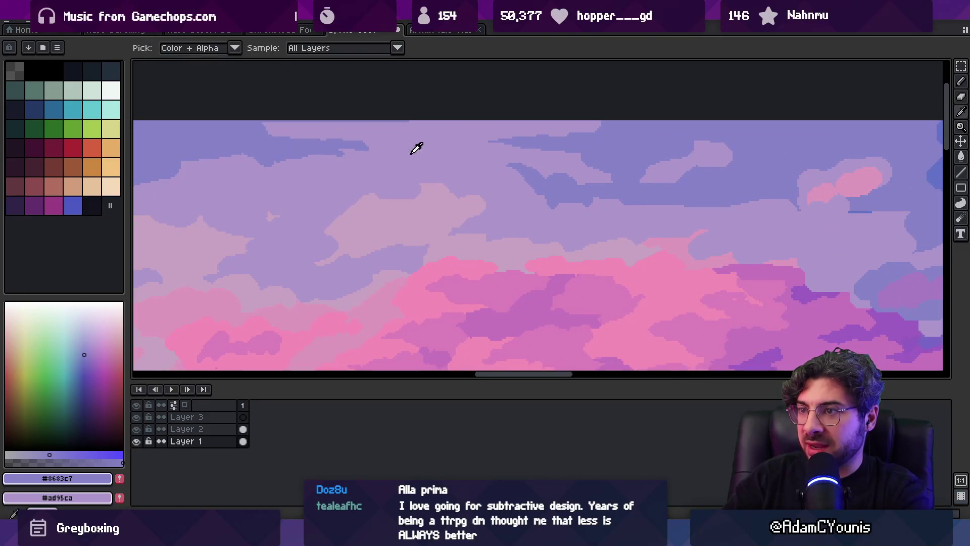
pyautogui.moveTo(435, 164); pyautogui.dragTo(443, 155)
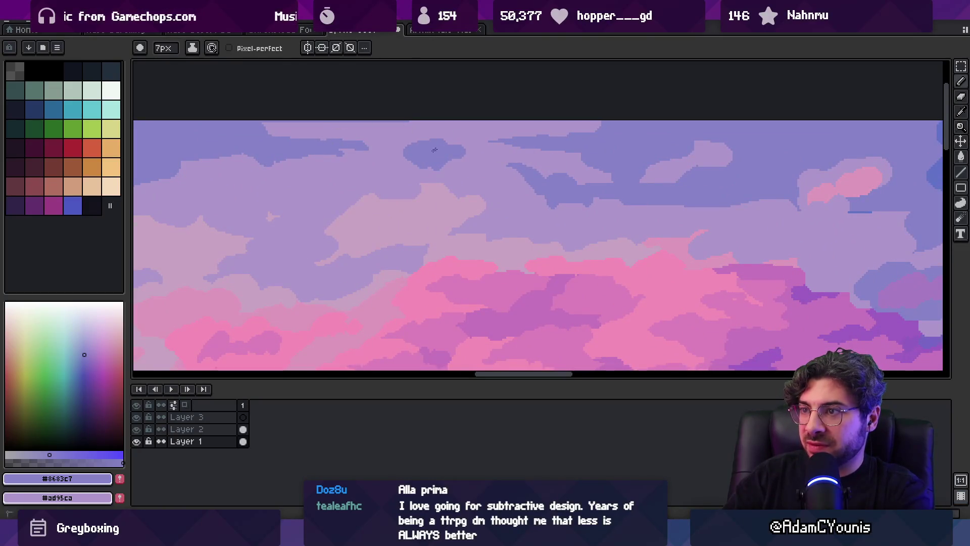
pyautogui.keyDown('alt'); pyautogui.click(485, 129); pyautogui.keyUp('alt')
pyautogui.press('z')
pyautogui.scroll(-5, 431, 145)
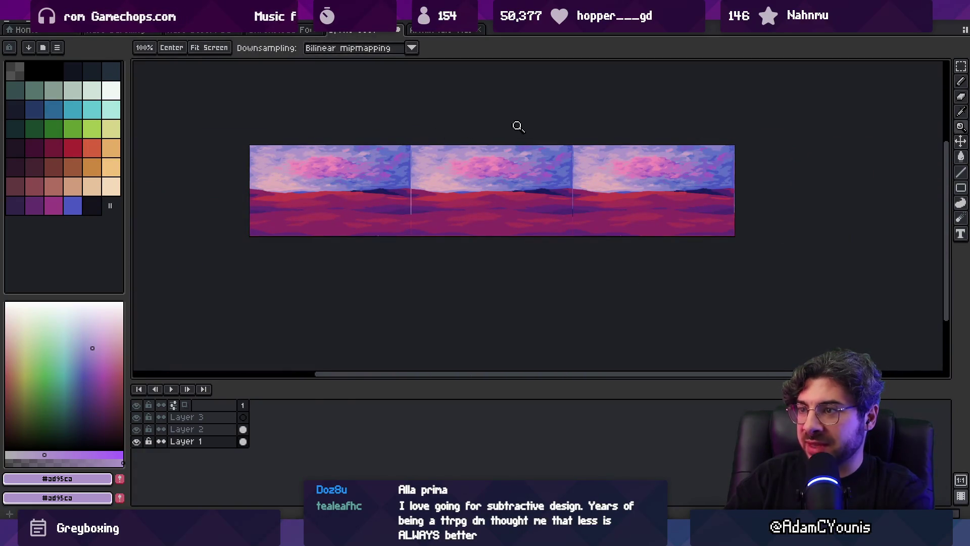
pyautogui.scroll(5, 483, 144)
# Alternate blue and lavender touches along the upper cloud edges, then preview the tiled panorama
pyautogui.keyDown('alt'); pyautogui.click(396, 140); pyautogui.keyUp('alt')
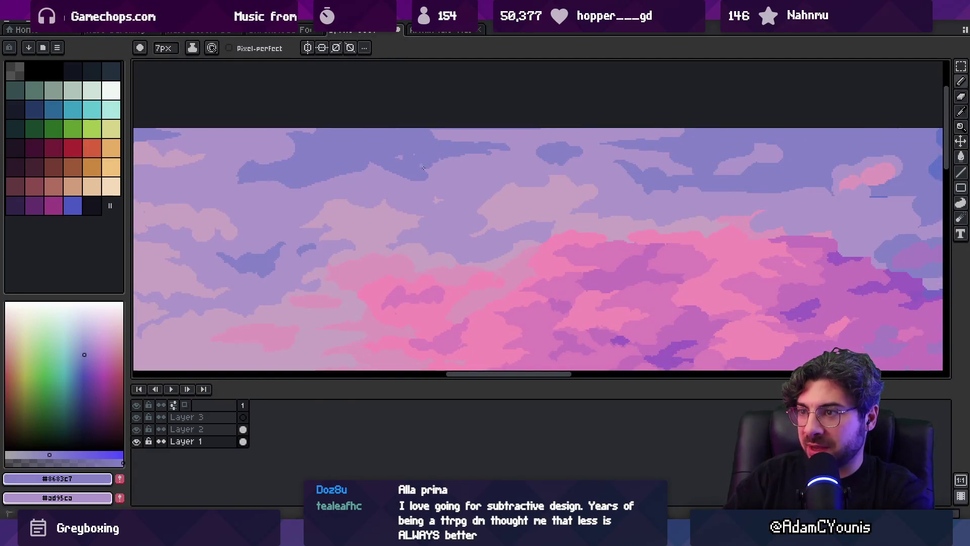
pyautogui.keyDown('alt'); pyautogui.click(394, 177); pyautogui.keyUp('alt')
pyautogui.keyDown('alt'); pyautogui.click(380, 168); pyautogui.keyUp('alt')
pyautogui.keyDown('alt'); pyautogui.click(335, 181); pyautogui.keyUp('alt')
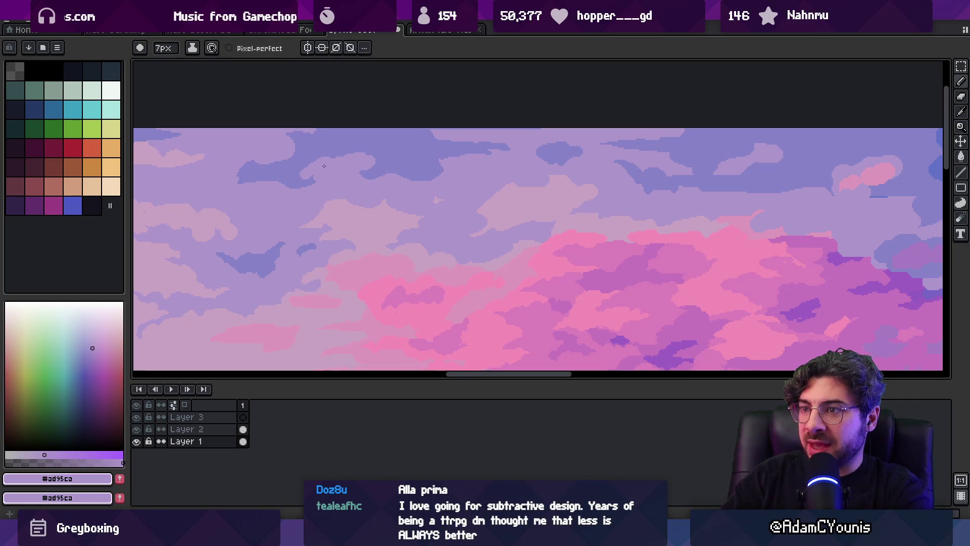
pyautogui.keyDown('alt'); pyautogui.click(283, 164); pyautogui.keyUp('alt')
pyautogui.press('z')
pyautogui.scroll(-3, 392, 131)
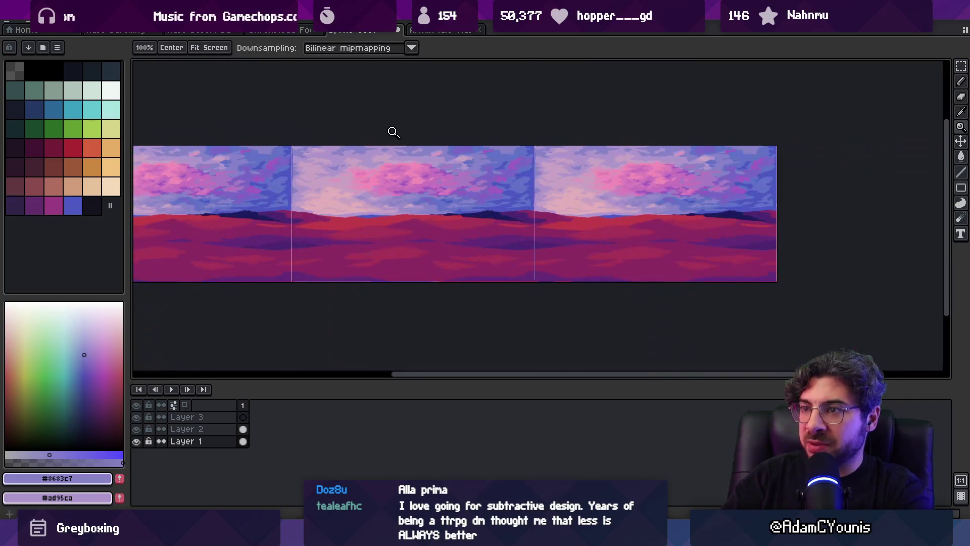
pyautogui.scroll(5, 370, 150)
# Repaint and smooth a cloud edge with lavender pixels, checking the tiled image
pyautogui.press('b')
pyautogui.moveTo(399, 161); pyautogui.dragTo(434, 184)
pyautogui.keyDown('alt'); pyautogui.click(430, 194); pyautogui.keyUp('alt')
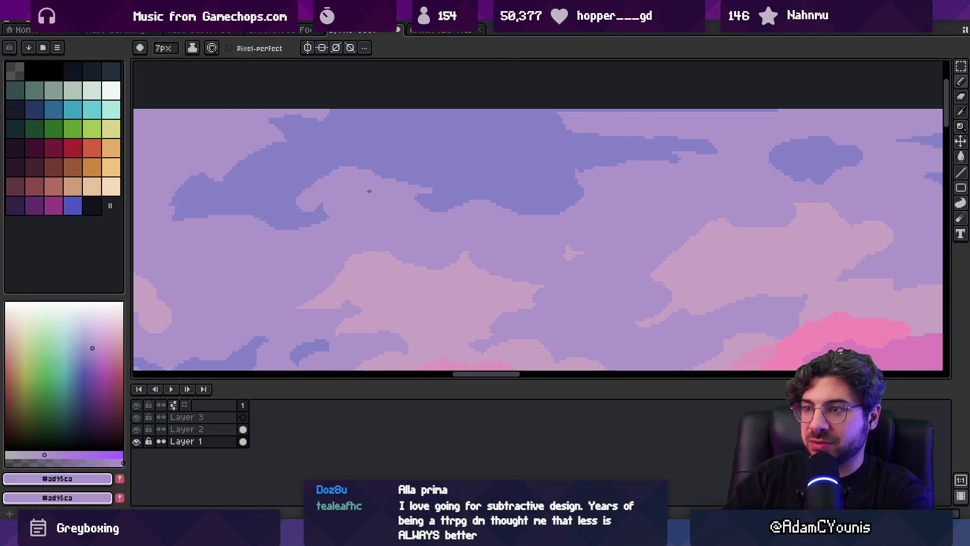
pyautogui.moveTo(321, 215); pyautogui.dragTo(311, 218)
pyautogui.press('z')
pyautogui.scroll(-3, 362, 211)
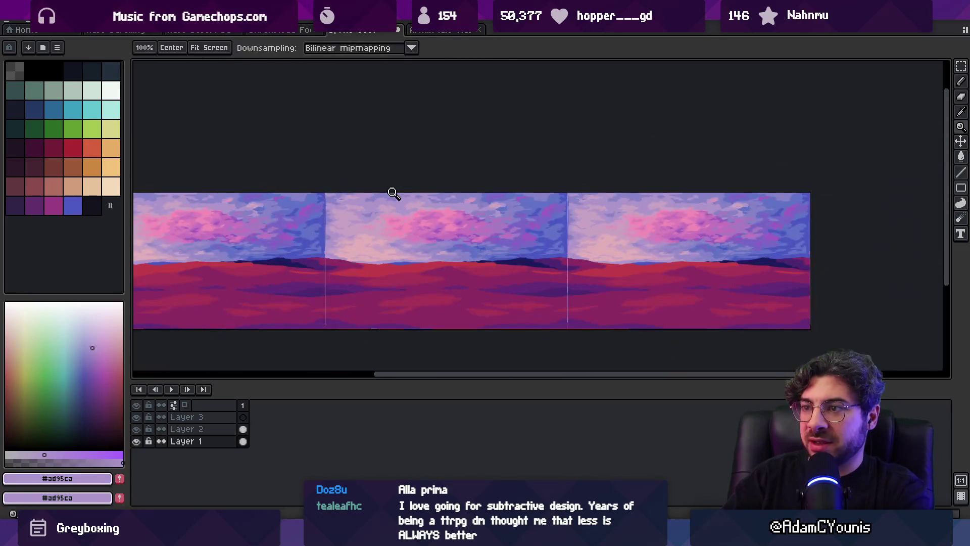
pyautogui.scroll(4, 392, 190)
# Touch up the clouds with blue, lavender and light pink pixels, then view the whole image
pyautogui.press('b')
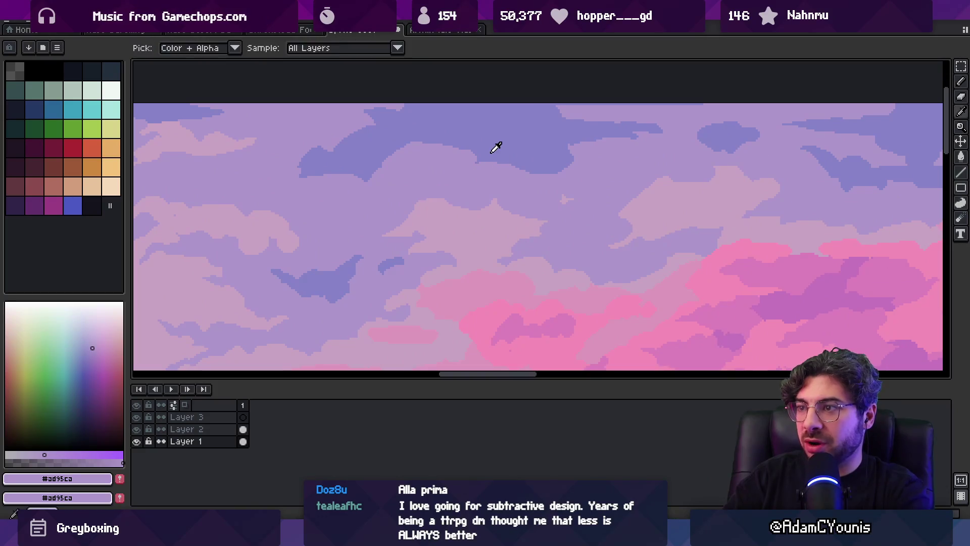
pyautogui.keyDown('alt'); pyautogui.click(460, 172); pyautogui.keyUp('alt')
pyautogui.keyDown('alt'); pyautogui.click(456, 179); pyautogui.keyUp('alt')
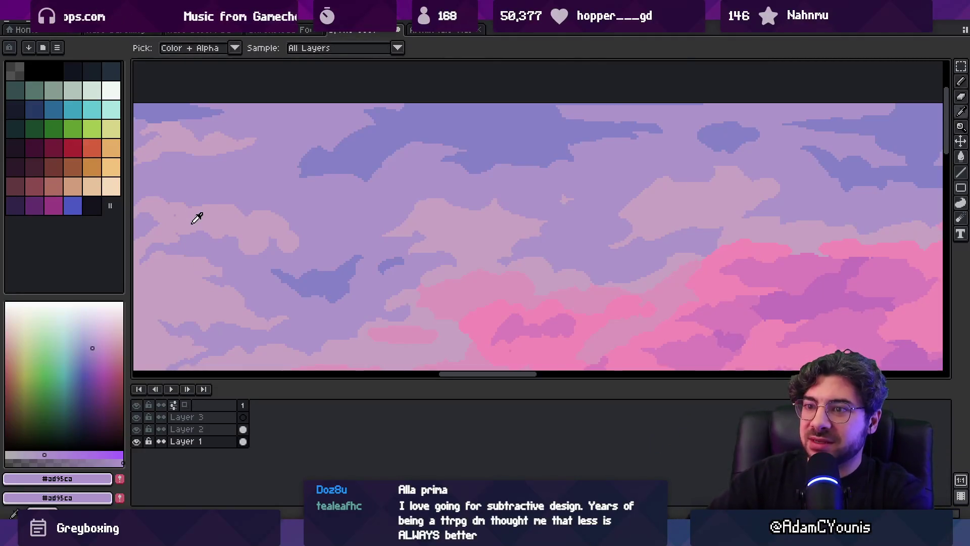
pyautogui.keyDown('alt'); pyautogui.click(175, 221); pyautogui.keyUp('alt')
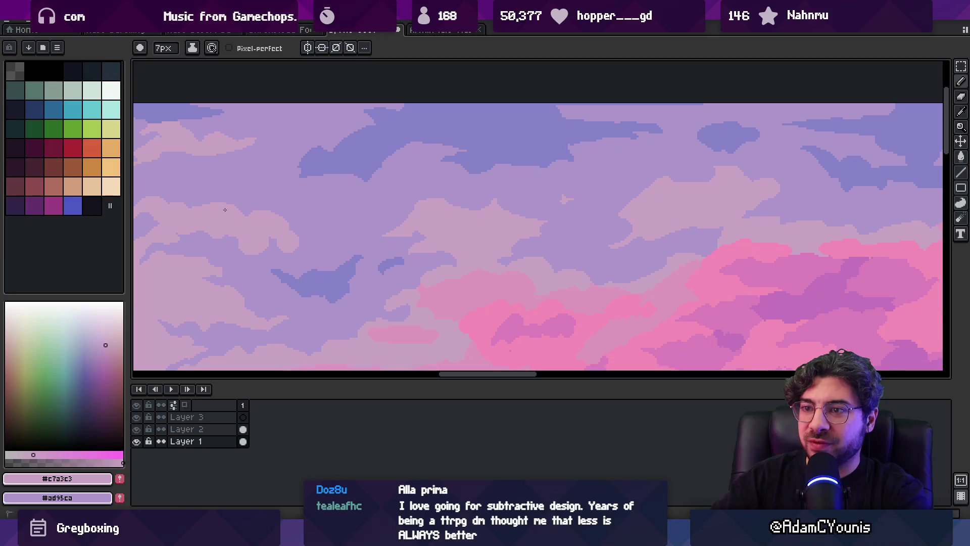
pyautogui.keyDown('alt'); pyautogui.click(444, 173); pyautogui.keyUp('alt')
pyautogui.press('z')
pyautogui.scroll(-4, 485, 197)
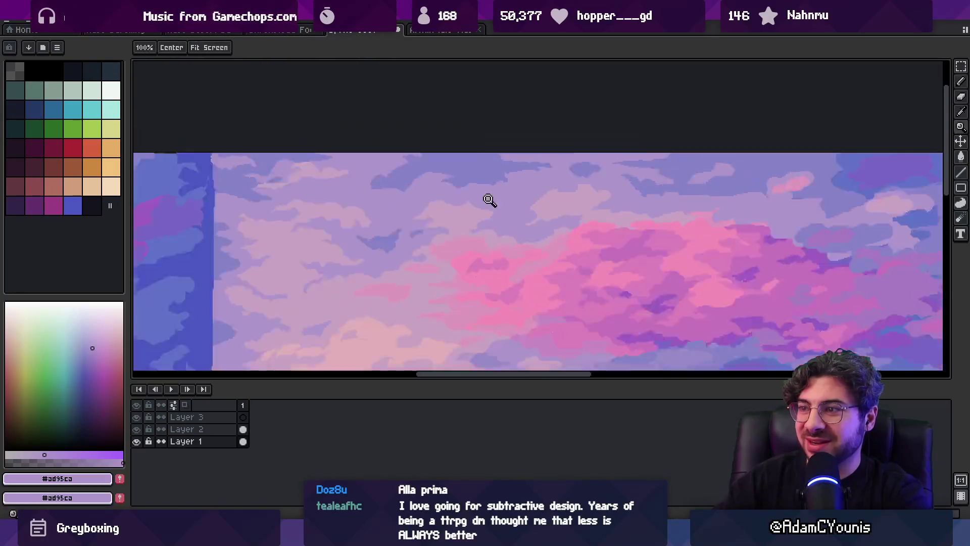
# Add light pink and lavender touches while shifting the sky view to the right
pyautogui.scroll(4, 477, 190)
pyautogui.keyDown('alt'); pyautogui.click(498, 191); pyautogui.keyUp('alt')
pyautogui.press('b')
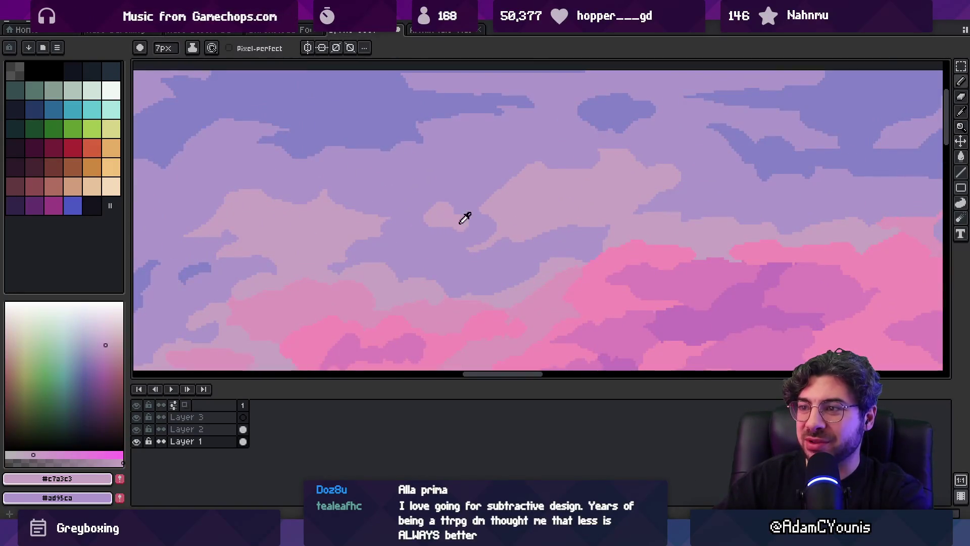
pyautogui.keyDown('alt'); pyautogui.click(460, 222); pyautogui.keyUp('alt')
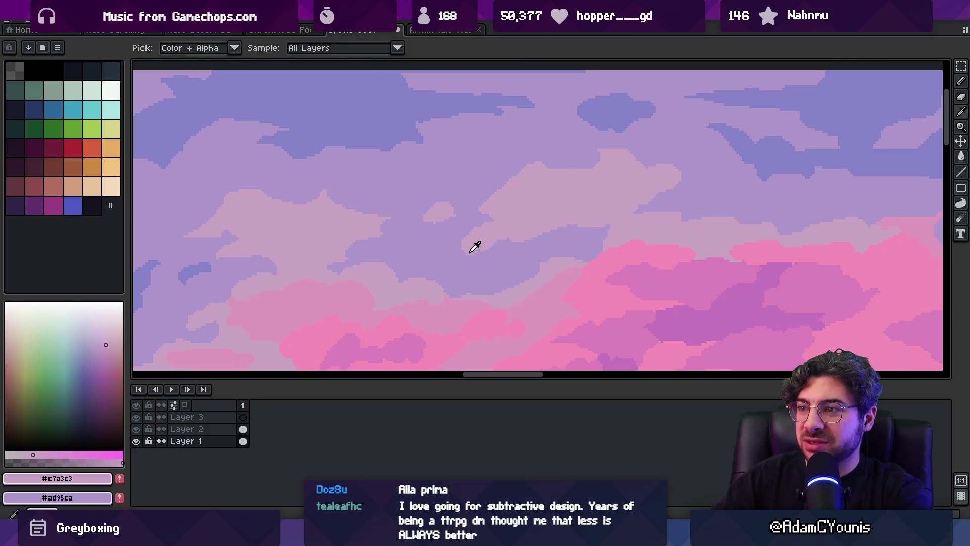
pyautogui.press('space')
pyautogui.moveTo(499, 205); pyautogui.dragTo(460, 207)
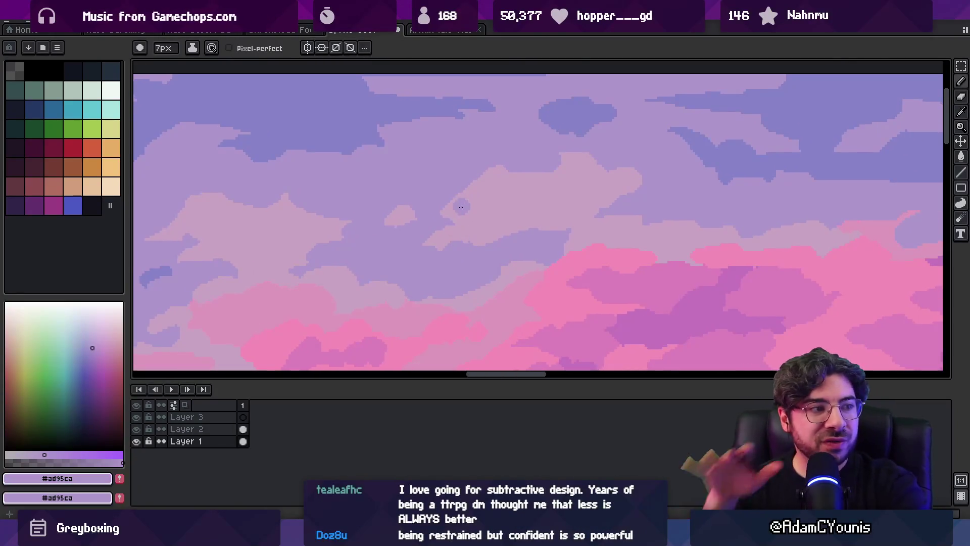
pyautogui.keyDown('alt'); pyautogui.click(463, 203); pyautogui.keyUp('alt')
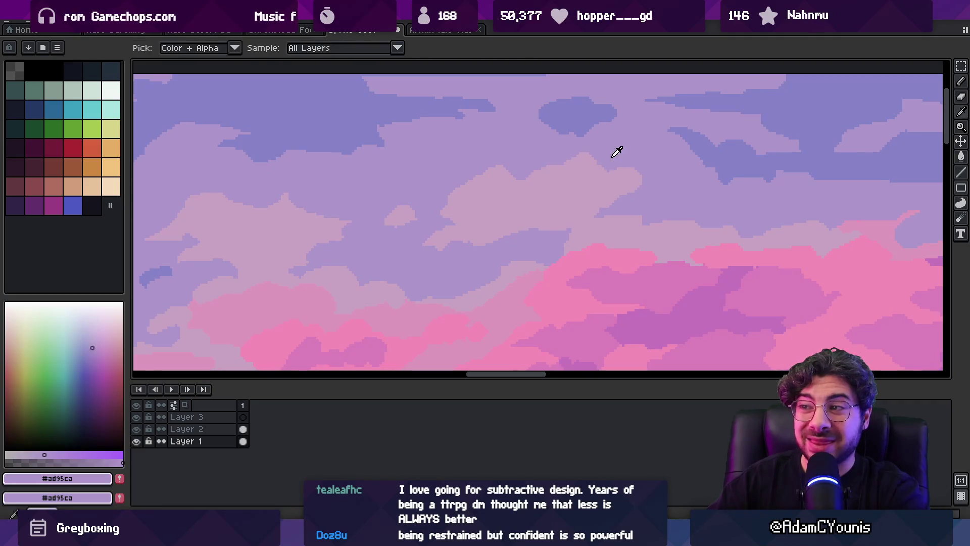
# Alternate lavender and light pink pixels across the upper-sky clouds
pyautogui.press('alt')
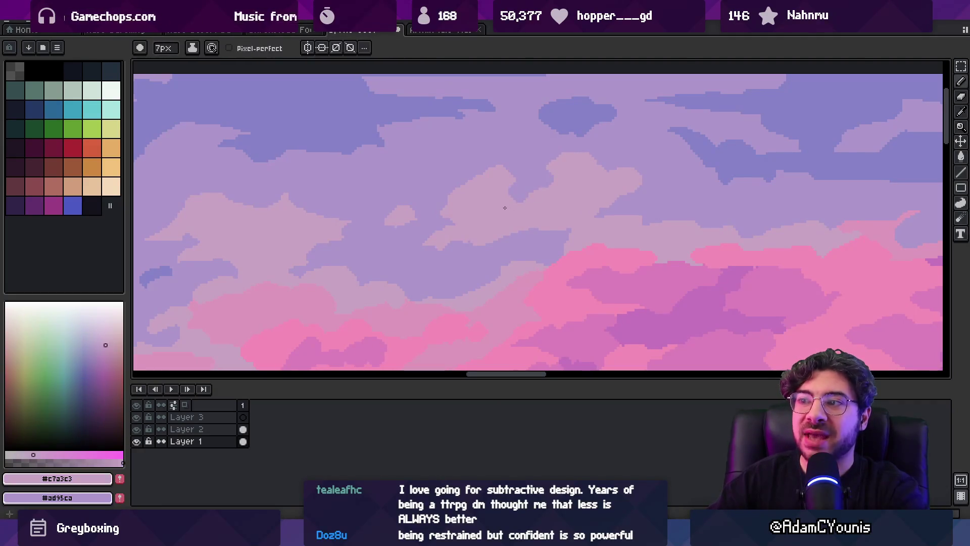
pyautogui.scroll(-3, 572, 181)
pyautogui.scroll(4, 572, 181)
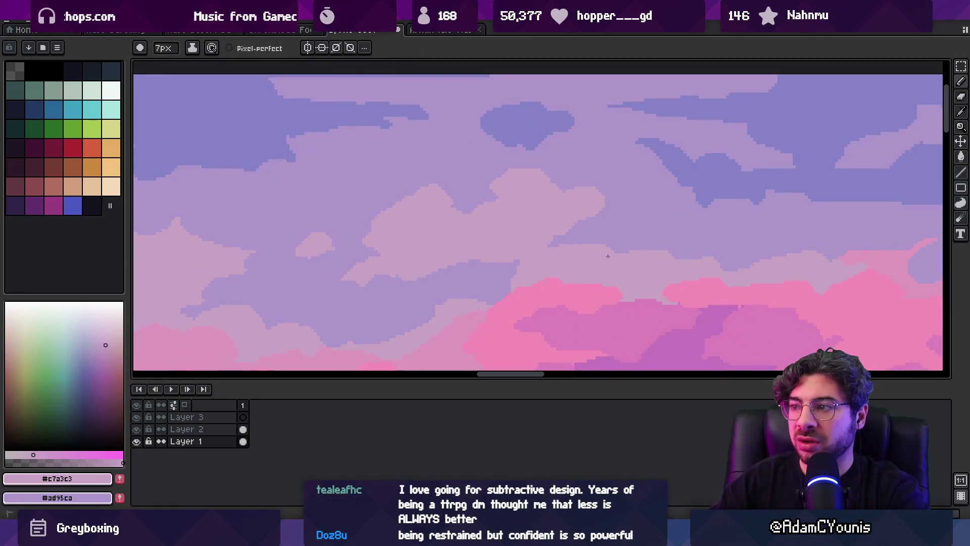
pyautogui.moveTo(598, 251); pyautogui.dragTo(450, 159)
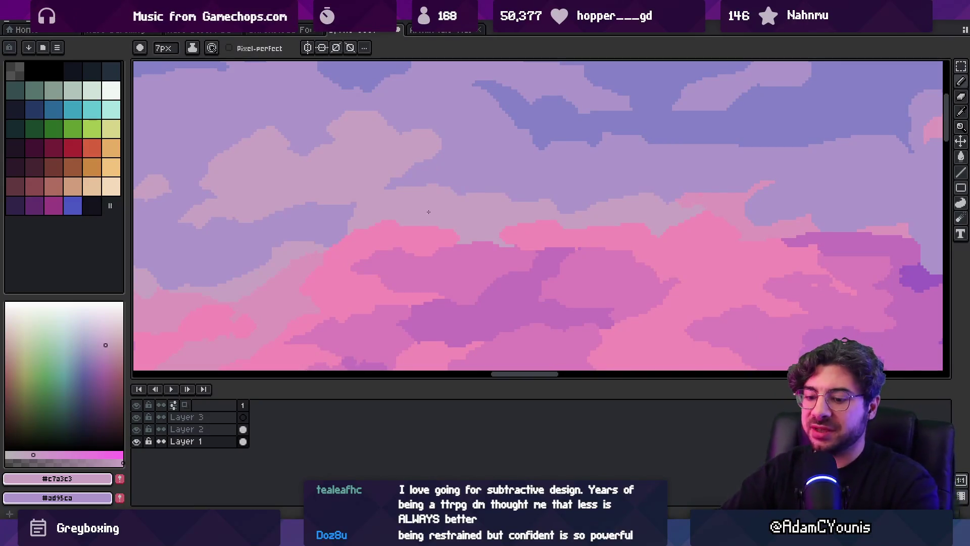
pyautogui.keyDown('alt'); pyautogui.click(452, 188); pyautogui.keyUp('alt')
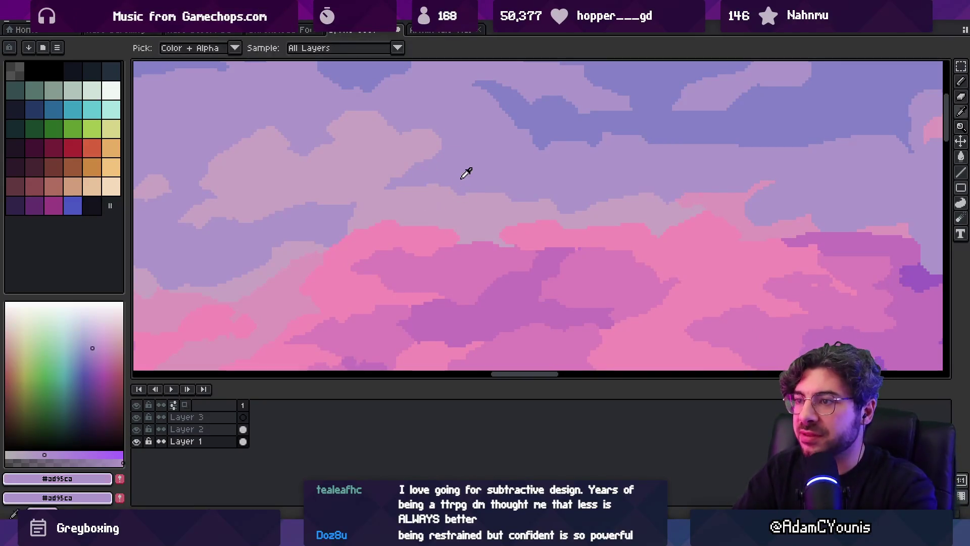
pyautogui.scroll(-1, 450, 166)
pyautogui.scroll(2, 463, 168)
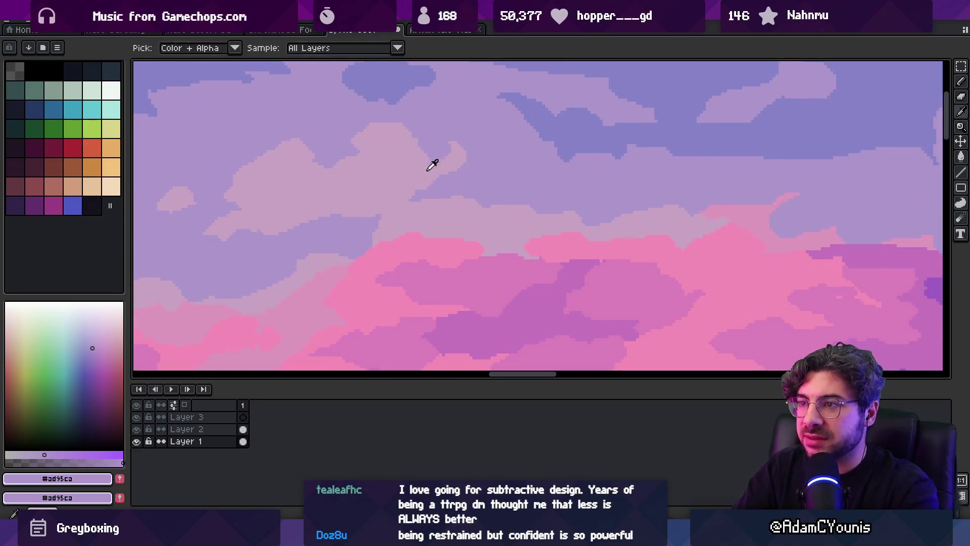
pyautogui.keyDown('alt'); pyautogui.click(429, 161); pyautogui.keyUp('alt')
pyautogui.keyDown('alt'); pyautogui.click(477, 169); pyautogui.keyUp('alt')
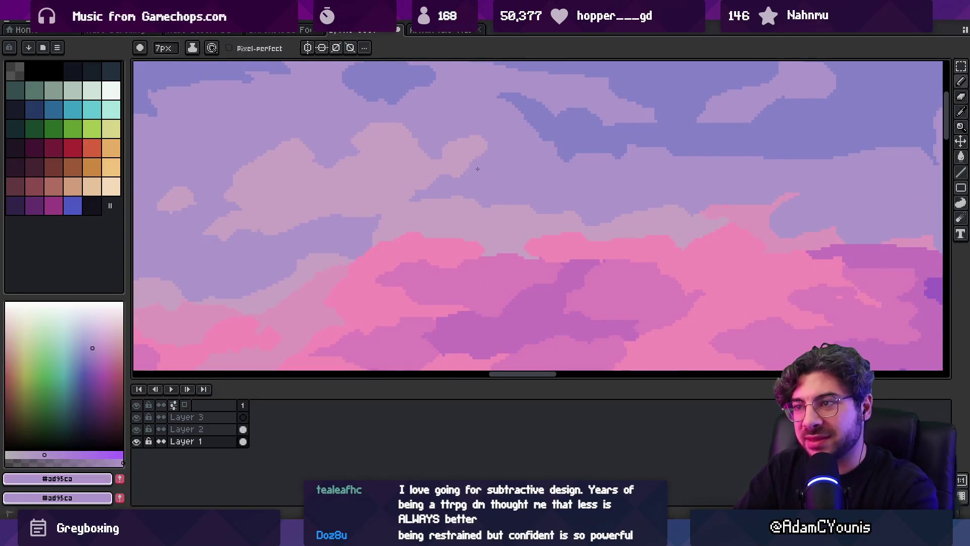
pyautogui.scroll(-2, 480, 152)
pyautogui.scroll(2, 515, 136)
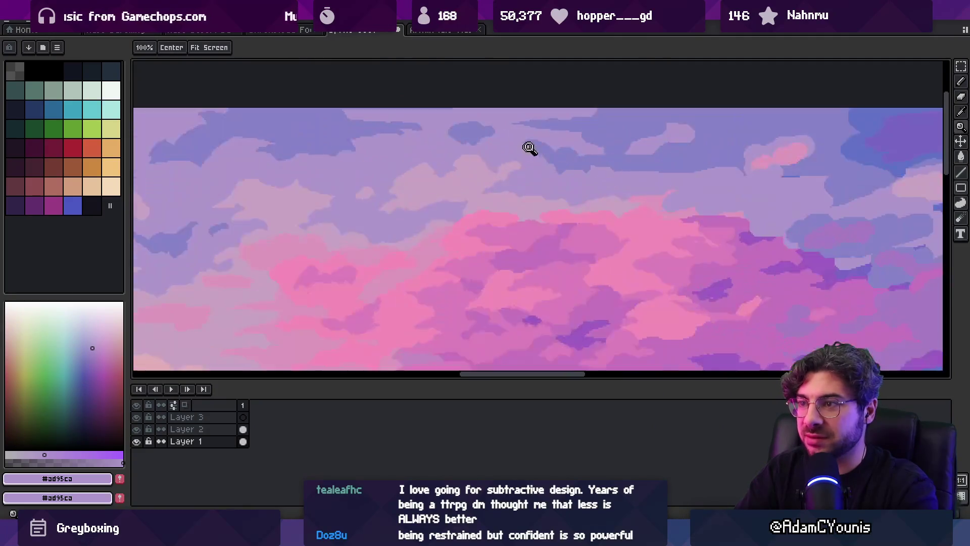
# Build a soft light pink highlight on a small cloud among lavender pixels
pyautogui.press('b')
pyautogui.keyDown('alt'); pyautogui.click(465, 181); pyautogui.keyUp('alt')
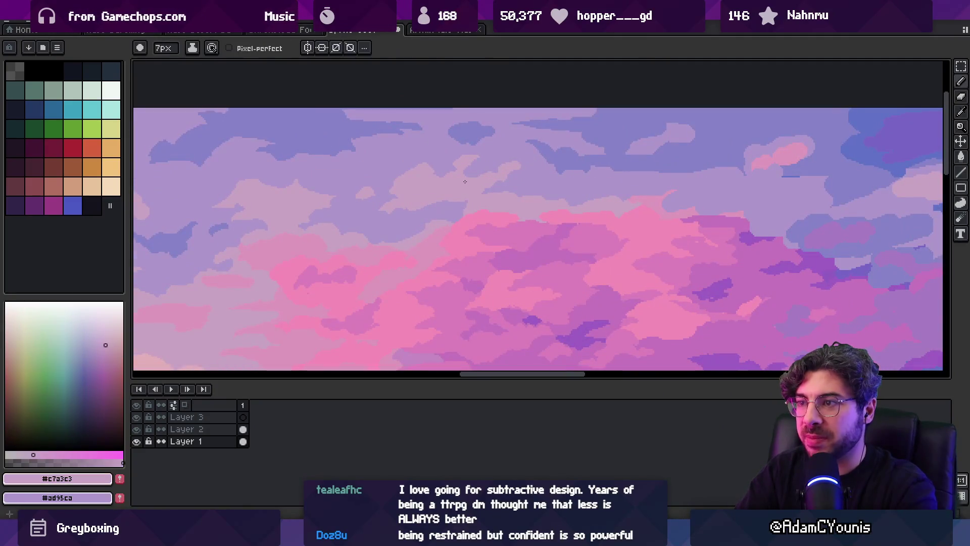
pyautogui.scroll(-2, 486, 177)
pyautogui.scroll(2, 503, 167)
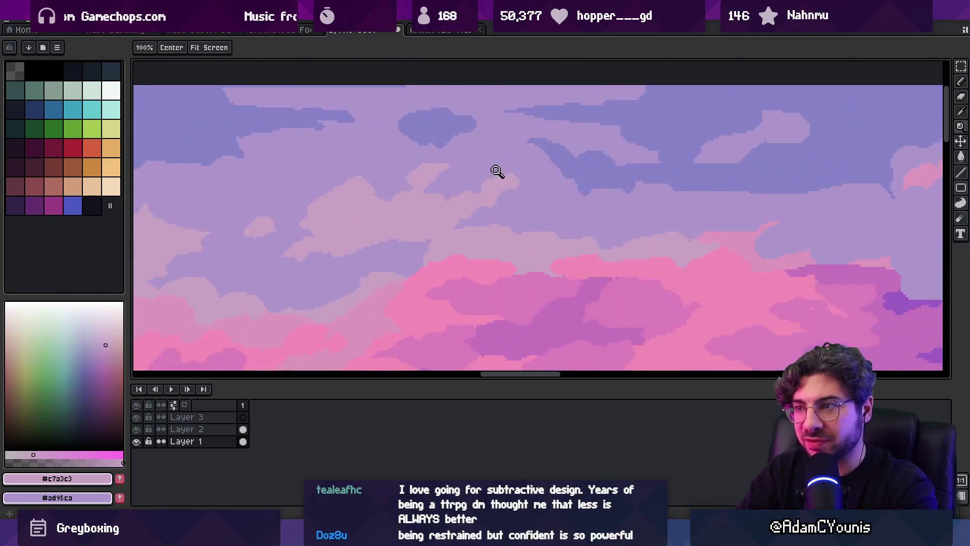
pyautogui.press('b')
pyautogui.keyDown('alt'); pyautogui.click(487, 171); pyautogui.keyUp('alt')
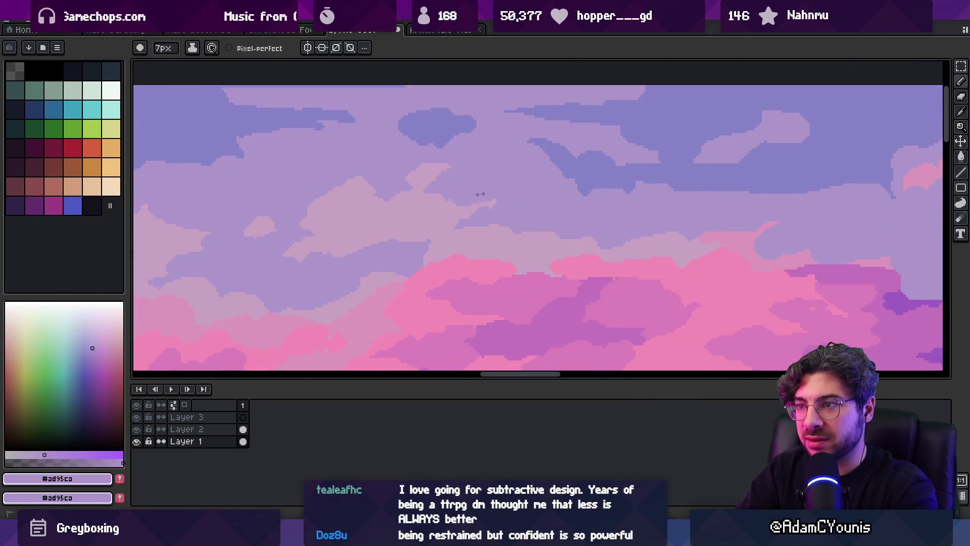
pyautogui.keyDown('alt'); pyautogui.click(469, 225); pyautogui.keyUp('alt')
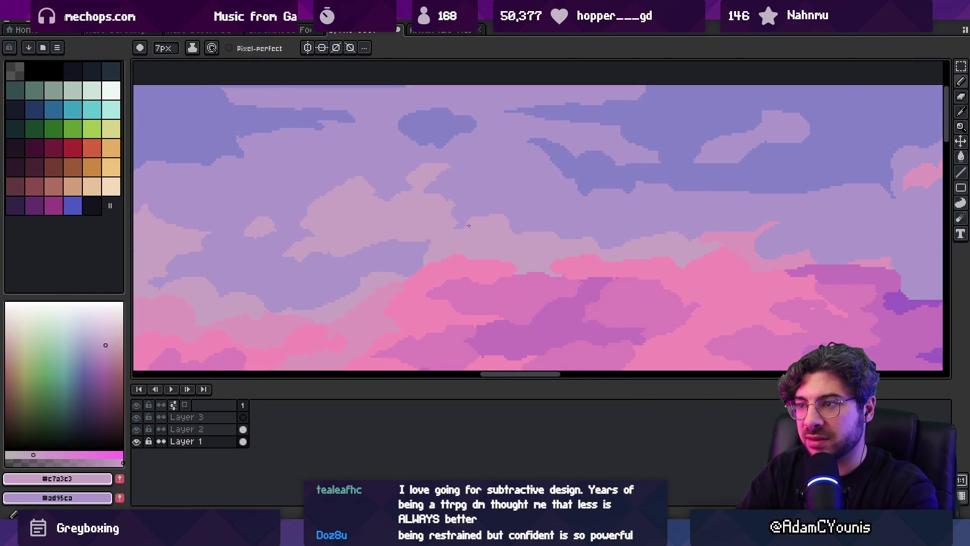
pyautogui.keyDown('alt'); pyautogui.click(507, 202); pyautogui.keyUp('alt')
pyautogui.keyDown('alt'); pyautogui.click(433, 173); pyautogui.keyUp('alt')
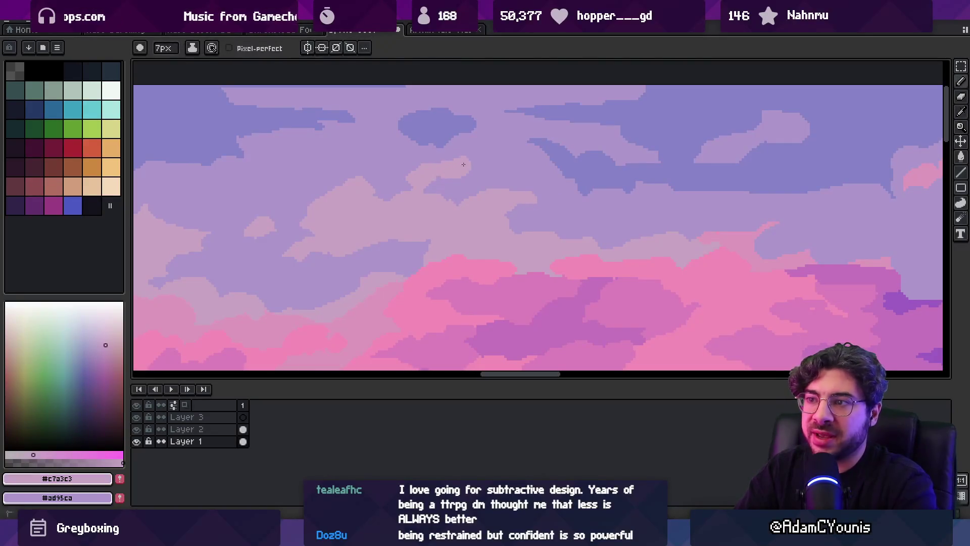
pyautogui.keyDown('alt'); pyautogui.click(480, 168); pyautogui.keyUp('alt')
# Check the tiled view, then add pale mauve and blue-violet cloud touches
pyautogui.press('z')
pyautogui.scroll(-3, 495, 144)
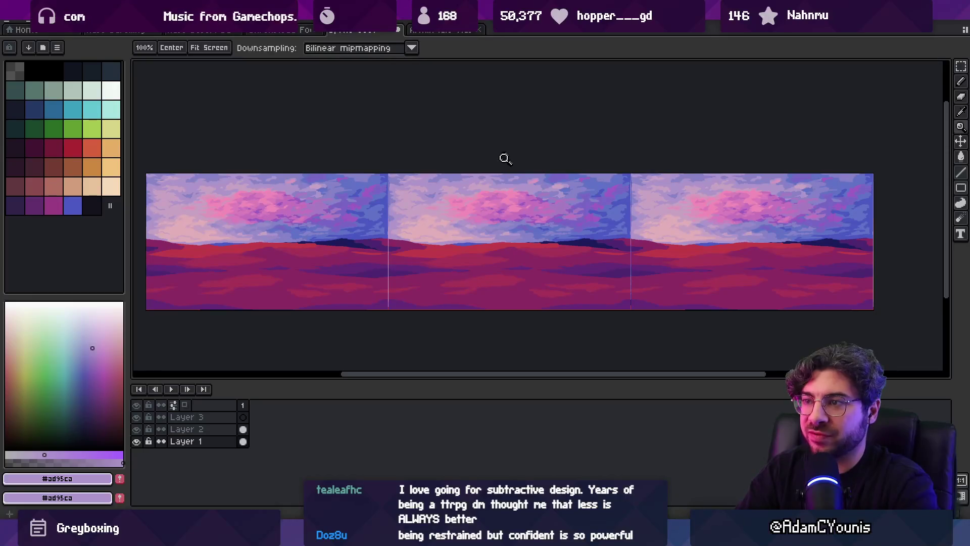
pyautogui.scroll(3, 505, 159)
pyautogui.press('b')
pyautogui.keyDown('alt'); pyautogui.click(445, 202); pyautogui.keyUp('alt')
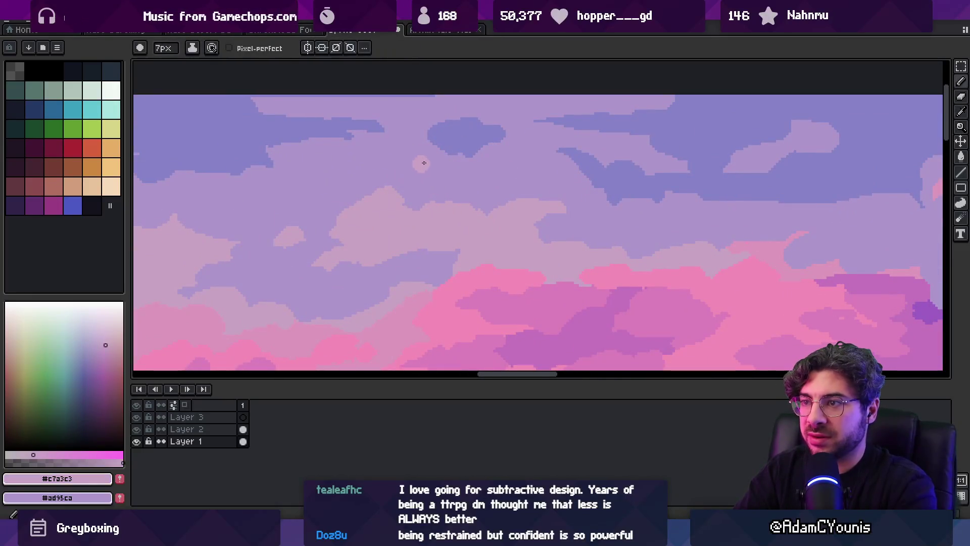
pyautogui.press('z')
pyautogui.scroll(-3, 448, 190)
pyautogui.scroll(1, 482, 210)
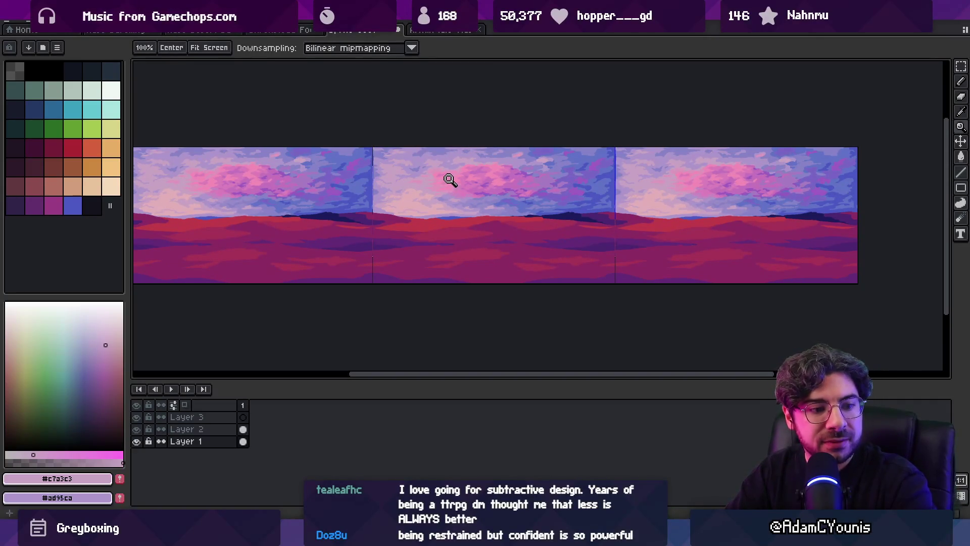
pyautogui.scroll(3, 511, 143)
pyautogui.press('b')
pyautogui.keyDown('alt'); pyautogui.click(395, 150); pyautogui.keyUp('alt')
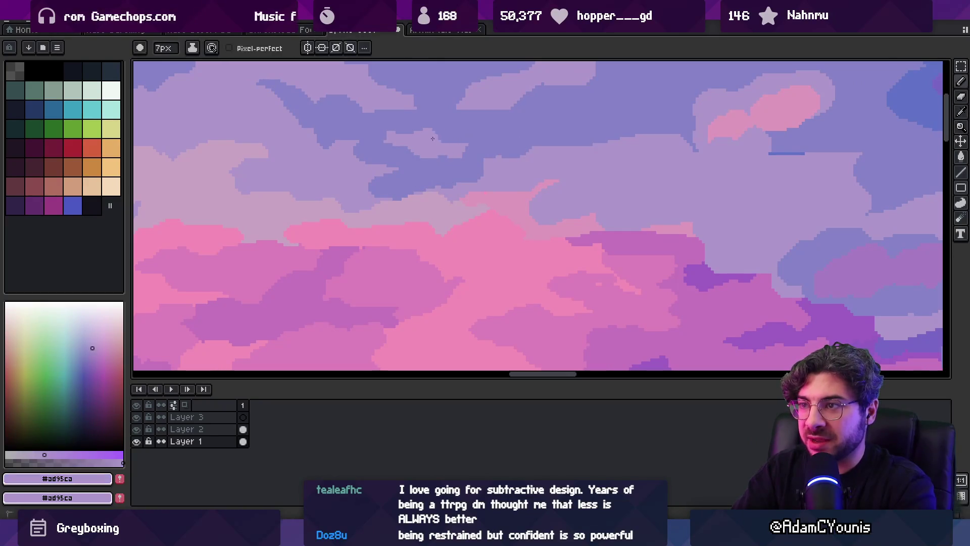
# Add lavender to the clouds and zoom out to the tiled overview
pyautogui.press('alt')
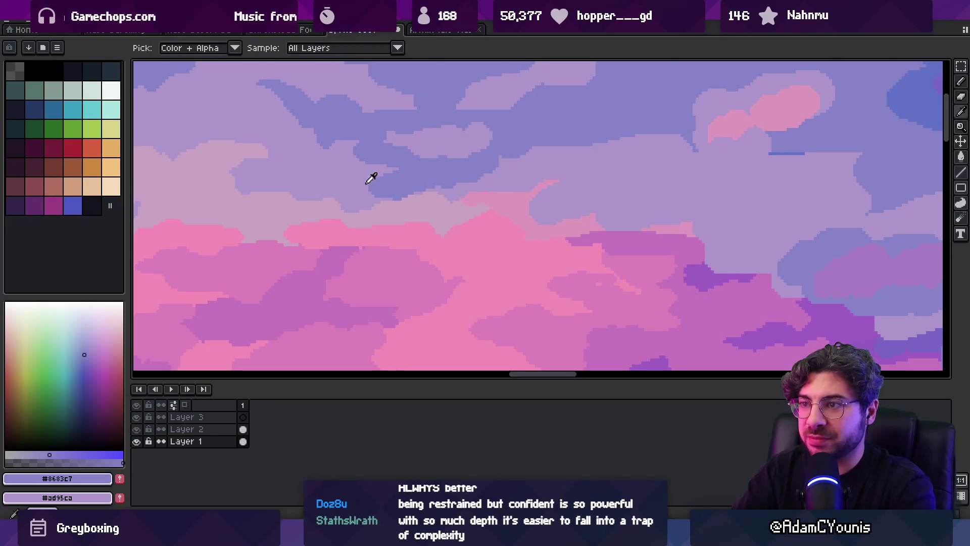
pyautogui.keyDown('alt'); pyautogui.click(366, 184); pyautogui.keyUp('alt')
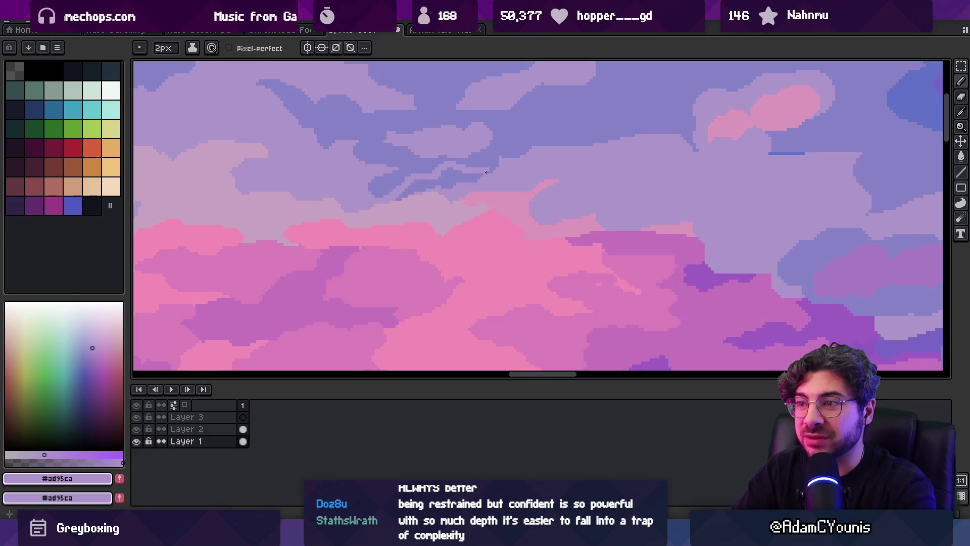
pyautogui.scroll(-3, 502, 142)
pyautogui.scroll(3, 505, 167)
pyautogui.press('alt')
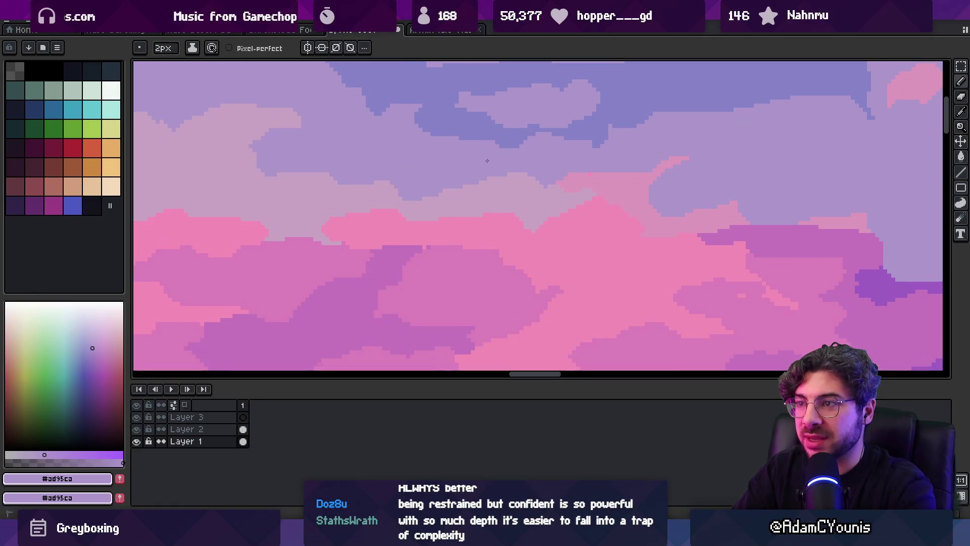
pyautogui.scroll(1, 487, 160)
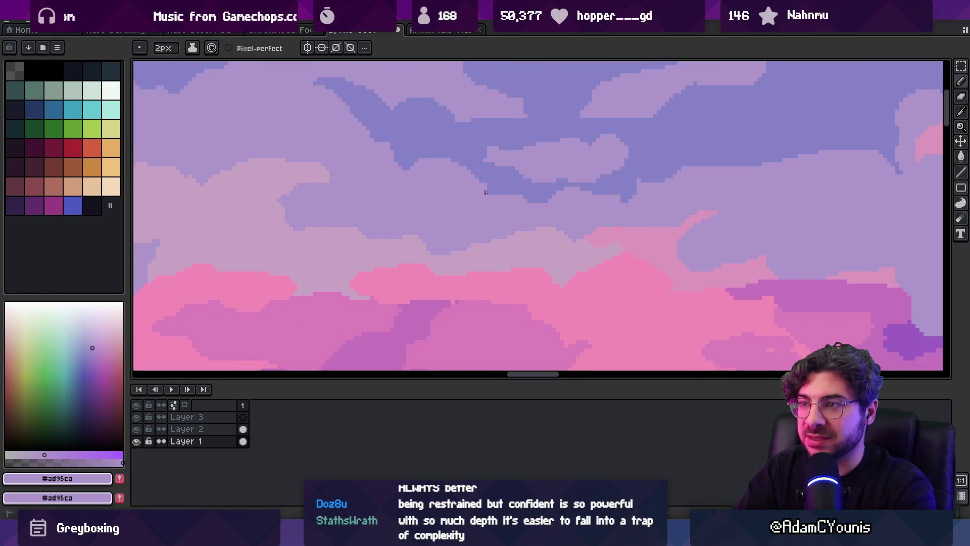
pyautogui.scroll(1, 506, 192)
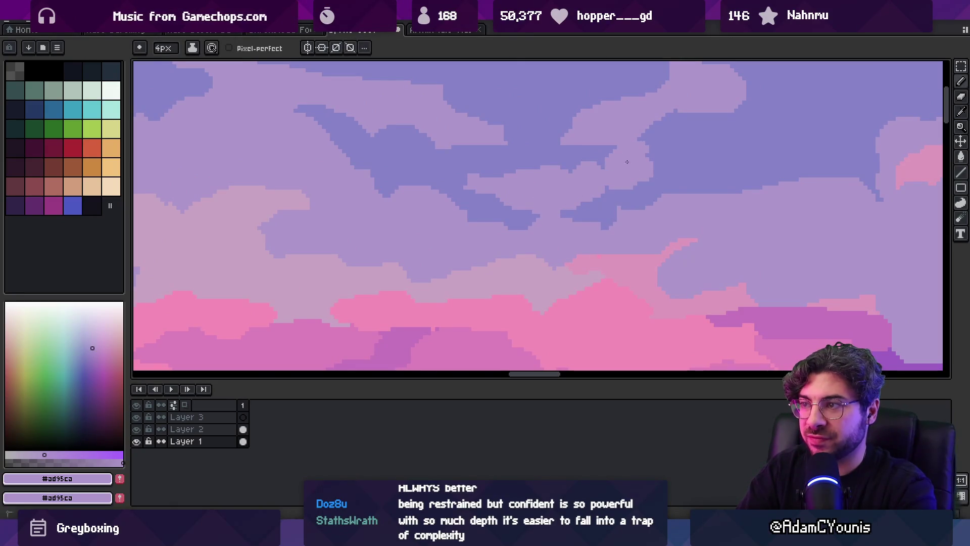
pyautogui.press('z')
pyautogui.scroll(-6, 551, 167)
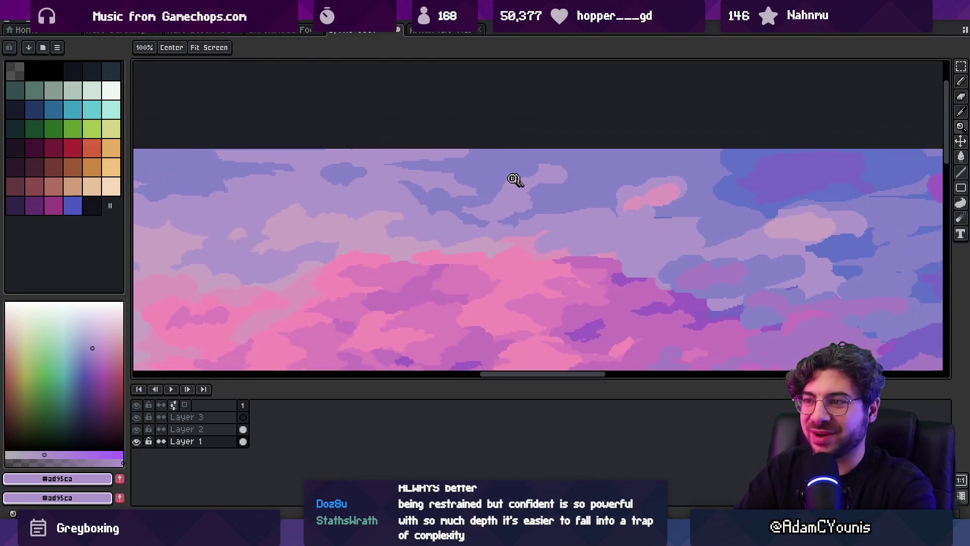
pyautogui.scroll(6, 525, 170)
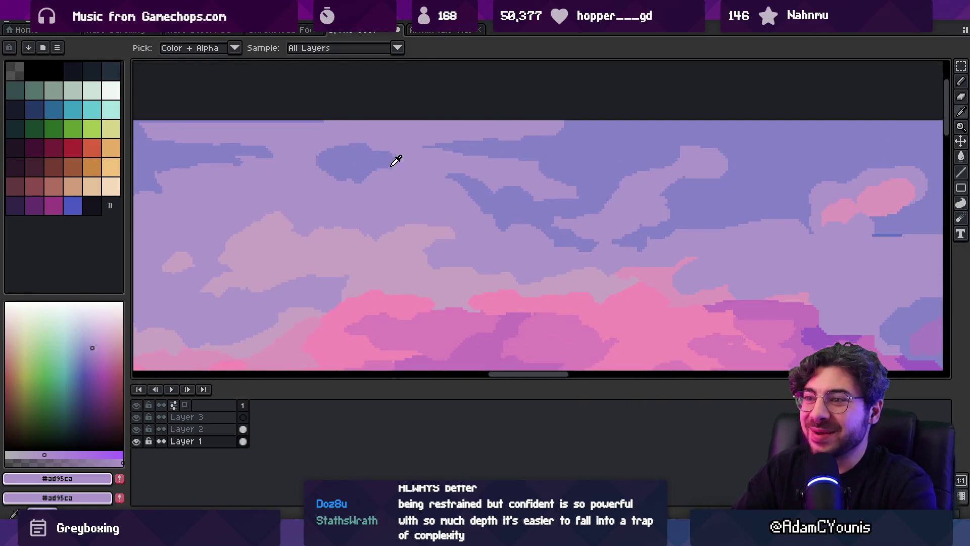
# Shift right and add blue-violet and pink touches to the clouds there
pyautogui.press('b')
pyautogui.scroll(-3, 430, 174)
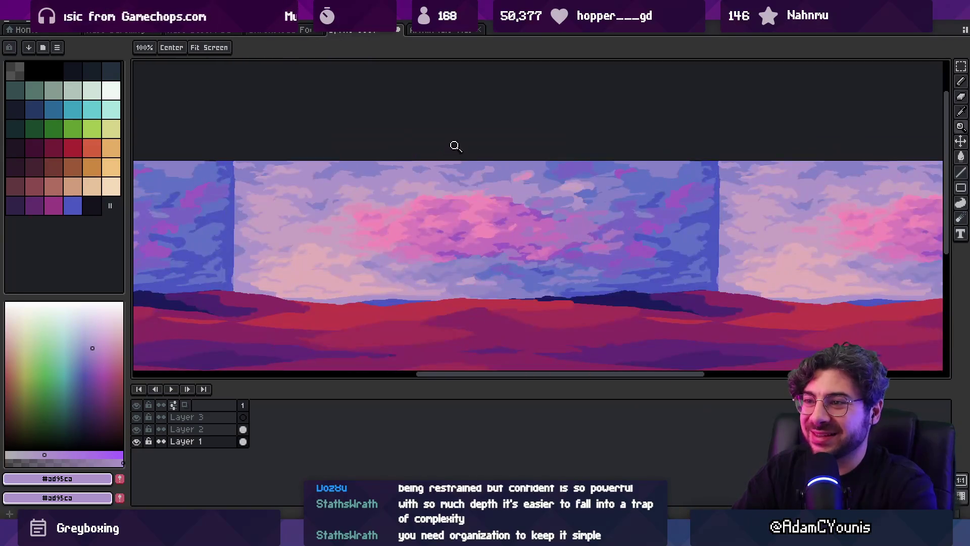
pyautogui.scroll(3, 418, 175)
pyautogui.press('b')
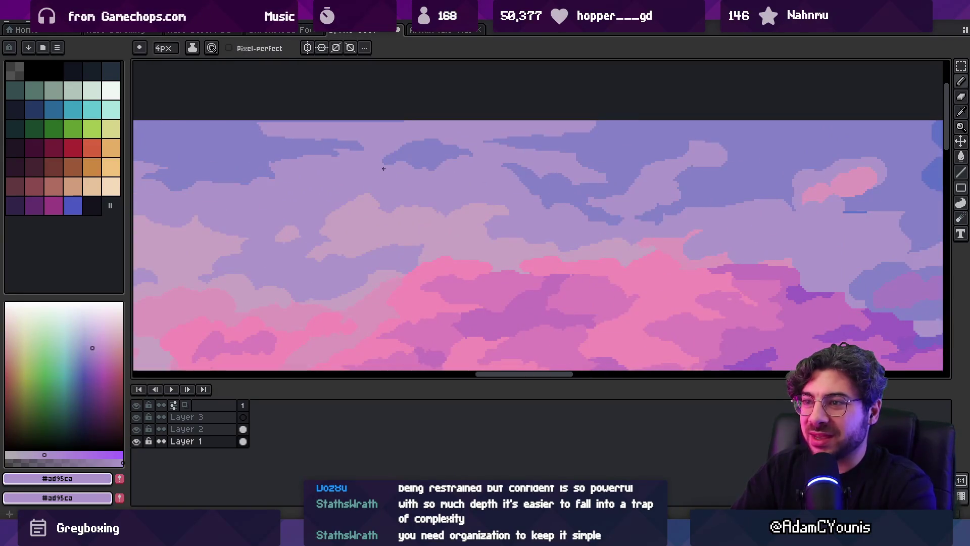
pyautogui.hscroll(5, 342, 186)
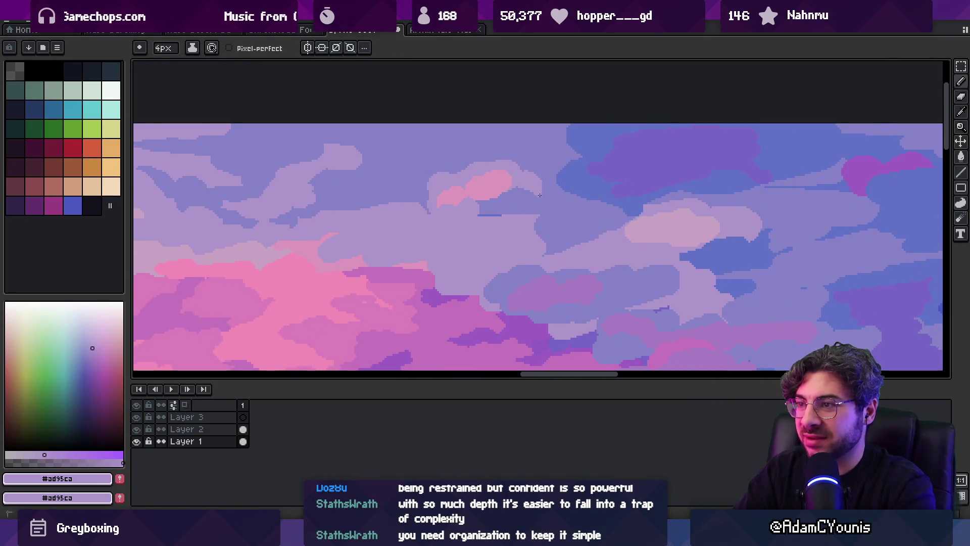
pyautogui.keyDown('alt'); pyautogui.click(490, 203); pyautogui.keyUp('alt')
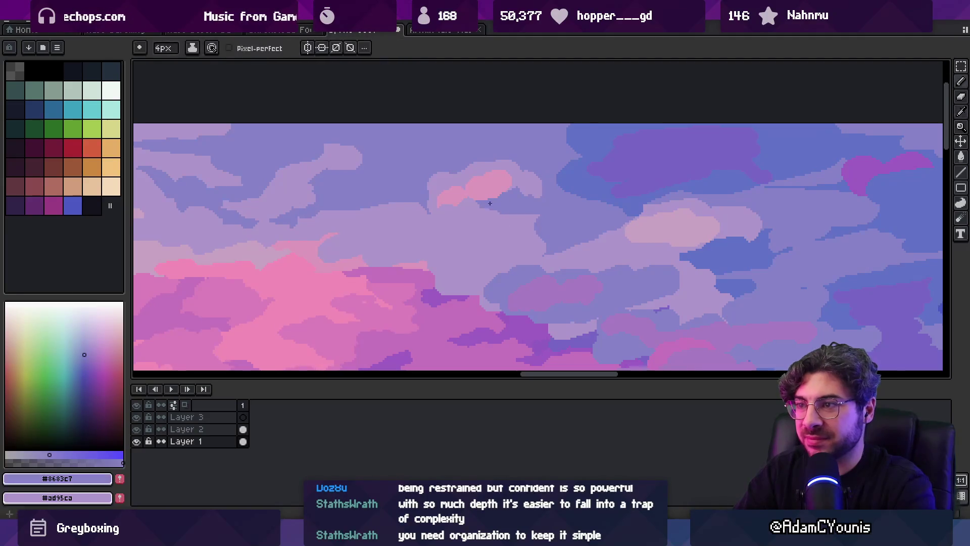
pyautogui.keyDown('alt'); pyautogui.click(511, 182); pyautogui.keyUp('alt')
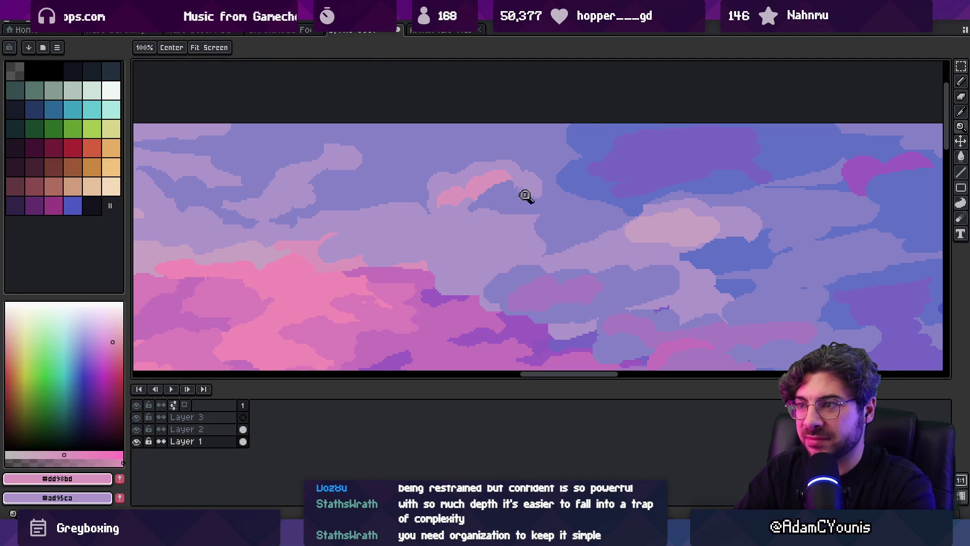
# Zoom in on another sky area and blend blue-violet #8683c7 with violet #a67bc2
pyautogui.scroll(-3, 520, 194)
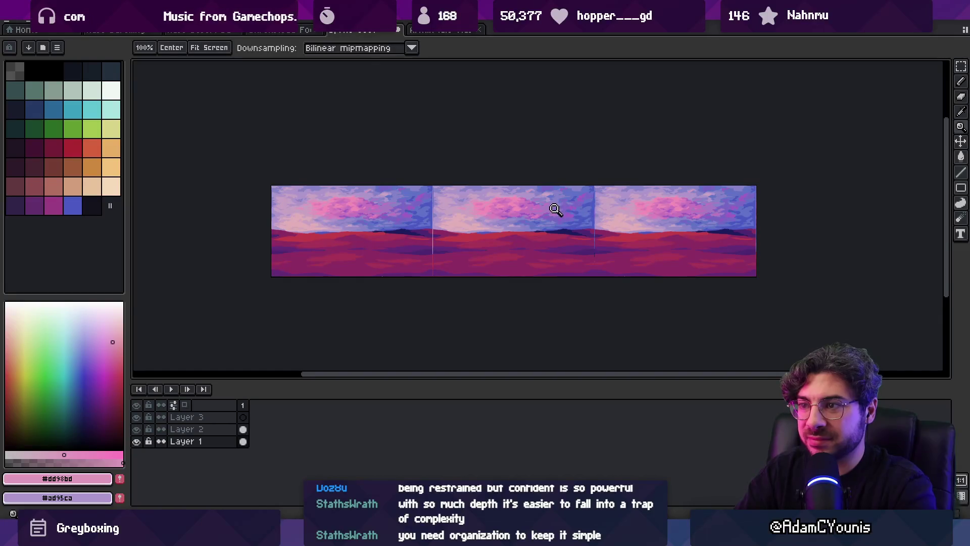
pyautogui.click(558, 211)
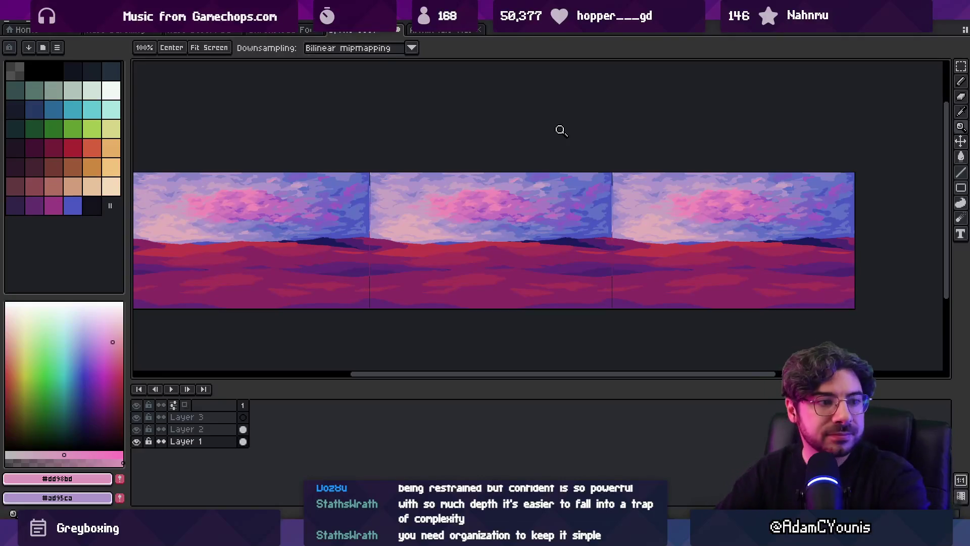
pyautogui.scroll(3, 544, 190)
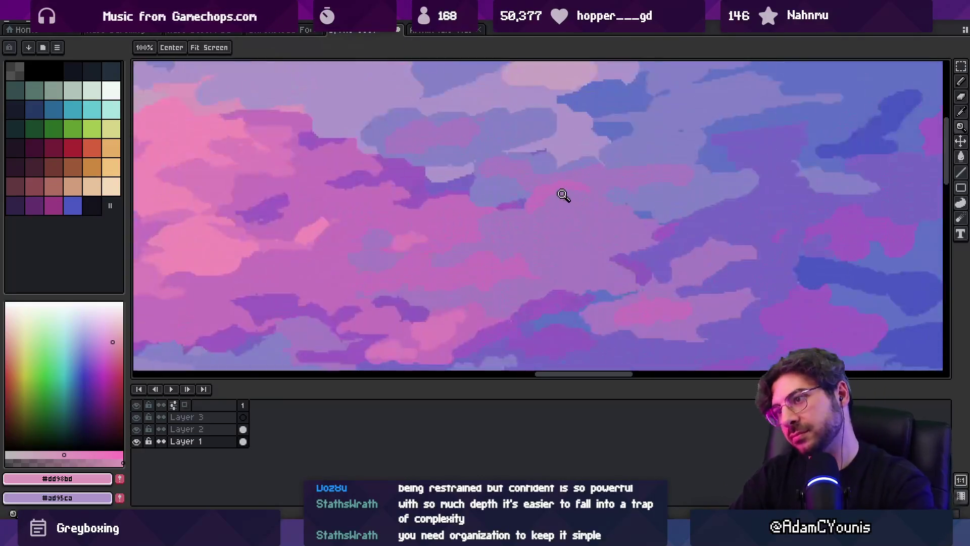
pyautogui.press('b')
pyautogui.keyDown('alt'); pyautogui.click(627, 190); pyautogui.keyUp('alt')
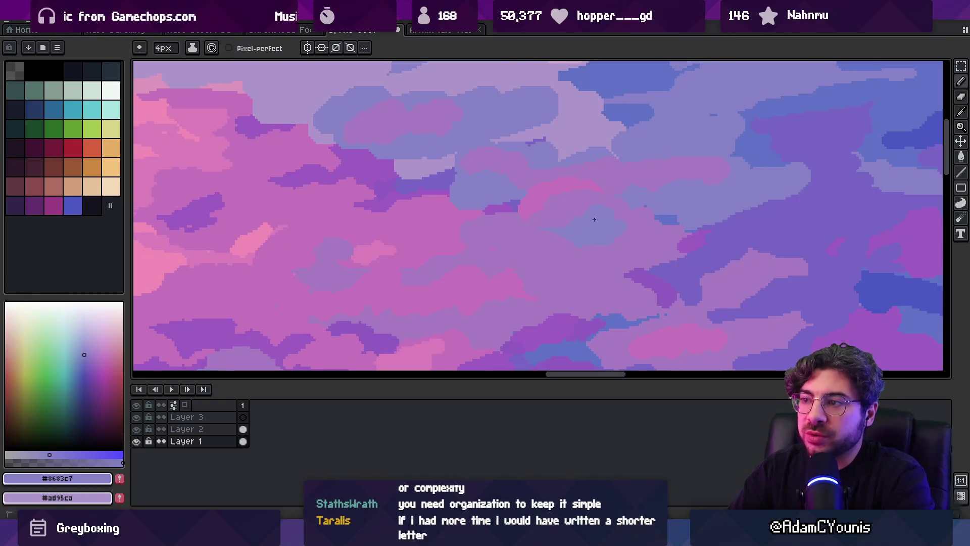
pyautogui.keyDown('alt'); pyautogui.click(535, 235); pyautogui.keyUp('alt')
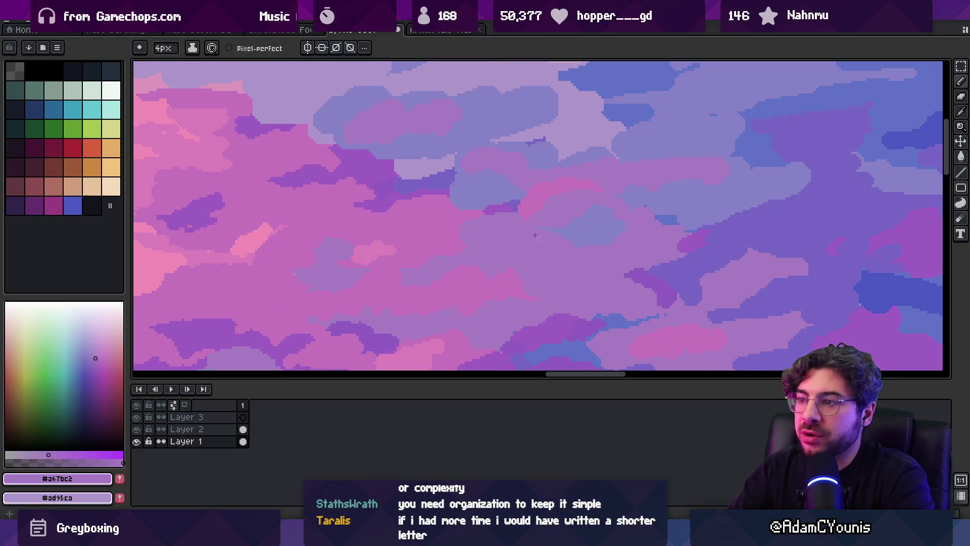
pyautogui.keyDown('alt'); pyautogui.click(580, 228); pyautogui.keyUp('alt')
# Continue alternating violet and blue-violet pixels along the cloud edges
pyautogui.press('z')
pyautogui.scroll(-3, 555, 202)
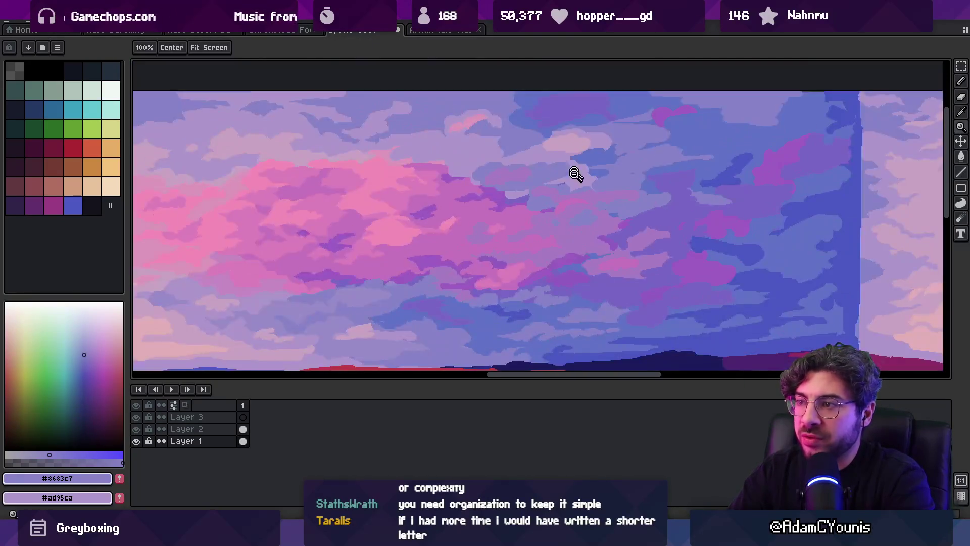
pyautogui.scroll(3, 601, 187)
pyautogui.press('b')
pyautogui.keyDown('alt'); pyautogui.click(560, 180); pyautogui.keyUp('alt')
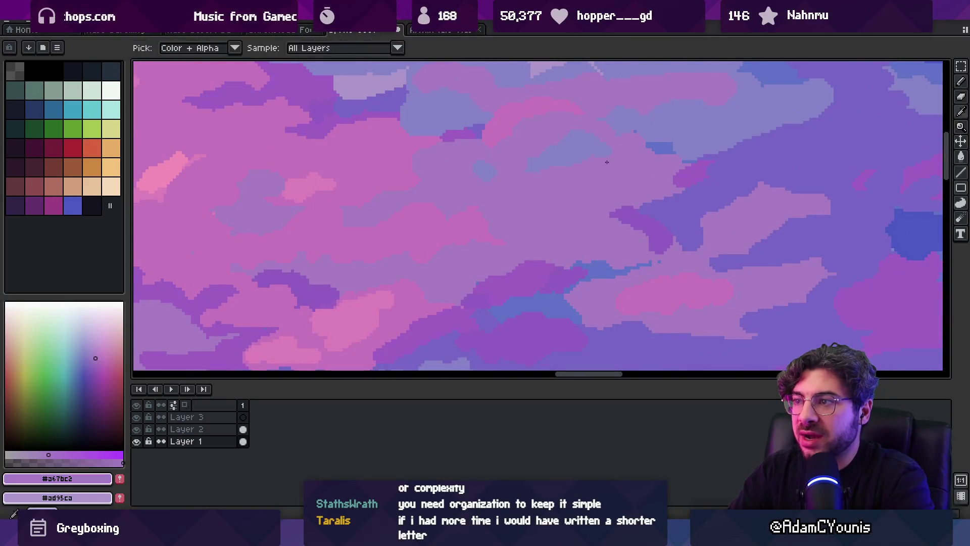
pyautogui.keyDown('alt'); pyautogui.click(575, 216); pyautogui.keyUp('alt')
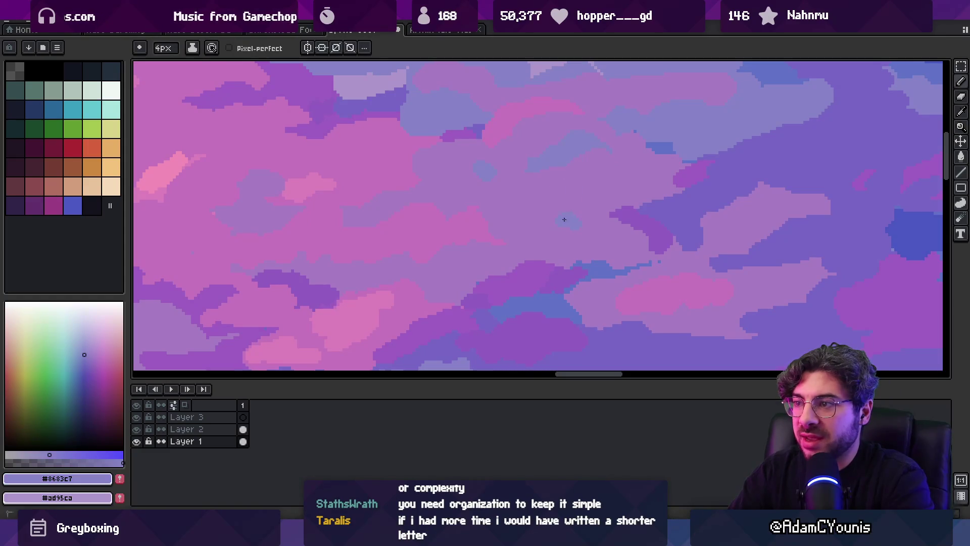
pyautogui.keyDown('alt'); pyautogui.click(596, 209); pyautogui.keyUp('alt')
# Add final blue-violet and violet touches to the upper-right clouds
pyautogui.press('z')
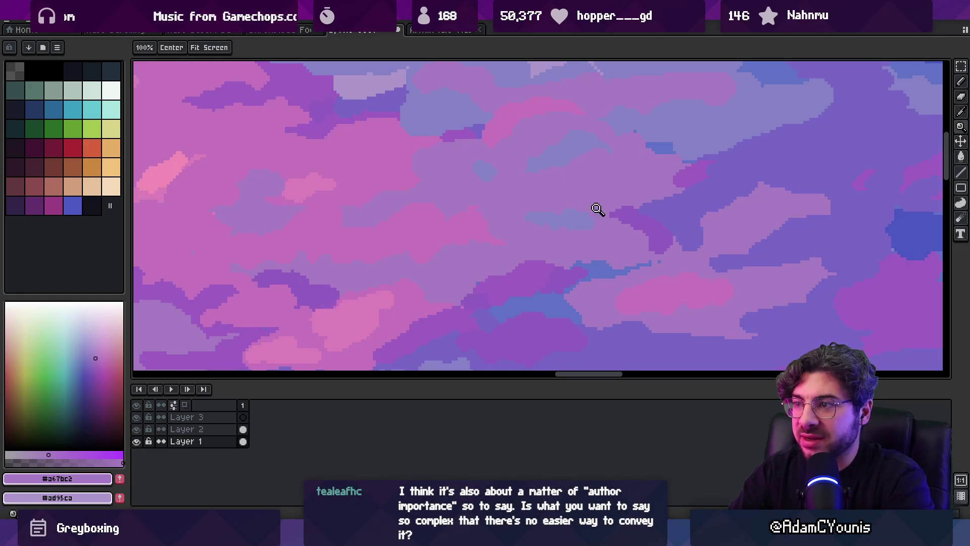
pyautogui.scroll(-3, 591, 146)
pyautogui.scroll(3, 628, 167)
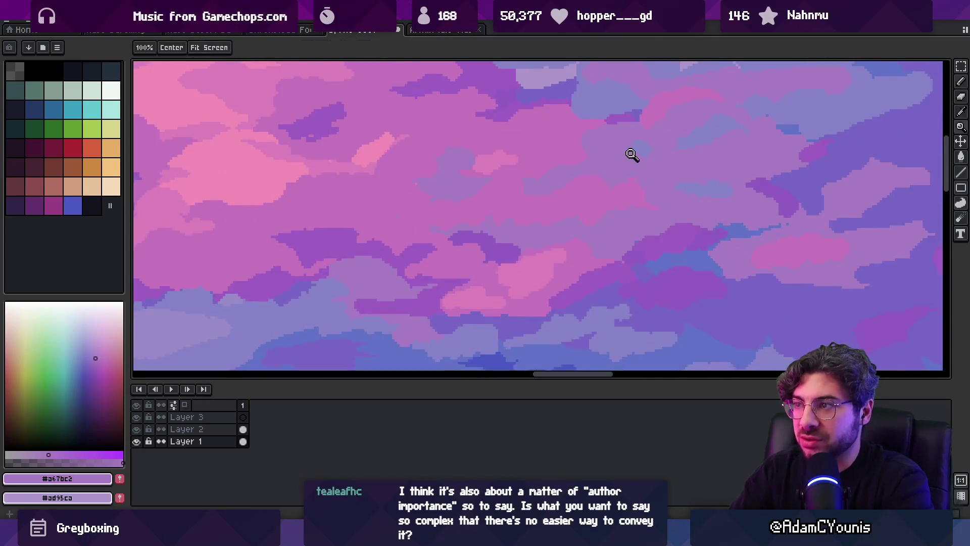
pyautogui.keyDown('alt'); pyautogui.click(649, 147); pyautogui.keyUp('alt')
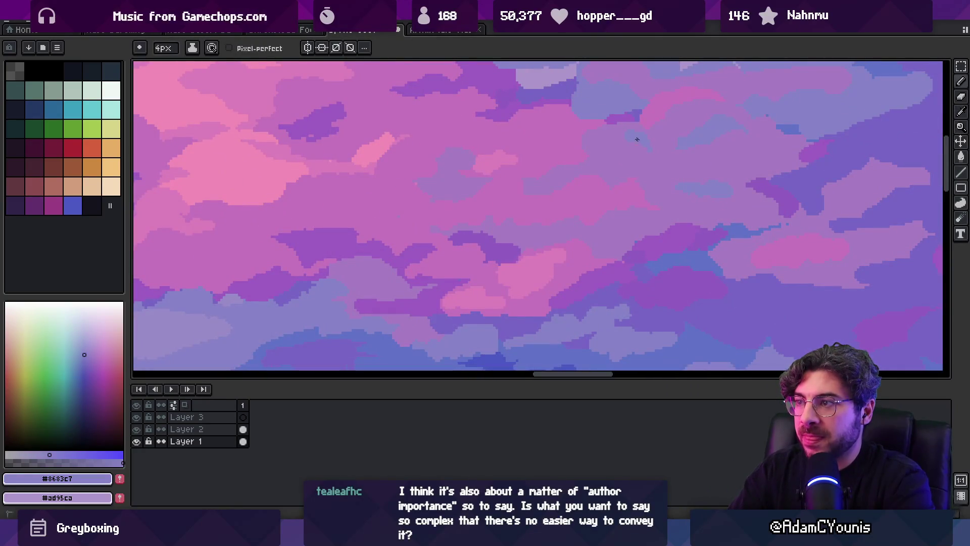
pyautogui.keyDown('alt'); pyautogui.click(629, 143); pyautogui.keyUp('alt')
pyautogui.press('g')
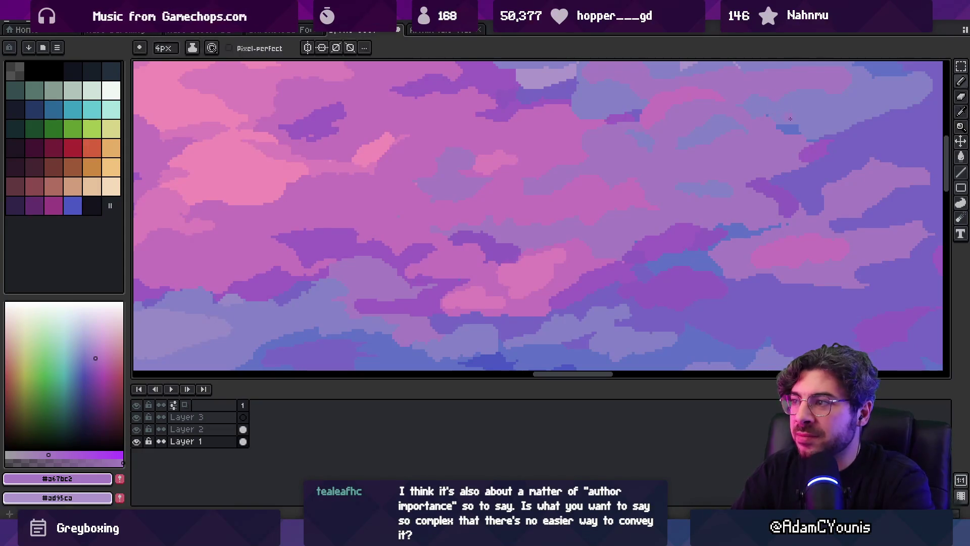
pyautogui.keyDown('alt'); pyautogui.click(792, 132); pyautogui.keyUp('alt')
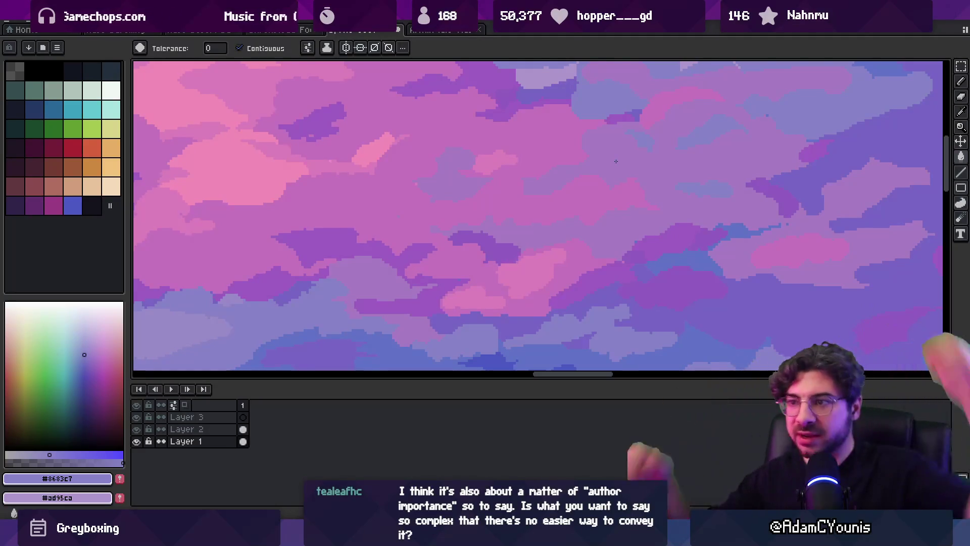
# Pick up the pink #c574bc from the clouds and zoom out to check the panorama
pyautogui.keyDown('alt'); pyautogui.click(372, 214); pyautogui.keyUp('alt')
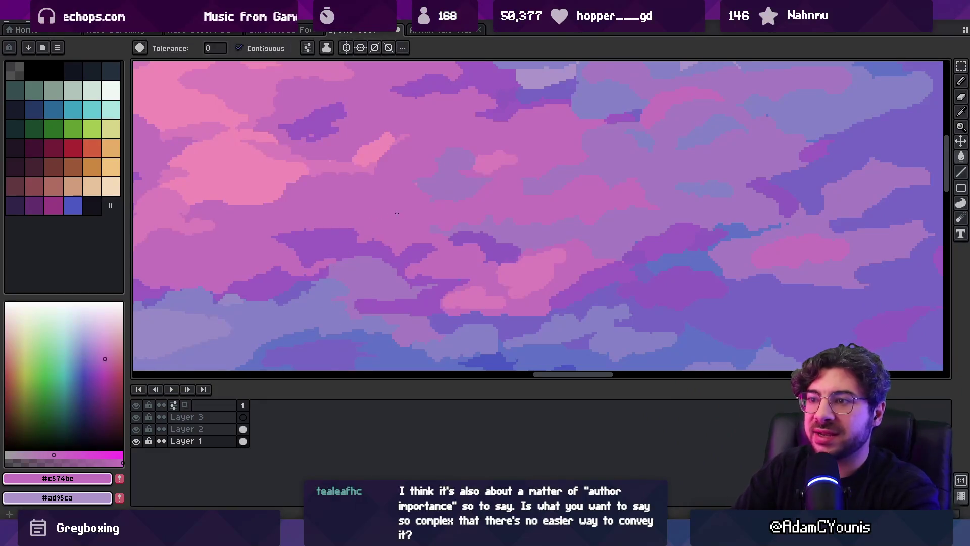
pyautogui.press('v')
pyautogui.scroll(2, 423, 217)
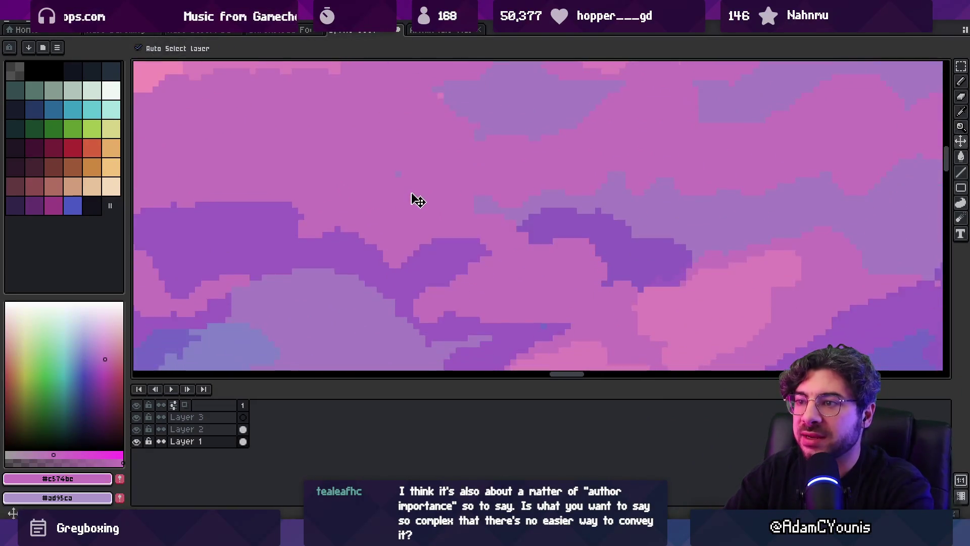
pyautogui.scroll(-3, 439, 195)
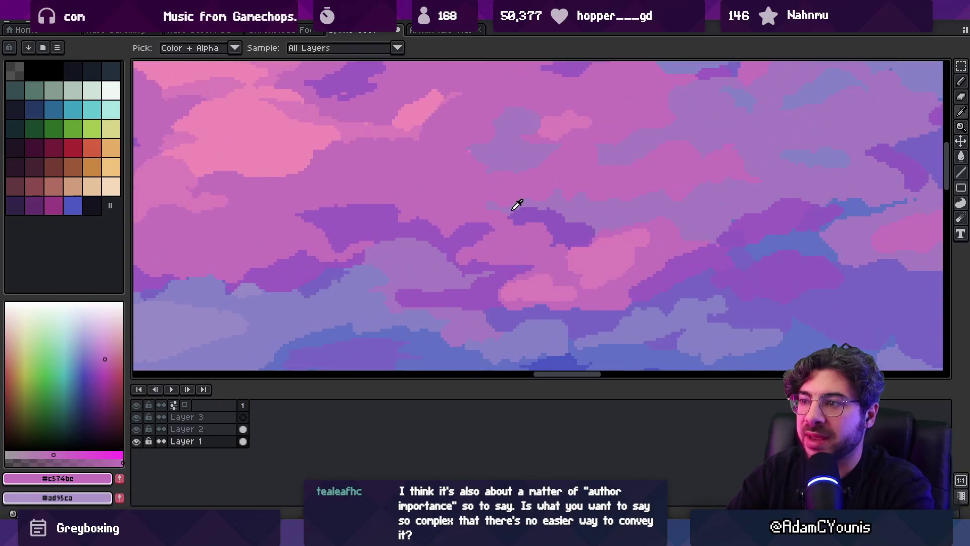
pyautogui.press('alt')
pyautogui.keyDown('alt'); pyautogui.click(410, 204); pyautogui.keyUp('alt')
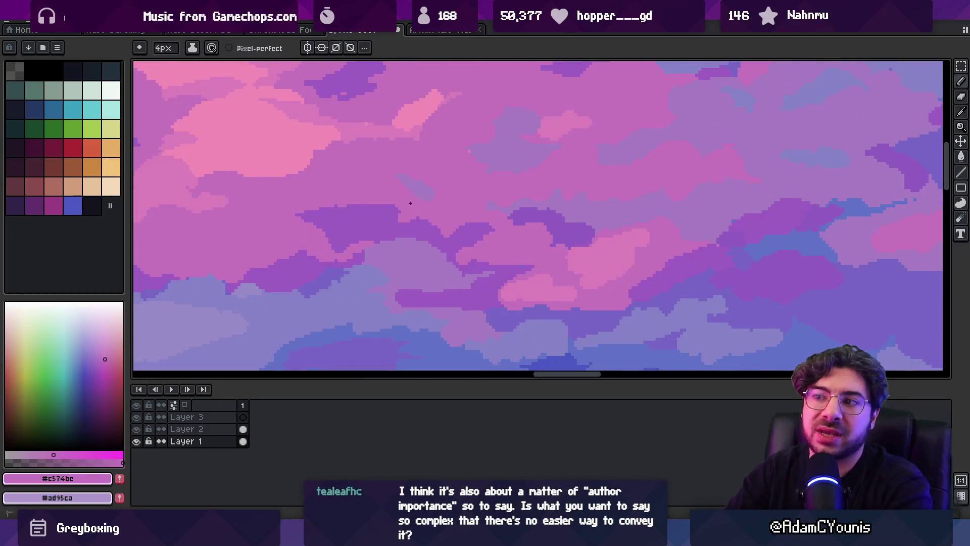
pyautogui.press('z')
pyautogui.scroll(-4, 441, 205)
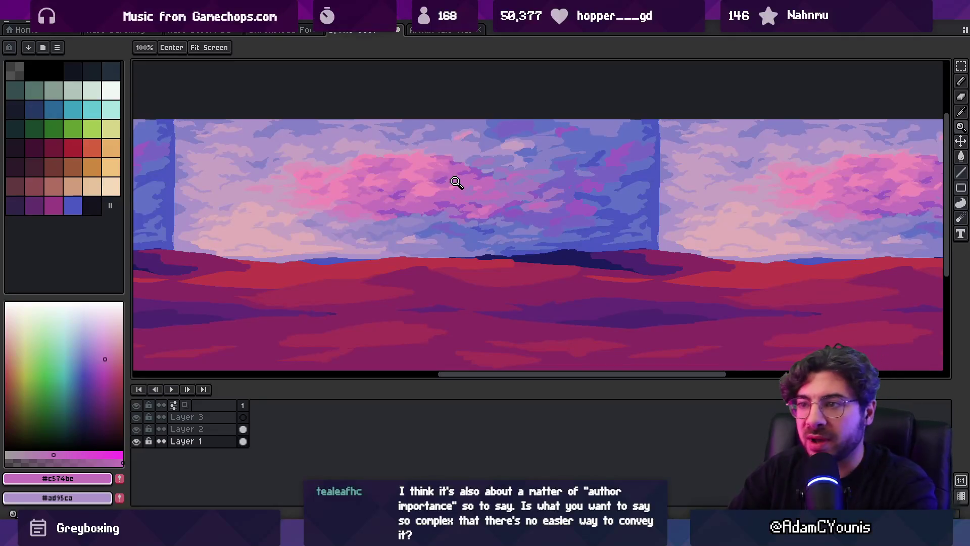
pyautogui.scroll(-3, 480, 141)
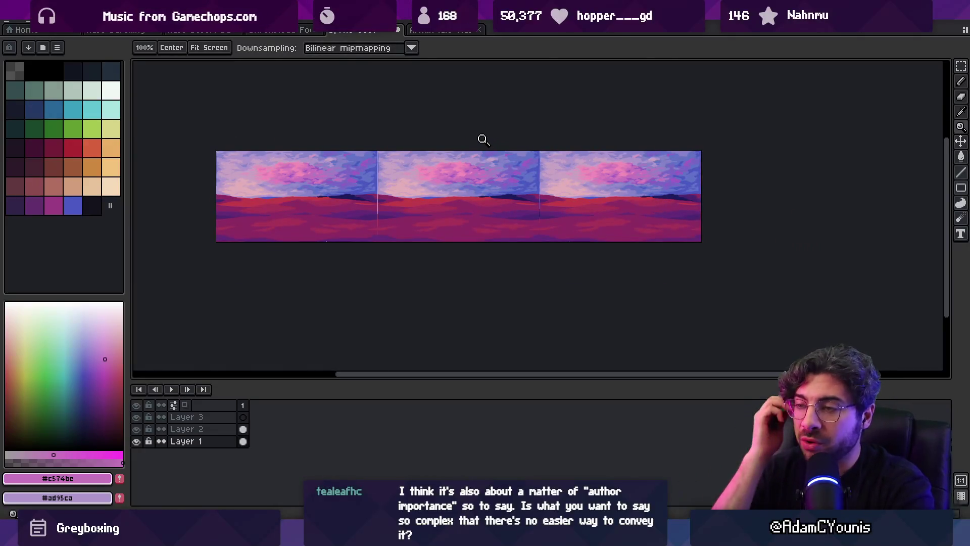
pyautogui.scroll(4, 510, 157)
pyautogui.scroll(3, 505, 167)
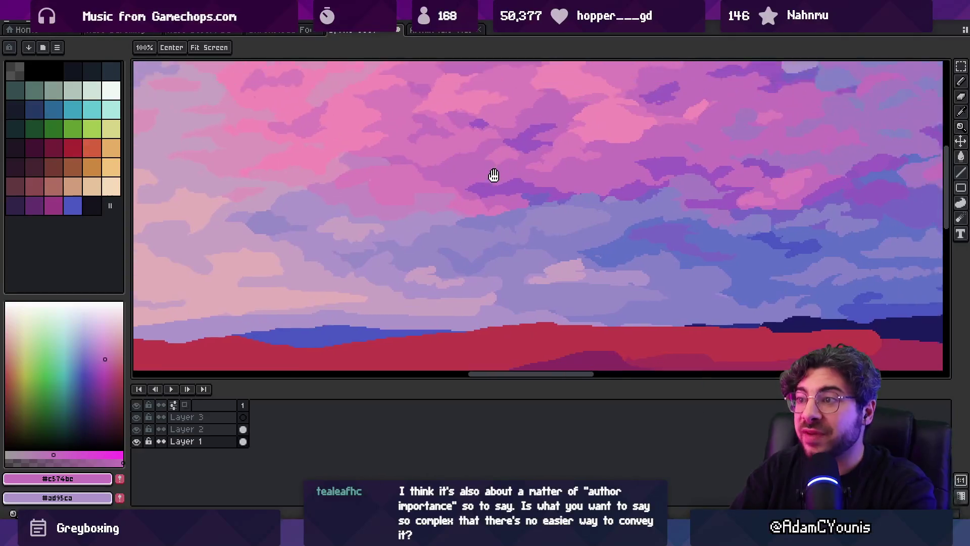
# Alternate pink #dc80bb and lilac #c58ac2 highlights on the lower clouds, ending on #c58ac2
pyautogui.press('i')
pyautogui.press('b')
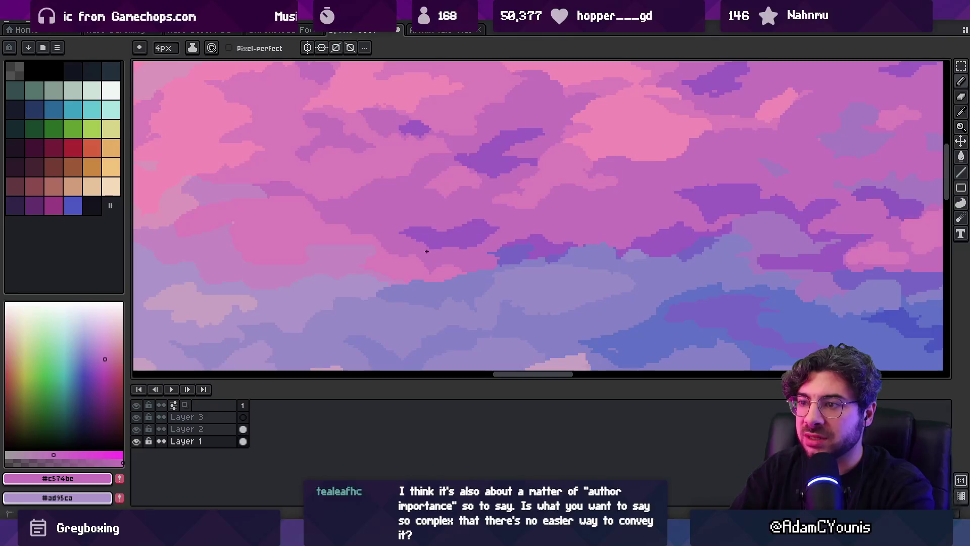
pyautogui.keyDown('alt'); pyautogui.click(356, 239); pyautogui.keyUp('alt')
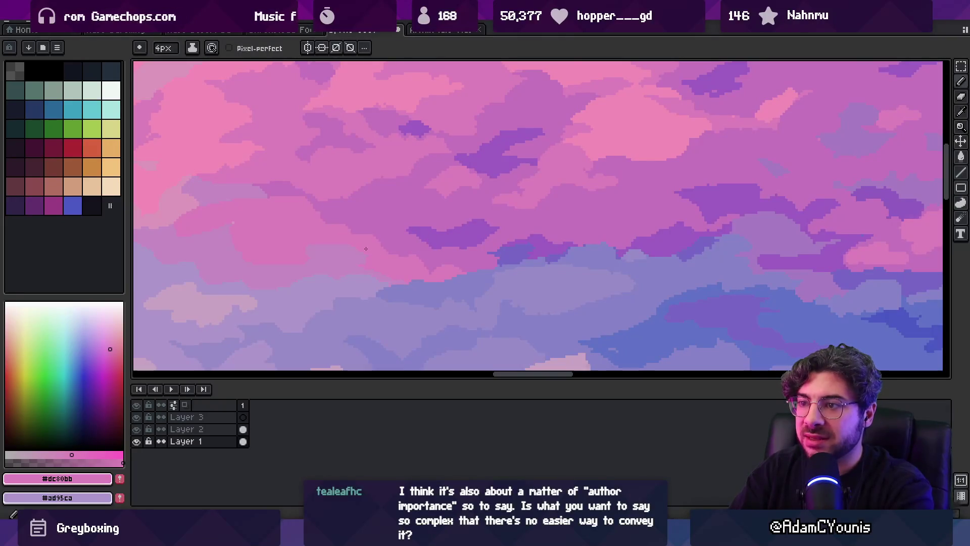
pyautogui.keyDown('alt'); pyautogui.click(322, 245); pyautogui.keyUp('alt')
pyautogui.scroll(2, 390, 251)
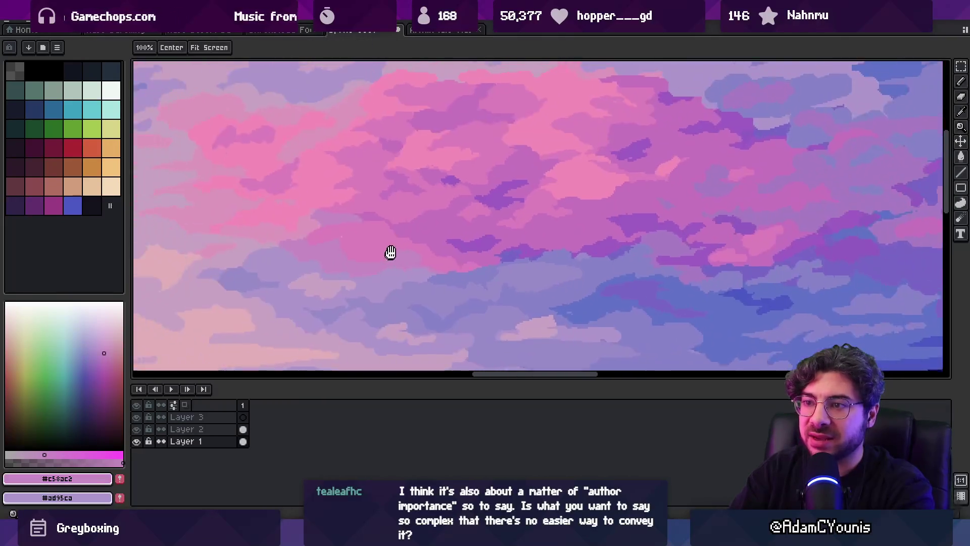
pyautogui.keyDown('alt'); pyautogui.click(348, 230); pyautogui.keyUp('alt')
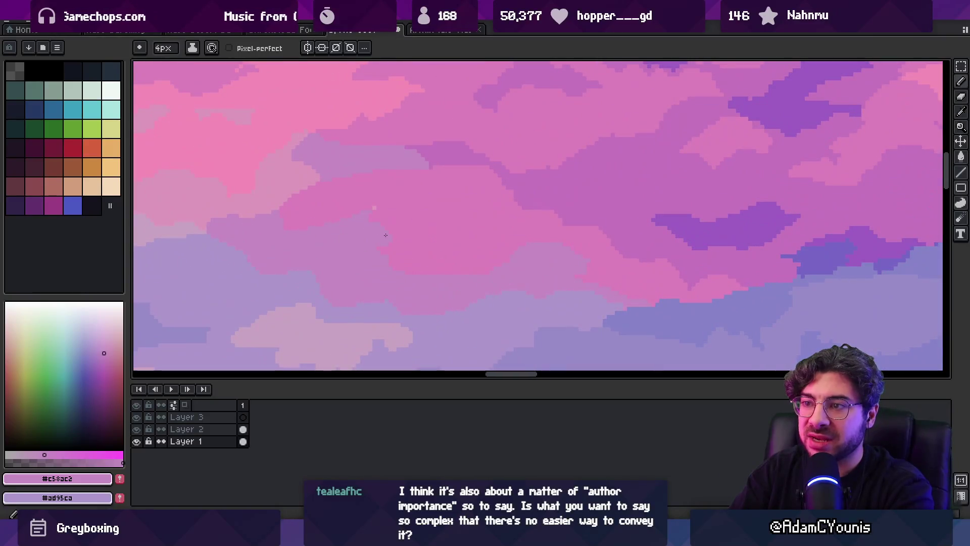
pyautogui.keyDown('alt'); pyautogui.click(334, 222); pyautogui.keyUp('alt')
pyautogui.keyDown('alt'); pyautogui.click(313, 234); pyautogui.keyUp('alt')
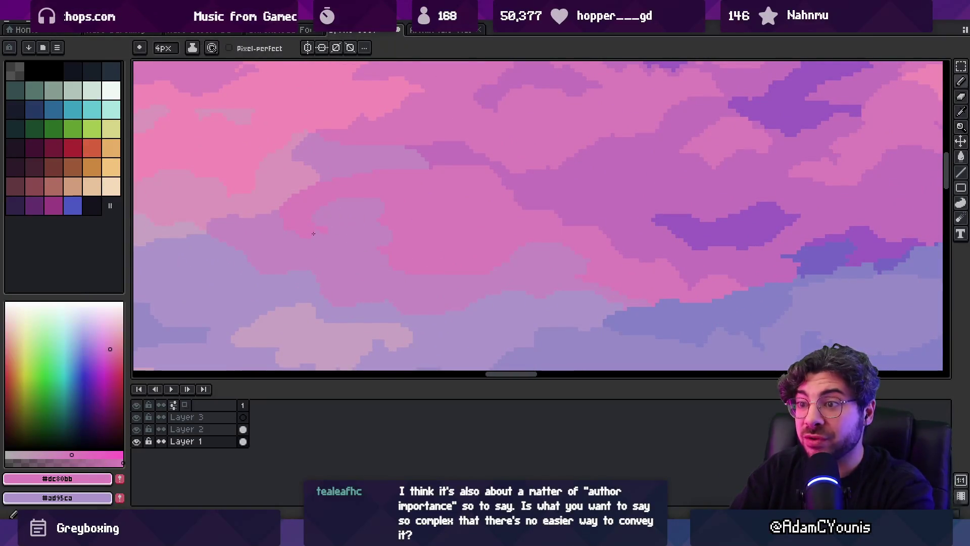
pyautogui.keyDown('alt'); pyautogui.click(308, 256); pyautogui.keyUp('alt')
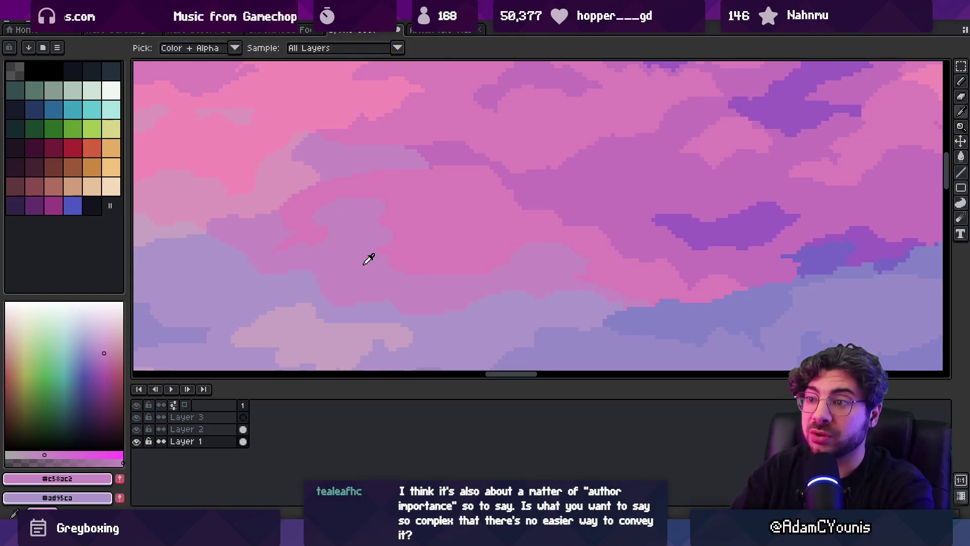
# Zoom out to see how the whole tiled panorama reads
pyautogui.press('z')
pyautogui.scroll(-3, 456, 191)
pyautogui.scroll(-2, 481, 223)
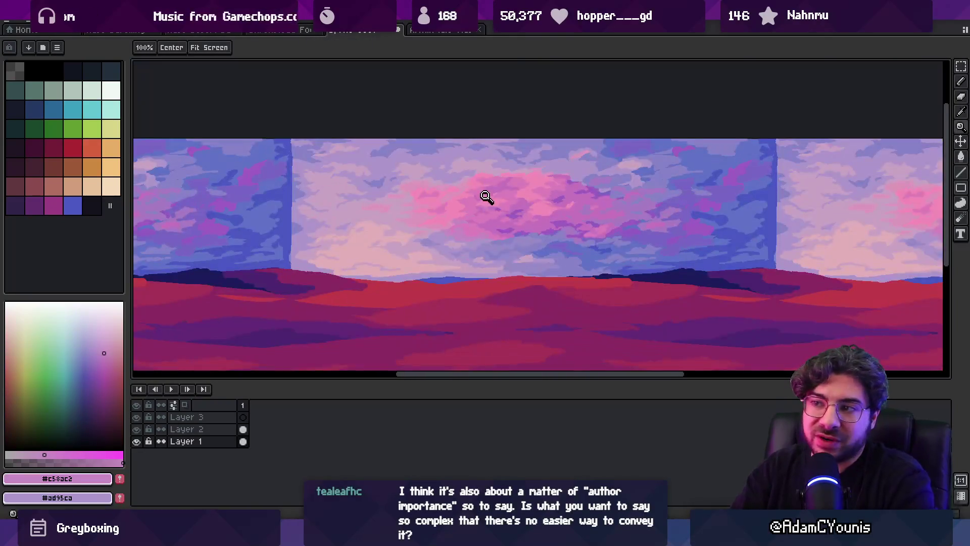
pyautogui.scroll(4, 482, 193)
# Pick up the light pink #f48cb7 from the sky and adjust the canvas zoom
pyautogui.keyDown('alt'); pyautogui.click(448, 241); pyautogui.keyUp('alt')
pyautogui.press('b')
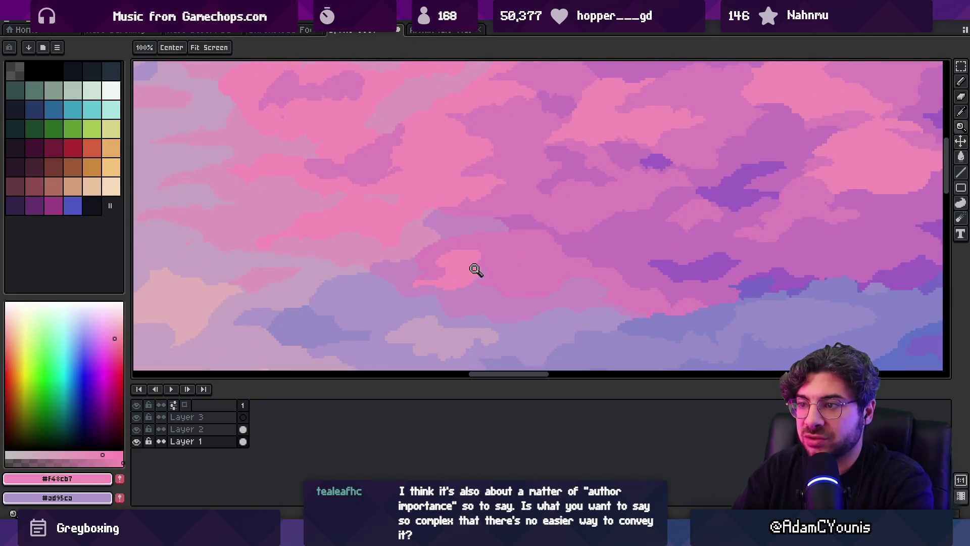
pyautogui.scroll(1, 480, 266)
pyautogui.press('z')
pyautogui.scroll(-5, 484, 268)
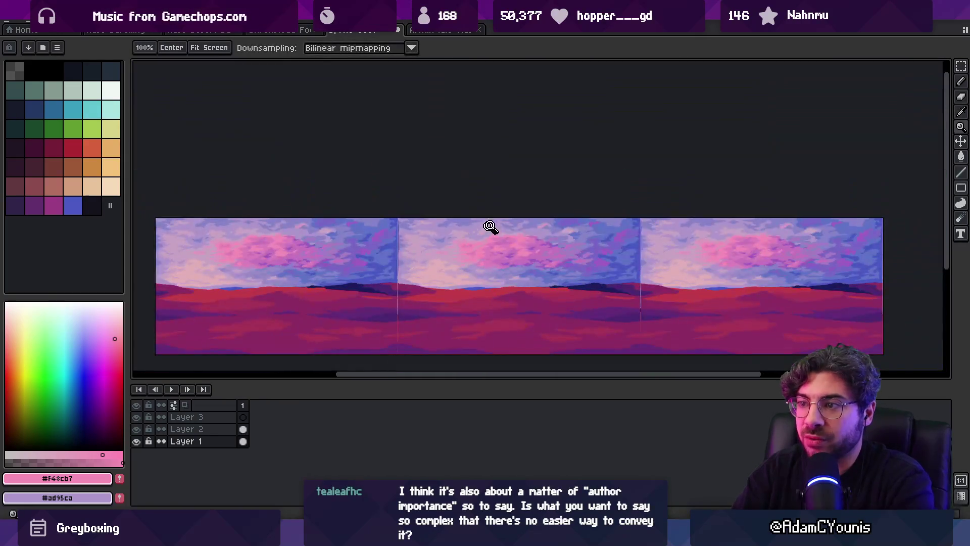
pyautogui.scroll(5, 493, 255)
pyautogui.press('b')
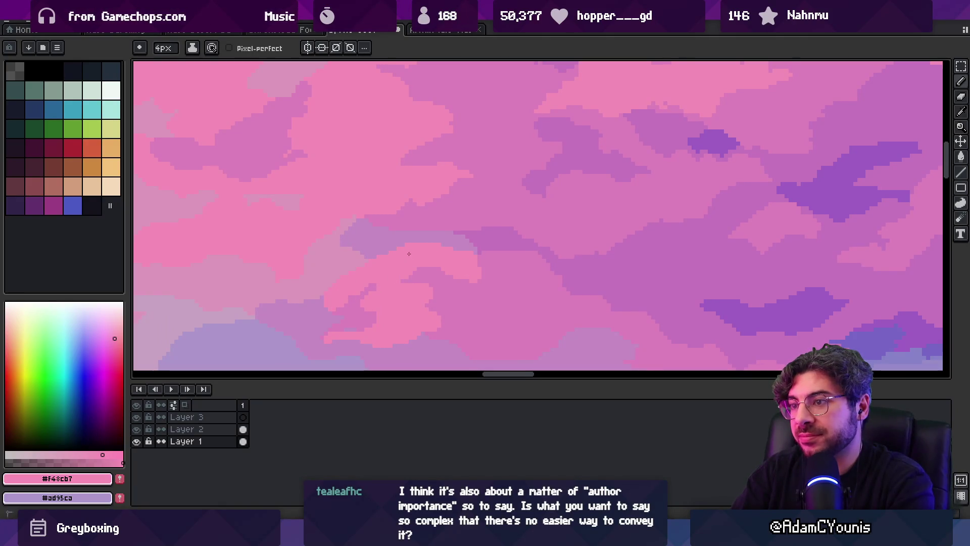
# Paint a light pink patch onto the cloud
pyautogui.scroll(-5, 437, 258)
pyautogui.scroll(5, 485, 211)
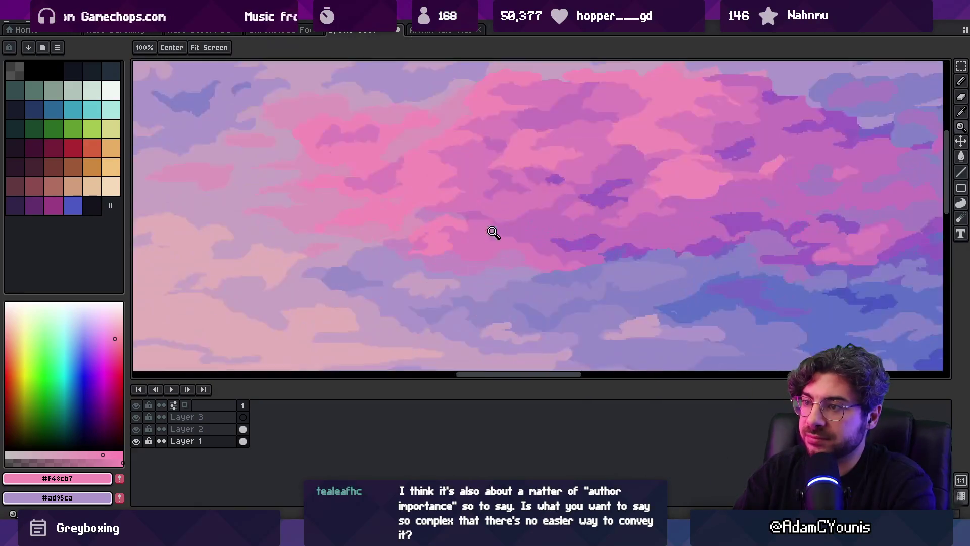
pyautogui.press('i')
pyautogui.press('b')
pyautogui.moveTo(487, 221); pyautogui.dragTo(515, 209)
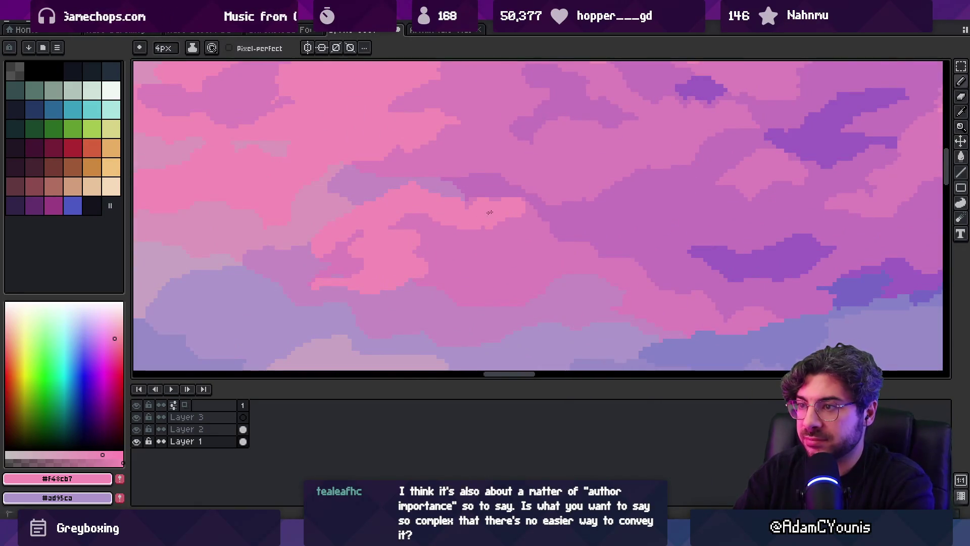
# Sample the cloud pinks #dc80bb and #f48cb7 repeatedly, ending on #dc80bb
pyautogui.keyDown('alt'); pyautogui.click(517, 215); pyautogui.keyUp('alt')
pyautogui.keyDown('alt'); pyautogui.click(493, 230); pyautogui.keyUp('alt')
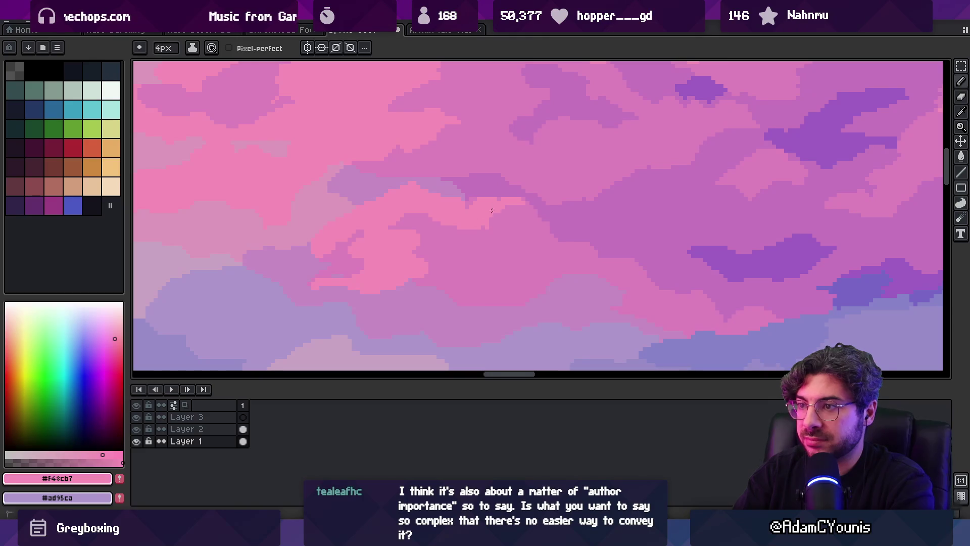
pyautogui.keyDown('alt'); pyautogui.click(489, 183); pyautogui.keyUp('alt')
pyautogui.keyDown('alt'); pyautogui.click(487, 205); pyautogui.keyUp('alt')
pyautogui.press('i')
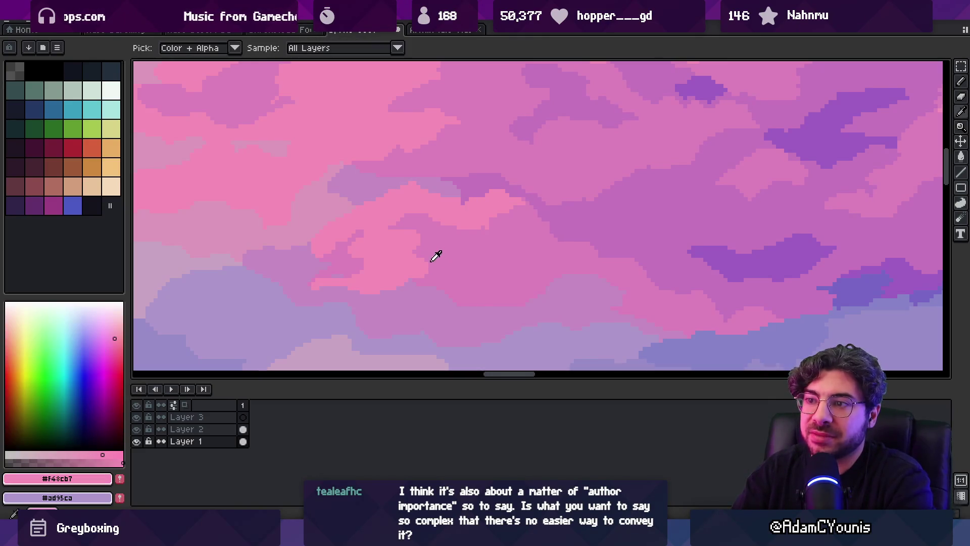
pyautogui.press('b')
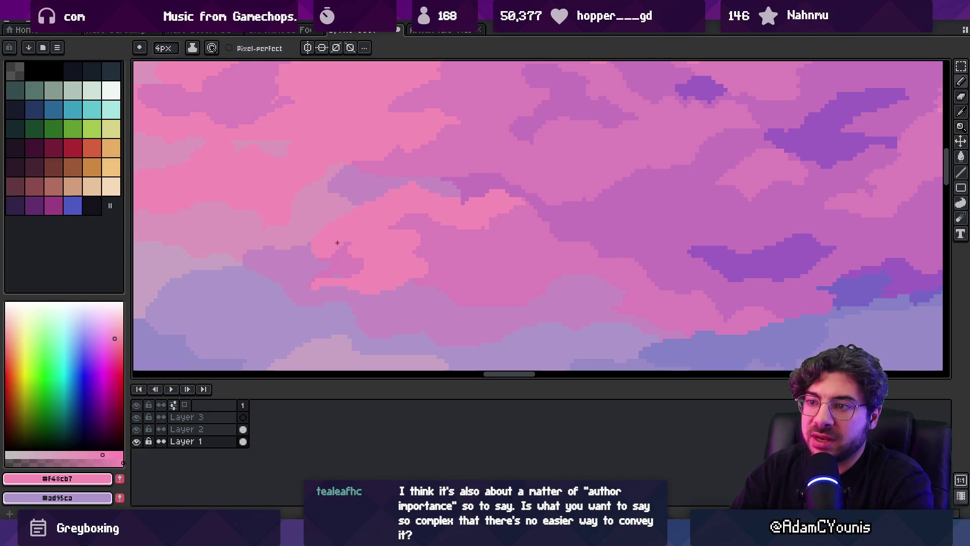
pyautogui.keyDown('alt'); pyautogui.click(345, 258); pyautogui.keyUp('alt')
# Zoom in on the pink clouds and sample the lilac #c58ac2 and neighbouring cloud colours
pyautogui.press('z')
pyautogui.click(419, 258)
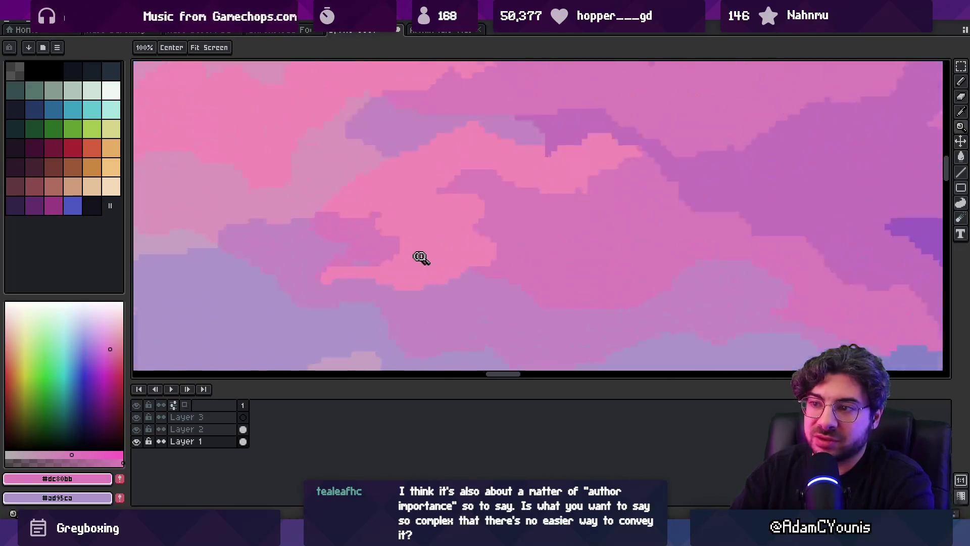
pyautogui.press('b')
pyautogui.keyDown('alt'); pyautogui.click(321, 287); pyautogui.keyUp('alt')
pyautogui.keyDown('alt'); pyautogui.click(408, 302); pyautogui.keyUp('alt')
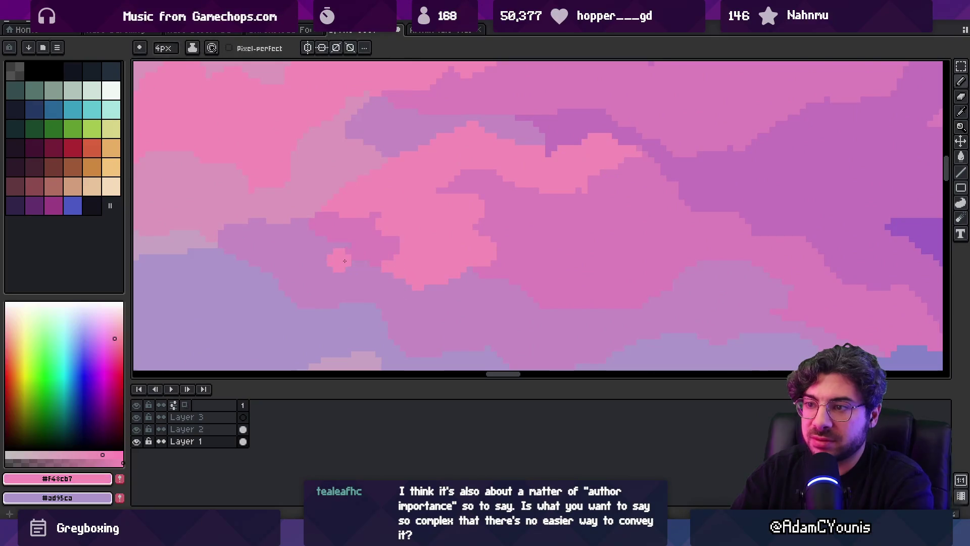
pyautogui.keyDown('alt'); pyautogui.click(385, 277); pyautogui.keyUp('alt')
# Check the tiled scene zoomed out, then zoom back in and paint light pink cloud strokes
pyautogui.press('z')
pyautogui.rightClick(438, 226)
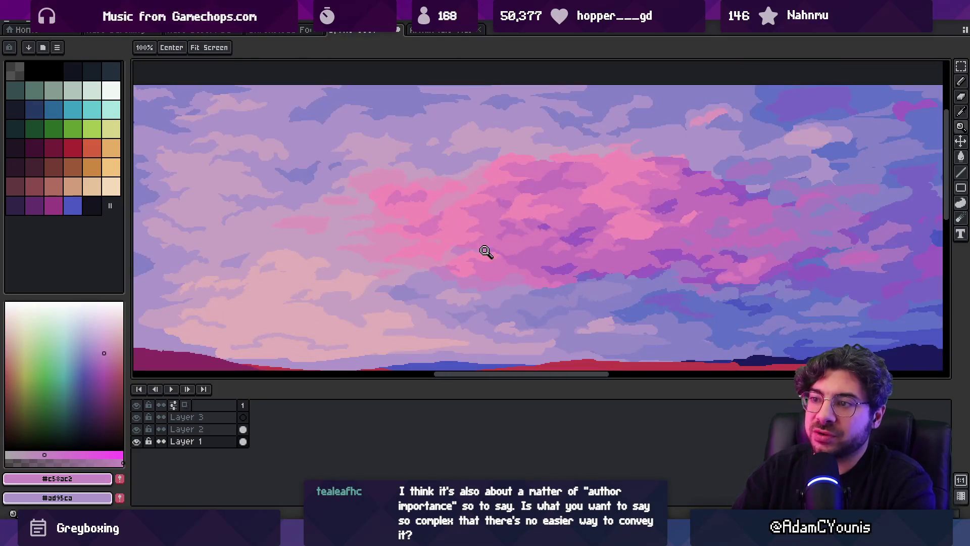
pyautogui.rightClick(486, 252)
pyautogui.click(514, 242)
pyautogui.click(525, 245)
pyautogui.moveTo(420, 257)
pyautogui.mouseDown()
pyautogui.moveTo(446, 226)
pyautogui.moveTo(465, 238)
pyautogui.mouseUp()
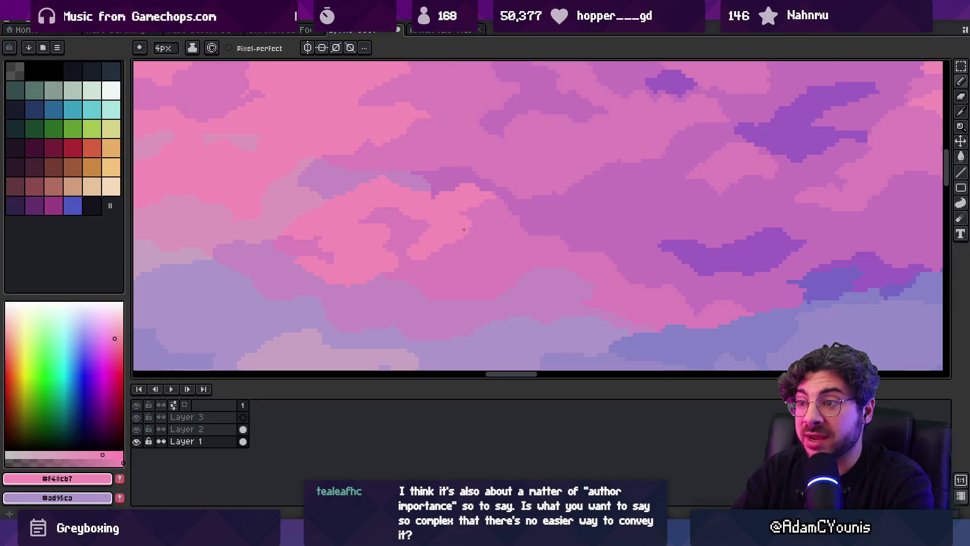
# Sample #dc80bb and nearby cloud colours, ending with the light pink #f38db7
pyautogui.keyDown('alt'); pyautogui.click(493, 230); pyautogui.keyUp('alt')
pyautogui.scroll(-5, 477, 181)
pyautogui.press('z')
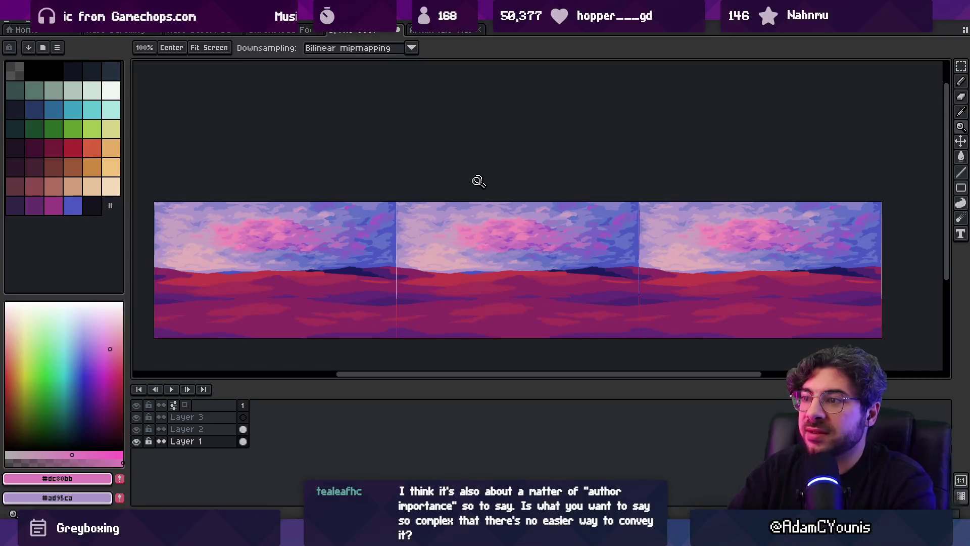
pyautogui.scroll(5, 540, 225)
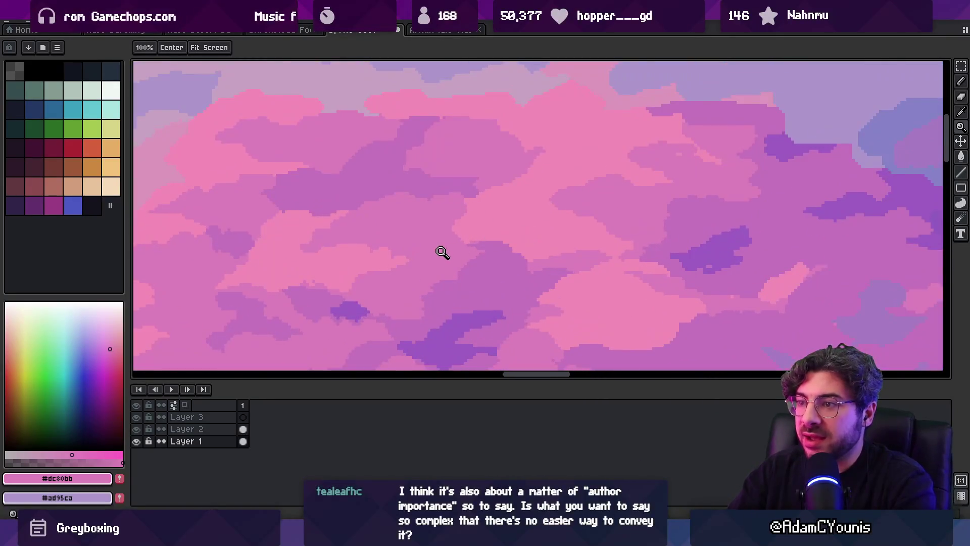
pyautogui.press('b')
pyautogui.keyDown('alt'); pyautogui.click(494, 206); pyautogui.keyUp('alt')
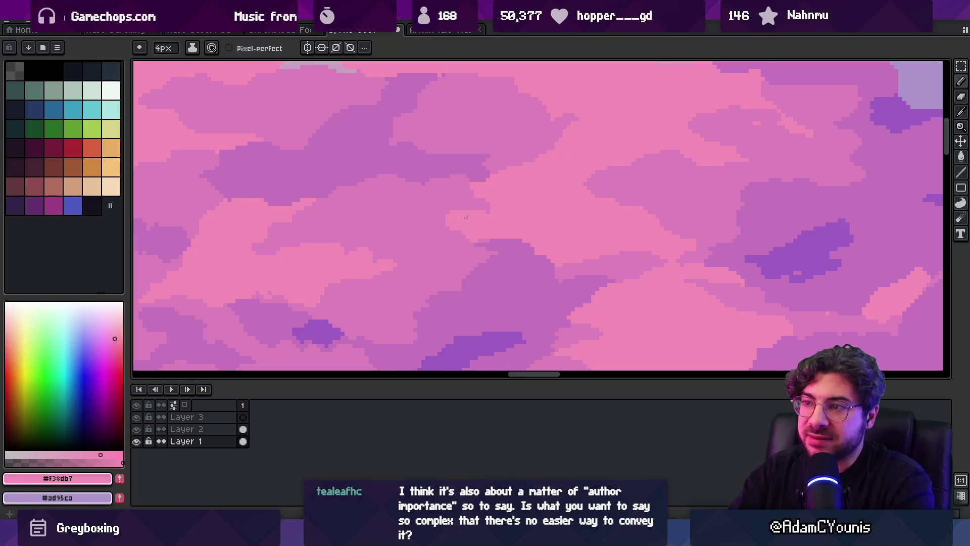
pyautogui.keyDown('alt'); pyautogui.click(480, 214); pyautogui.keyUp('alt')
pyautogui.keyDown('alt'); pyautogui.click(508, 233); pyautogui.keyUp('alt')
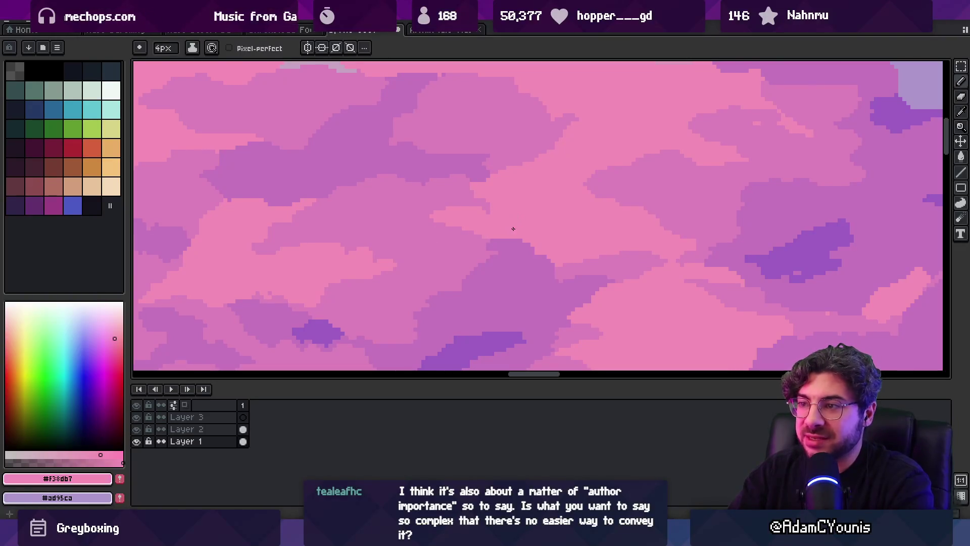
# Zoom and pan the tiled view to bring the cloud area at the seam up close
pyautogui.press('z')
pyautogui.scroll(-3, 524, 255)
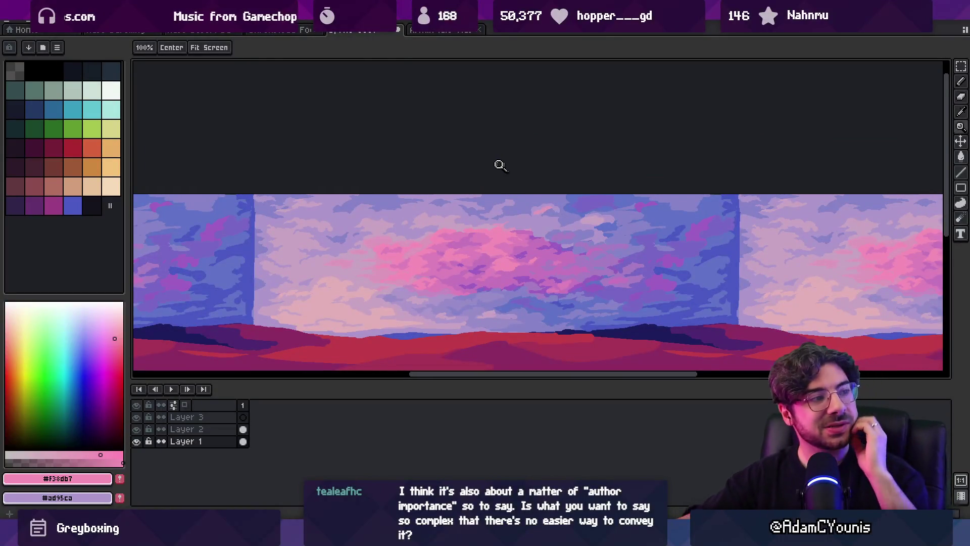
pyautogui.scroll(-1, 521, 164)
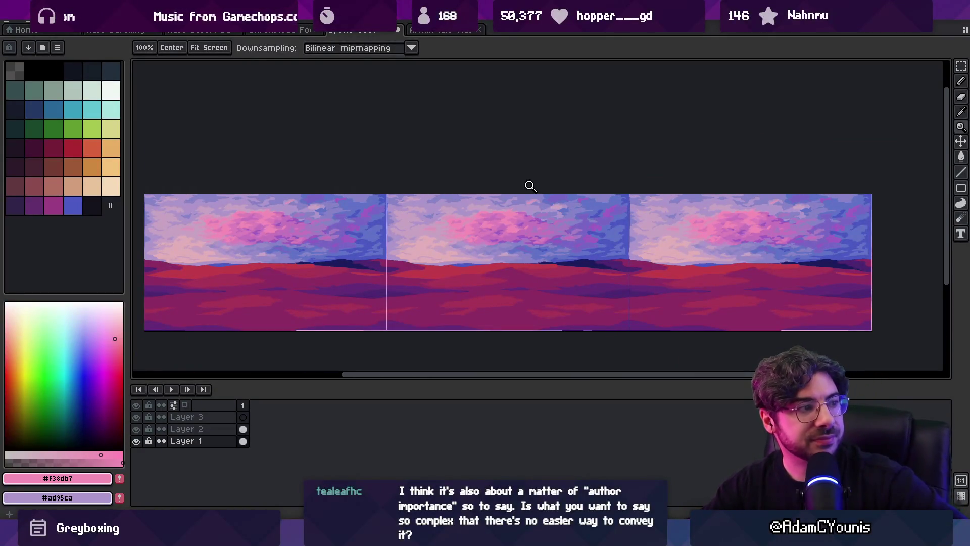
pyautogui.scroll(1, 517, 239)
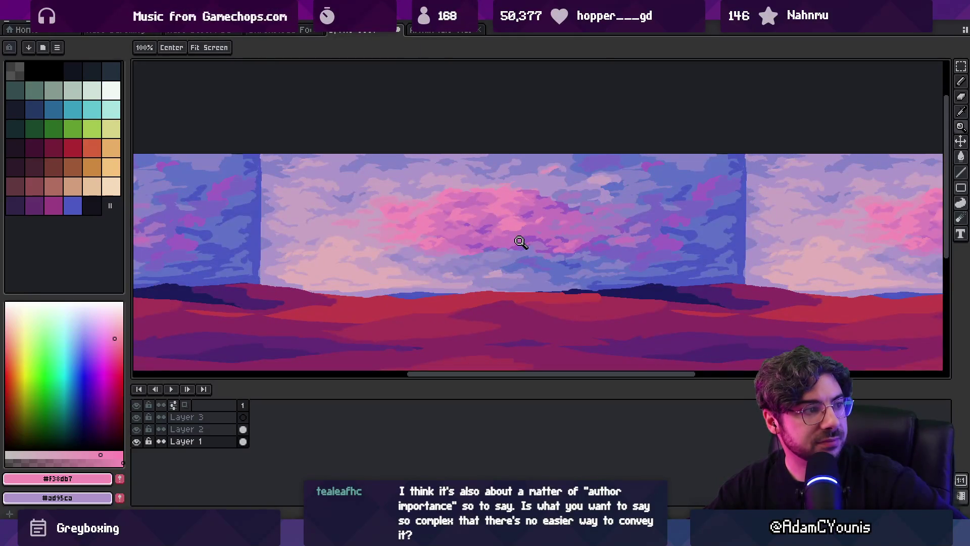
pyautogui.scroll(1, 521, 242)
pyautogui.scroll(-1, 520, 242)
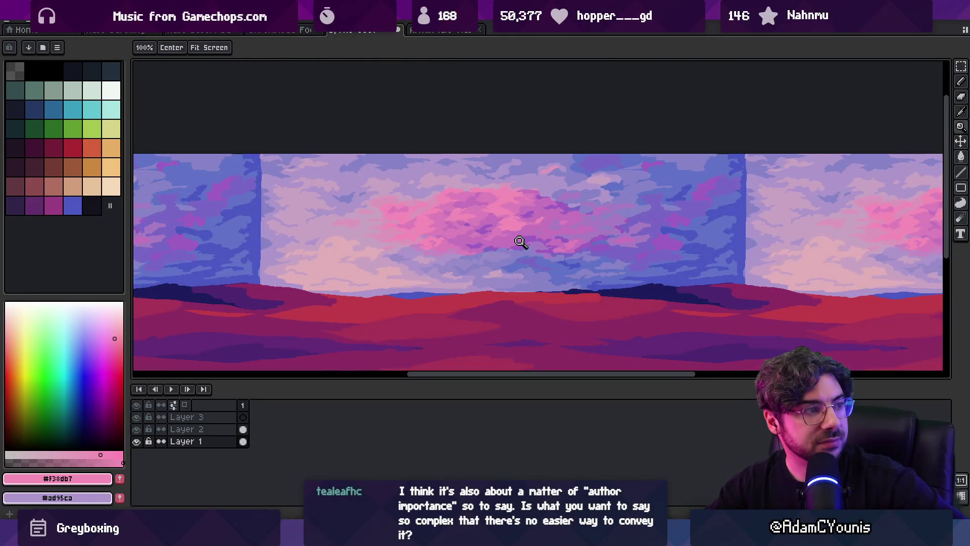
pyautogui.moveTo(462, 251); pyautogui.dragTo(441, 252)
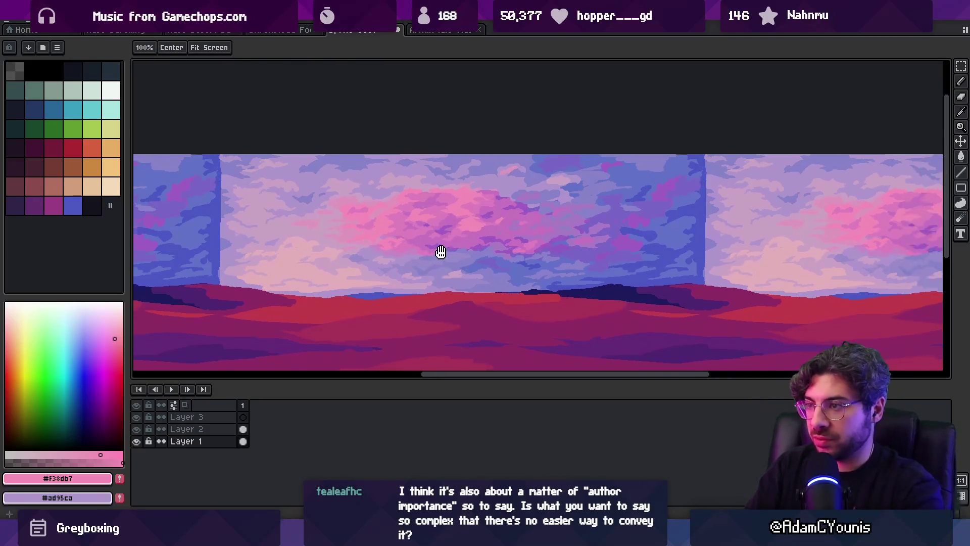
pyautogui.scroll(1, 557, 226)
pyautogui.keyDown('alt'); pyautogui.click(552, 228); pyautogui.keyUp('alt')
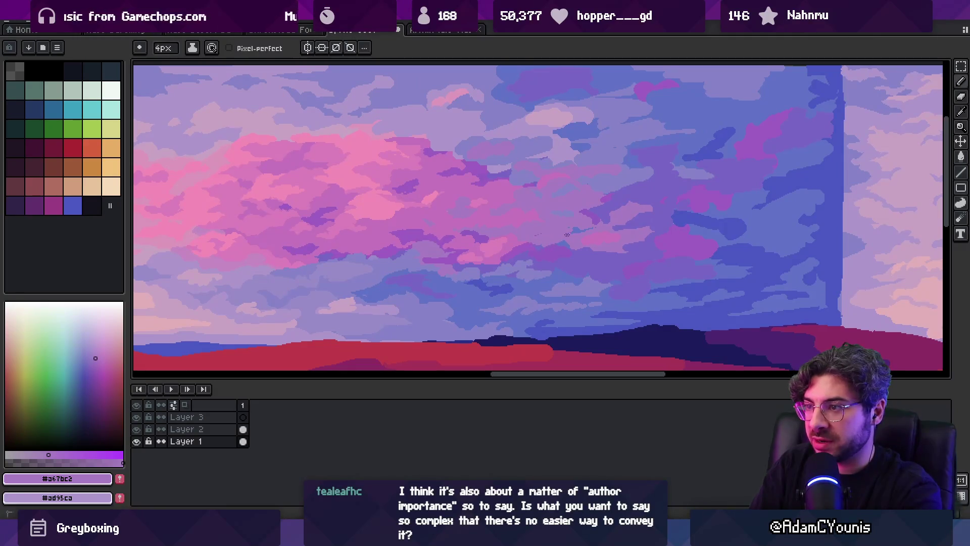
# Sample blue-violet and deeper violet cloud tones, checking the three tiled copies zoomed out
pyautogui.press('alt')
pyautogui.keyDown('alt'); pyautogui.click(539, 273); pyautogui.keyUp('alt')
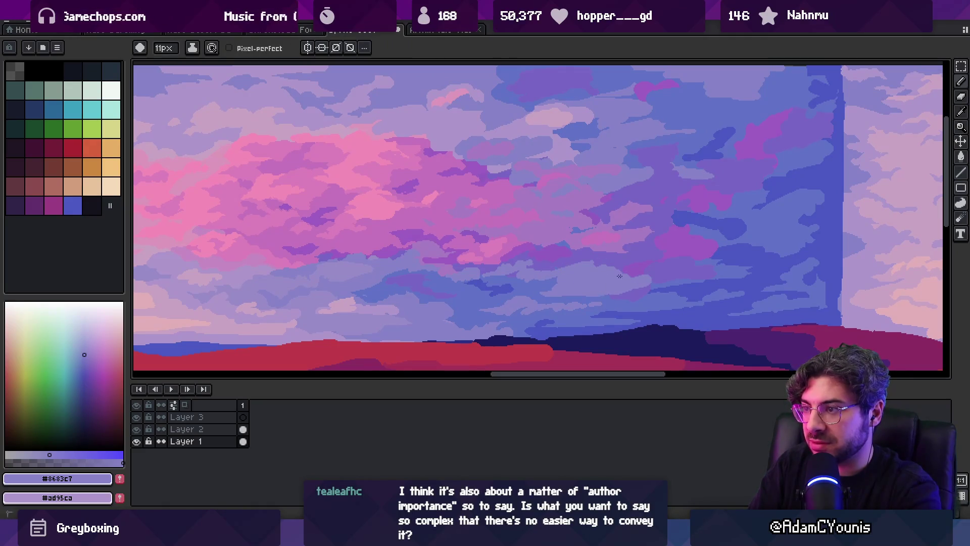
pyautogui.keyDown('alt'); pyautogui.click(584, 263); pyautogui.keyUp('alt')
pyautogui.keyDown('alt'); pyautogui.click(629, 268); pyautogui.keyUp('alt')
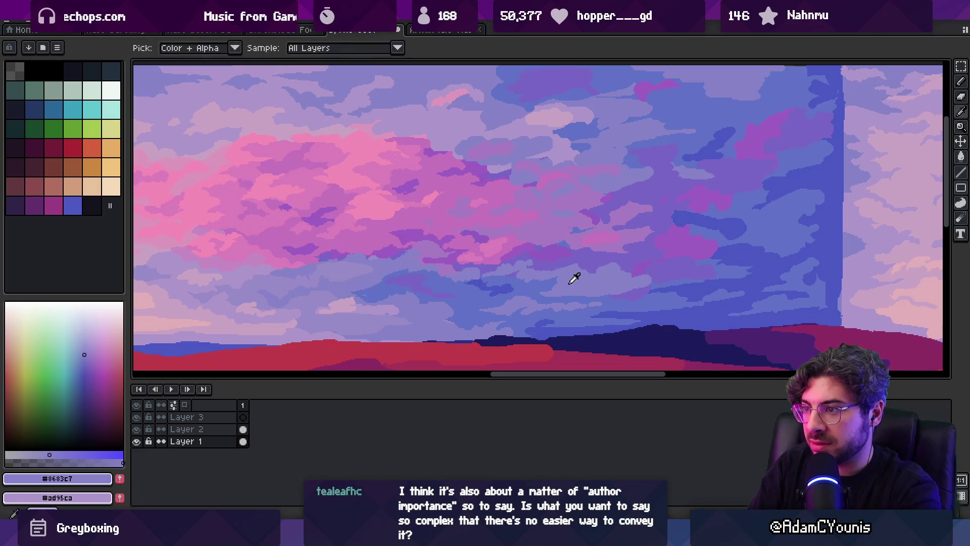
pyautogui.scroll(-5, 574, 273)
pyautogui.scroll(1, 607, 261)
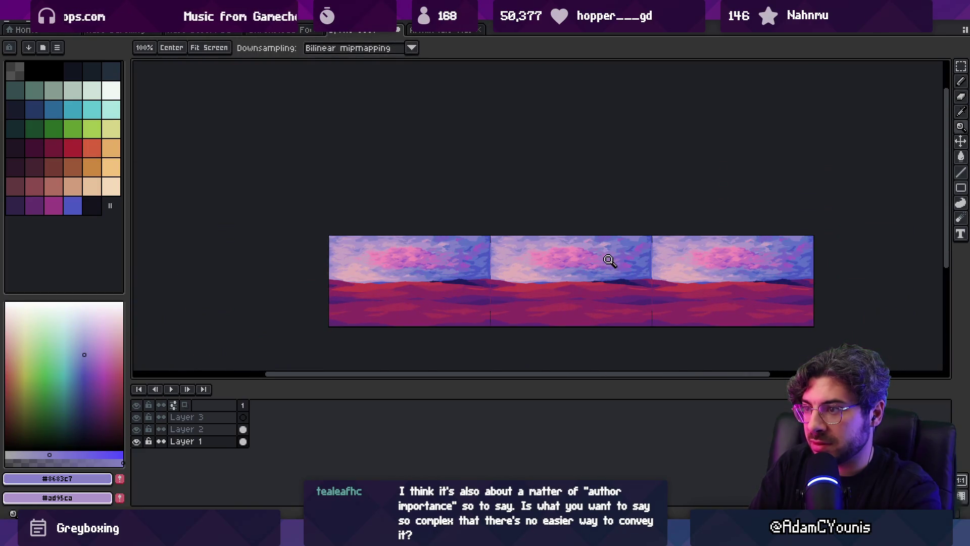
pyautogui.scroll(4, 605, 254)
pyautogui.keyDown('alt'); pyautogui.click(463, 225); pyautogui.keyUp('alt')
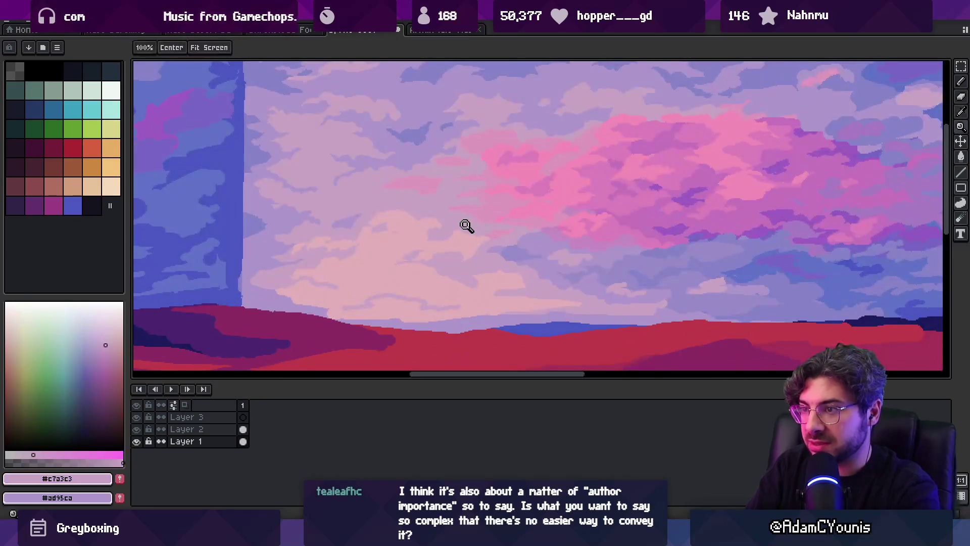
# Paint a small one-pixel-smaller pink dab into the pale cloud, matching nearby cloud pinks
pyautogui.keyDown('alt'); pyautogui.click(442, 253); pyautogui.keyUp('alt')
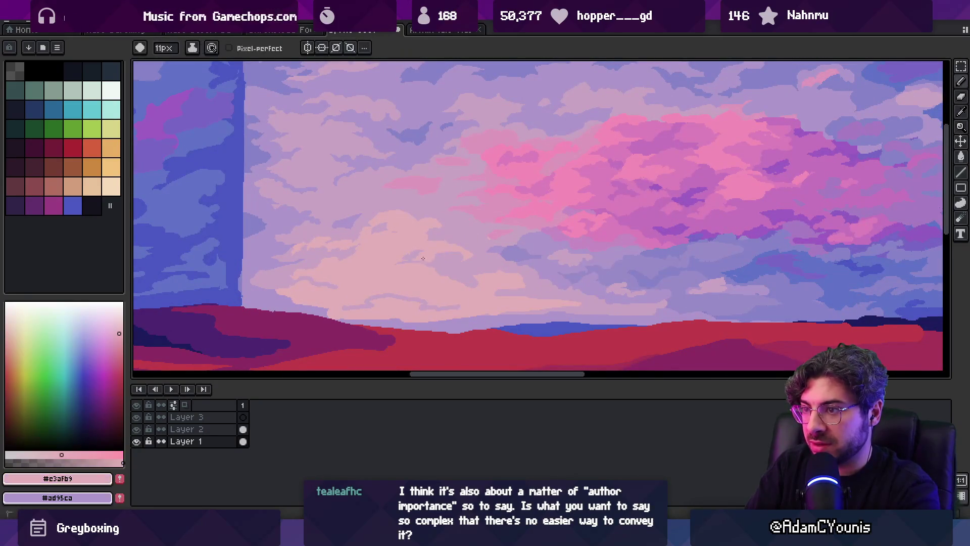
pyautogui.scroll(-5, 493, 262)
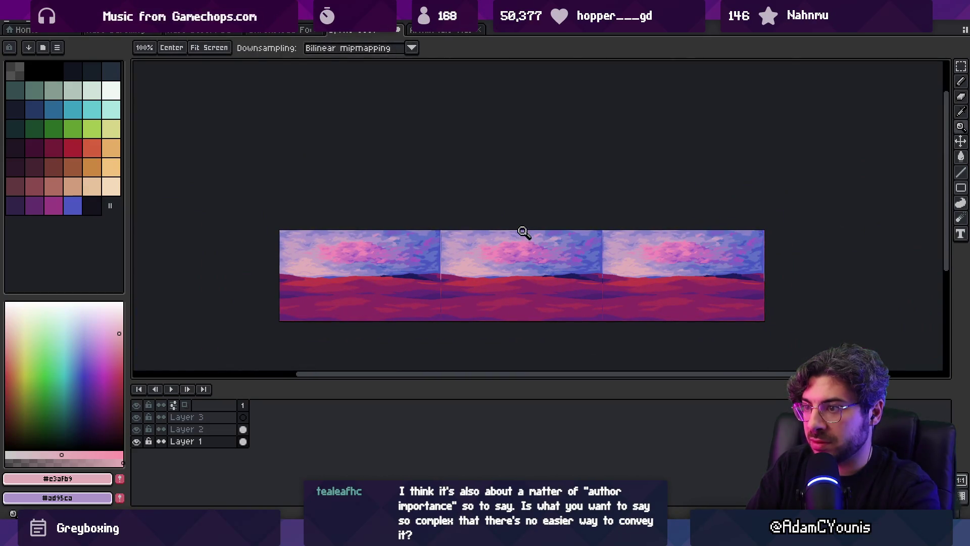
pyautogui.scroll(5, 495, 262)
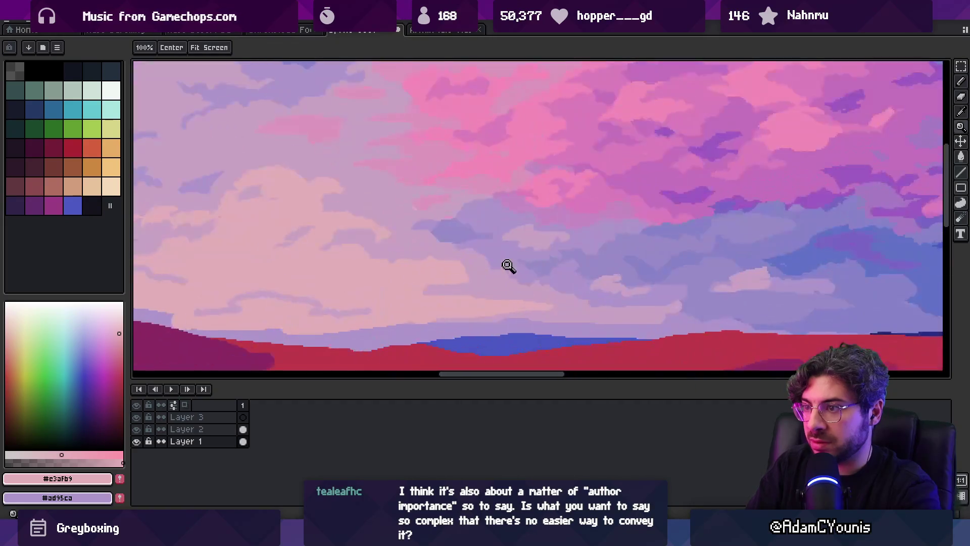
pyautogui.keyDown('alt'); pyautogui.click(487, 264); pyautogui.keyUp('alt')
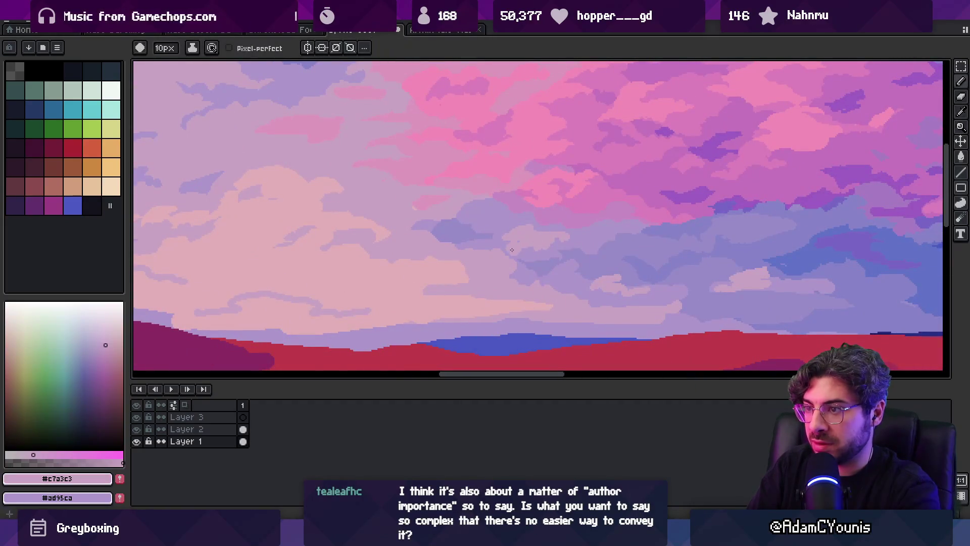
pyautogui.keyDown('alt'); pyautogui.click(548, 210); pyautogui.keyUp('alt')
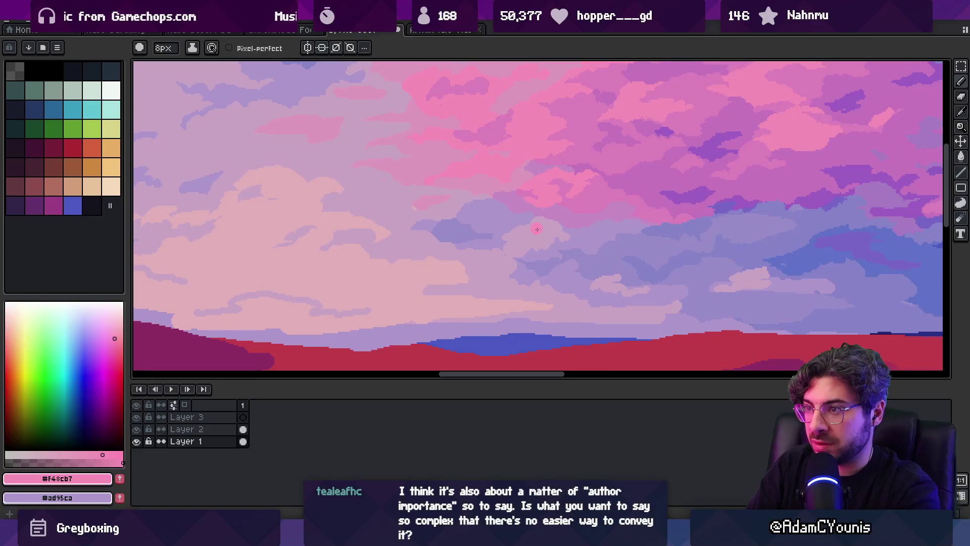
pyautogui.keyDown('alt'); pyautogui.click(518, 238); pyautogui.keyUp('alt')
pyautogui.keyDown('alt'); pyautogui.click(548, 189); pyautogui.keyUp('alt')
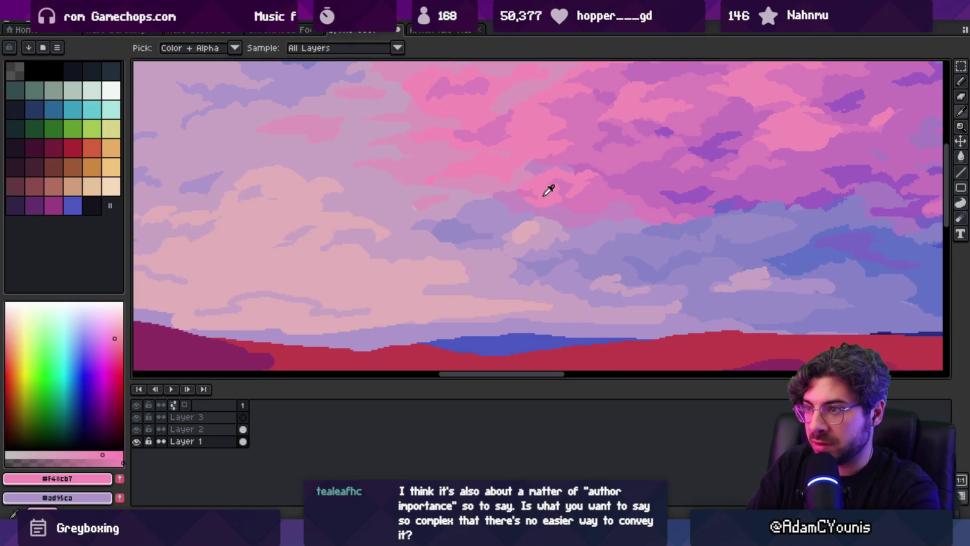
pyautogui.press('-')
pyautogui.click(525, 234)
pyautogui.keyDown('alt'); pyautogui.click(538, 226); pyautogui.keyUp('alt')
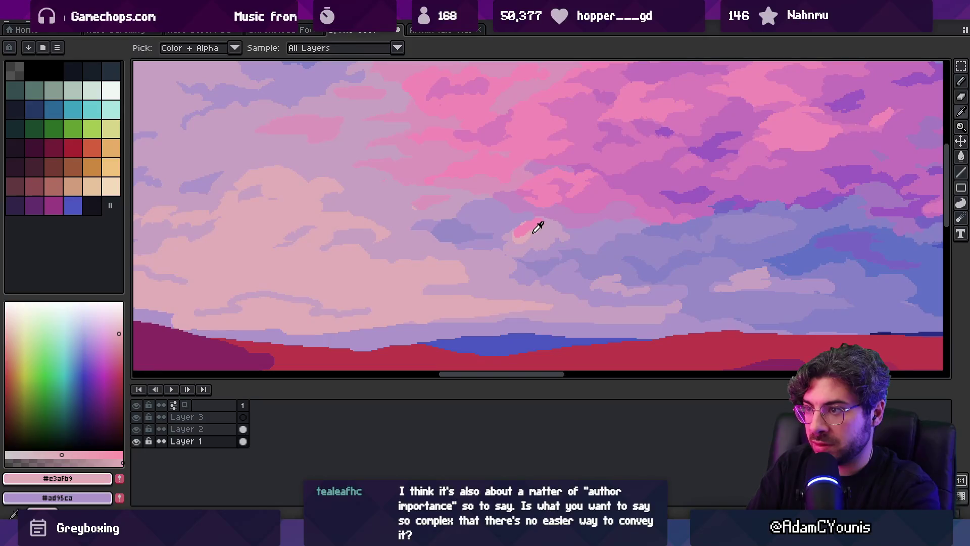
# Zoom in on the tiled strip, then close on the pale clouds
pyautogui.press('z')
pyautogui.scroll(-3, 539, 222)
pyautogui.click(561, 207)
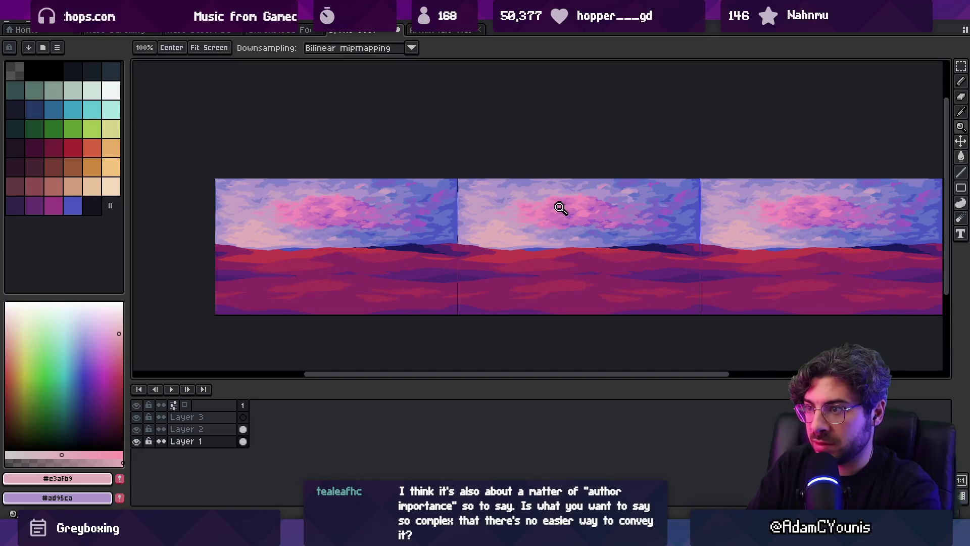
pyautogui.scroll(3, 560, 206)
pyautogui.keyDown('alt'); pyautogui.click(463, 221); pyautogui.keyUp('alt')
pyautogui.press('b')
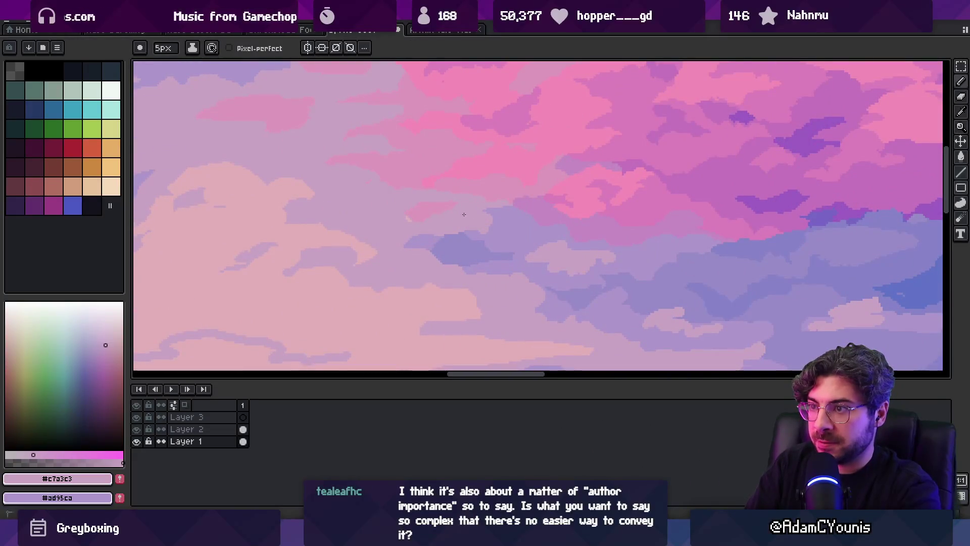
# Zoom in on the seam between tiles and sample the pale pink-grey cloud colour
pyautogui.press('z')
pyautogui.scroll(-3, 450, 195)
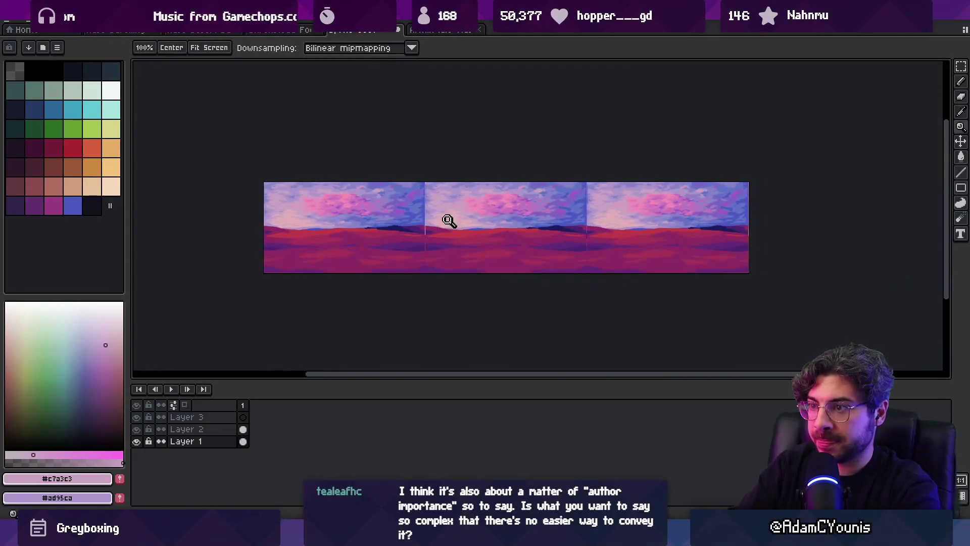
pyautogui.scroll(3, 385, 236)
pyautogui.keyDown('alt'); pyautogui.click(362, 255); pyautogui.keyUp('alt')
pyautogui.press('b')
pyautogui.keyDown('alt'); pyautogui.click(343, 249); pyautogui.keyUp('alt')
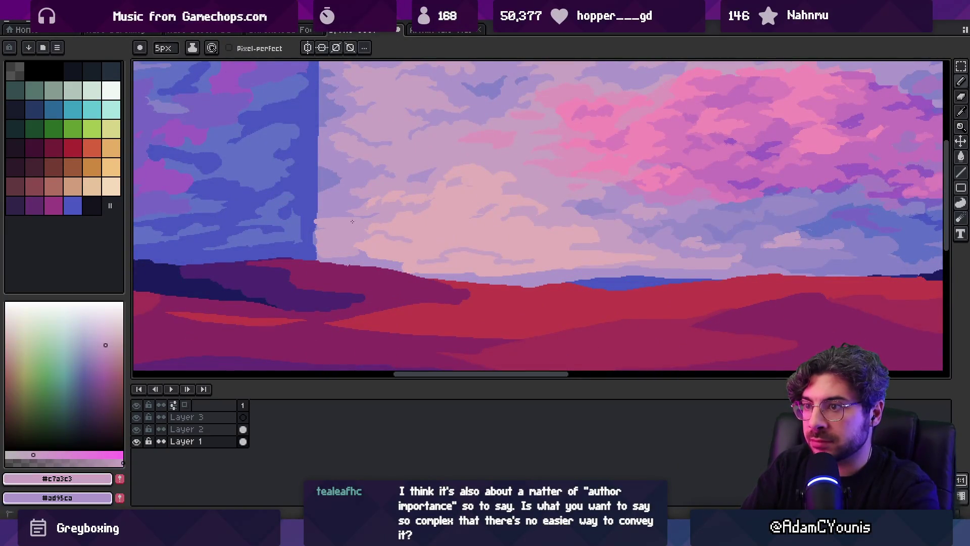
pyautogui.press('z')
pyautogui.scroll(-3, 566, 223)
# Zoom in on another part of the landscape and sample the pale cloud colour
pyautogui.keyDown('alt'); pyautogui.click(656, 255); pyautogui.keyUp('alt')
pyautogui.scroll(3, 551, 263)
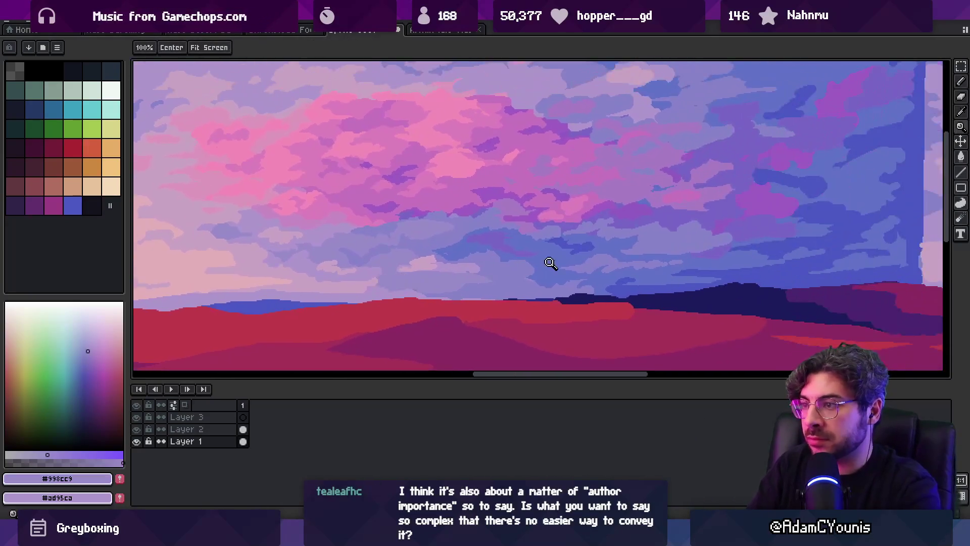
pyautogui.scroll(-3, 551, 263)
pyautogui.scroll(3, 556, 257)
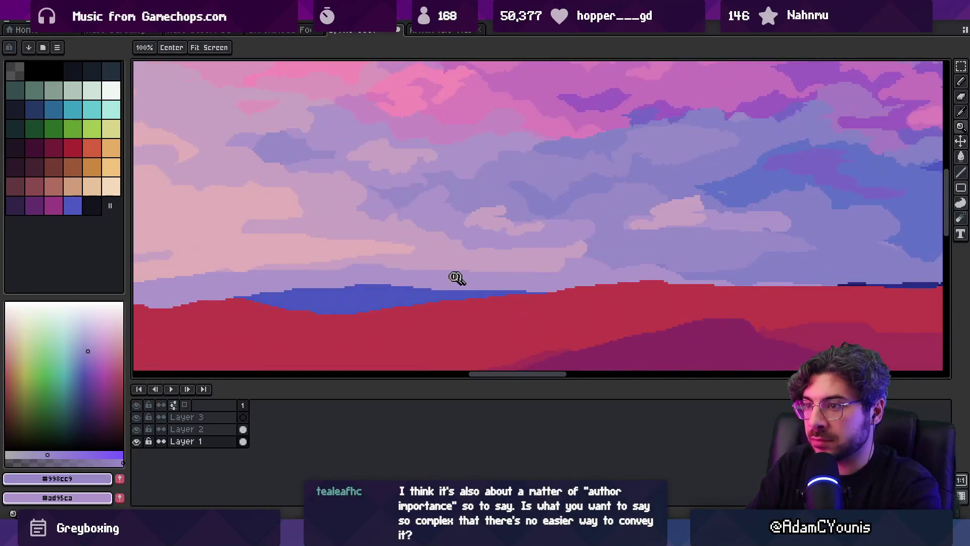
pyautogui.keyDown('alt'); pyautogui.click(407, 253); pyautogui.keyUp('alt')
# Bucket-fill the sky band just above the horizon with the lighter pale cloud colour
pyautogui.press('b')
pyautogui.press('z')
pyautogui.scroll(-3, 433, 268)
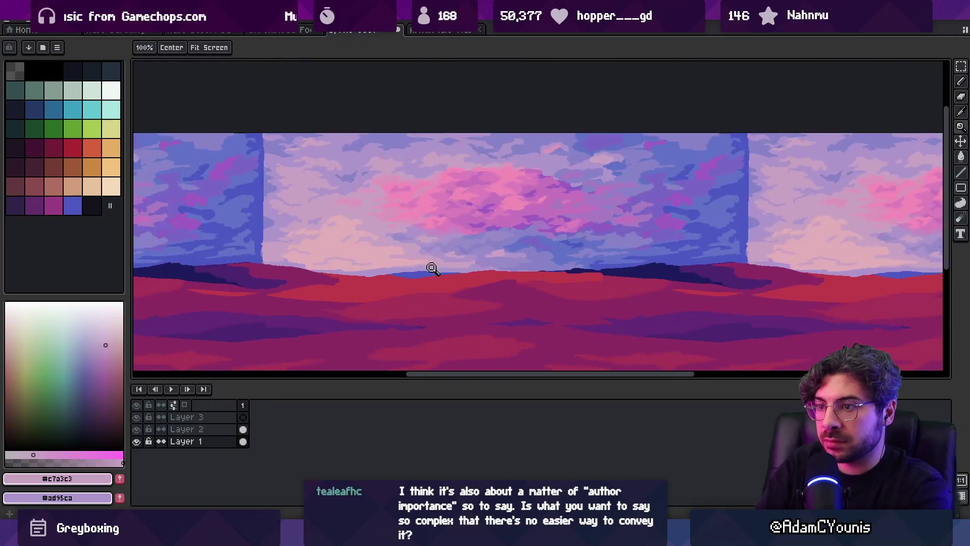
pyautogui.scroll(3, 432, 268)
pyautogui.press('b')
pyautogui.press('f')
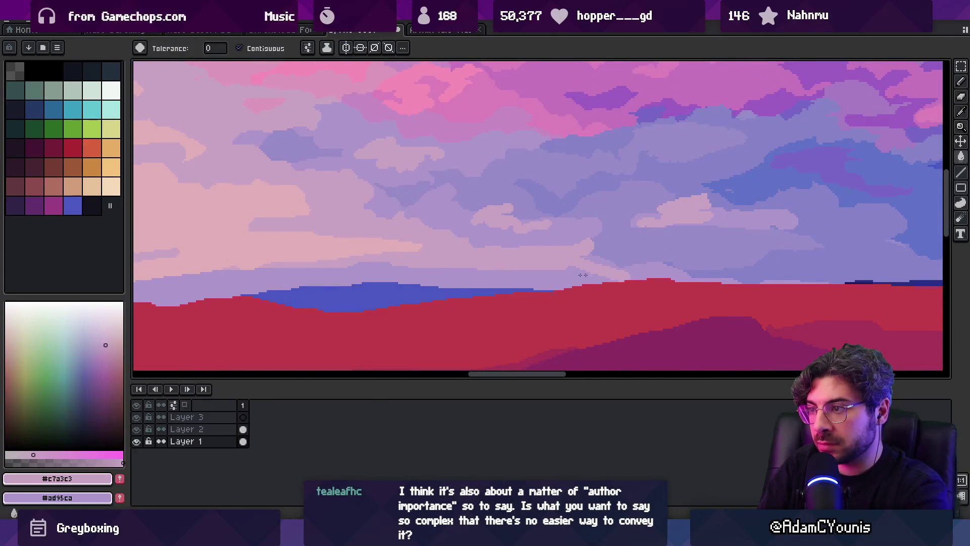
pyautogui.click(582, 275)
pyautogui.press('z')
pyautogui.scroll(-3, 560, 252)
pyautogui.scroll(1, 540, 255)
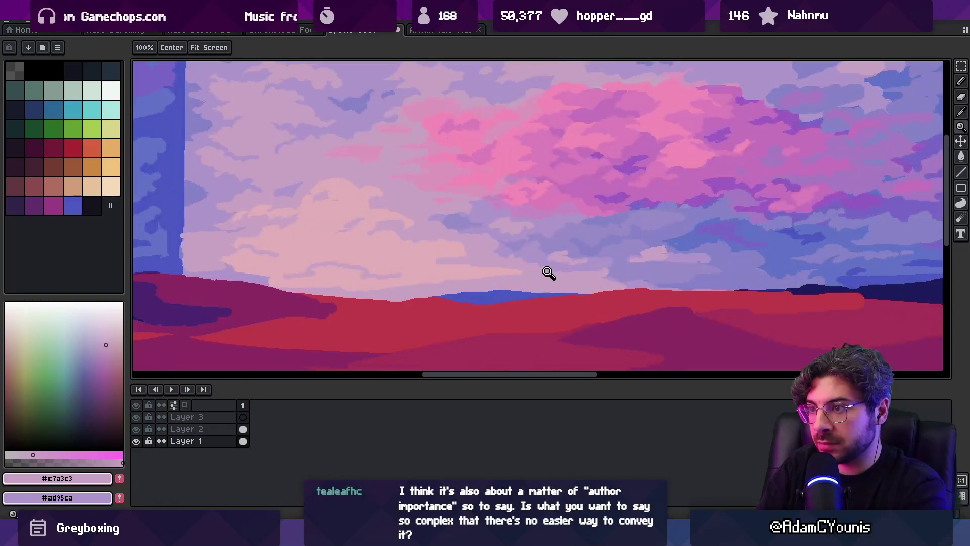
# Compare the lilac and lavender cloud tones, including #ad95ca, settling on lavender #998cc9
pyautogui.press('b')
pyautogui.scroll(1, 549, 272)
pyautogui.scroll(1, 549, 272)
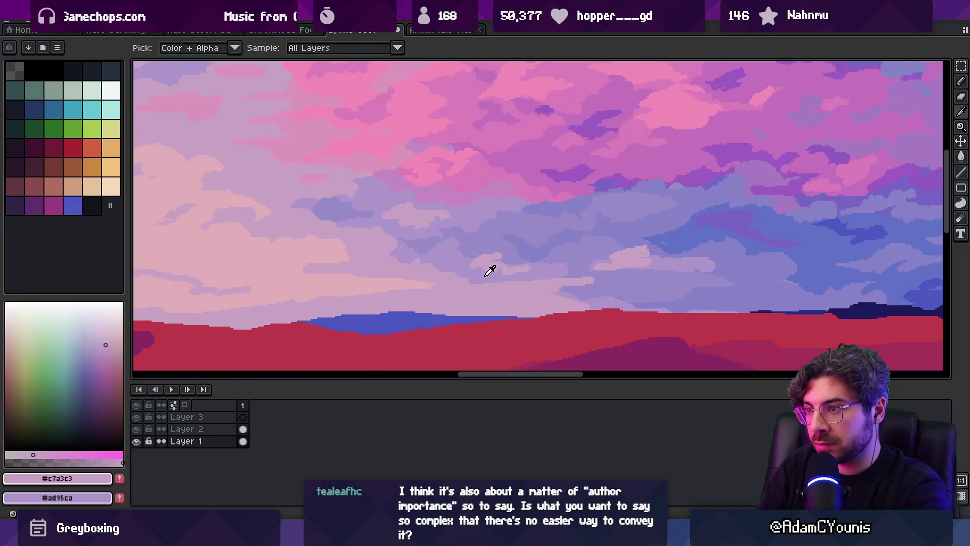
pyautogui.keyDown('alt'); pyautogui.click(489, 268); pyautogui.keyUp('alt')
pyautogui.keyDown('alt'); pyautogui.click(480, 239); pyautogui.keyUp('alt')
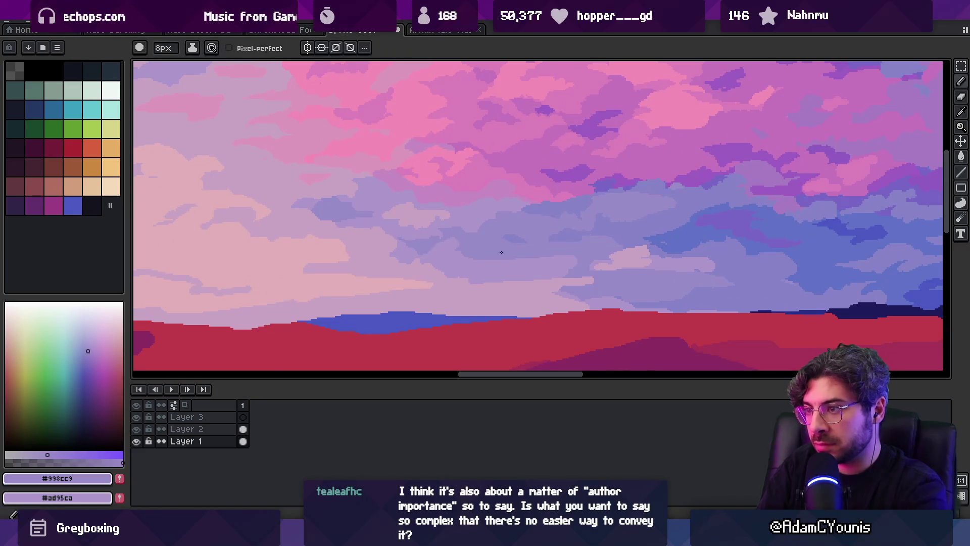
pyautogui.moveTo(575, 204); pyautogui.dragTo(541, 210)
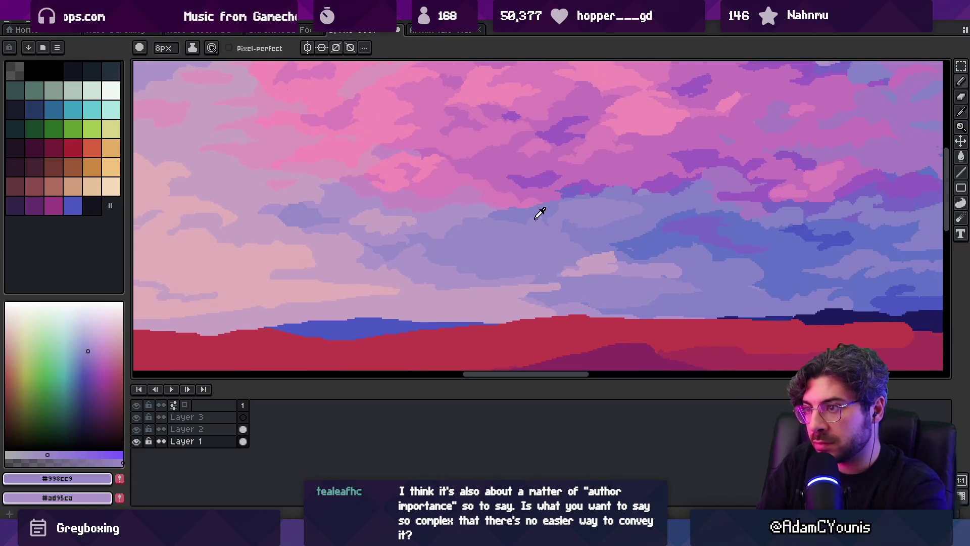
pyautogui.keyDown('alt'); pyautogui.click(508, 237); pyautogui.keyUp('alt')
pyautogui.keyDown('alt'); pyautogui.click(505, 251); pyautogui.keyUp('alt')
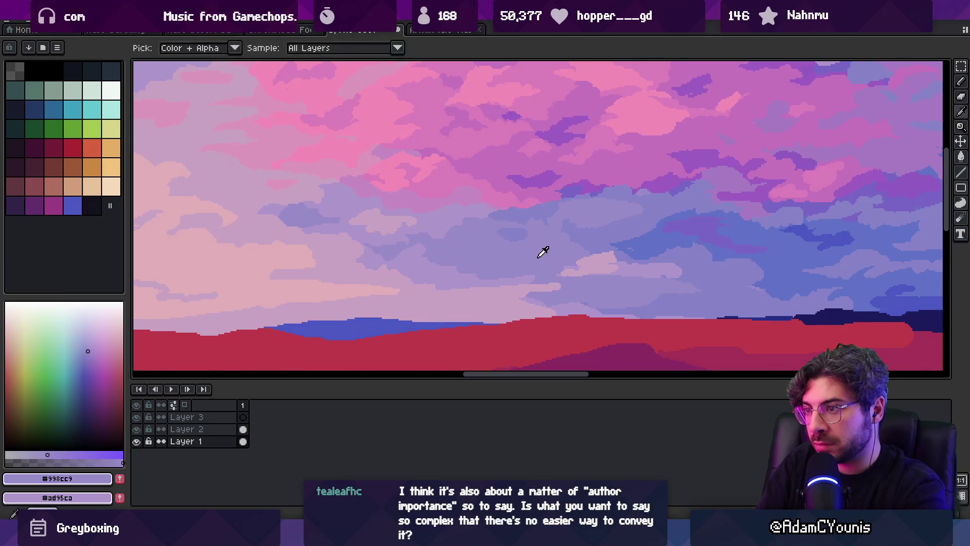
pyautogui.keyDown('alt'); pyautogui.click(636, 270); pyautogui.keyUp('alt')
pyautogui.keyDown('alt'); pyautogui.click(596, 290); pyautogui.keyUp('alt')
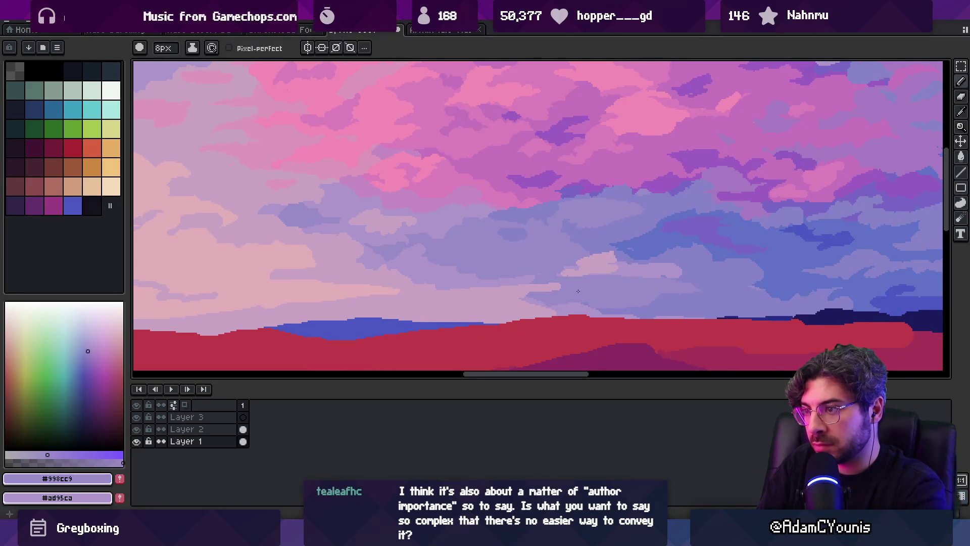
pyautogui.keyDown('alt'); pyautogui.click(526, 282); pyautogui.keyUp('alt')
pyautogui.keyDown('alt'); pyautogui.click(591, 281); pyautogui.keyUp('alt')
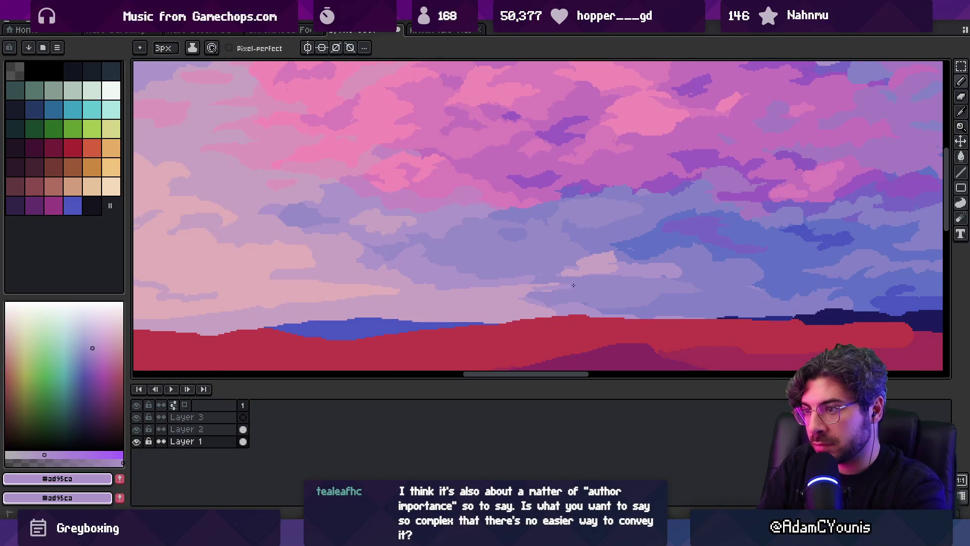
pyautogui.keyDown('alt'); pyautogui.click(524, 256); pyautogui.keyUp('alt')
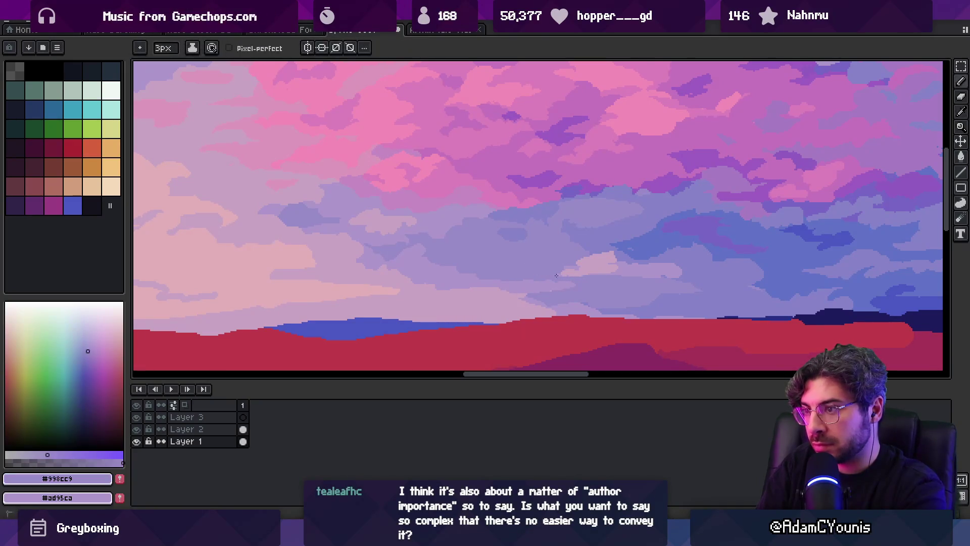
# Compare blue-violet #8683c7 against lavender #998cc9 across the lower clouds
pyautogui.hscroll(2, 525, 288)
pyautogui.keyDown('alt'); pyautogui.click(410, 289); pyautogui.keyUp('alt')
pyautogui.hscroll(2, 455, 289)
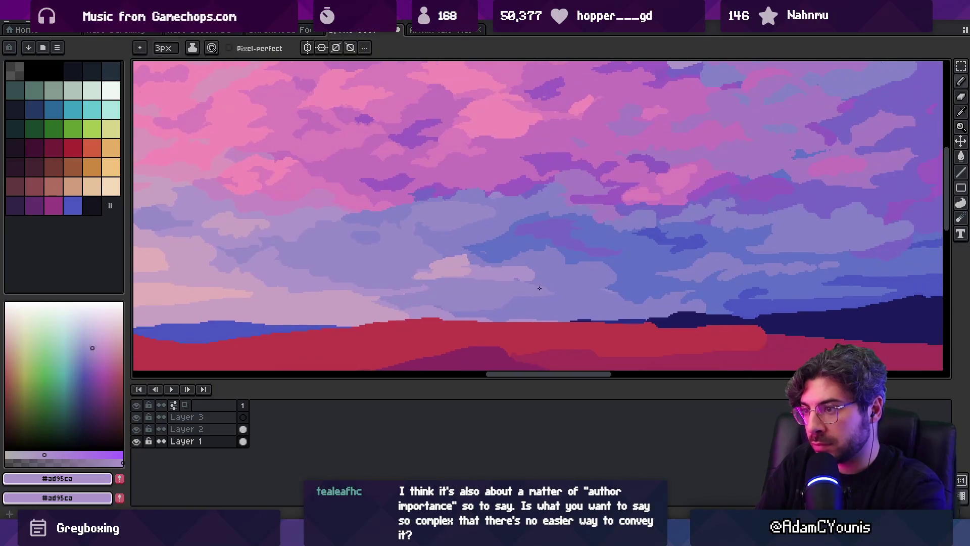
pyautogui.keyDown('alt'); pyautogui.click(512, 290); pyautogui.keyUp('alt')
pyautogui.keyDown('alt'); pyautogui.click(487, 297); pyautogui.keyUp('alt')
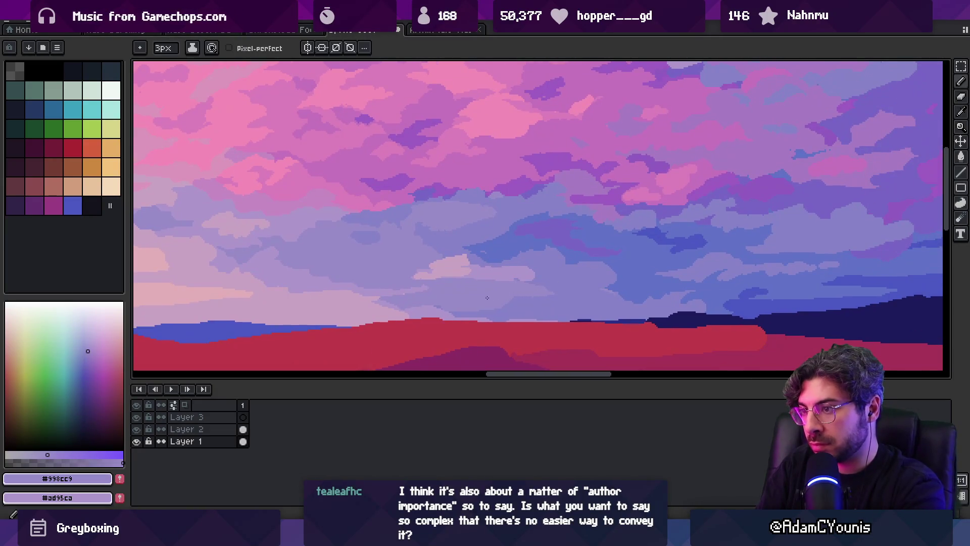
pyautogui.keyDown('alt'); pyautogui.click(578, 306); pyautogui.keyUp('alt')
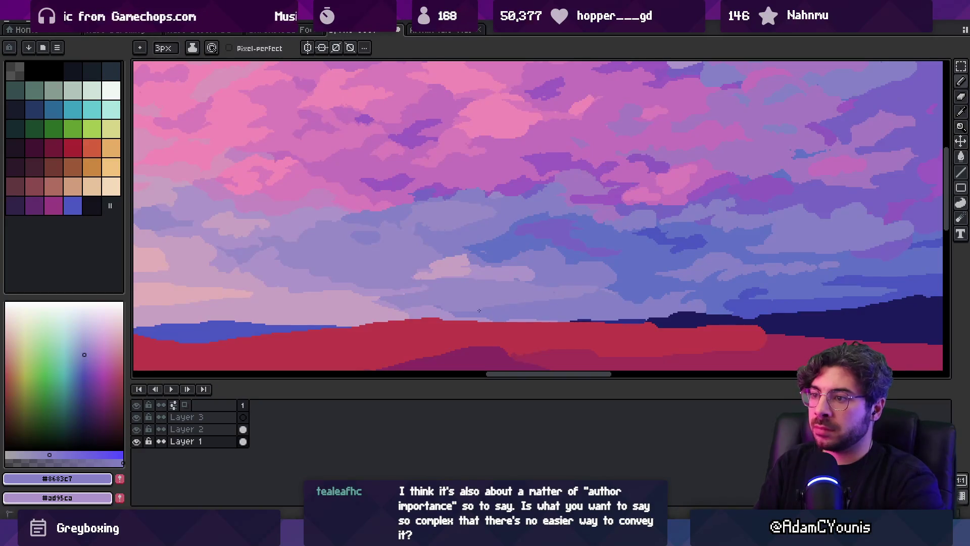
pyautogui.keyDown('alt'); pyautogui.click(505, 304); pyautogui.keyUp('alt')
pyautogui.keyDown('alt'); pyautogui.click(596, 296); pyautogui.keyUp('alt')
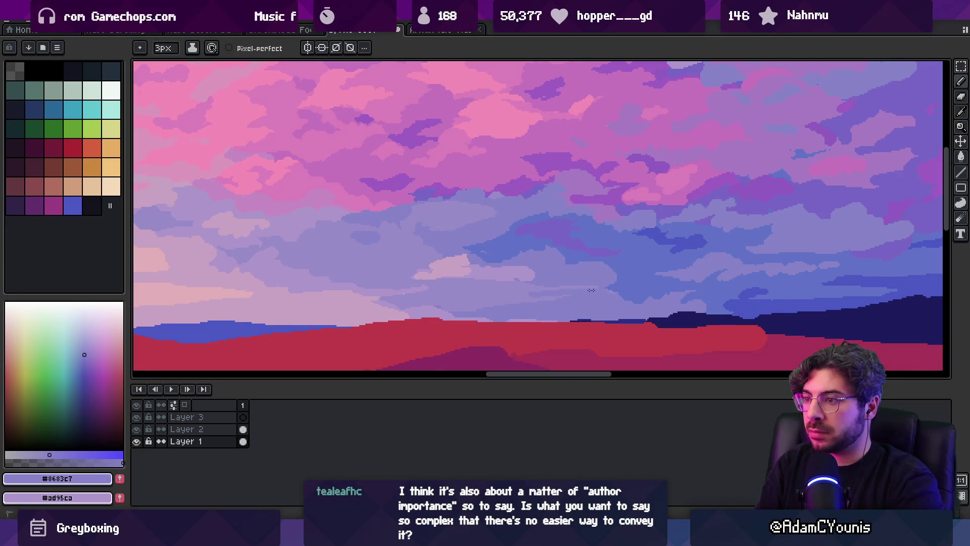
pyautogui.keyDown('alt'); pyautogui.click(516, 292); pyautogui.keyUp('alt')
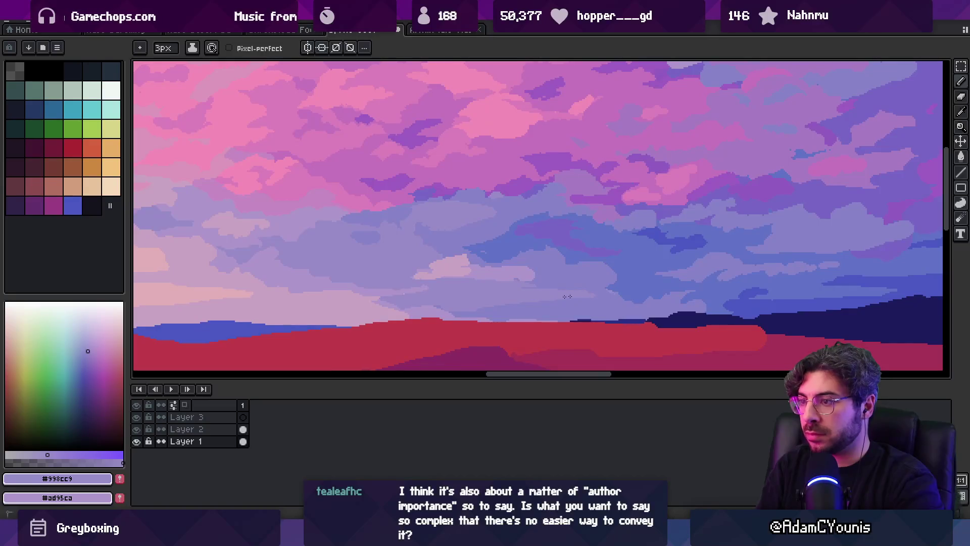
pyautogui.keyDown('alt'); pyautogui.click(521, 287); pyautogui.keyUp('alt')
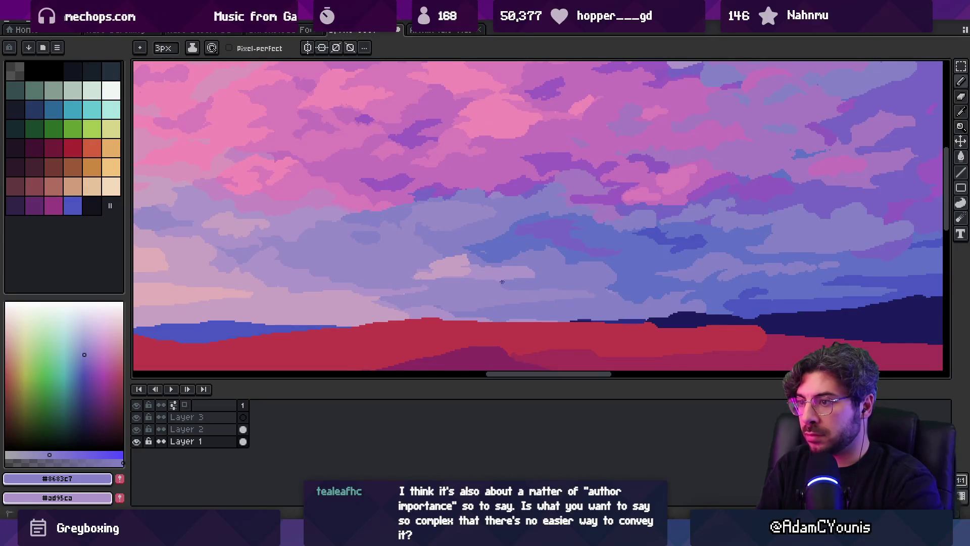
pyautogui.keyDown('alt'); pyautogui.click(507, 280); pyautogui.keyUp('alt')
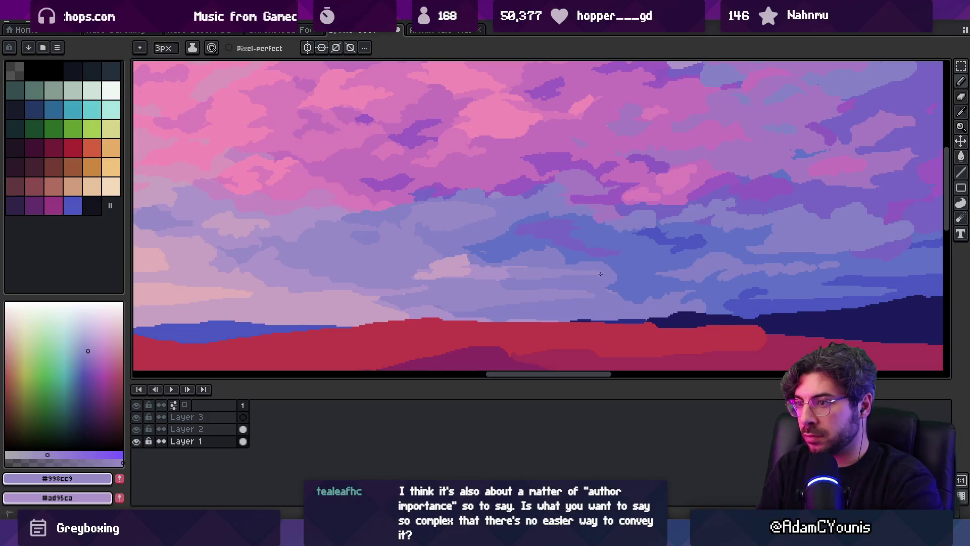
# Paint a deeper blue #6072c7 stroke into the lower sky clouds with a 7px brush
pyautogui.press('z')
pyautogui.scroll(-4, 576, 249)
pyautogui.scroll(1, 608, 249)
pyautogui.scroll(4, 604, 270)
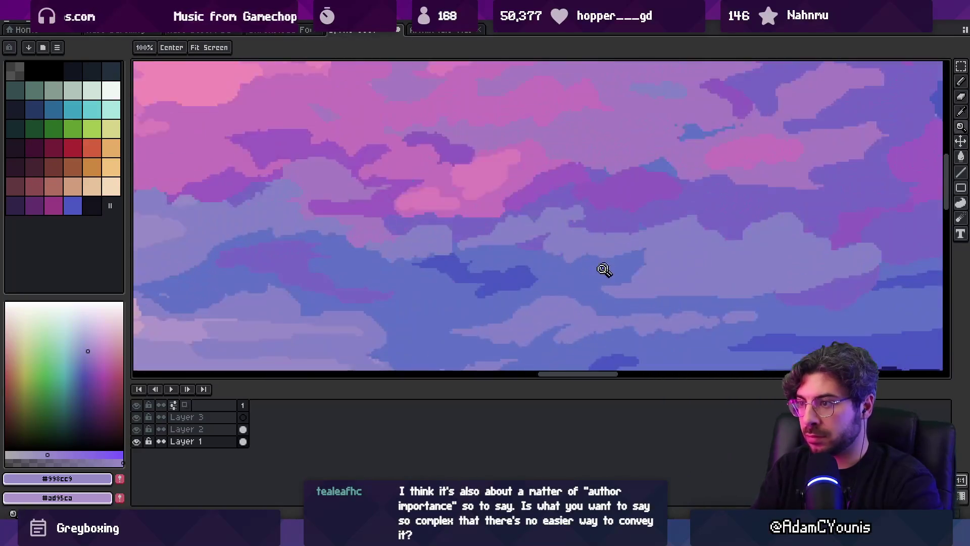
pyautogui.scroll(-1, 603, 269)
pyautogui.press('b')
pyautogui.keyDown('alt'); pyautogui.click(520, 264); pyautogui.keyUp('alt')
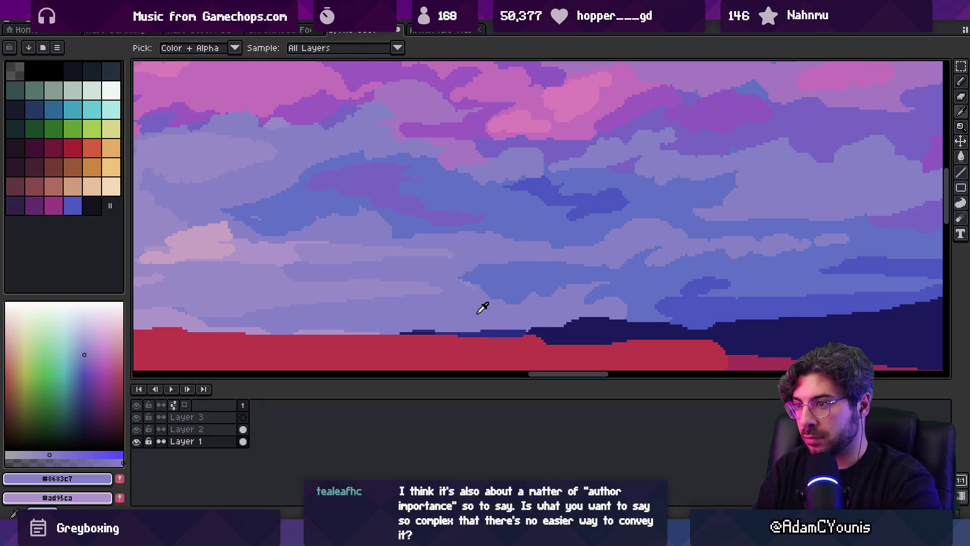
pyautogui.hscroll(3, 468, 309)
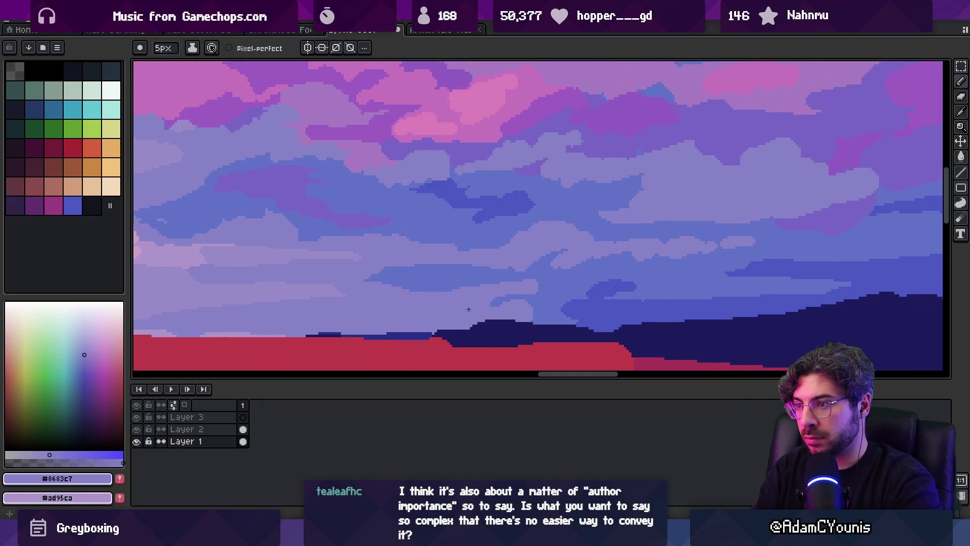
pyautogui.keyDown('alt'); pyautogui.click(524, 305); pyautogui.keyUp('alt')
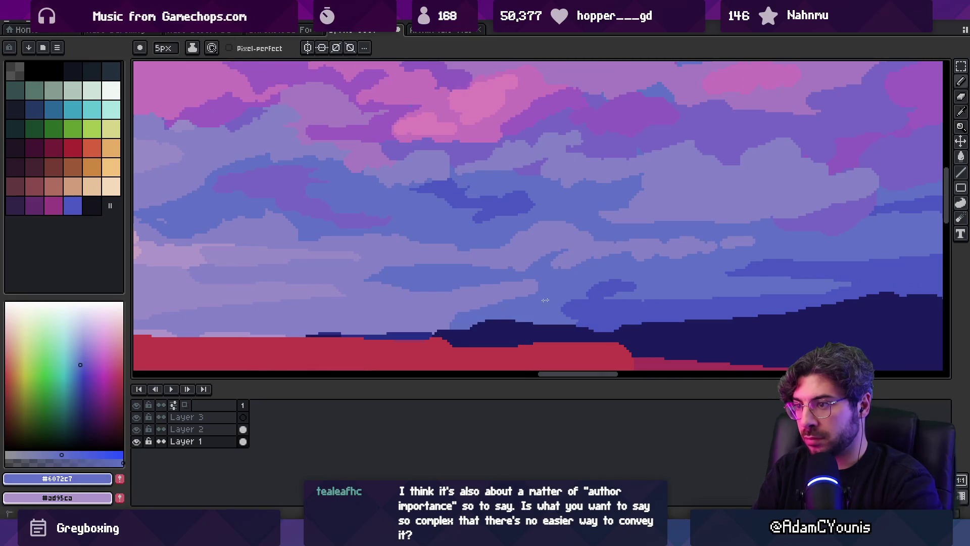
pyautogui.moveTo(581, 301); pyautogui.dragTo(498, 298)
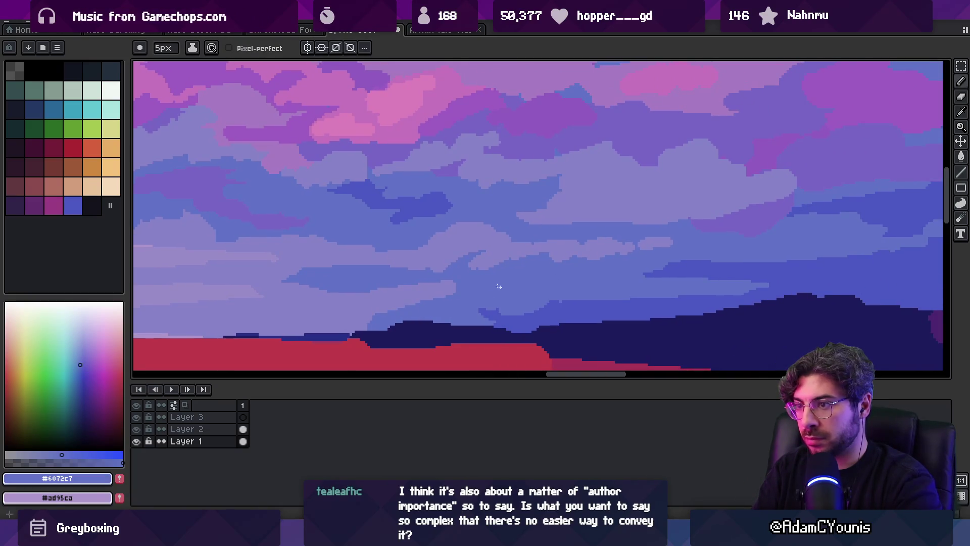
pyautogui.press('+')
pyautogui.press('+')
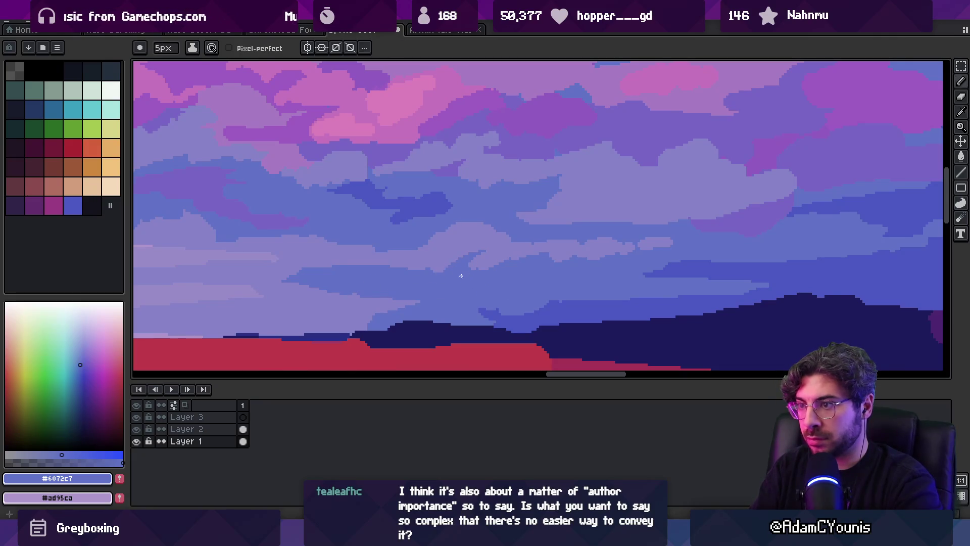
pyautogui.moveTo(420, 269)
pyautogui.mouseDown()
pyautogui.moveTo(457, 255)
pyautogui.moveTo(433, 235)
pyautogui.moveTo(576, 253)
pyautogui.moveTo(571, 240)
pyautogui.mouseUp()
# Bucket-fill the dark blue cloud patch with the lighter blue-violet #8683c7
pyautogui.press('z')
pyautogui.scroll(-4, 537, 249)
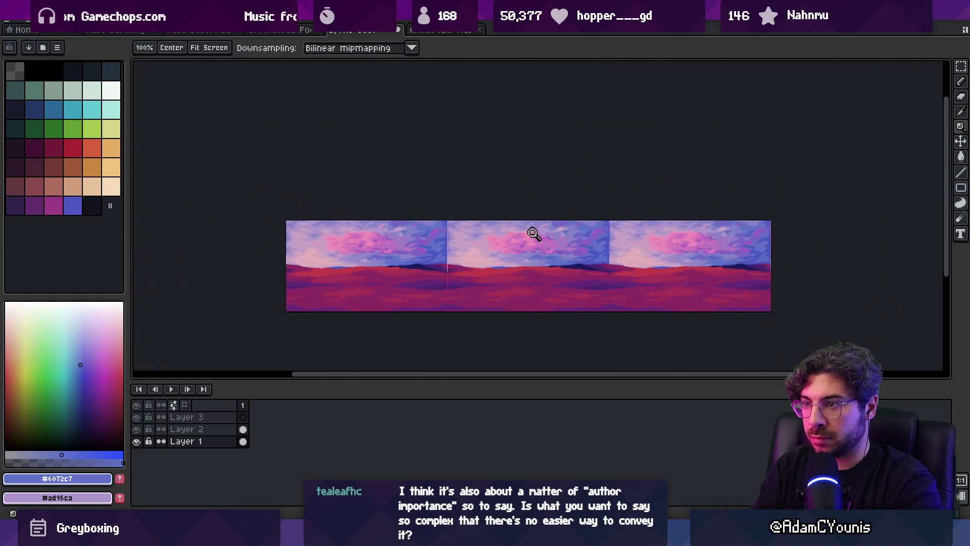
pyautogui.scroll(1, 563, 223)
pyautogui.scroll(3, 546, 263)
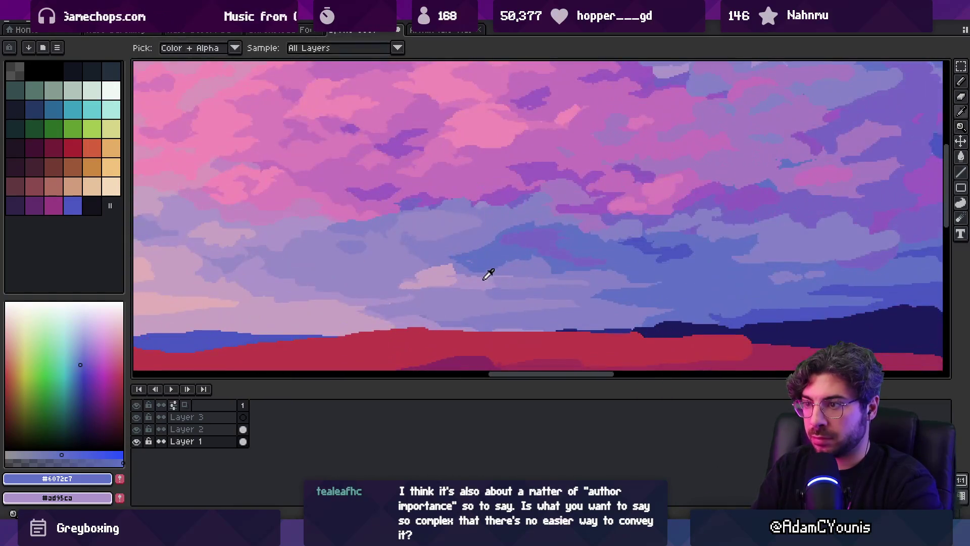
pyautogui.keyDown('alt'); pyautogui.click(512, 265); pyautogui.keyUp('alt')
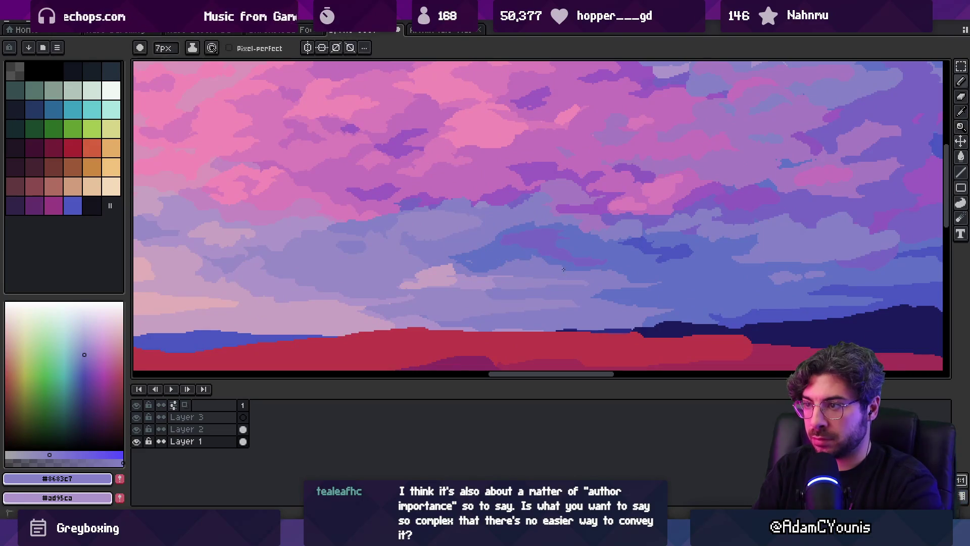
pyautogui.press('g')
pyautogui.click(515, 244)
# Resample lavender #998cc9 and blue-violet #8683c7, then zoom out to check the three-tile panorama
pyautogui.press('z')
pyautogui.scroll(-3, 522, 242)
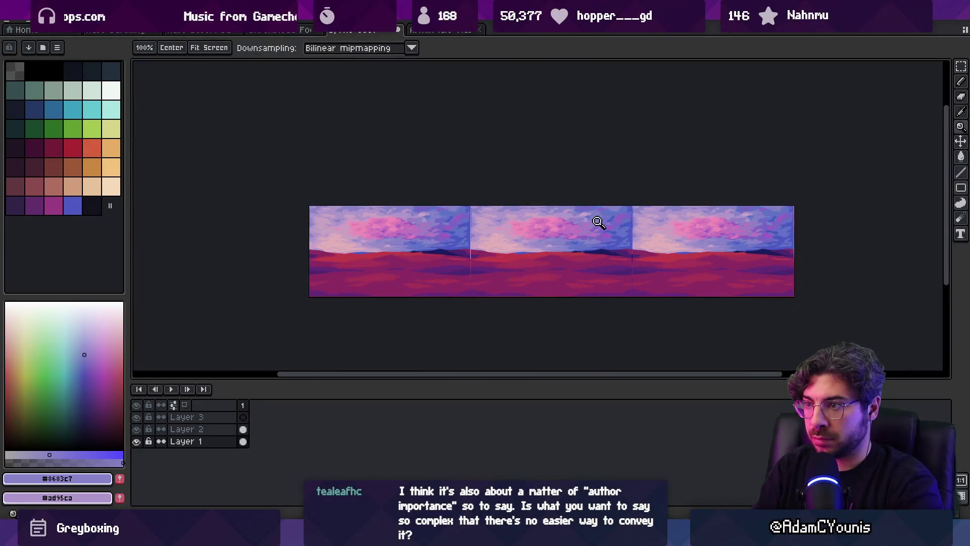
pyautogui.scroll(3, 557, 243)
pyautogui.keyDown('alt'); pyautogui.click(498, 246); pyautogui.keyUp('alt')
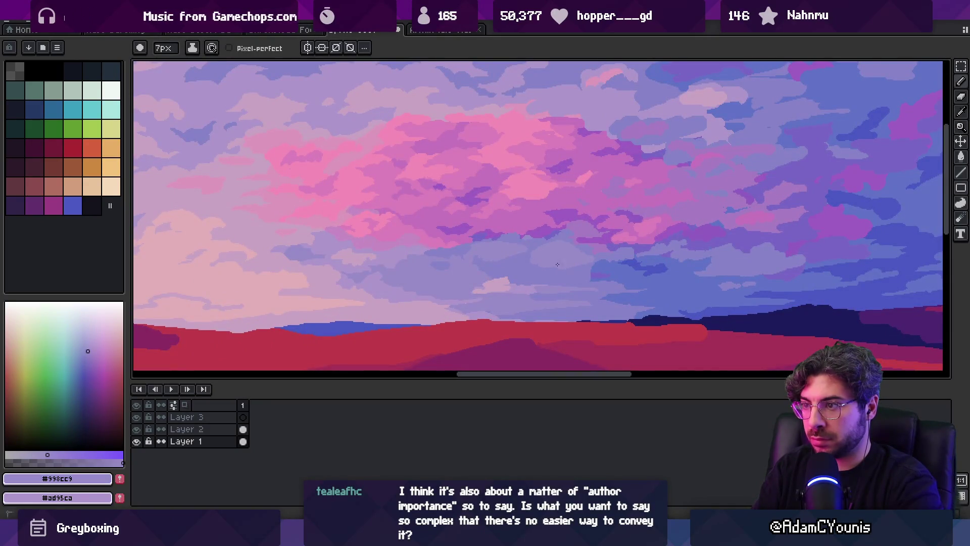
pyautogui.keyDown('alt'); pyautogui.click(538, 261); pyautogui.keyUp('alt')
pyautogui.keyDown('alt'); pyautogui.click(532, 255); pyautogui.keyUp('alt')
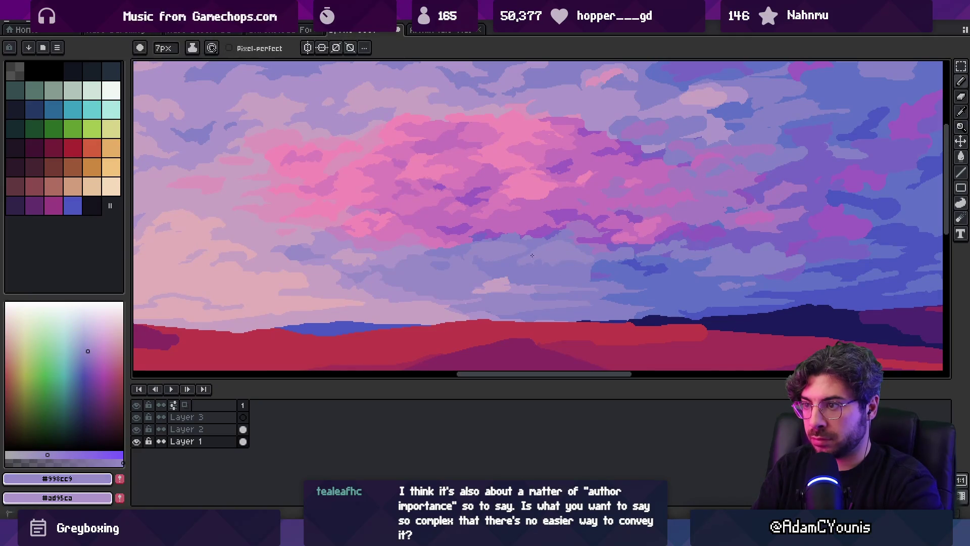
pyautogui.press('z')
pyautogui.scroll(-2, 532, 253)
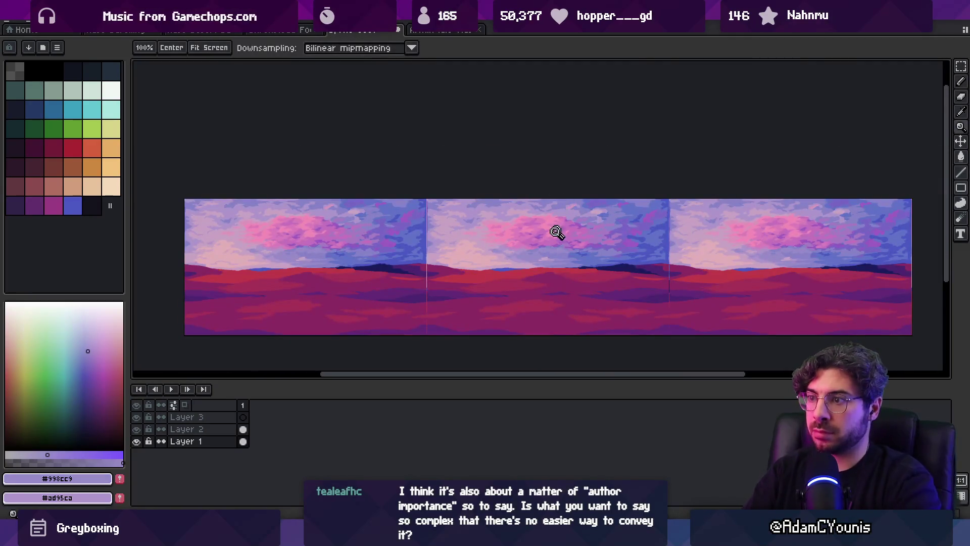
# Sample the lavender, pale lavender #ad95ca, pink #c574bc and purple #a67bc2 cloud colours, shrinking the brush to 6px
pyautogui.scroll(3, 556, 229)
pyautogui.press('b')
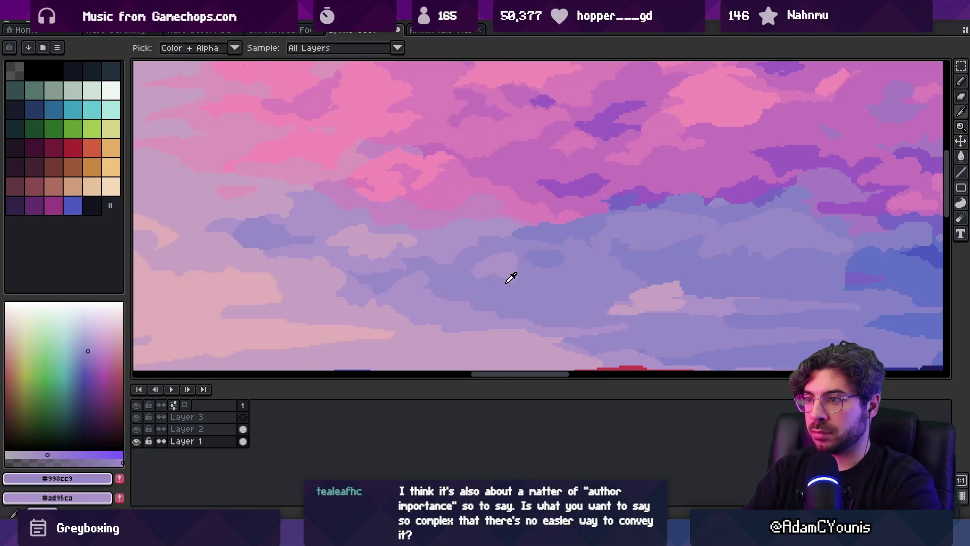
pyautogui.keyDown('alt'); pyautogui.click(513, 255); pyautogui.keyUp('alt')
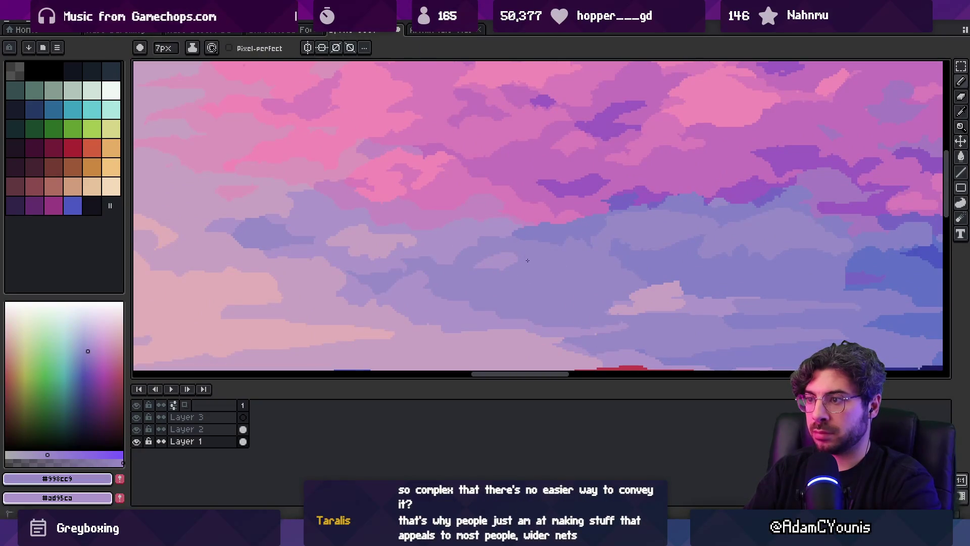
pyautogui.press('z')
pyautogui.scroll(-2, 559, 212)
pyautogui.scroll(3, 559, 213)
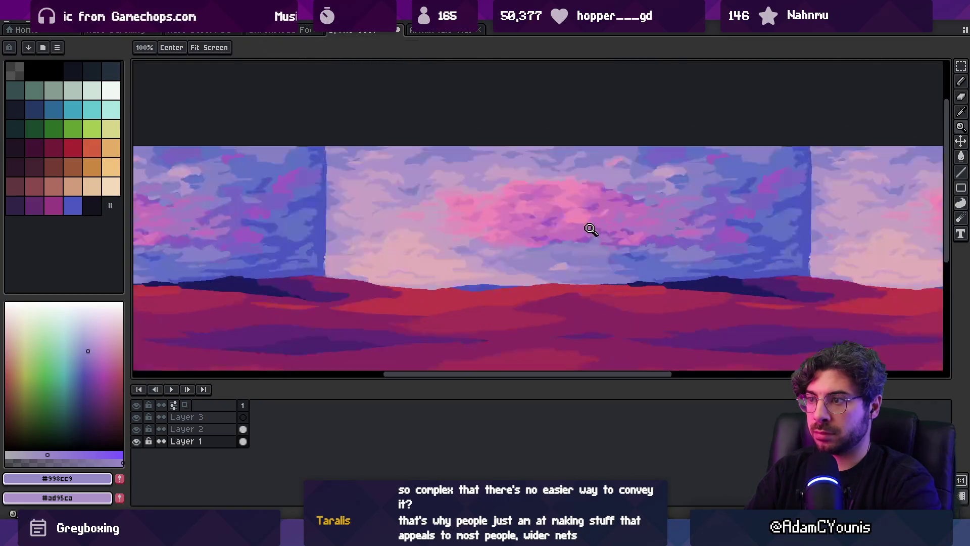
pyautogui.press('g')
pyautogui.keyDown('alt'); pyautogui.click(460, 259); pyautogui.keyUp('alt')
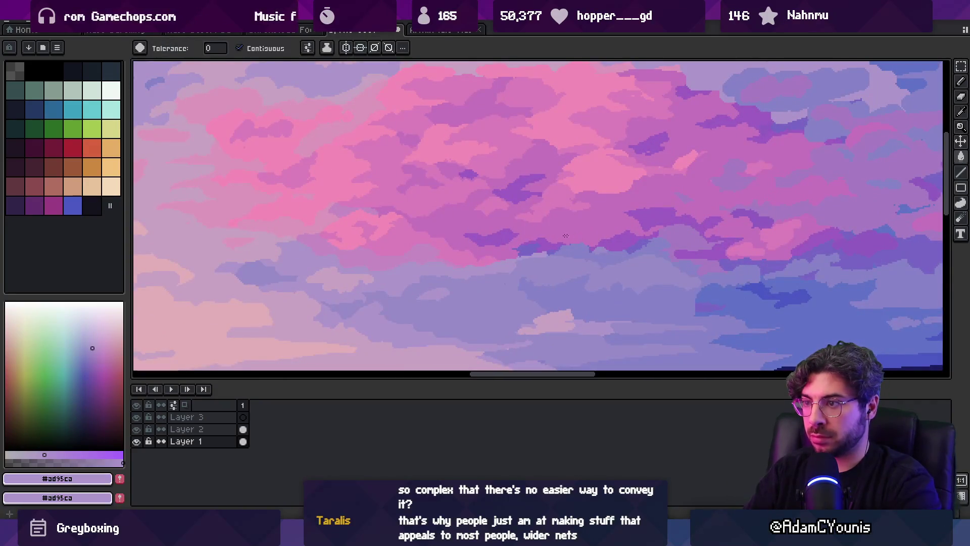
pyautogui.press('b')
pyautogui.keyDown('alt'); pyautogui.click(545, 258); pyautogui.keyUp('alt')
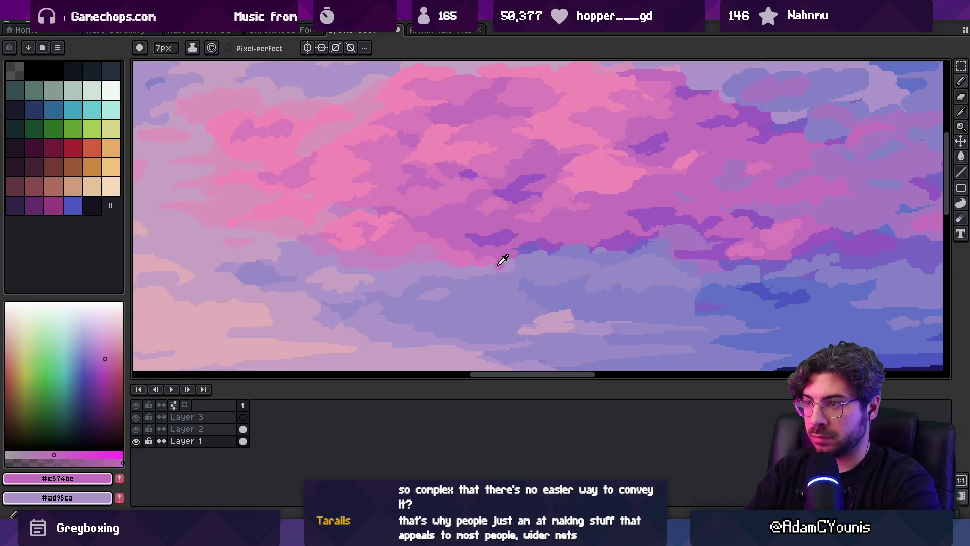
pyautogui.keyDown('alt'); pyautogui.click(504, 247); pyautogui.keyUp('alt')
pyautogui.keyDown('alt'); pyautogui.click(561, 263); pyautogui.keyUp('alt')
pyautogui.press('-')
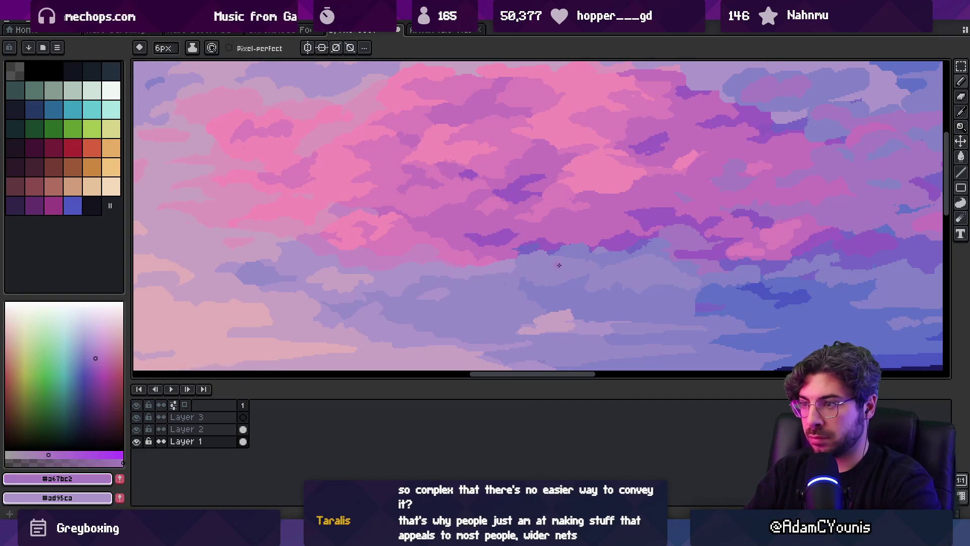
# With a 9px brush, resample the lavender and pinkish cloud colours while zooming out to the tiled view
pyautogui.press('g')
pyautogui.press('b')
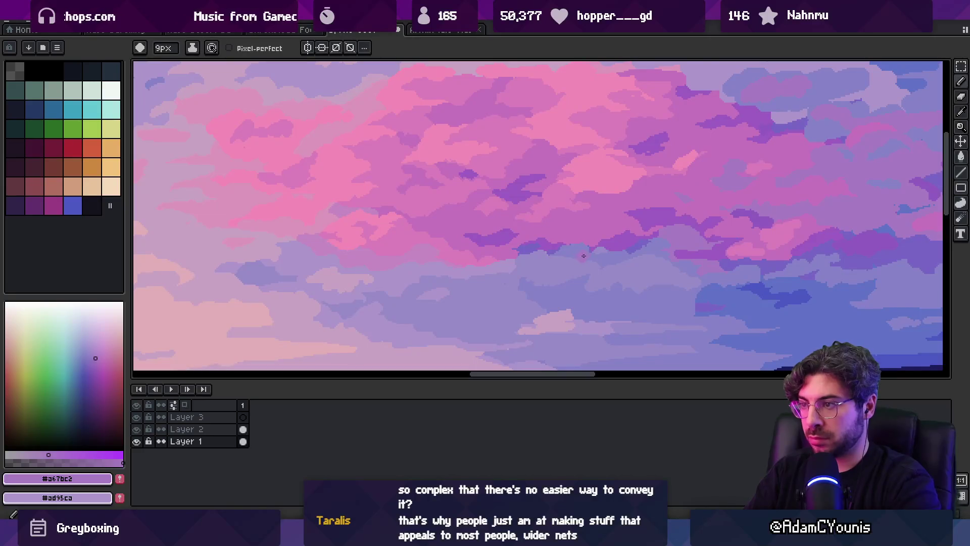
pyautogui.keyDown('alt'); pyautogui.click(555, 257); pyautogui.keyUp('alt')
pyautogui.scroll(-2, 566, 250)
pyautogui.scroll(2, 612, 241)
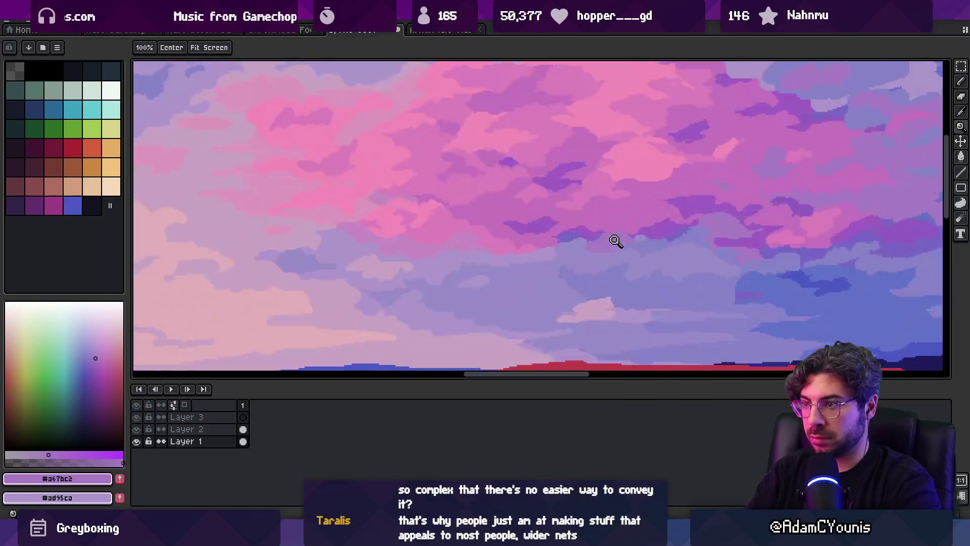
pyautogui.keyDown('alt'); pyautogui.click(541, 249); pyautogui.keyUp('alt')
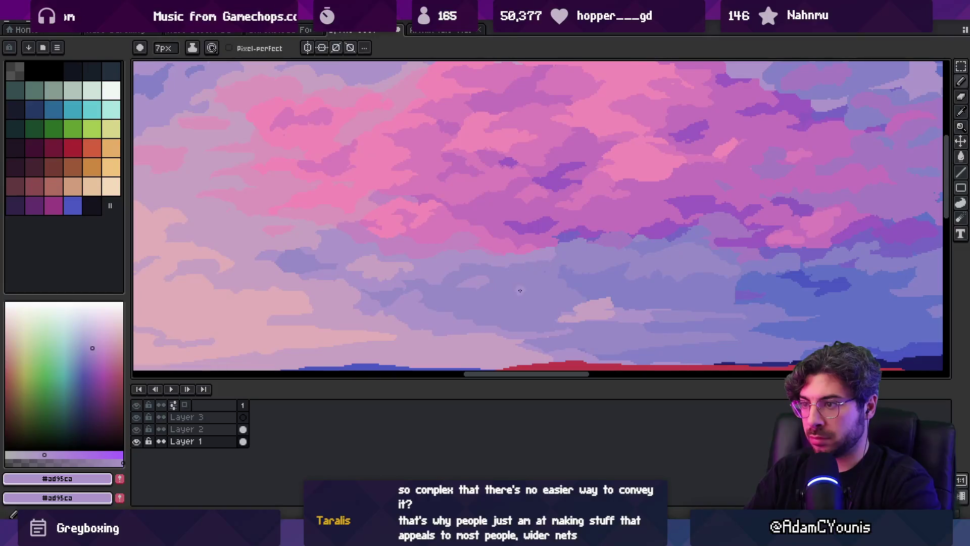
pyautogui.press('z')
pyautogui.scroll(-3, 494, 304)
pyautogui.scroll(3, 515, 295)
pyautogui.press('b')
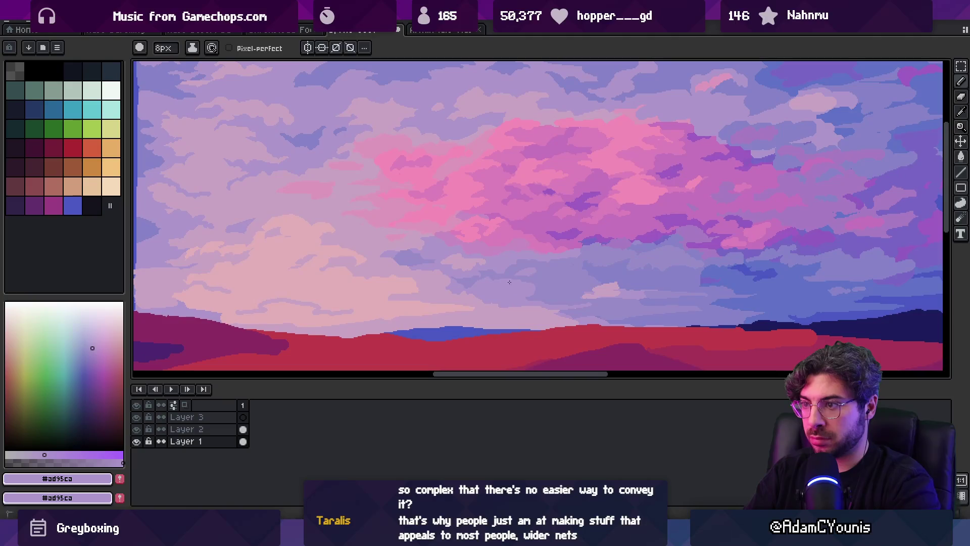
pyautogui.keyDown('alt'); pyautogui.click(490, 292); pyautogui.keyUp('alt')
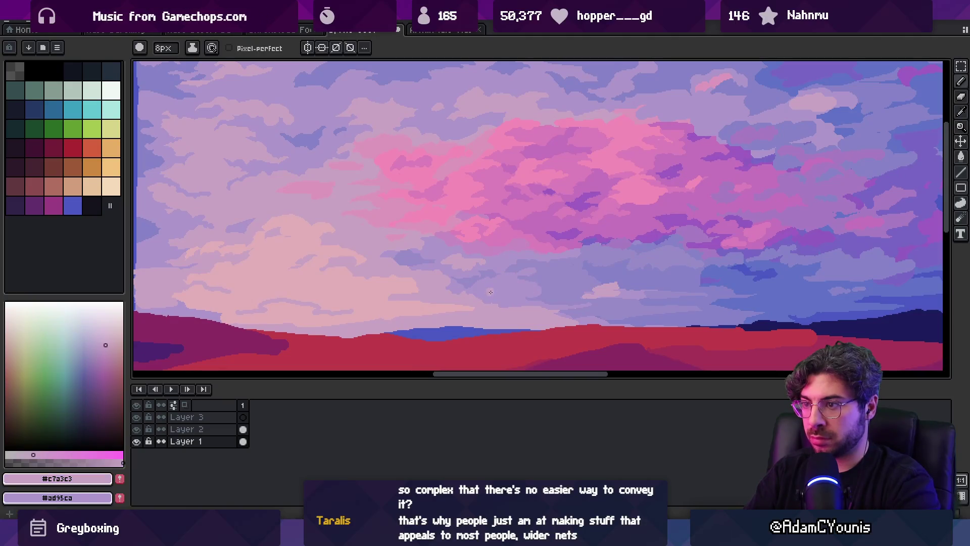
pyautogui.keyDown('alt'); pyautogui.click(501, 292); pyautogui.keyUp('alt')
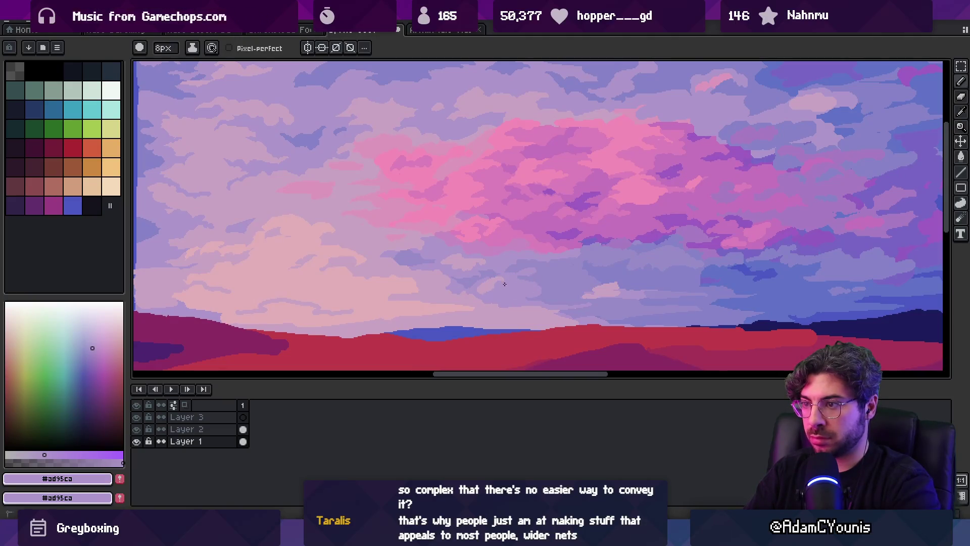
pyautogui.scroll(-5, 507, 283)
pyautogui.press('z')
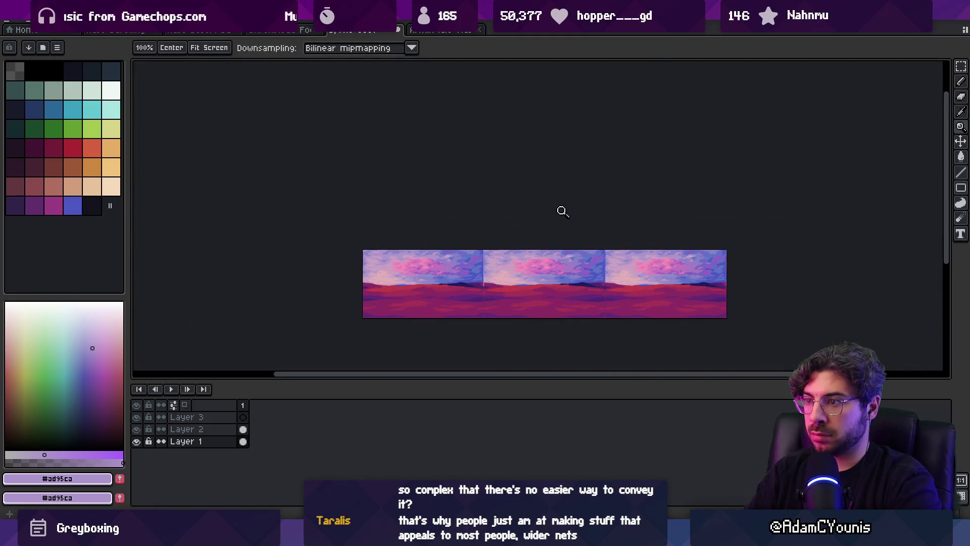
# Sample blue #6072c7 and lighter purple #8683c7, then dab the lighter purple onto the blue clouds
pyautogui.scroll(5, 561, 253)
pyautogui.press('alt')
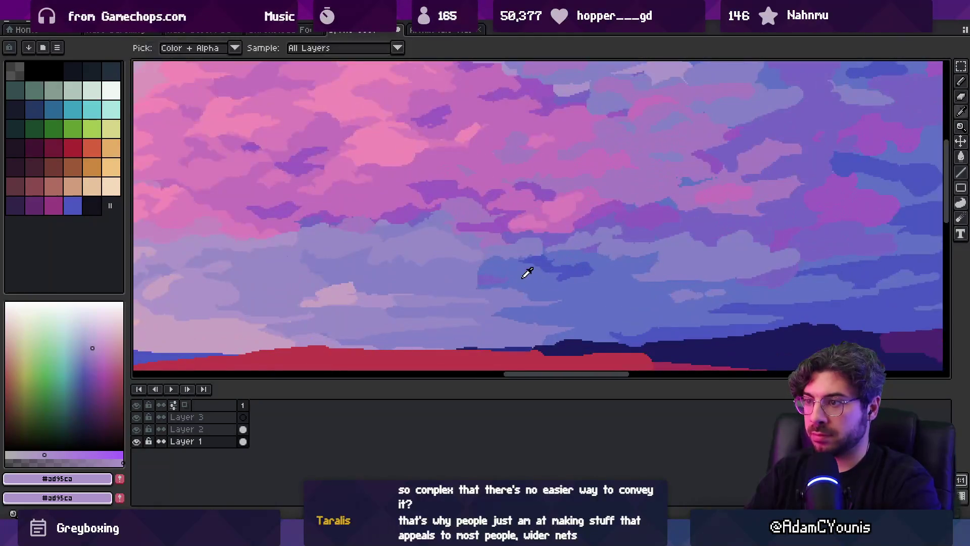
pyautogui.keyDown('alt'); pyautogui.click(527, 273); pyautogui.keyUp('alt')
pyautogui.keyDown('alt'); pyautogui.click(557, 252); pyautogui.keyUp('alt')
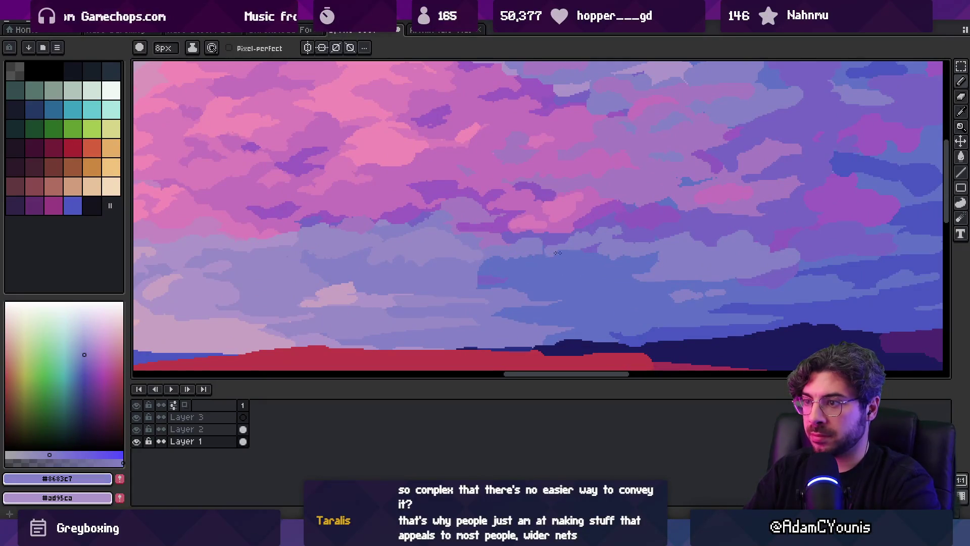
pyautogui.press('alt')
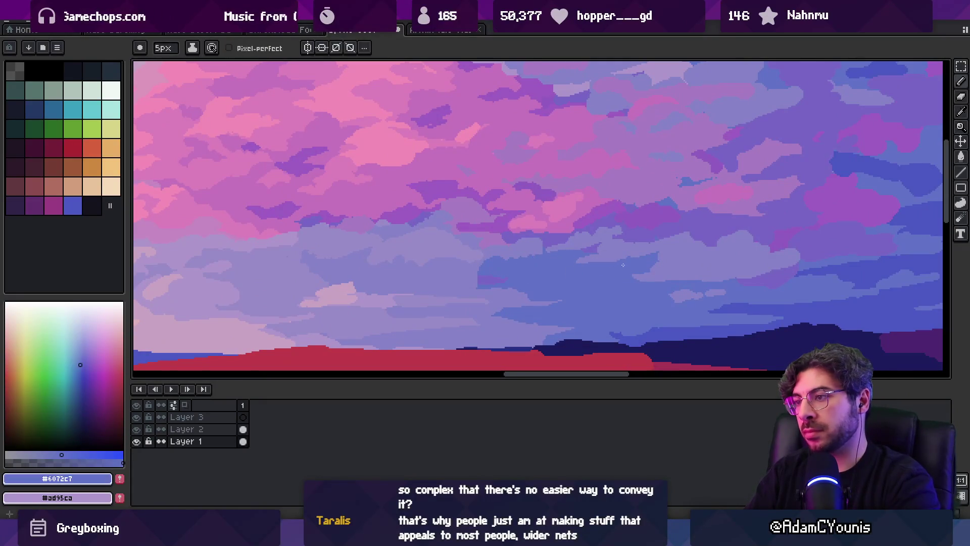
pyautogui.click(609, 287)
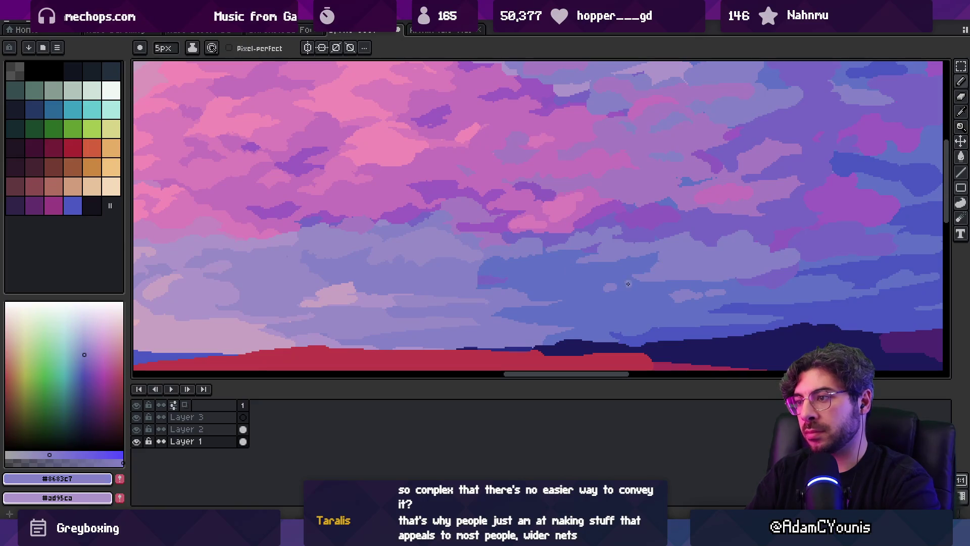
# Compare the darker blue and lighter purple cloud tones, ending on the deepest blue #4b59c3
pyautogui.keyDown('alt'); pyautogui.click(676, 284); pyautogui.keyUp('alt')
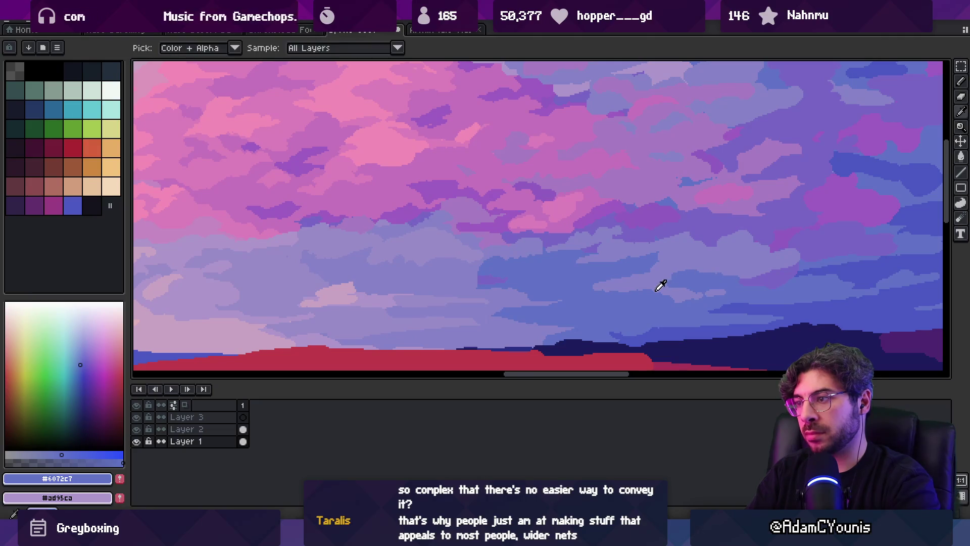
pyautogui.keyDown('alt'); pyautogui.click(696, 290); pyautogui.keyUp('alt')
pyautogui.keyDown('alt'); pyautogui.click(688, 308); pyautogui.keyUp('alt')
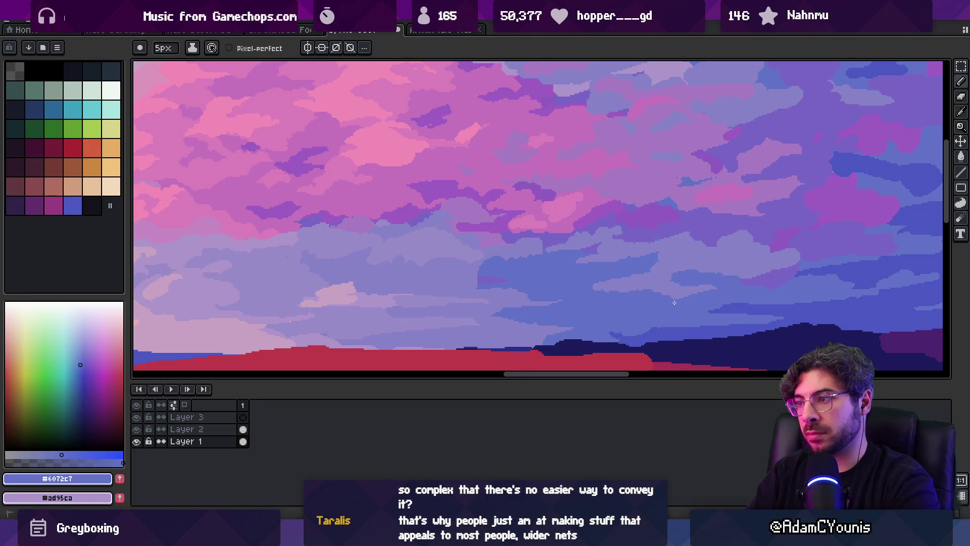
pyautogui.keyDown('alt'); pyautogui.click(609, 289); pyautogui.keyUp('alt')
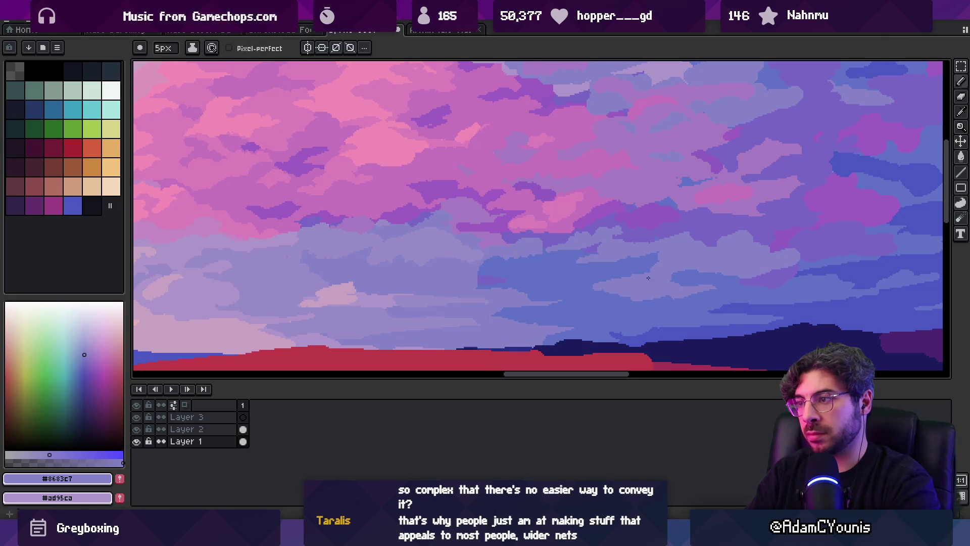
pyautogui.keyDown('alt'); pyautogui.click(609, 263); pyautogui.keyUp('alt')
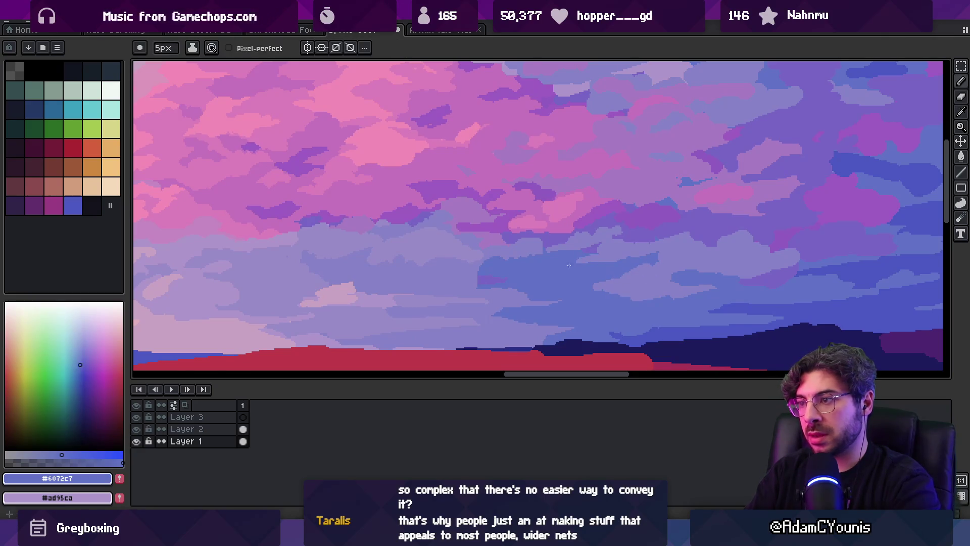
pyautogui.keyDown('alt'); pyautogui.click(627, 282); pyautogui.keyUp('alt')
pyautogui.keyDown('alt'); pyautogui.click(611, 286); pyautogui.keyUp('alt')
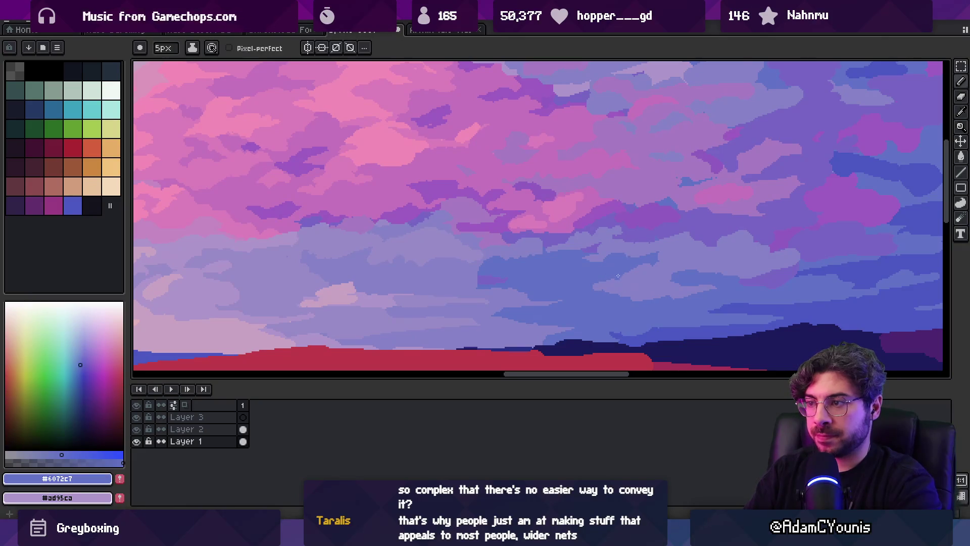
pyautogui.keyDown('alt'); pyautogui.click(646, 338); pyautogui.keyUp('alt')
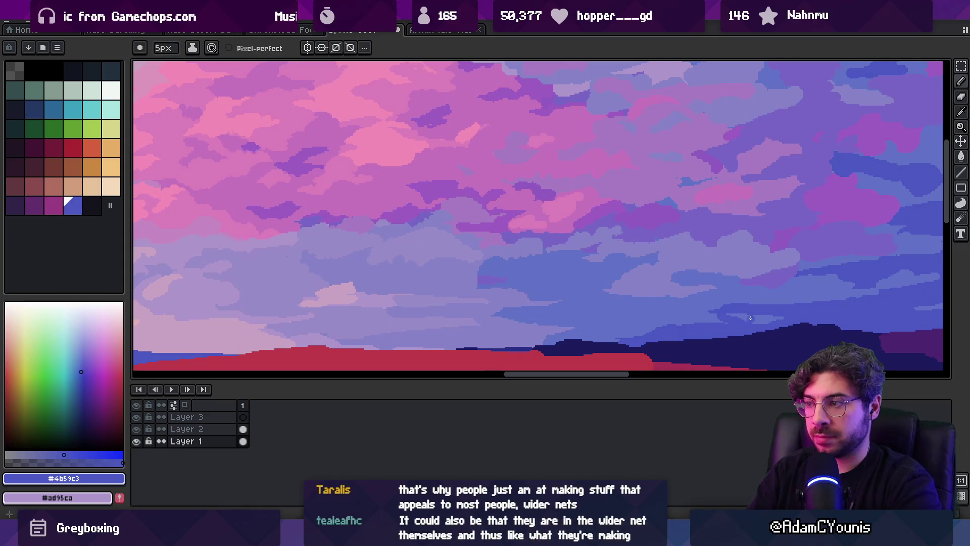
# Paint two lighter purple strokes across the blue clouds to soften them
pyautogui.press('g')
pyautogui.press('z')
pyautogui.scroll(-3, 715, 310)
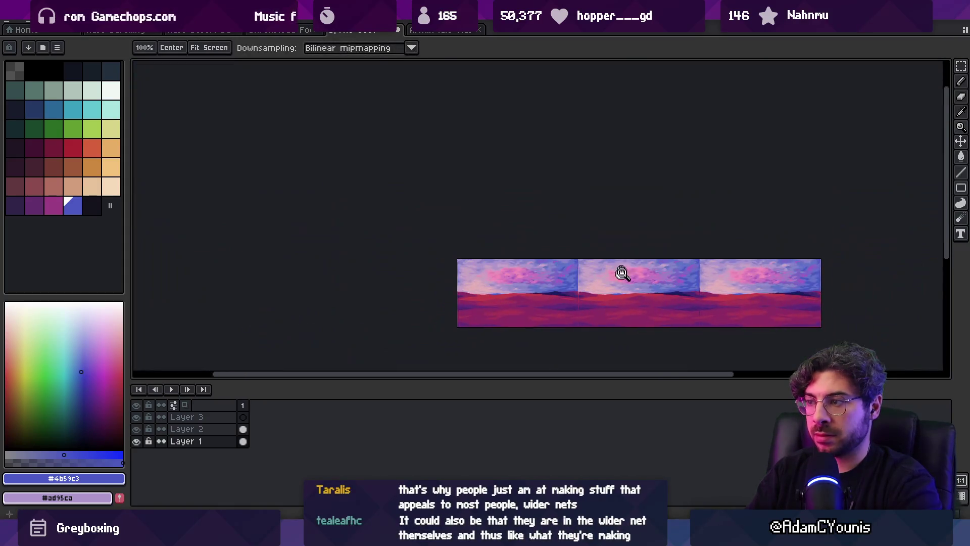
pyautogui.scroll(4, 672, 292)
pyautogui.click(523, 246)
pyautogui.keyDown('alt'); pyautogui.click(498, 245); pyautogui.keyUp('alt')
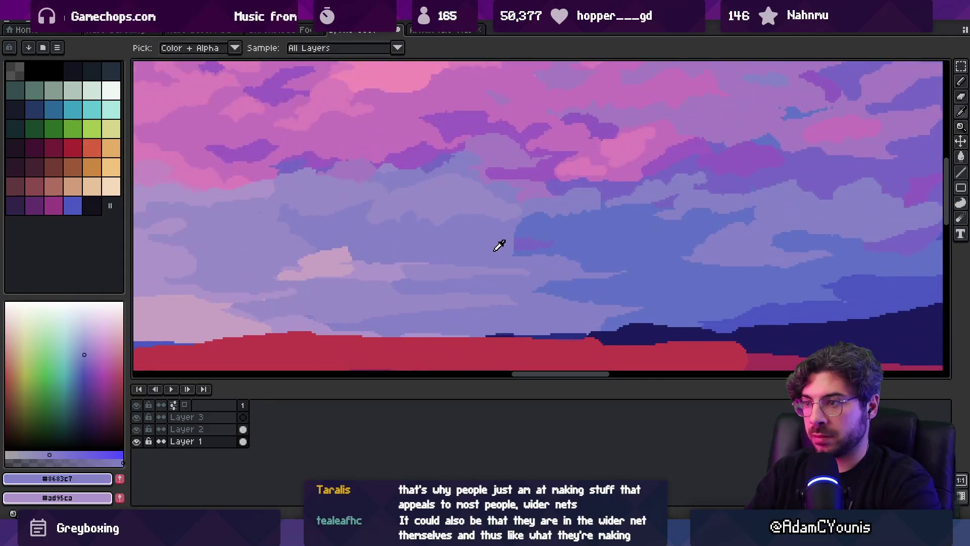
pyautogui.press('g')
pyautogui.press('b')
pyautogui.moveTo(516, 248)
pyautogui.mouseDown()
pyautogui.moveTo(573, 255)
pyautogui.moveTo(607, 272)
pyautogui.moveTo(576, 256)
pyautogui.mouseUp()
pyautogui.moveTo(515, 240); pyautogui.dragTo(543, 225)
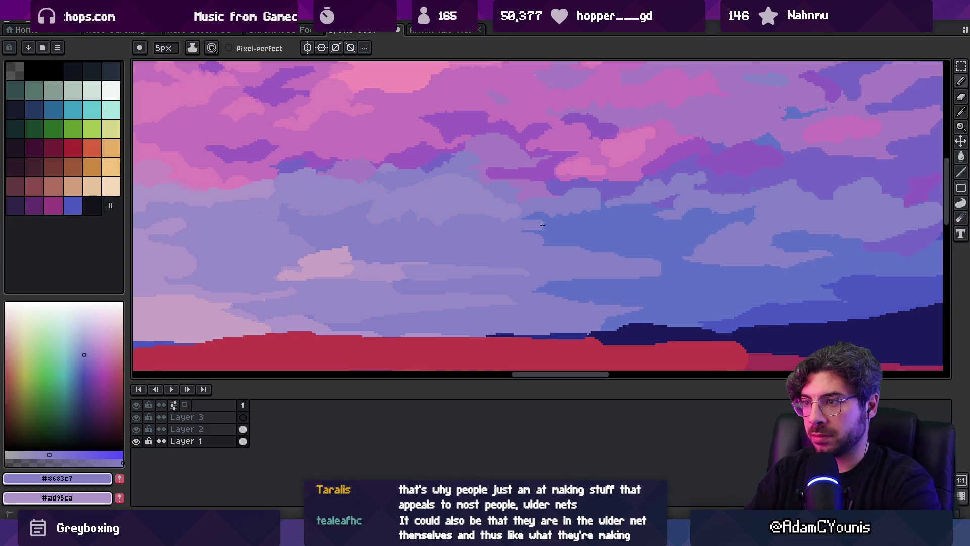
# Pick blue #6072c7 from the sky and zoom out to review the tiled panorama
pyautogui.keyDown('alt'); pyautogui.click(601, 281); pyautogui.keyUp('alt')
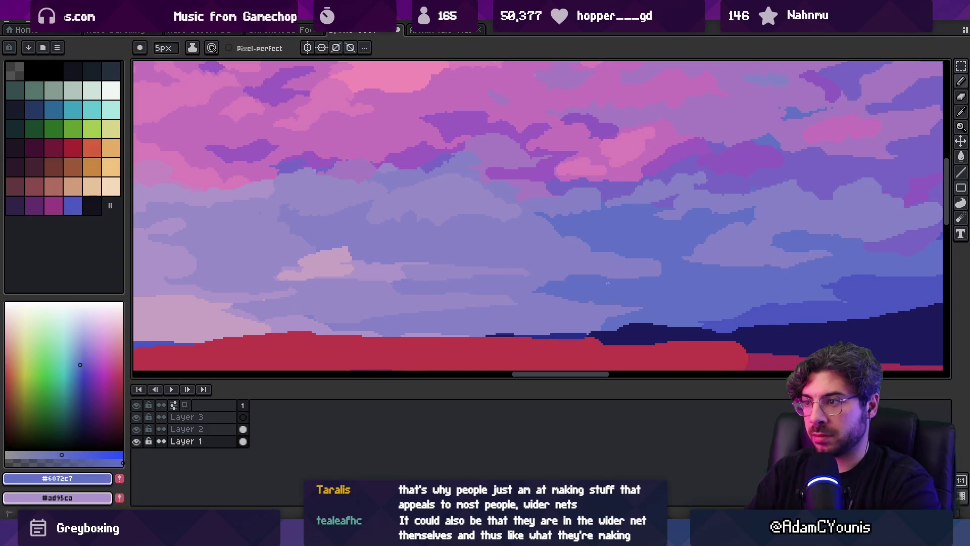
pyautogui.press('z')
pyautogui.scroll(-5, 600, 267)
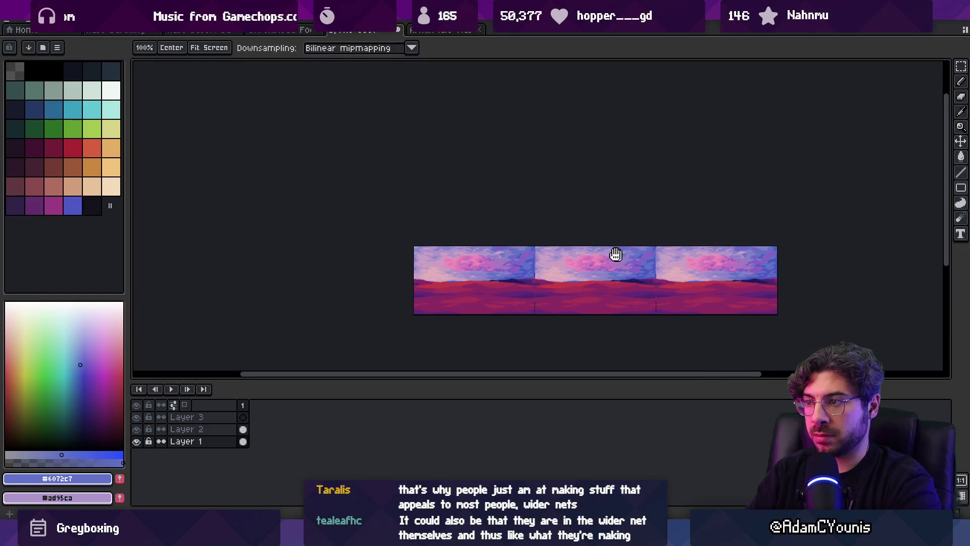
pyautogui.click(615, 253)
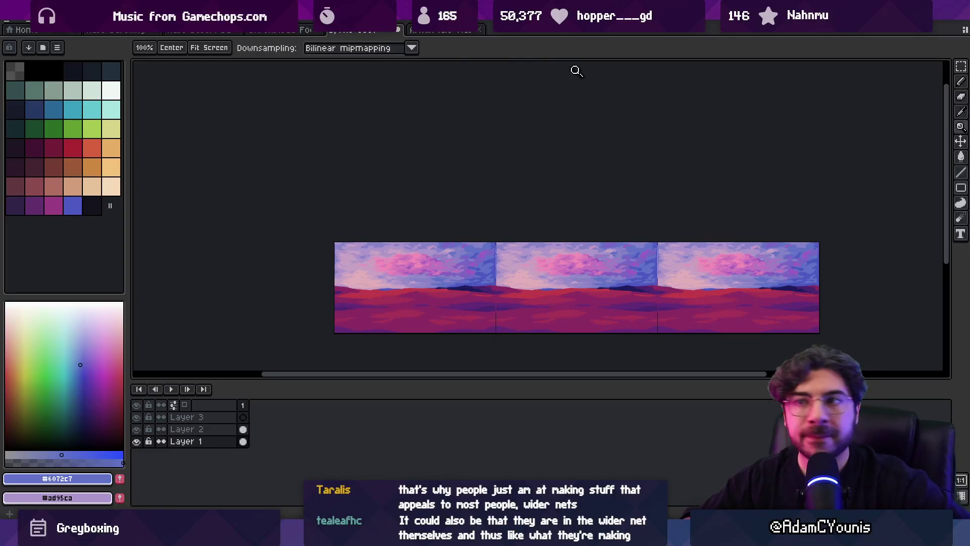
pyautogui.click(192, 20)
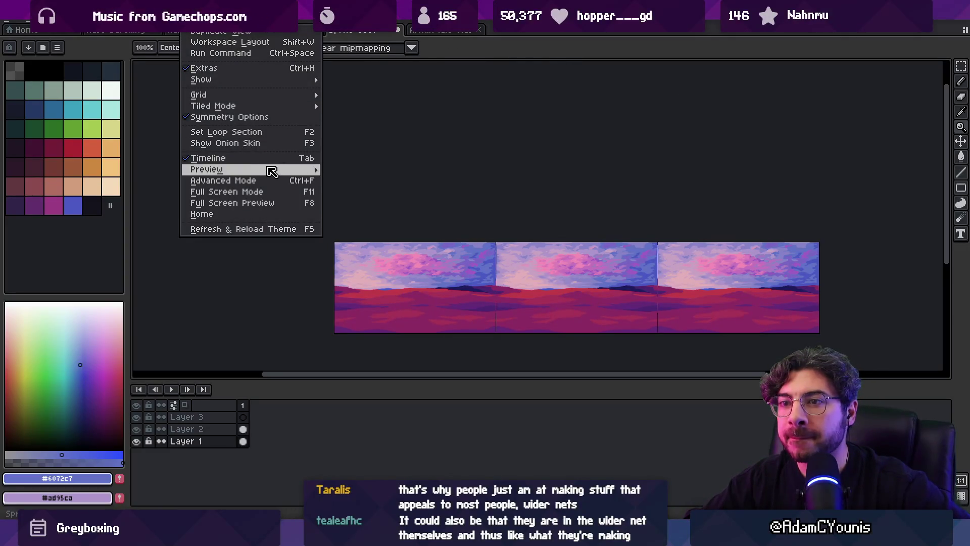
# Set View > Tiled Mode to None so the sunset sky-and-hills artwork shows once
pyautogui.moveTo(282, 107)
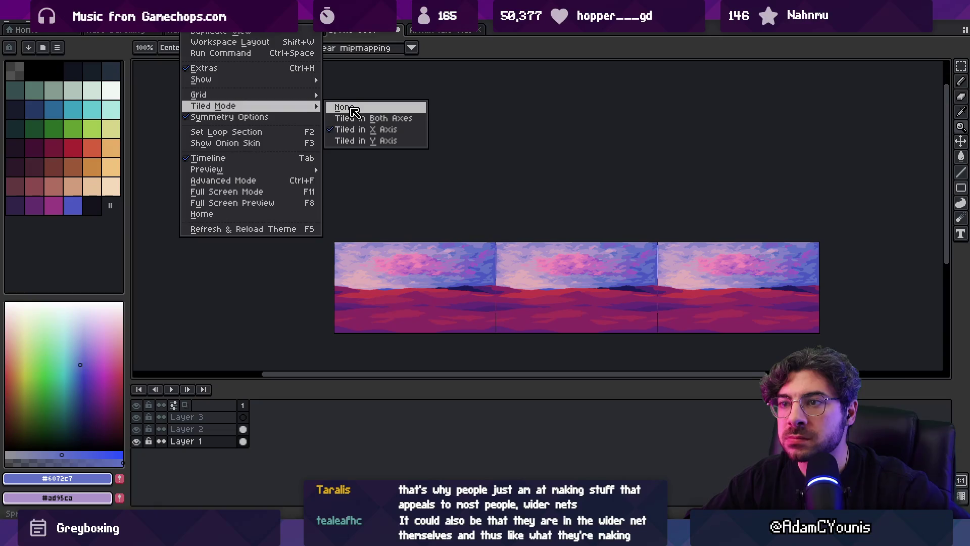
pyautogui.click(353, 111)
pyautogui.scroll(3, 601, 212)
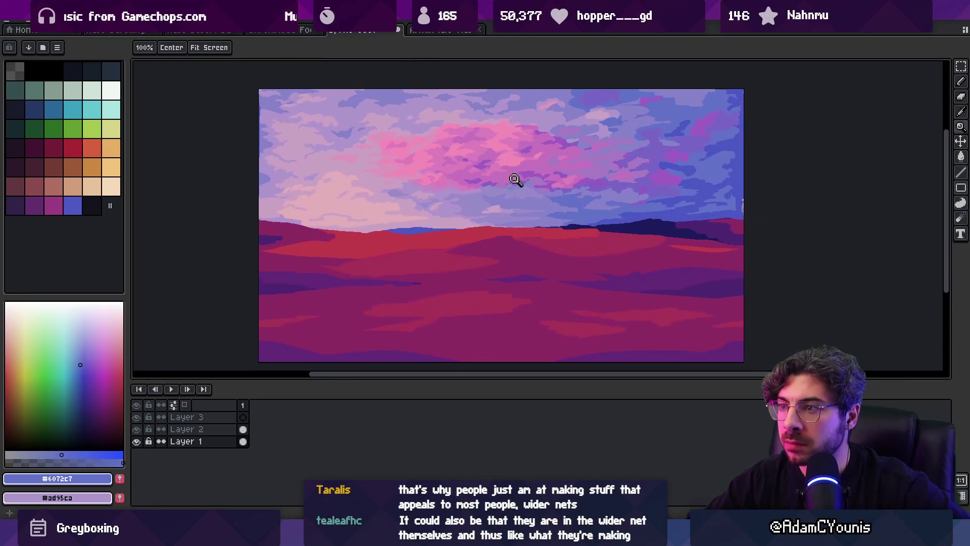
pyautogui.scroll(2, 487, 146)
pyautogui.scroll(-2, 488, 173)
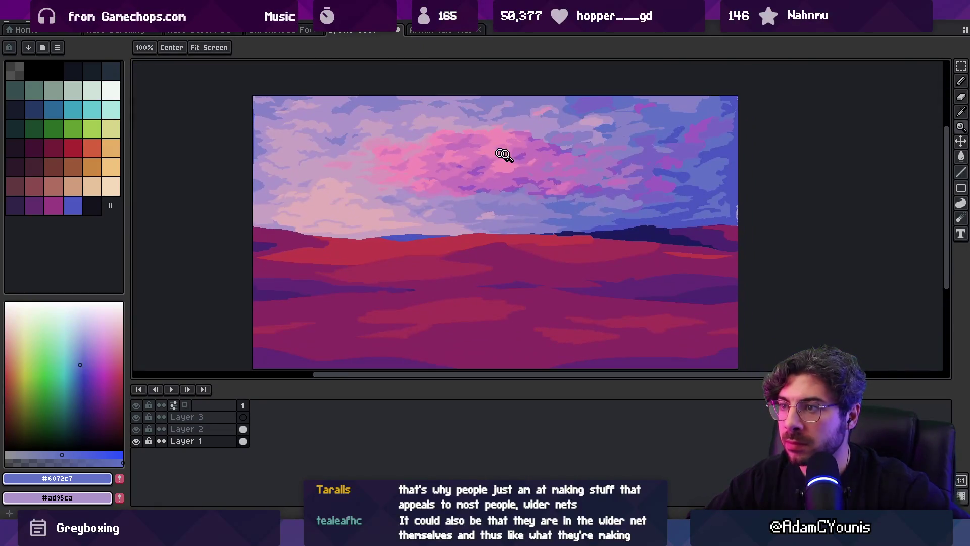
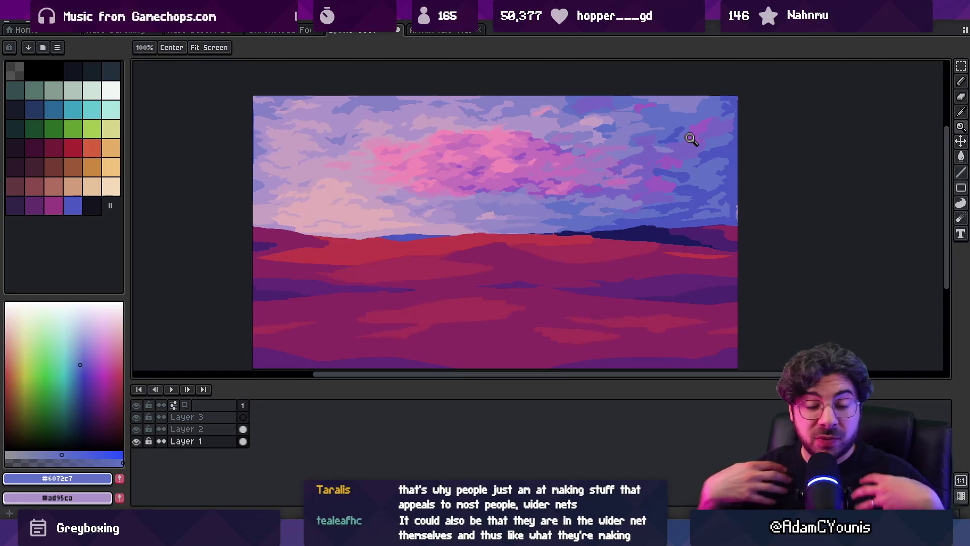
# Shift the sky layer slightly left and fill the exposed right strip with its dark blue
pyautogui.press('v')
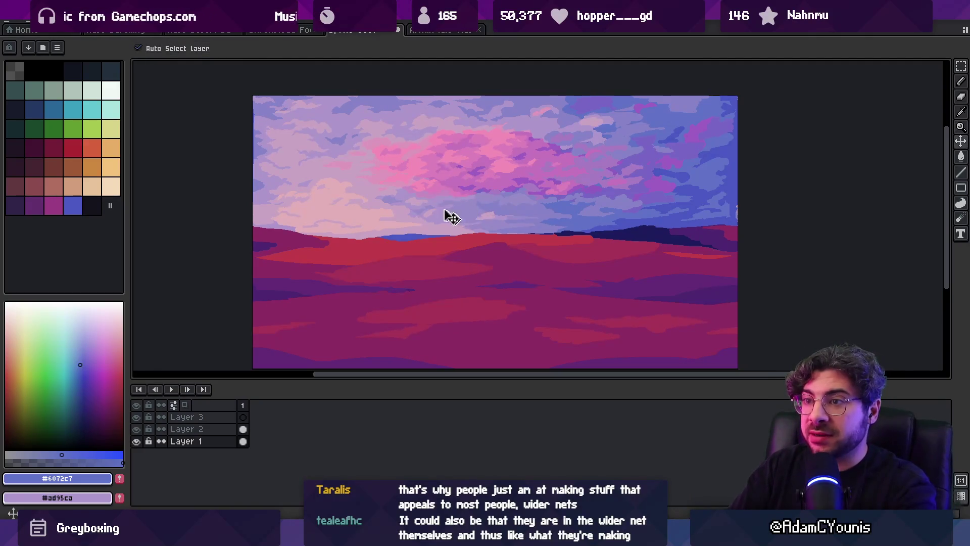
pyautogui.moveTo(448, 216)
pyautogui.mouseDown()
pyautogui.moveTo(453, 190)
pyautogui.moveTo(440, 190)
pyautogui.moveTo(465, 202)
pyautogui.mouseUp()
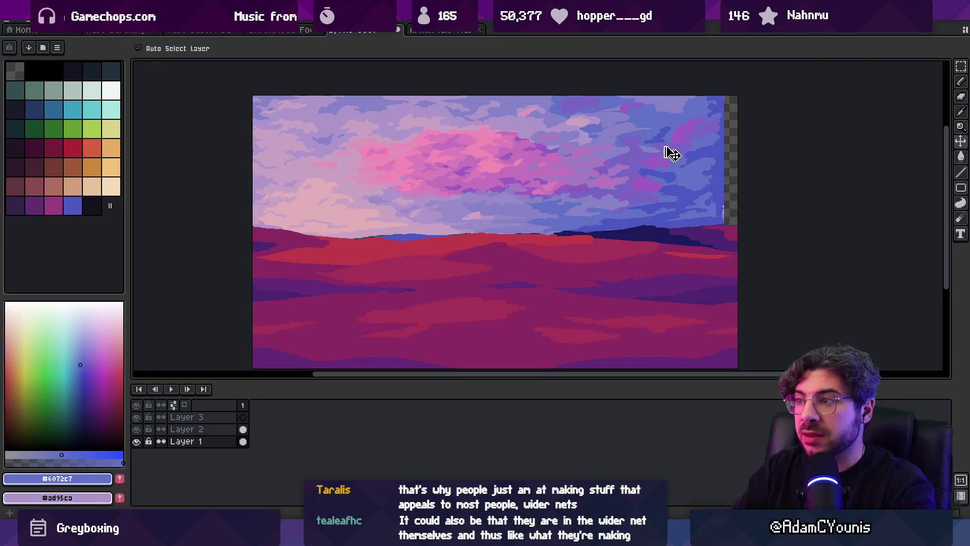
pyautogui.press('o')
pyautogui.click(721, 159)
pyautogui.press('g')
pyautogui.click(727, 161)
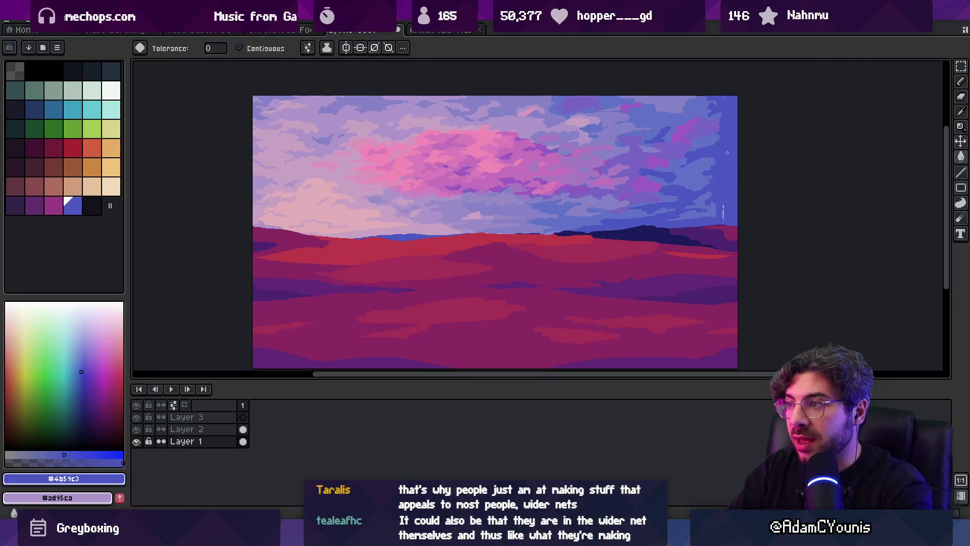
# Zoom in on the right side of the sky and sample its lighter blue
pyautogui.press('z')
pyautogui.click(719, 202)
pyautogui.scroll(-2, 689, 218)
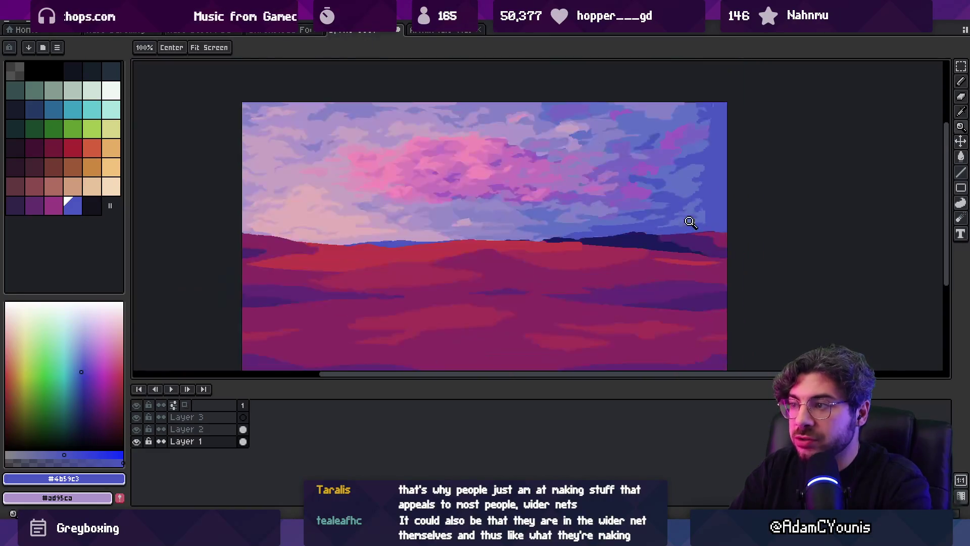
pyautogui.press('o')
pyautogui.press('b')
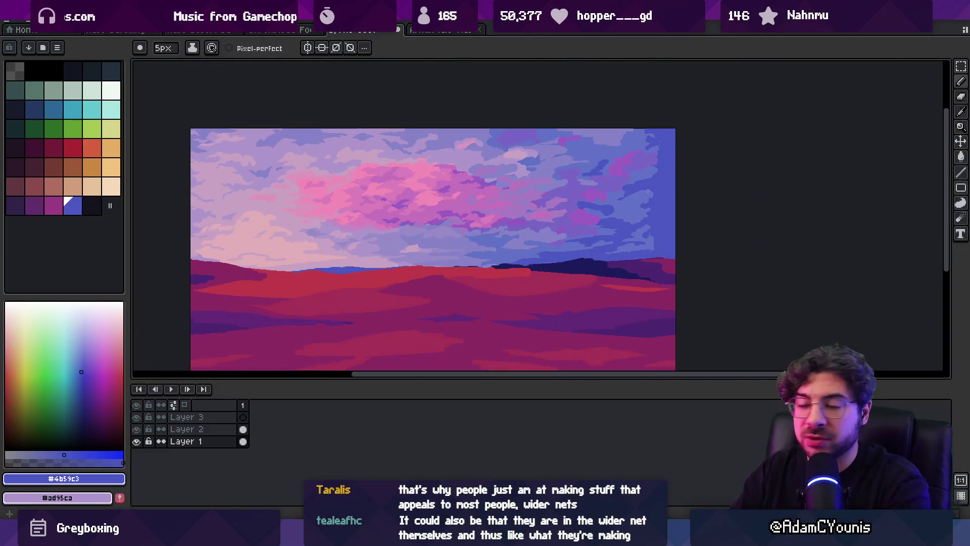
pyautogui.press('z')
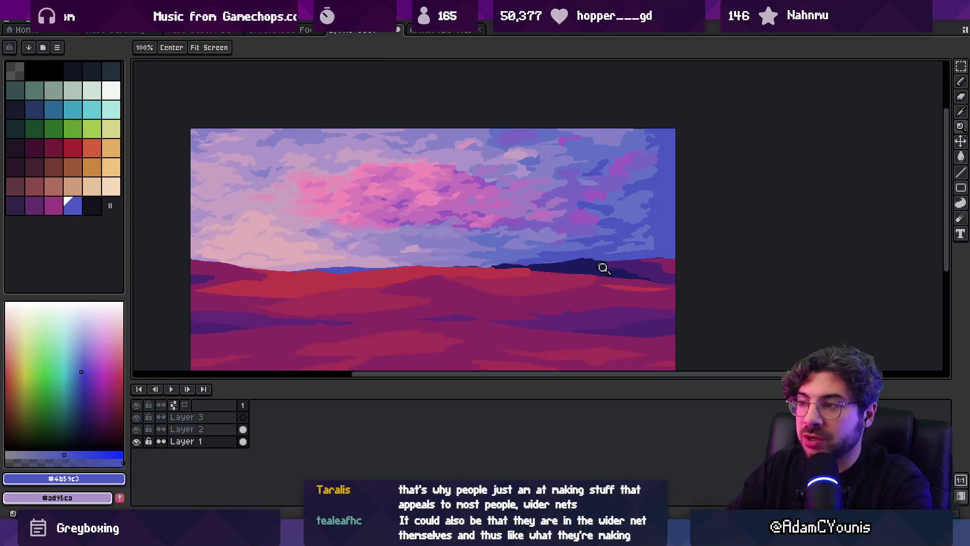
pyautogui.click(604, 268)
pyautogui.press('o')
pyautogui.click(684, 201)
# Paint light-blue strokes along the right cloud's edge up to the canvas edge
pyautogui.press('b')
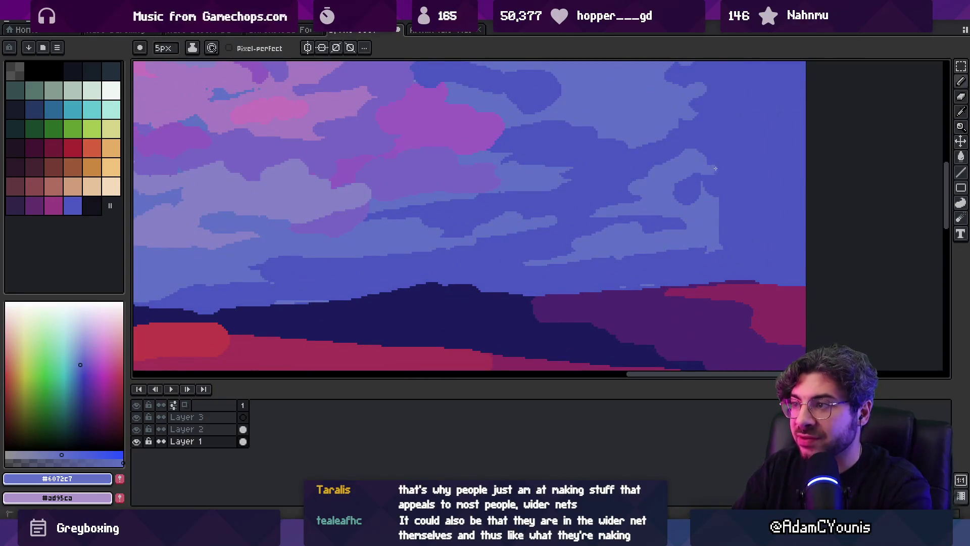
pyautogui.moveTo(715, 168)
pyautogui.mouseDown()
pyautogui.moveTo(784, 175)
pyautogui.moveTo(750, 230)
pyautogui.moveTo(809, 173)
pyautogui.mouseUp()
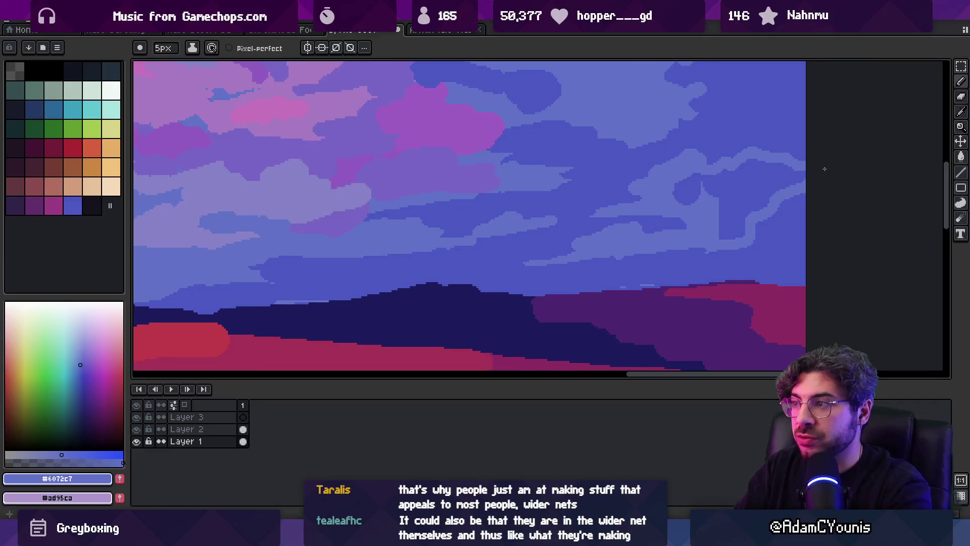
pyautogui.press('z')
pyautogui.scroll(-5, 656, 217)
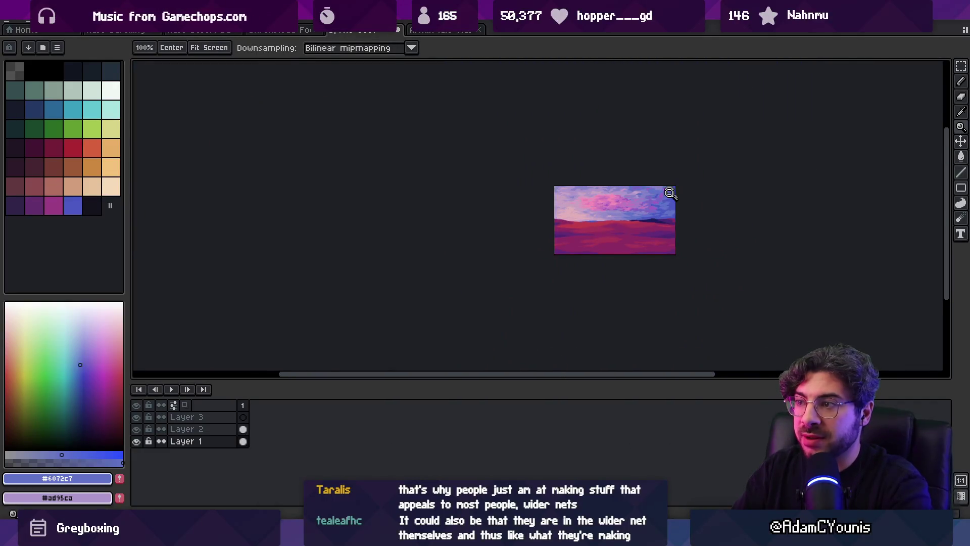
pyautogui.scroll(5, 669, 192)
pyautogui.press('b')
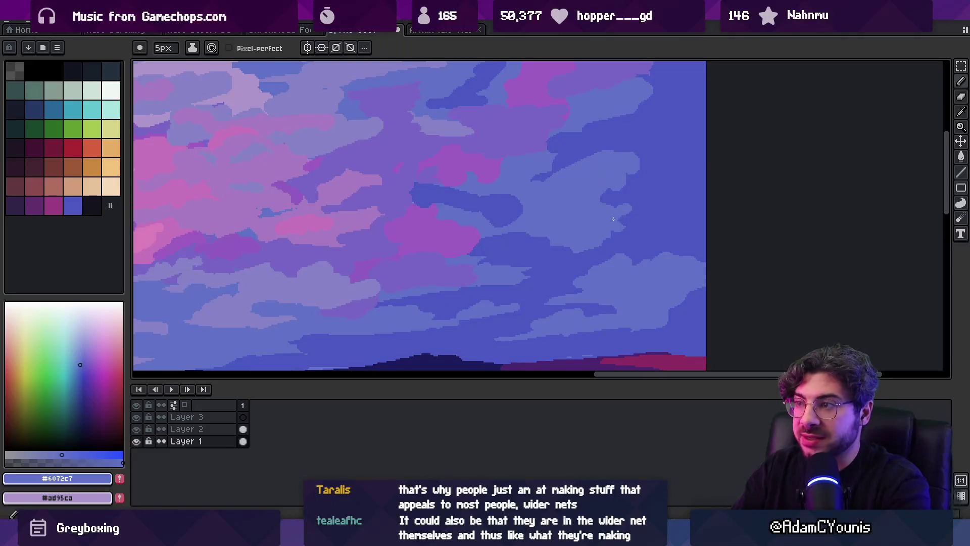
pyautogui.moveTo(614, 219); pyautogui.dragTo(720, 162)
# Rework the cloud shapes with the palette's darker blue and the sky's lighter blue
pyautogui.press('g')
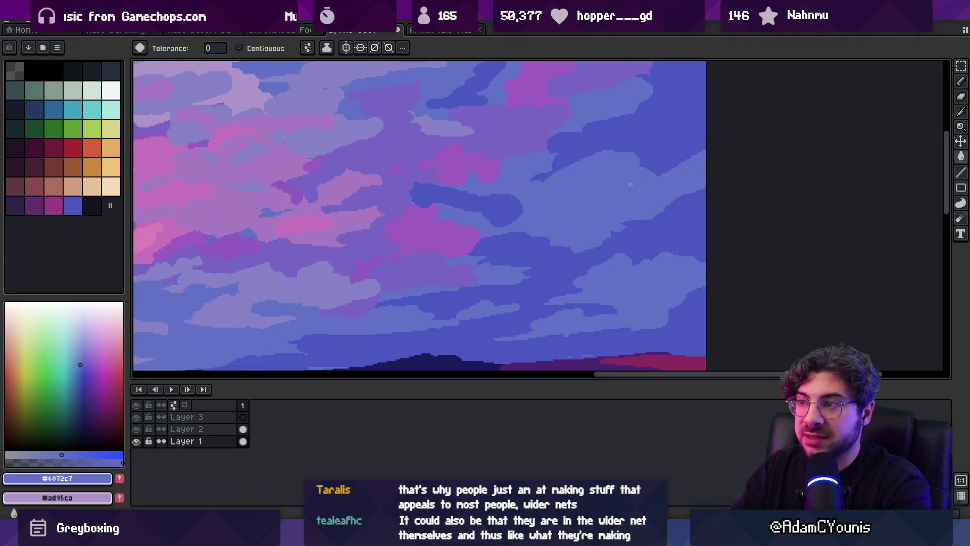
pyautogui.press('z')
pyautogui.scroll(-5, 617, 199)
pyautogui.scroll(5, 632, 213)
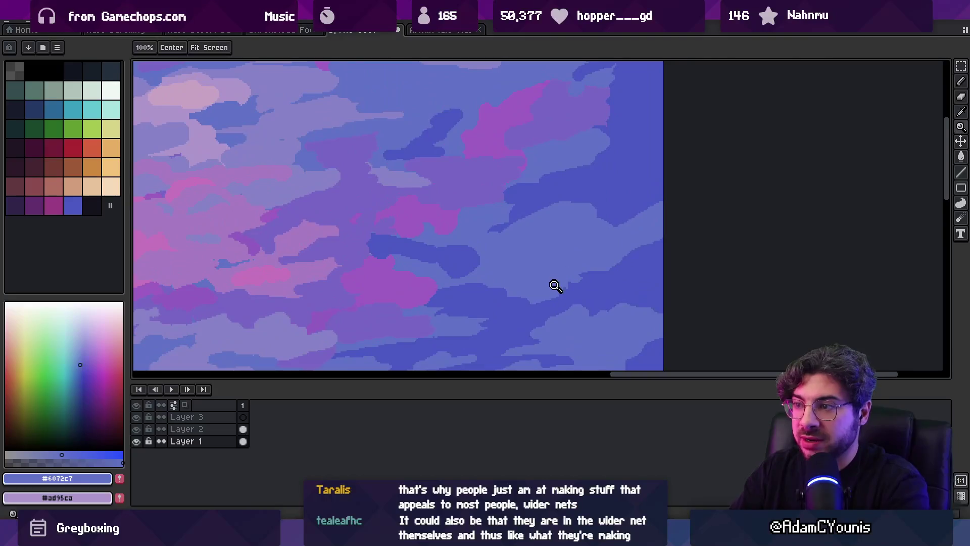
pyautogui.press('b')
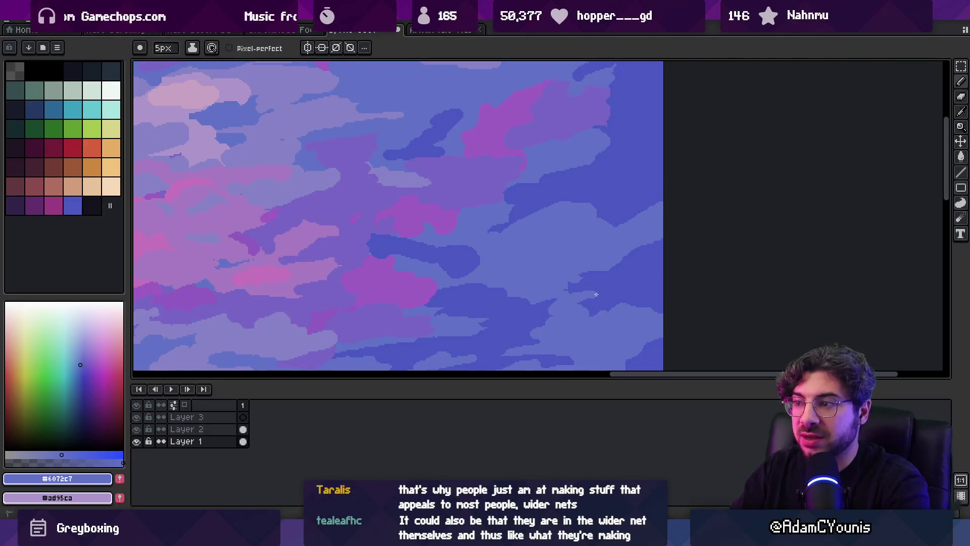
pyautogui.keyDown('alt'); pyautogui.click(623, 286); pyautogui.keyUp('alt')
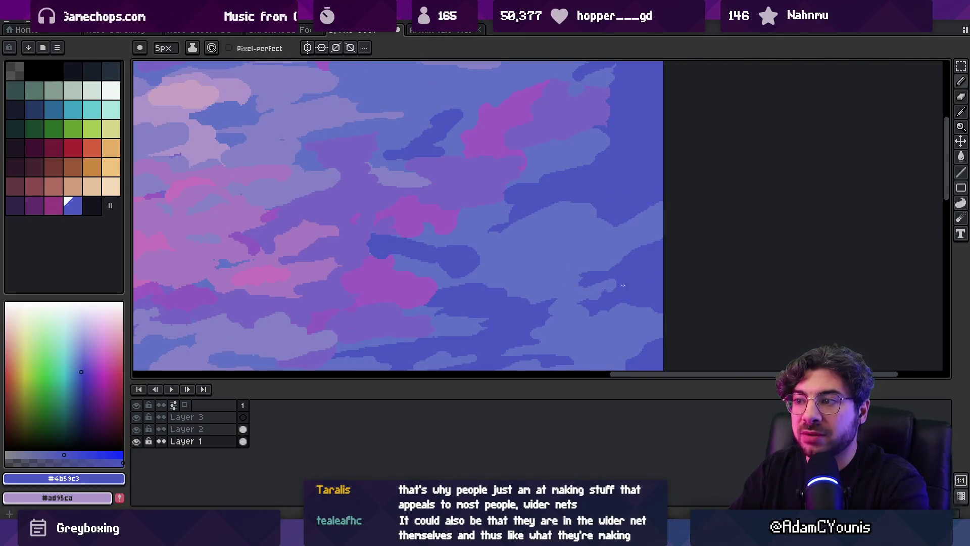
pyautogui.moveTo(591, 288); pyautogui.dragTo(581, 273)
pyautogui.keyDown('alt'); pyautogui.click(582, 272); pyautogui.keyUp('alt')
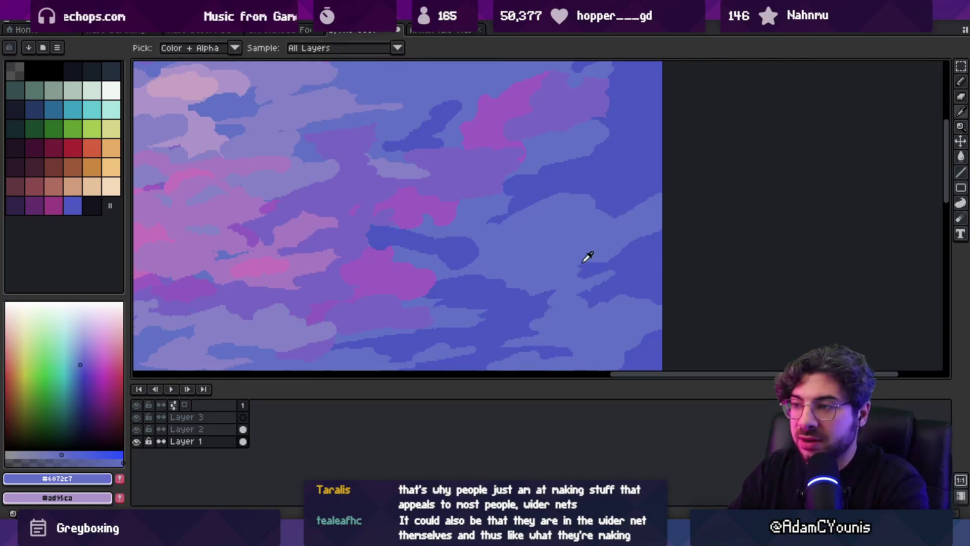
pyautogui.press('z')
pyautogui.scroll(-3, 598, 259)
pyautogui.scroll(5, 598, 227)
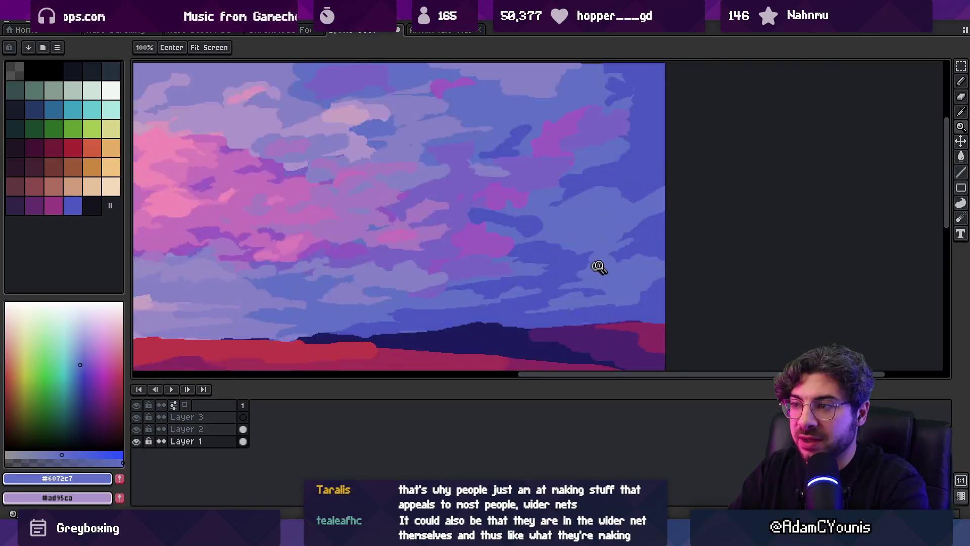
pyautogui.press('b')
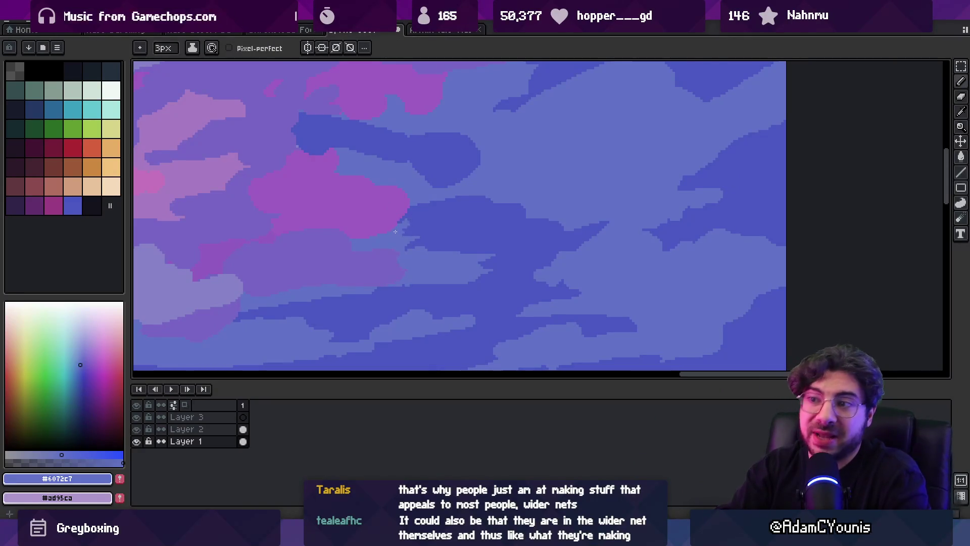
# Paint cloud strokes in sampled purple-blue, light blue, dark blue and cloud purple
pyautogui.press('z')
pyautogui.scroll(-5, 438, 148)
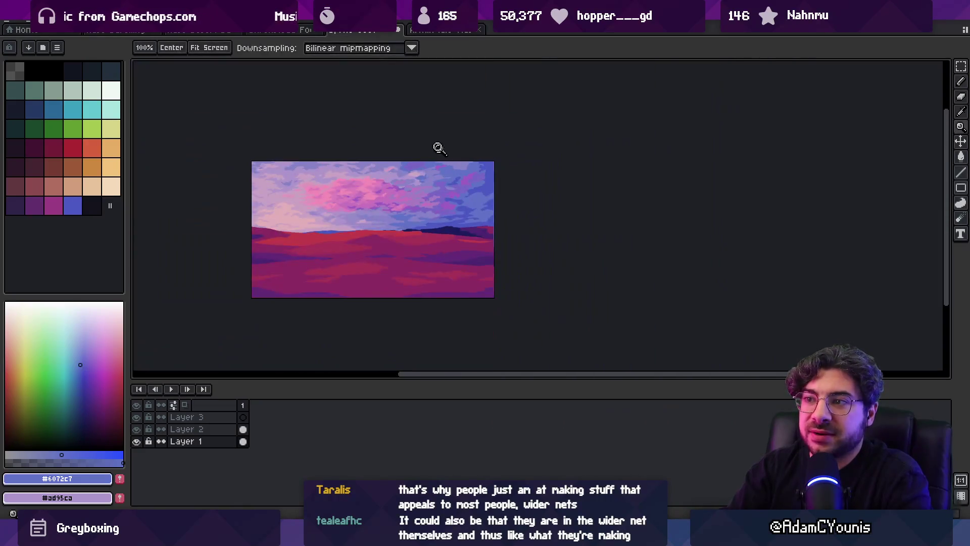
pyautogui.scroll(5, 459, 202)
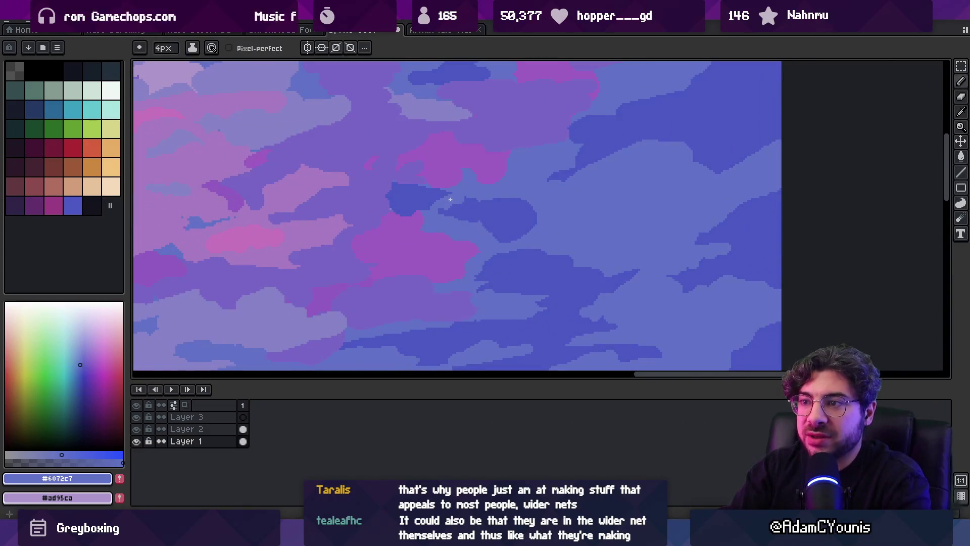
pyautogui.keyDown('alt'); pyautogui.click(383, 190); pyautogui.keyUp('alt')
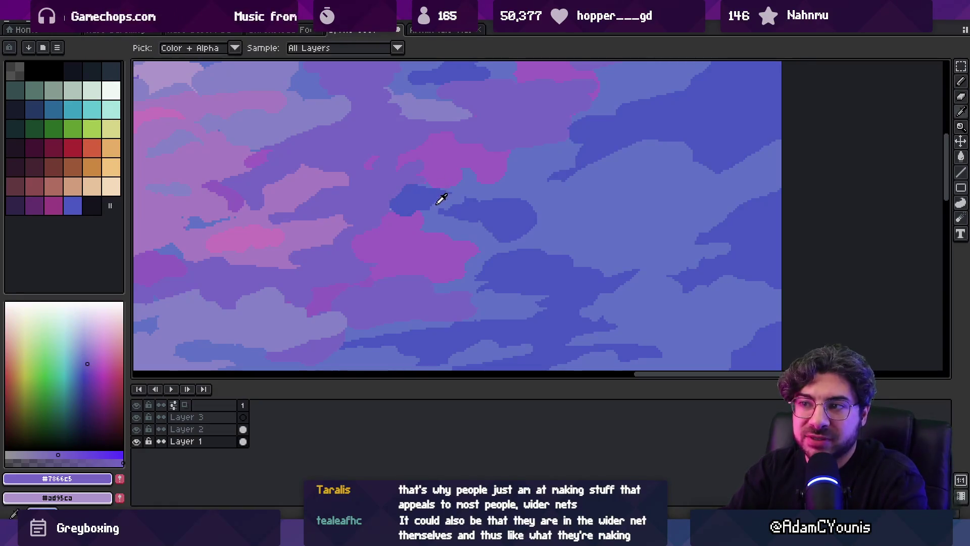
pyautogui.keyDown('alt'); pyautogui.click(393, 211); pyautogui.keyUp('alt')
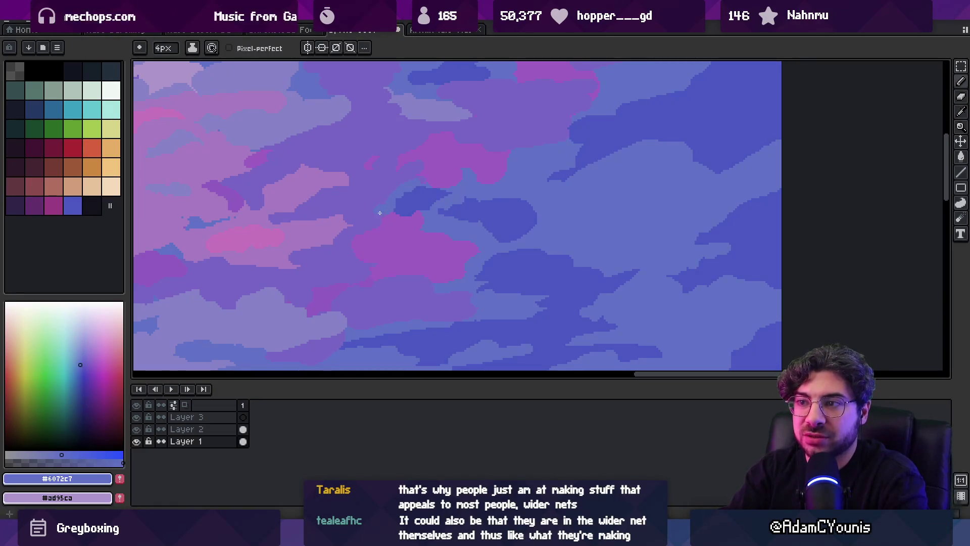
pyautogui.keyDown('alt'); pyautogui.click(406, 202); pyautogui.keyUp('alt')
pyautogui.scroll(-5, 485, 192)
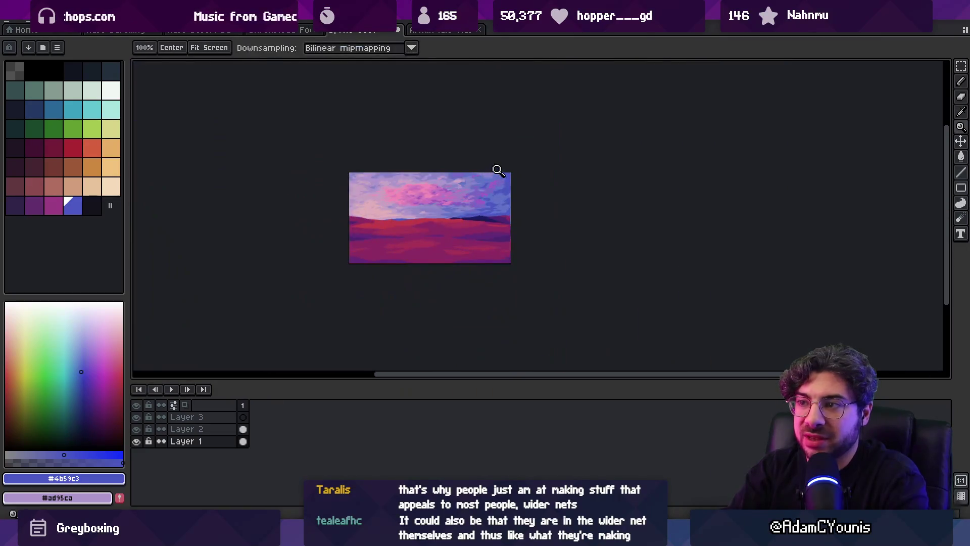
pyautogui.scroll(5, 494, 205)
pyautogui.keyDown('alt'); pyautogui.click(527, 205); pyautogui.keyUp('alt')
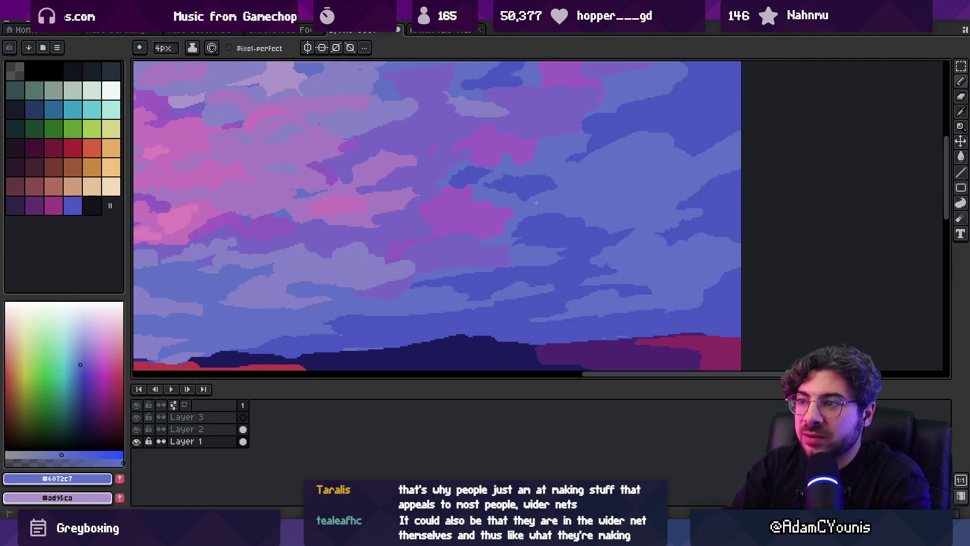
pyautogui.keyDown('alt'); pyautogui.click(523, 208); pyautogui.keyUp('alt')
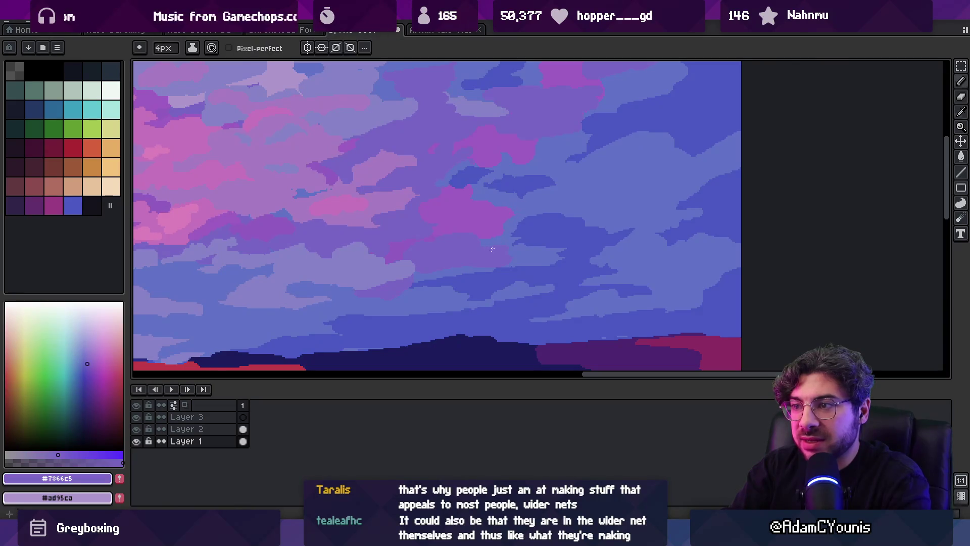
# Add strokes in light blue, pink-cloud purple and purple-blue, then zoom out to the full landscape
pyautogui.press('z')
pyautogui.scroll(-3, 550, 187)
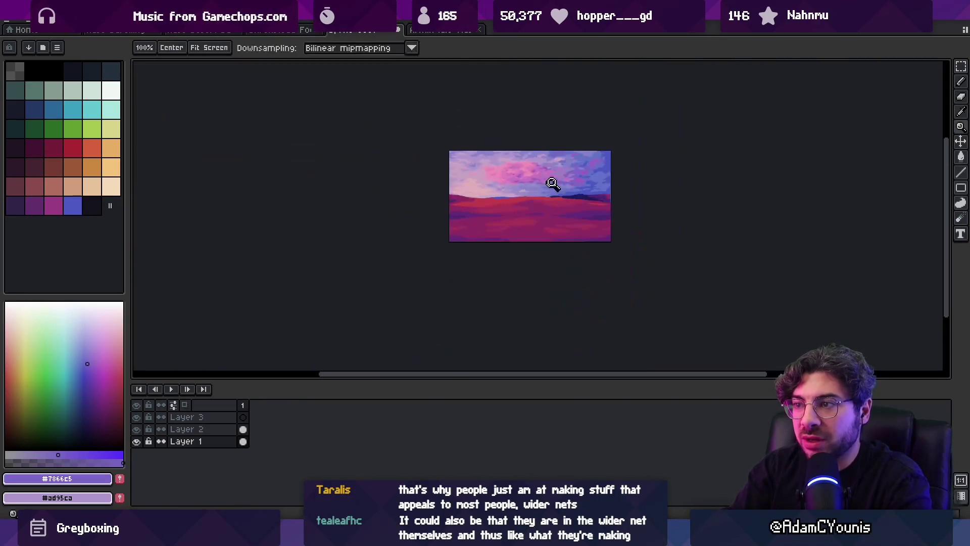
pyautogui.scroll(4, 602, 202)
pyautogui.keyDown('alt'); pyautogui.click(601, 232); pyautogui.keyUp('alt')
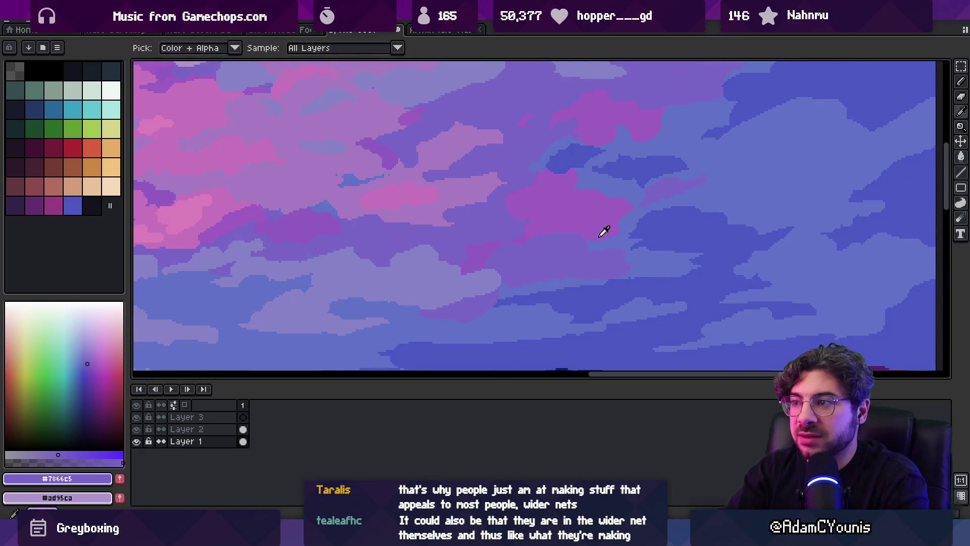
pyautogui.press('b')
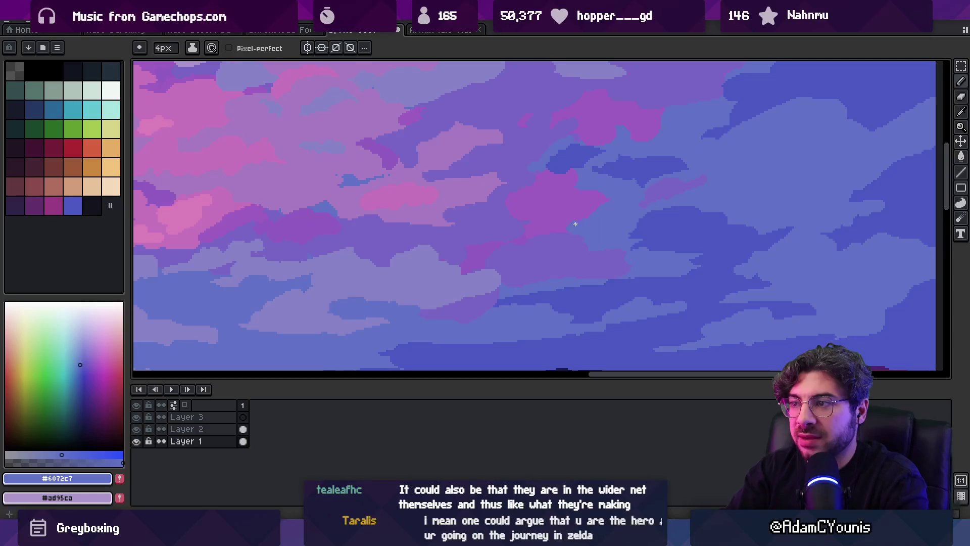
pyautogui.keyDown('alt'); pyautogui.click(580, 194); pyautogui.keyUp('alt')
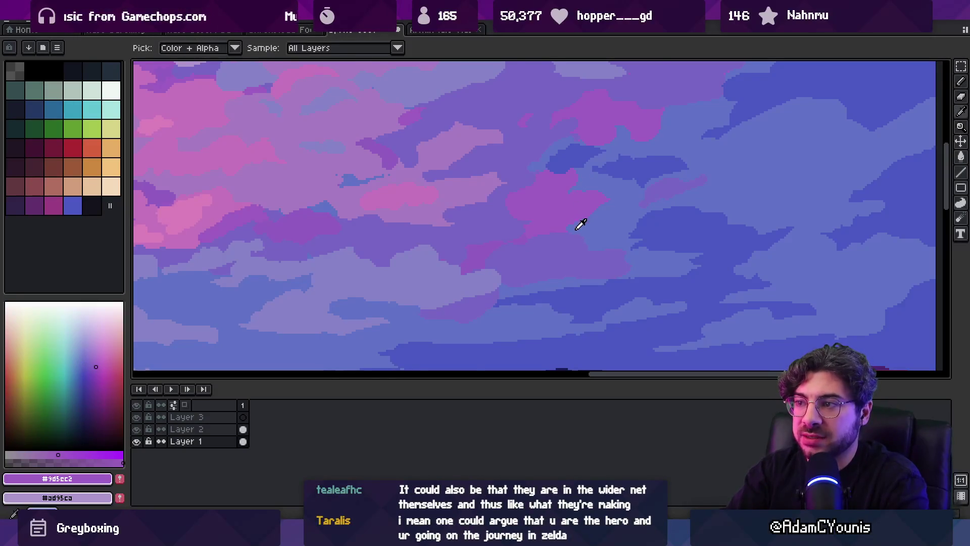
pyautogui.keyDown('alt'); pyautogui.click(553, 233); pyautogui.keyUp('alt')
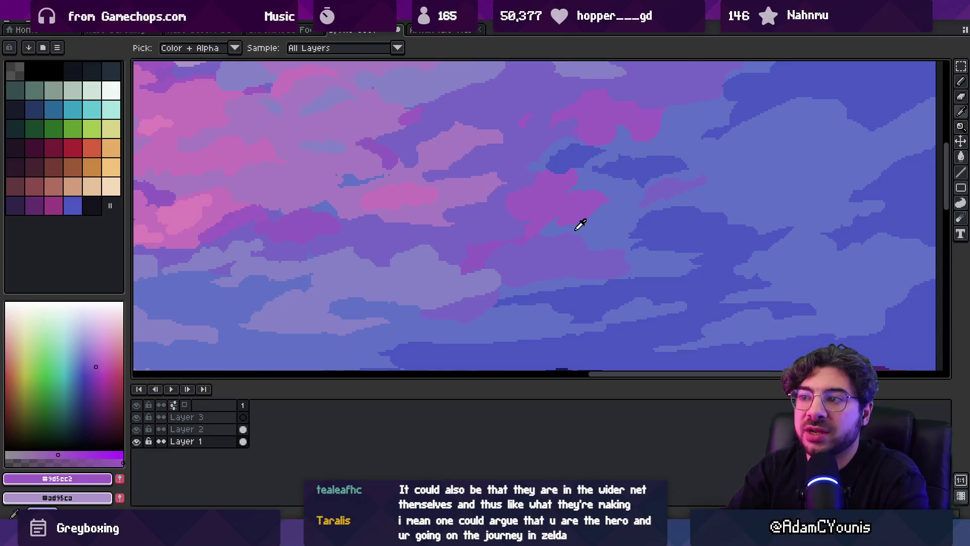
pyautogui.keyDown('alt'); pyautogui.click(580, 223); pyautogui.keyUp('alt')
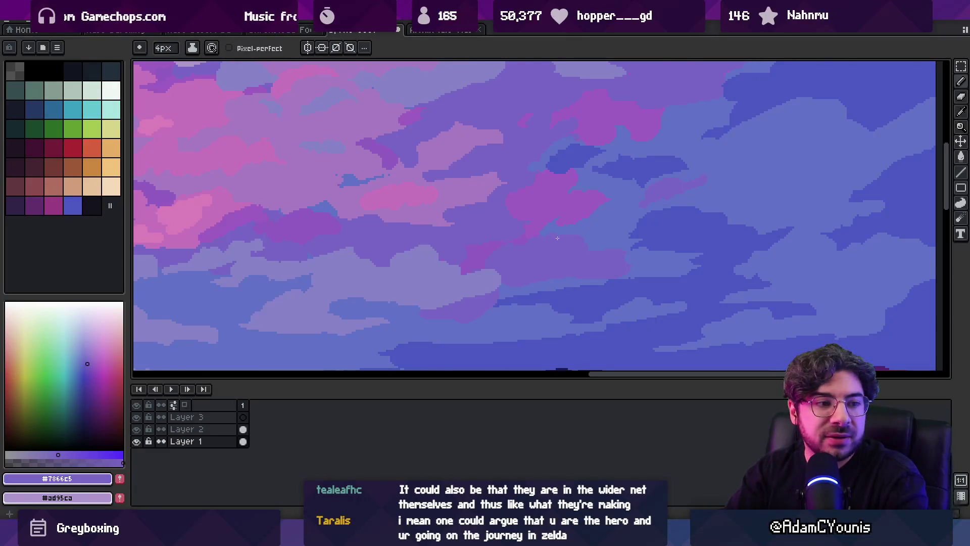
pyautogui.press('z')
pyautogui.scroll(-3, 556, 232)
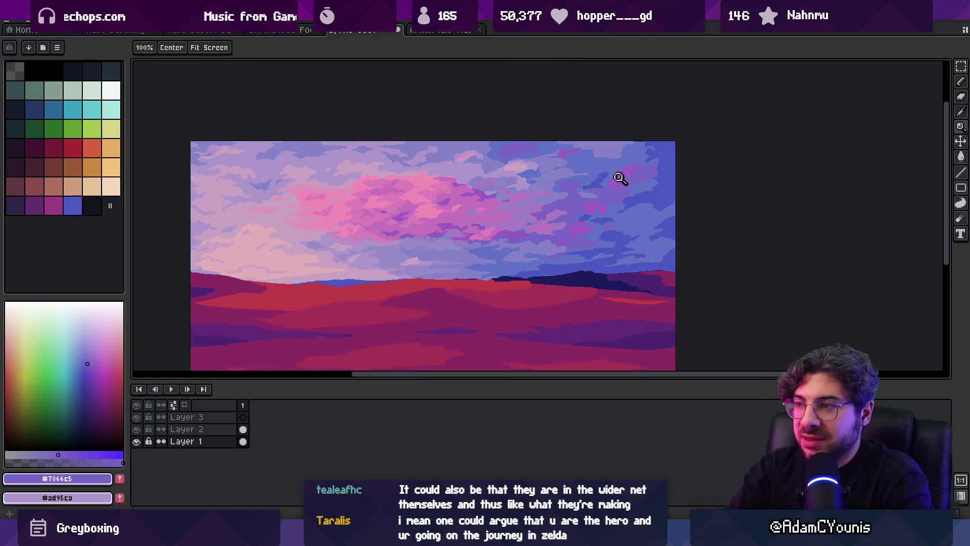
pyautogui.scroll(3, 619, 179)
# Touch up the cloud edges with sampled violet and blue-violet
pyautogui.press('b')
pyautogui.keyDown('alt'); pyautogui.click(645, 166); pyautogui.keyUp('alt')
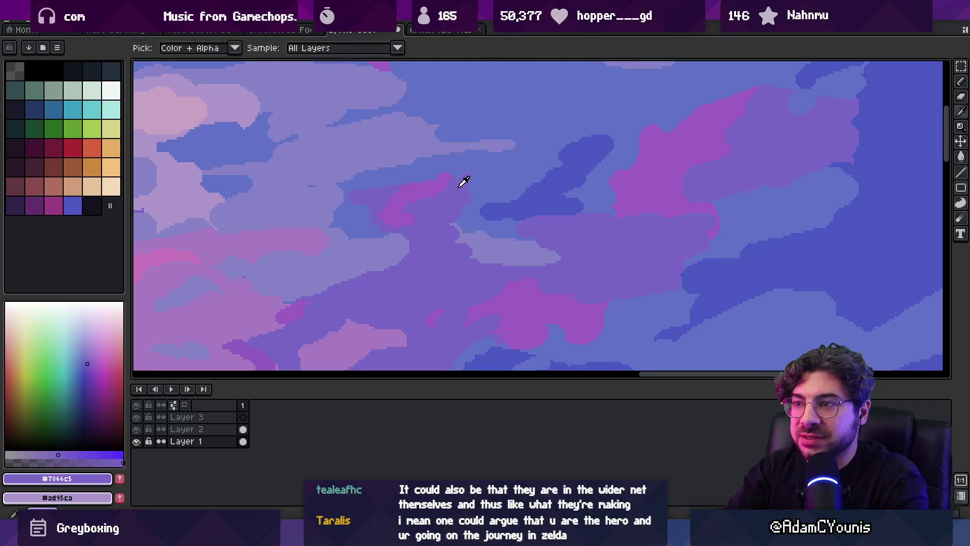
pyautogui.keyDown('alt'); pyautogui.click(395, 197); pyautogui.keyUp('alt')
pyautogui.press('z')
pyautogui.scroll(-3, 455, 197)
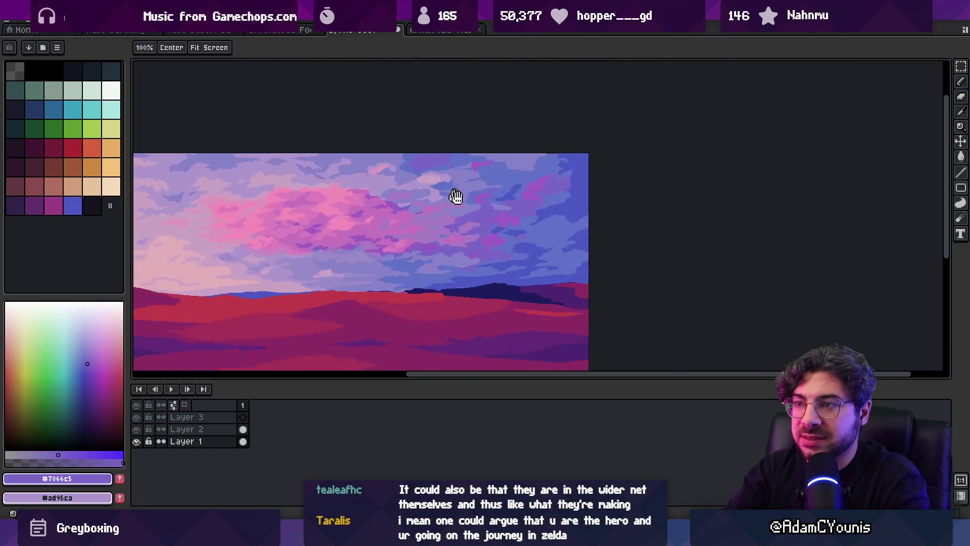
pyautogui.scroll(2, 487, 189)
pyautogui.scroll(2, 399, 195)
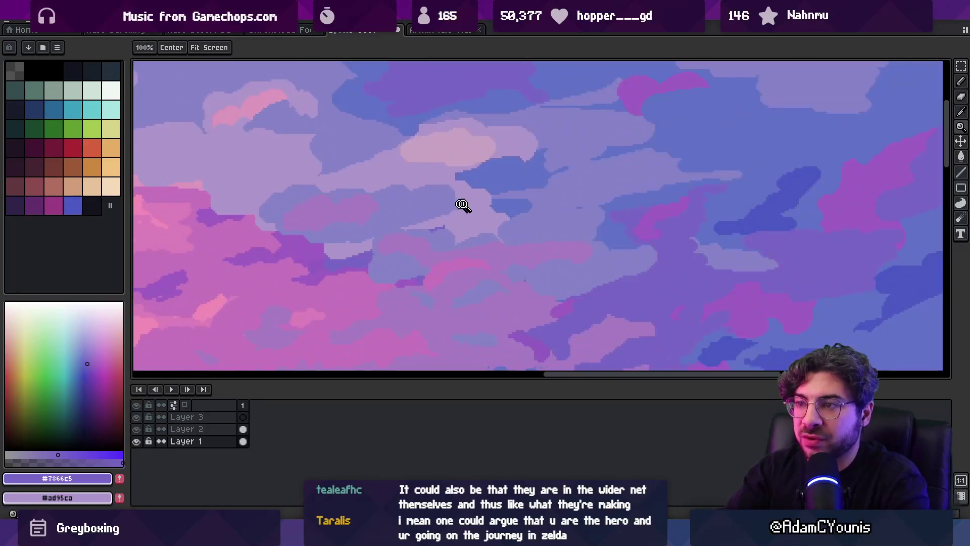
# Paint pale lavender pixels along the cloud edges
pyautogui.press('b')
pyautogui.keyDown('alt'); pyautogui.click(541, 225); pyautogui.keyUp('alt')
pyautogui.keyDown('alt'); pyautogui.click(436, 195); pyautogui.keyUp('alt')
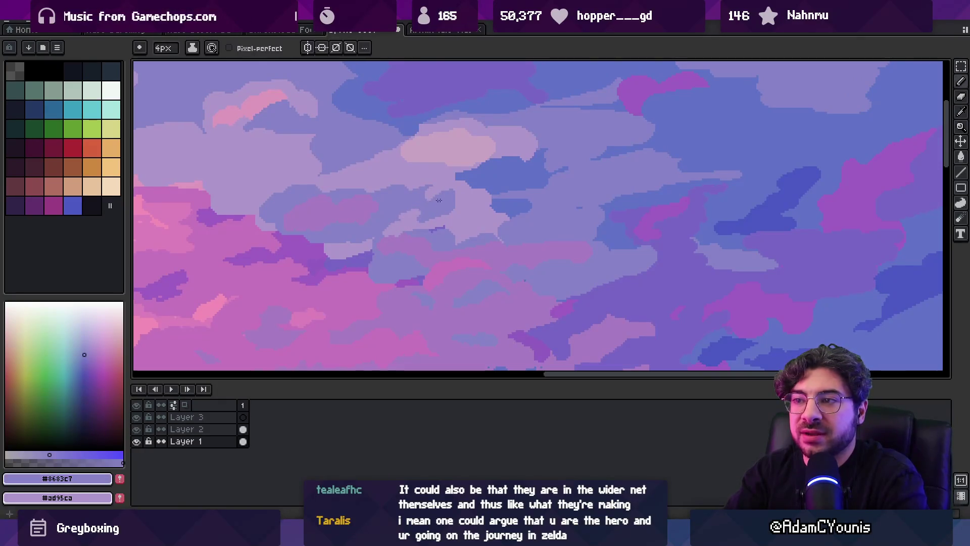
pyautogui.press('alt')
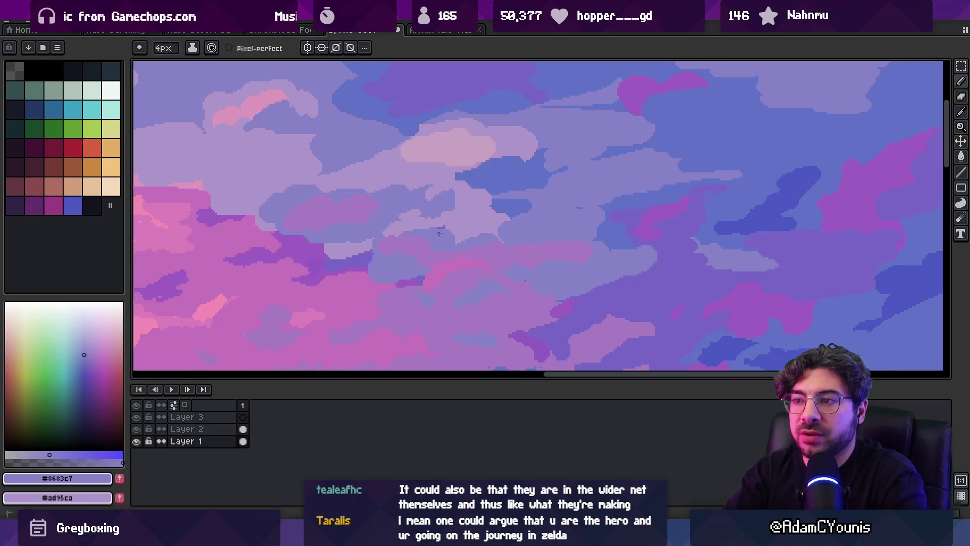
pyautogui.press('z')
pyautogui.scroll(-5, 491, 192)
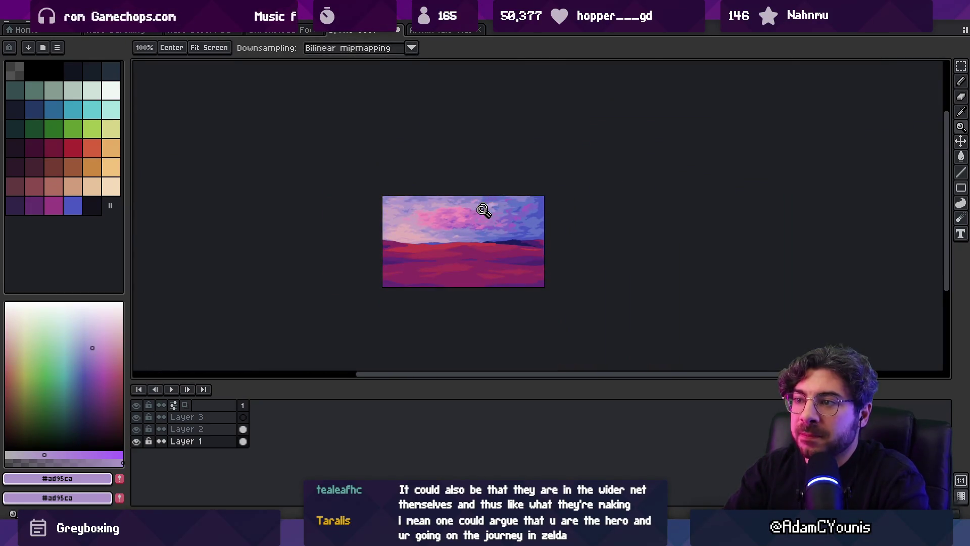
pyautogui.scroll(5, 481, 210)
pyautogui.press('alt')
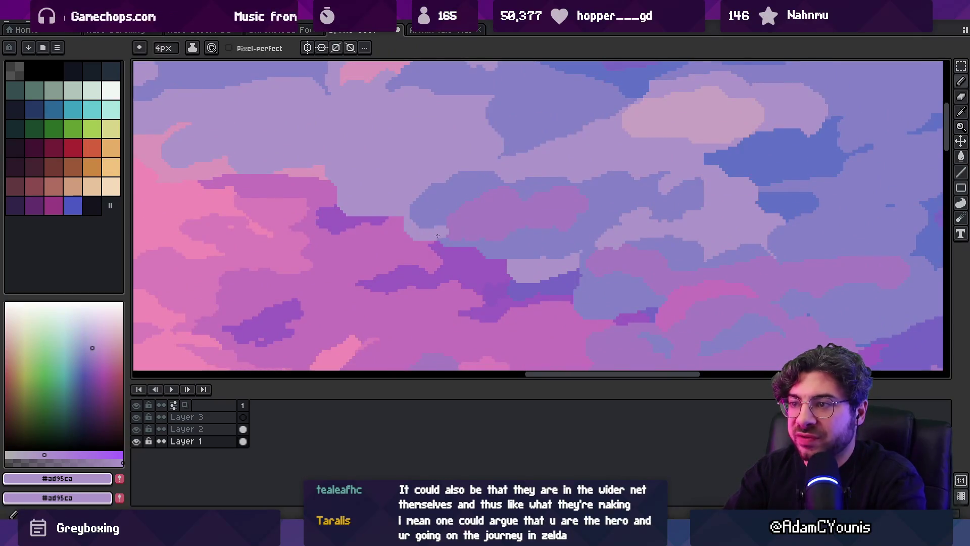
pyautogui.press('z')
pyautogui.scroll(-5, 459, 183)
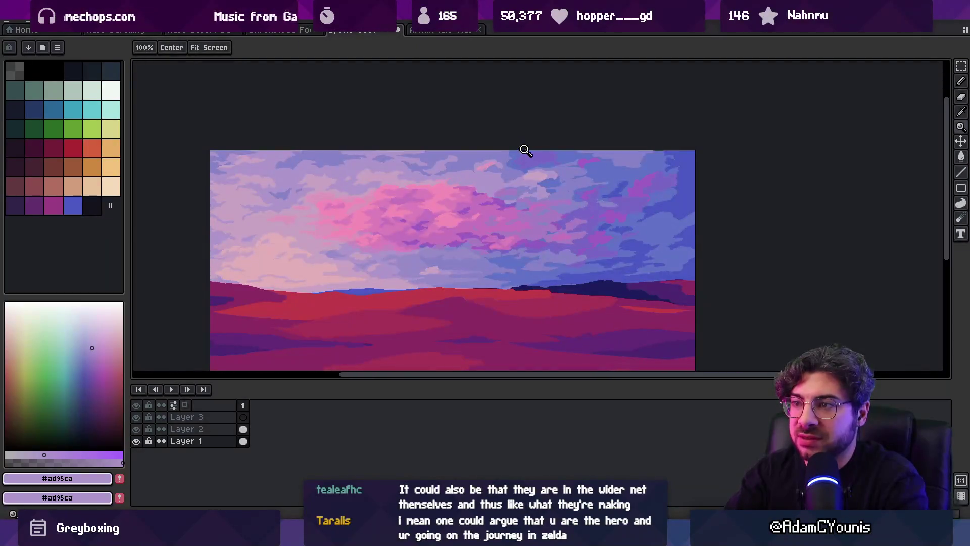
pyautogui.scroll(3, 526, 150)
# Work mauve and pale lavender into the central cloud edges
pyautogui.keyDown('alt'); pyautogui.click(614, 244); pyautogui.keyUp('alt')
pyautogui.press('g')
pyautogui.press('z')
pyautogui.scroll(-4, 480, 189)
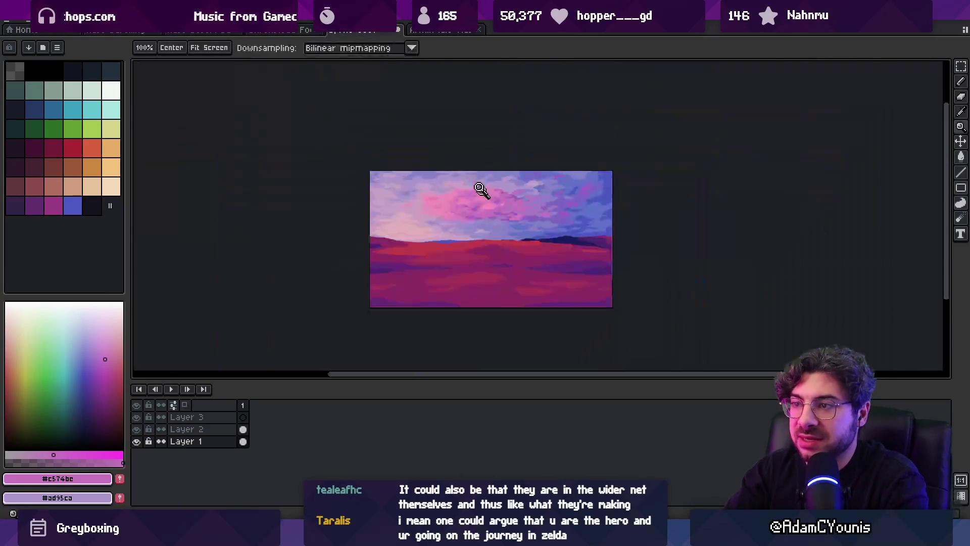
pyautogui.scroll(3, 512, 186)
pyautogui.press('b')
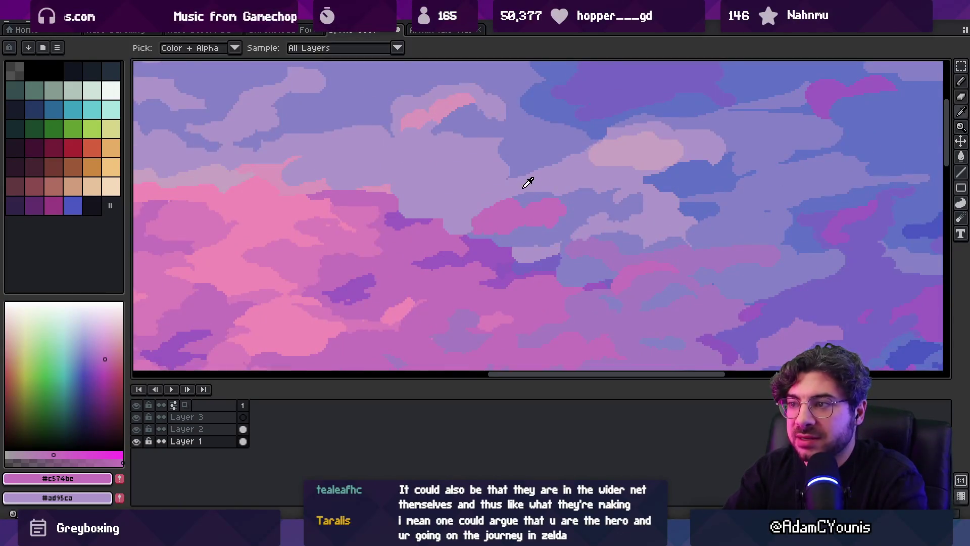
pyautogui.keyDown('alt'); pyautogui.click(526, 182); pyautogui.keyUp('alt')
# Paint pink pixels along the central cloud edge, followed by mauve touches
pyautogui.press('g')
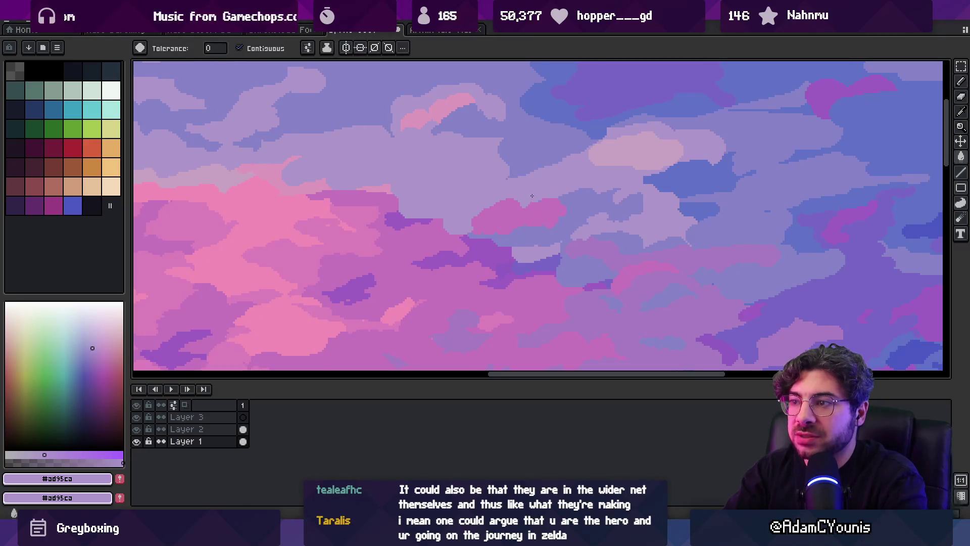
pyautogui.press('z')
pyautogui.scroll(-3, 541, 191)
pyautogui.scroll(3, 544, 207)
pyautogui.keyDown('alt'); pyautogui.click(454, 218); pyautogui.keyUp('alt')
pyautogui.moveTo(580, 185); pyautogui.dragTo(591, 194)
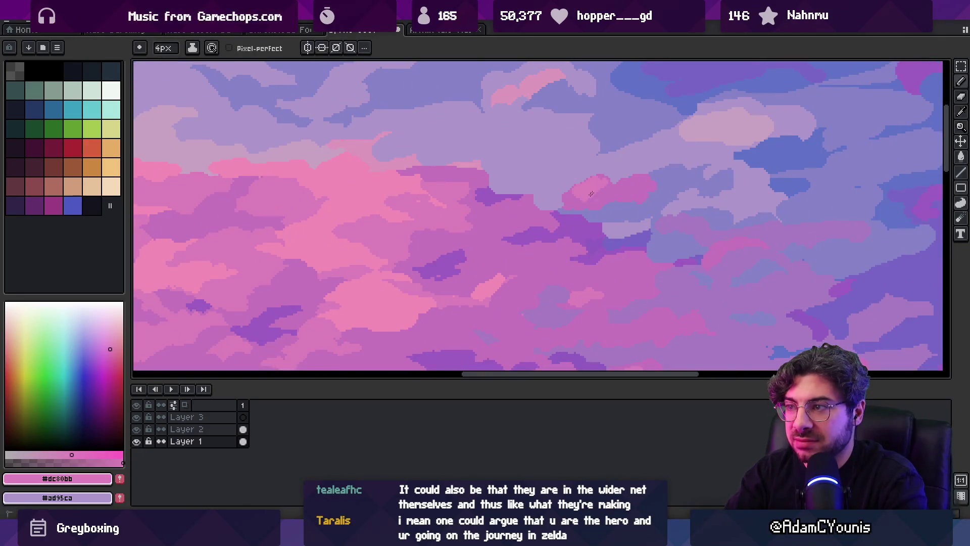
pyautogui.keyDown('alt'); pyautogui.click(535, 194); pyautogui.keyUp('alt')
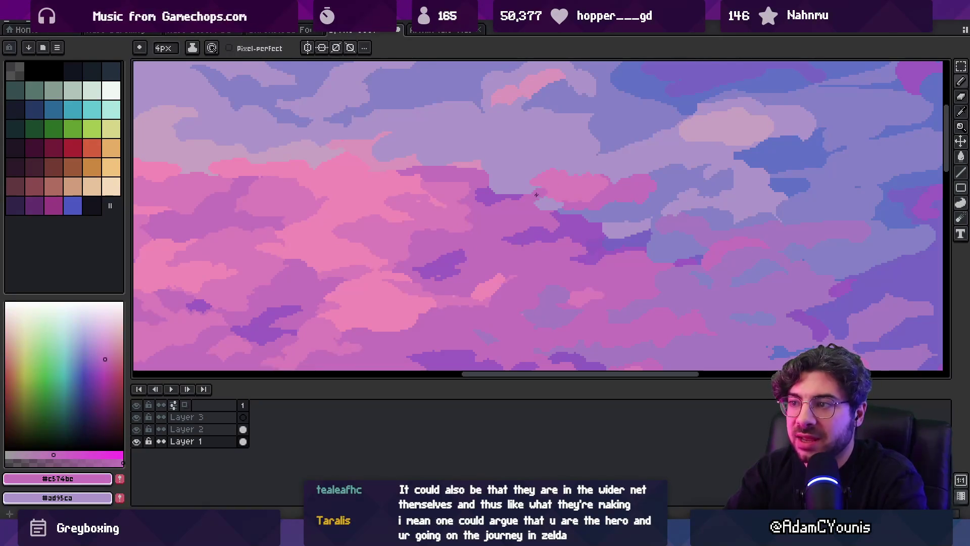
pyautogui.press('z')
pyautogui.scroll(-3, 581, 171)
pyautogui.scroll(4, 559, 194)
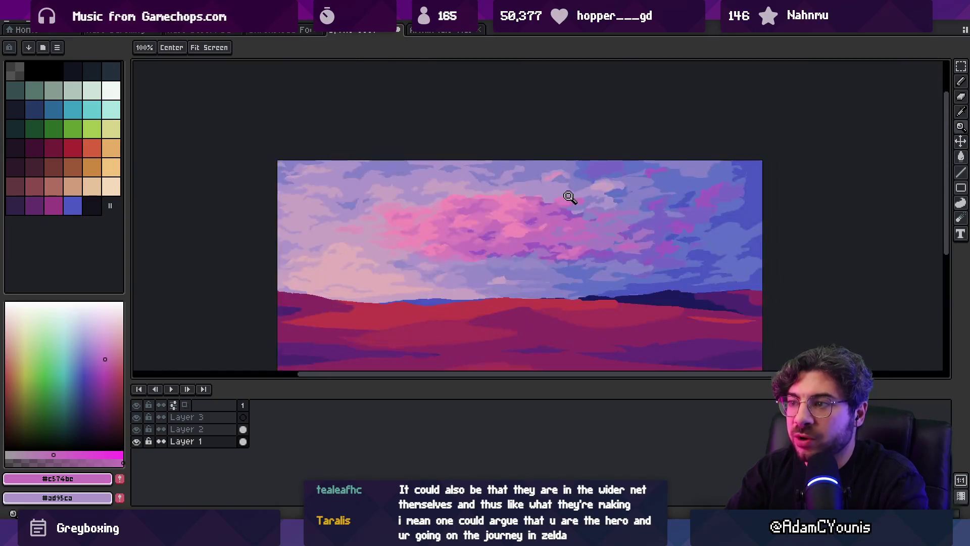
# Recolour a mauve cloud patch lighter with pale lavender
pyautogui.keyDown('alt'); pyautogui.click(526, 199); pyautogui.keyUp('alt')
pyautogui.press('b')
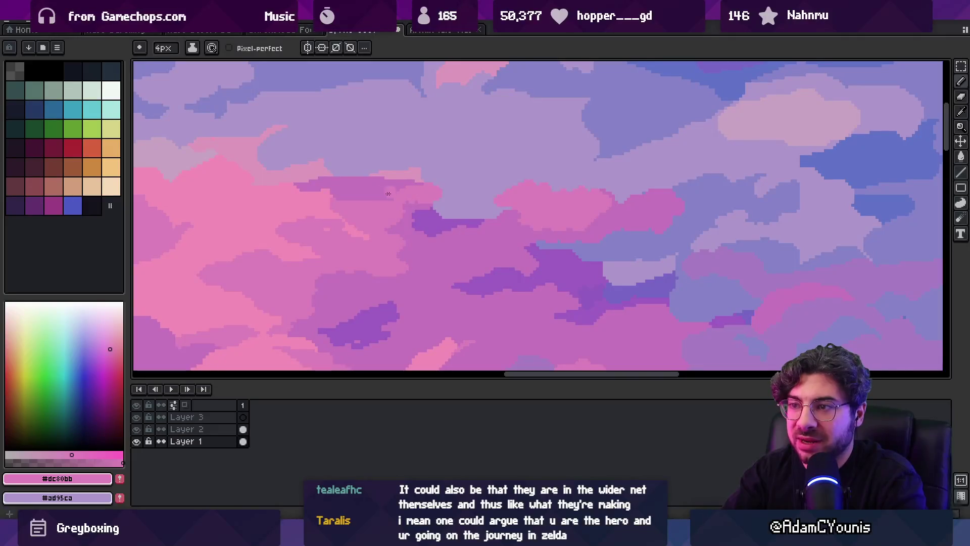
pyautogui.press('z')
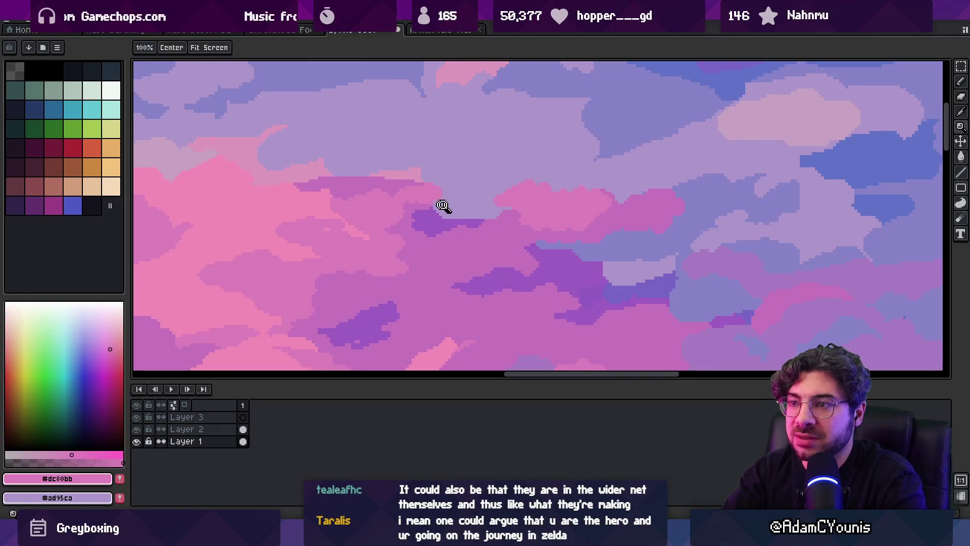
pyautogui.scroll(-3, 440, 208)
pyautogui.scroll(4, 455, 192)
pyautogui.press('i')
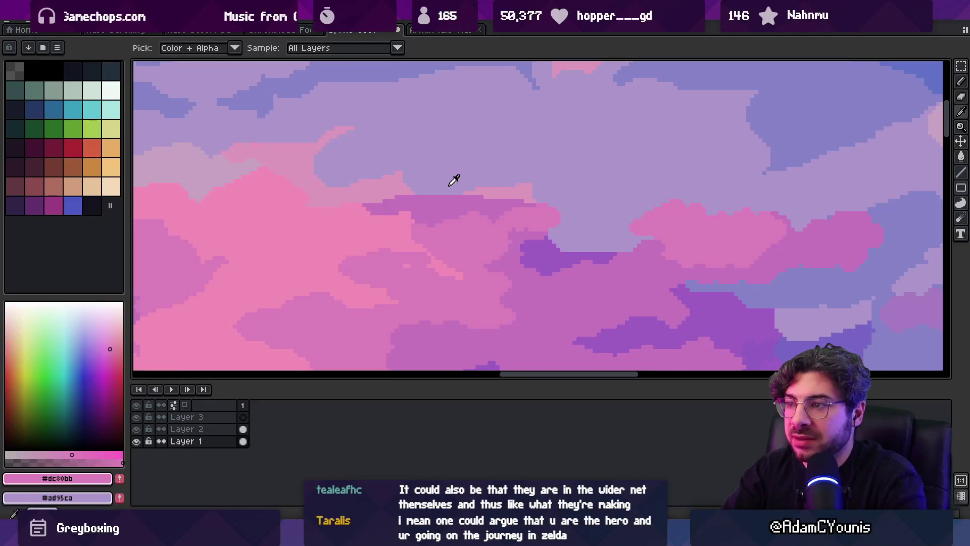
pyautogui.click(457, 181)
pyautogui.press('g')
pyautogui.click(472, 205)
pyautogui.press('z')
pyautogui.scroll(-3, 493, 176)
pyautogui.scroll(-1, 497, 184)
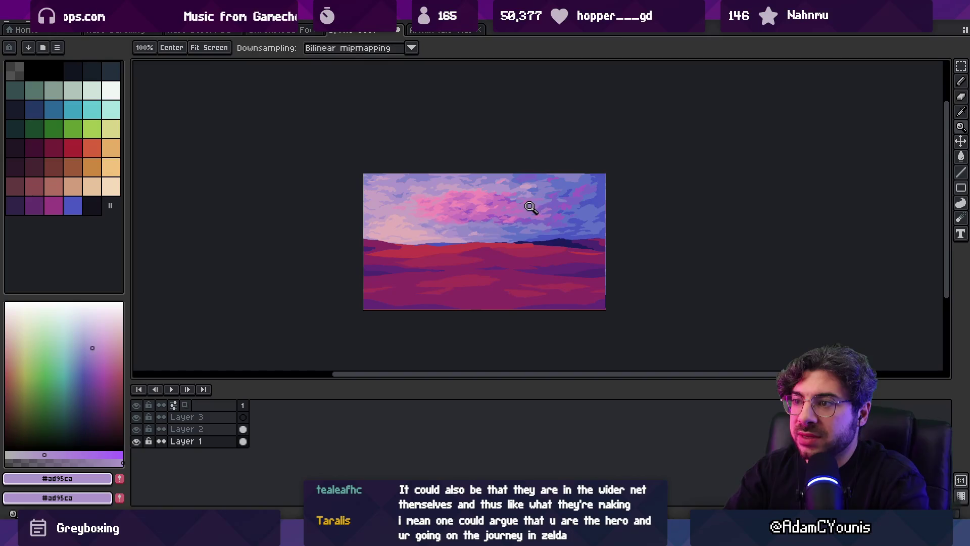
pyautogui.scroll(3, 525, 193)
# Refine the central cloud's edges alternating bright pink and mid pink
pyautogui.press('i')
pyautogui.click(531, 190)
pyautogui.press('b')
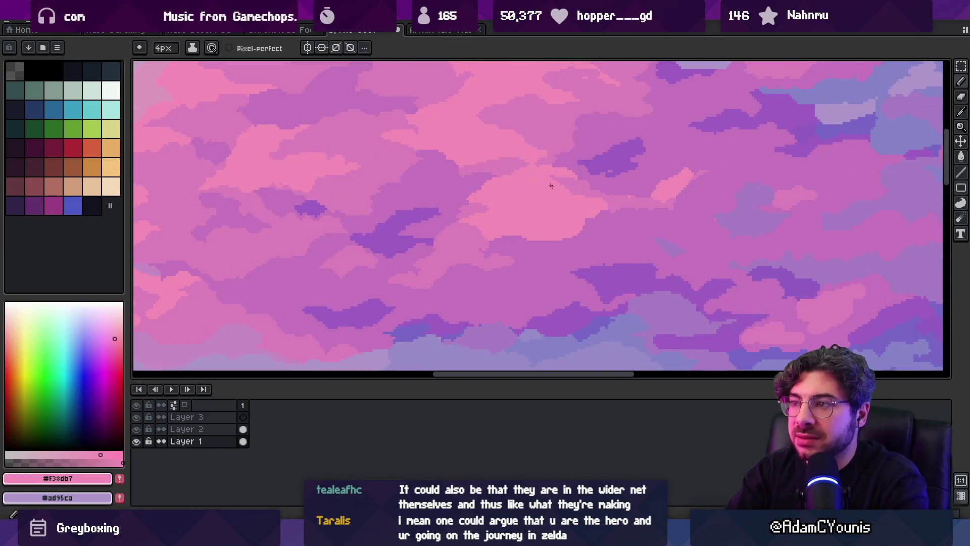
pyautogui.press('i')
pyautogui.click(549, 172)
pyautogui.press('b')
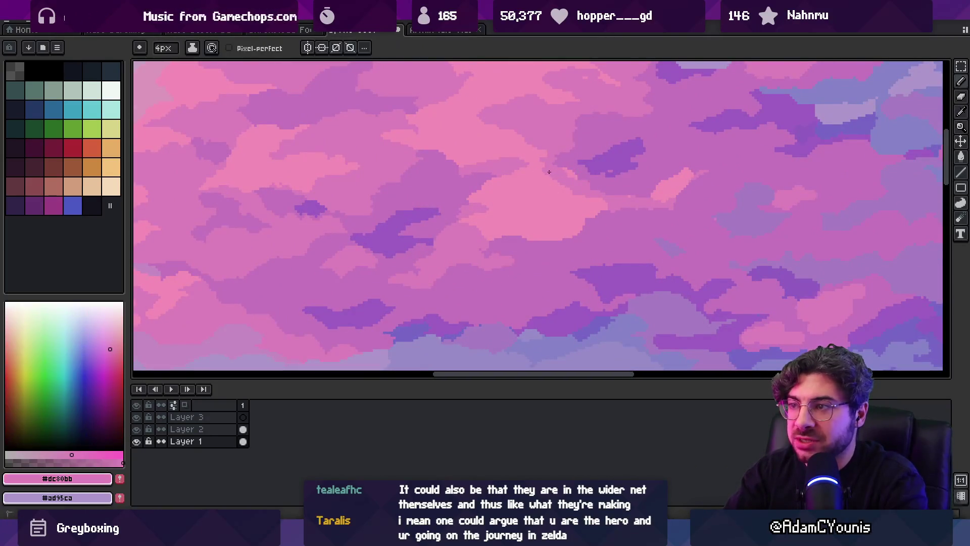
pyautogui.keyDown('alt'); pyautogui.click(554, 186); pyautogui.keyUp('alt')
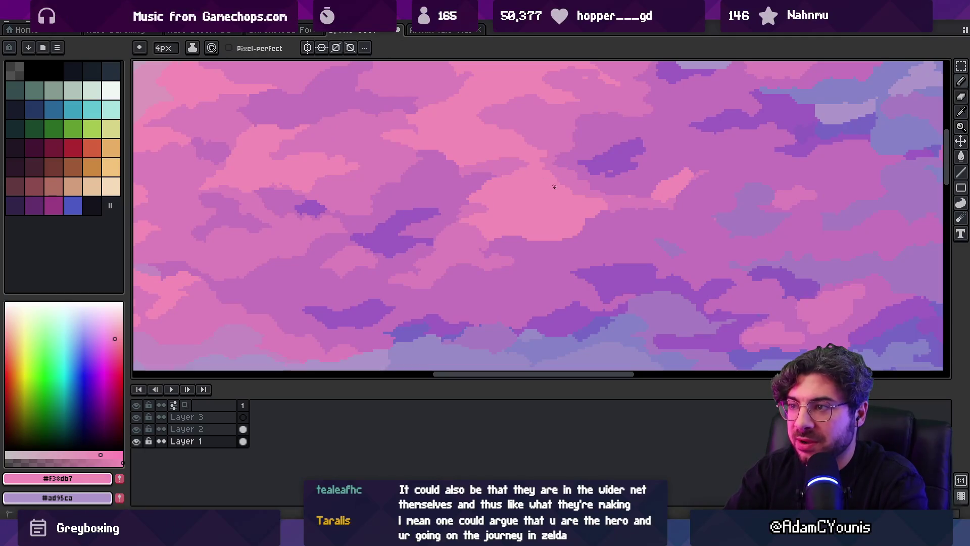
pyautogui.keyDown('alt'); pyautogui.click(584, 190); pyautogui.keyUp('alt')
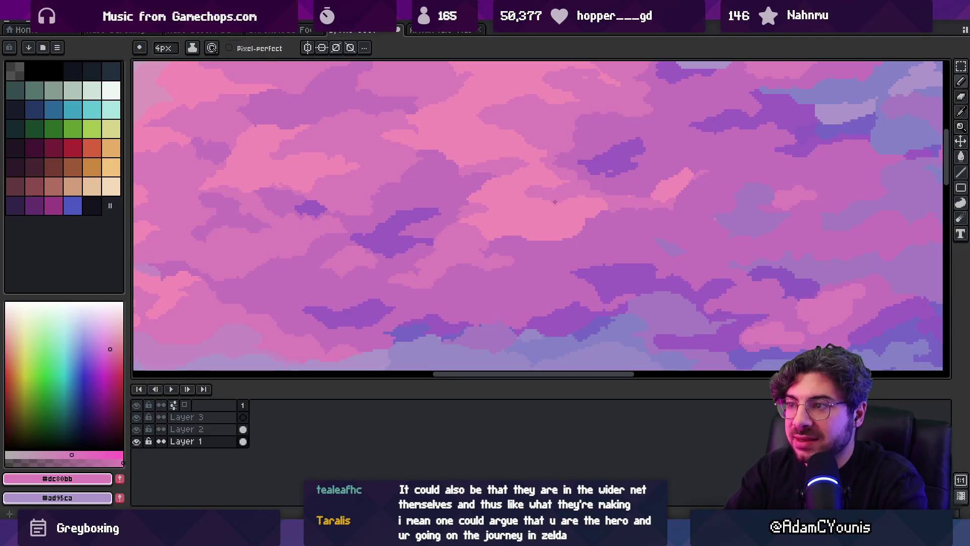
pyautogui.keyDown('alt'); pyautogui.click(533, 191); pyautogui.keyUp('alt')
pyautogui.press('z')
pyautogui.scroll(-3, 551, 121)
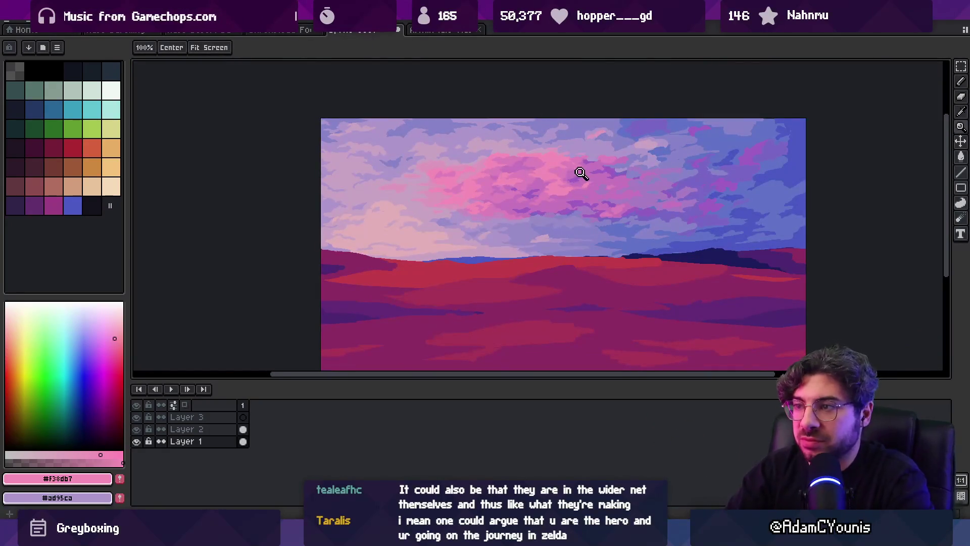
pyautogui.scroll(3, 576, 186)
# Touch up the pink clouds' edges in mid pink and mauve, then zoom out to check
pyautogui.press('b')
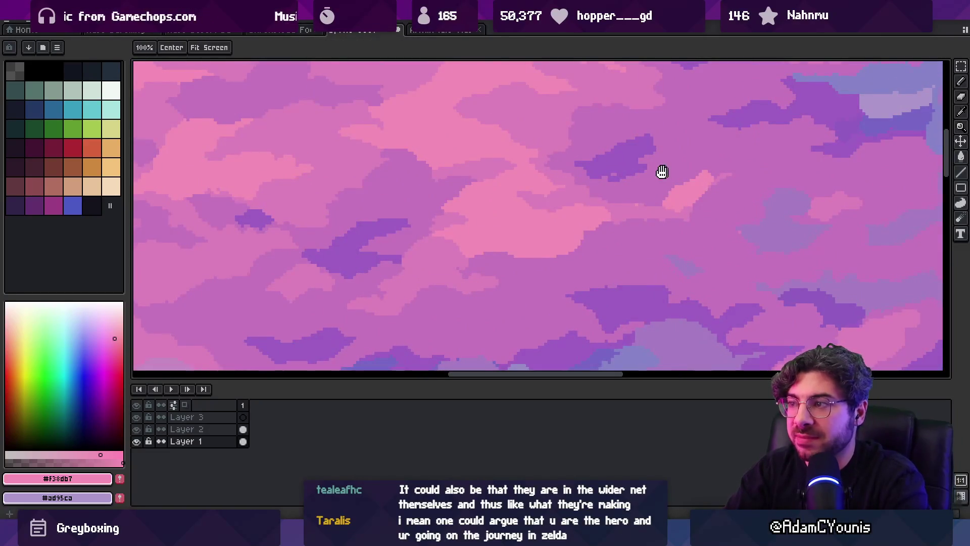
pyautogui.moveTo(661, 171); pyautogui.dragTo(591, 197)
pyautogui.keyDown('alt'); pyautogui.click(591, 202); pyautogui.keyUp('alt')
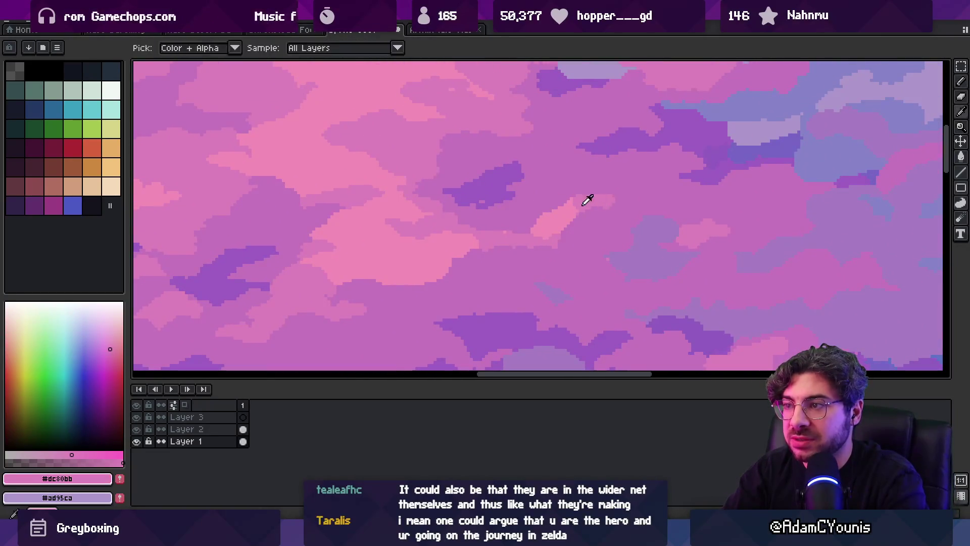
pyautogui.keyDown('alt'); pyautogui.click(575, 207); pyautogui.keyUp('alt')
pyautogui.keyDown('alt'); pyautogui.click(520, 219); pyautogui.keyUp('alt')
pyautogui.keyDown('alt'); pyautogui.click(518, 230); pyautogui.keyUp('alt')
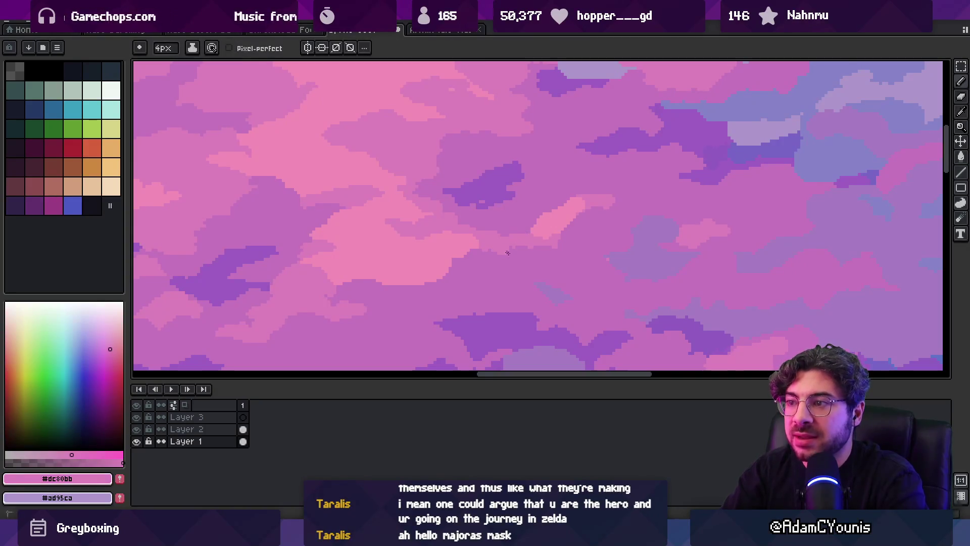
pyautogui.press('z')
pyautogui.scroll(-5, 515, 238)
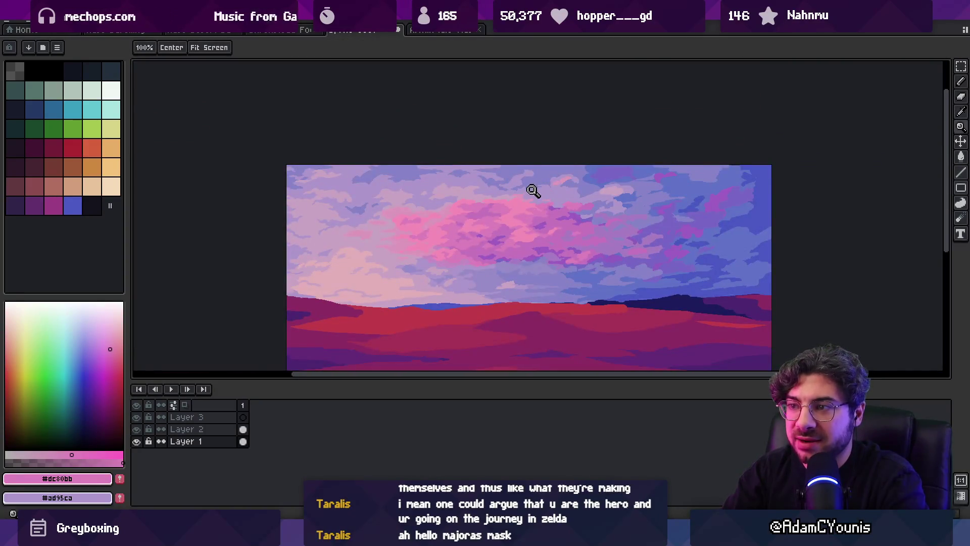
pyautogui.scroll(4, 515, 254)
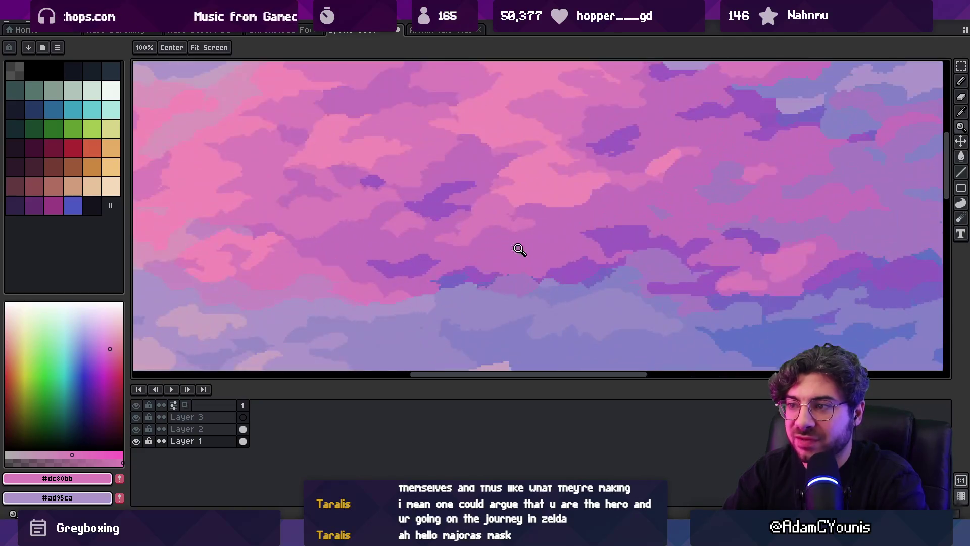
# Zoom in close on the central clouds and pick up the pink cloud colour
pyautogui.keyDown('alt'); pyautogui.click(546, 238); pyautogui.keyUp('alt')
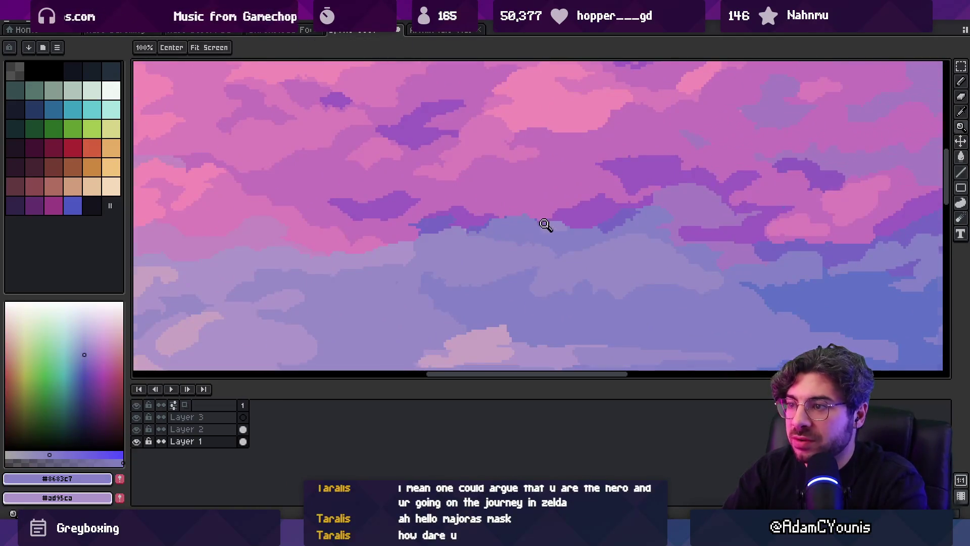
pyautogui.scroll(-4, 548, 207)
pyautogui.scroll(4, 507, 231)
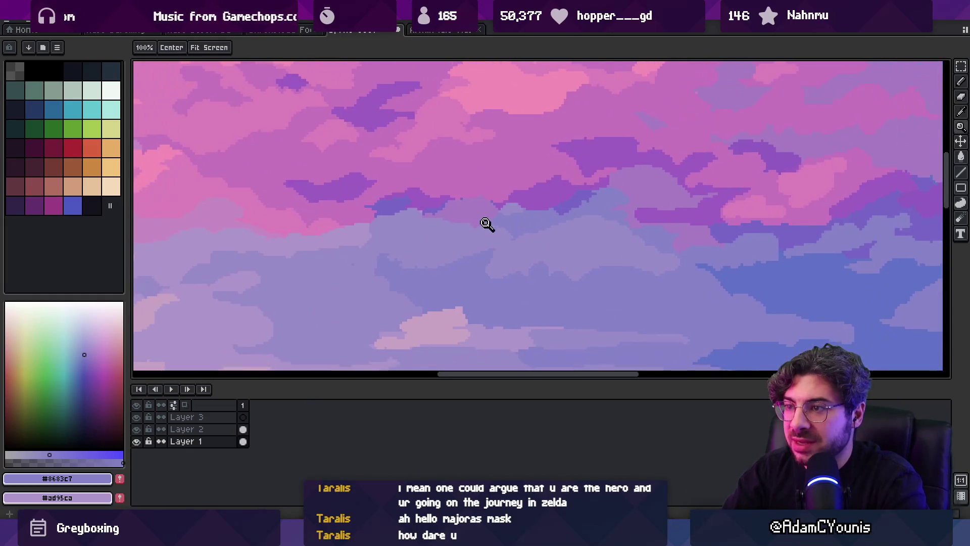
pyautogui.scroll(2, 492, 224)
pyautogui.keyDown('alt'); pyautogui.click(485, 195); pyautogui.keyUp('alt')
pyautogui.press('b')
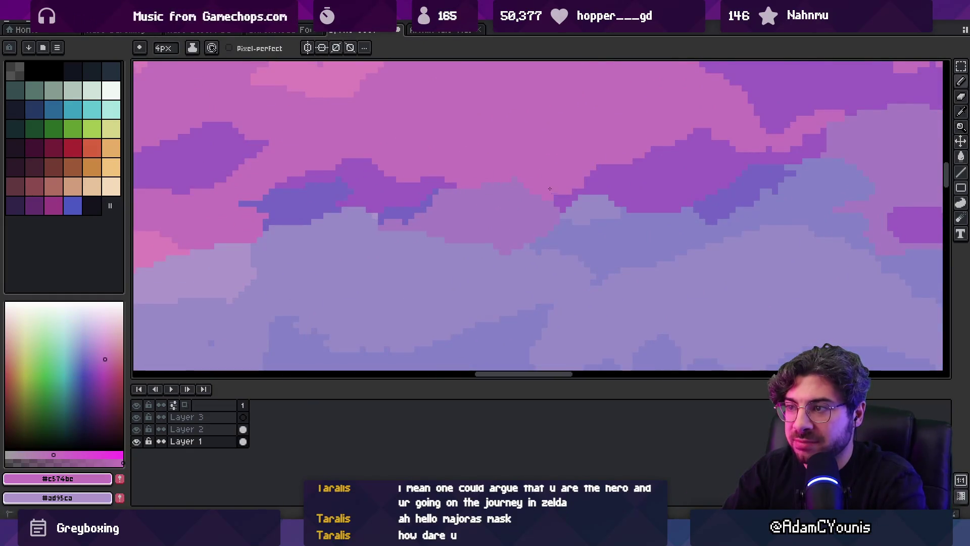
pyautogui.press('z')
pyautogui.scroll(-2, 520, 174)
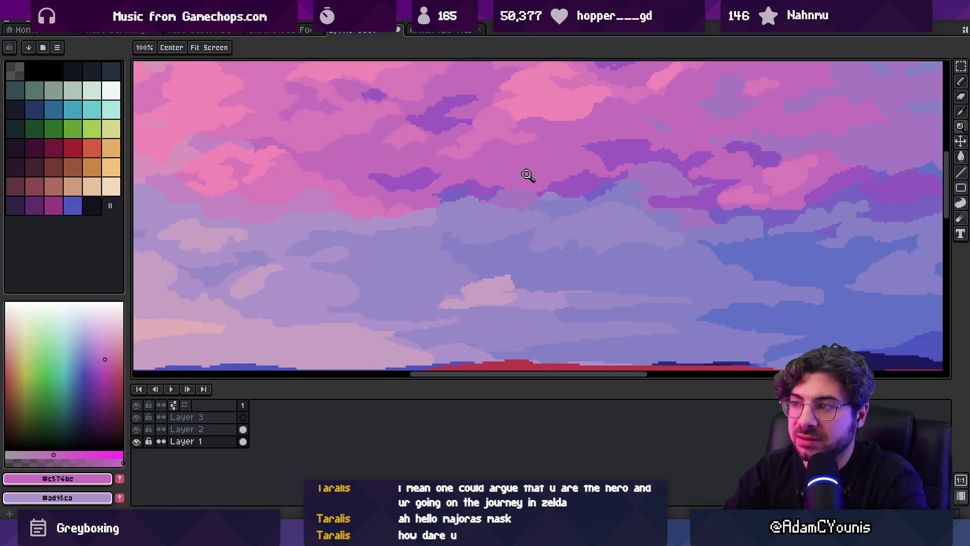
pyautogui.scroll(1, 671, 188)
# Sample the mauve and darker purple cloud colours, then return to the pink #c574bc
pyautogui.keyDown('alt'); pyautogui.click(664, 211); pyautogui.keyUp('alt')
pyautogui.press('b')
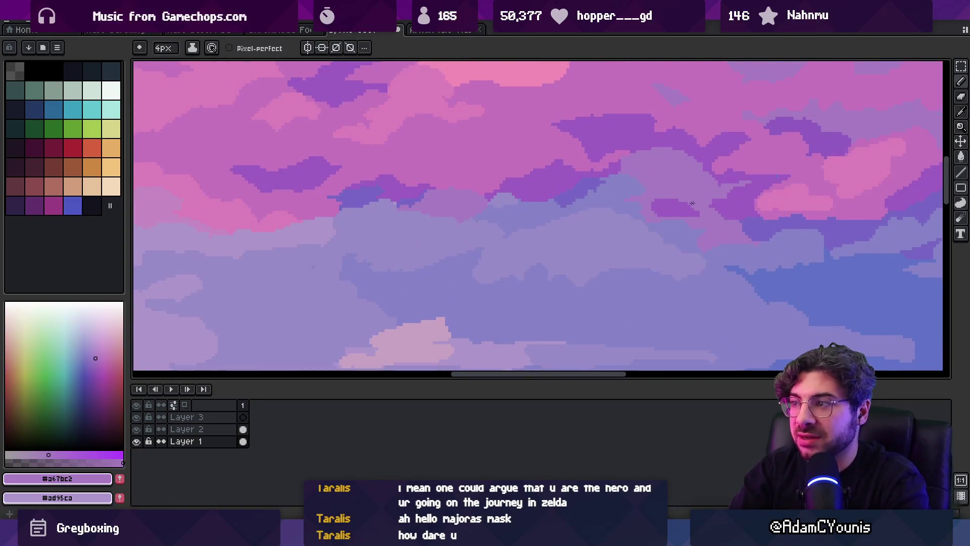
pyautogui.keyDown('alt'); pyautogui.click(667, 203); pyautogui.keyUp('alt')
pyautogui.press('z')
pyautogui.scroll(-2, 556, 213)
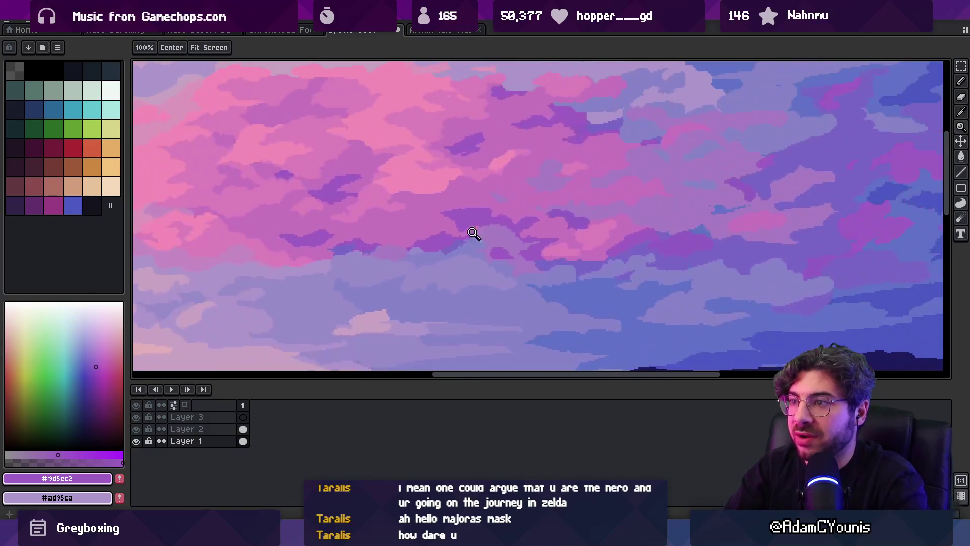
pyautogui.scroll(2, 554, 241)
pyautogui.press('i')
pyautogui.click(552, 217)
pyautogui.press('z')
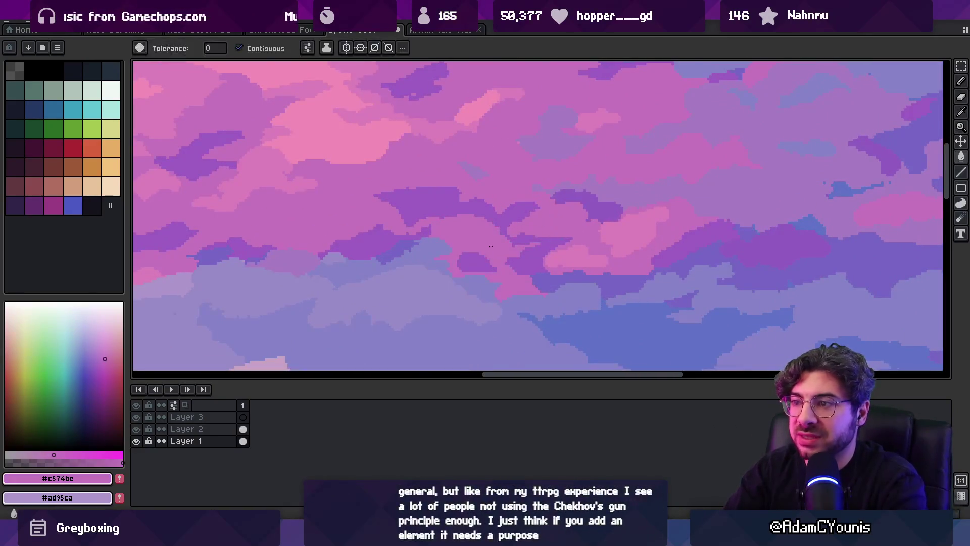
pyautogui.scroll(-3, 502, 203)
pyautogui.scroll(3, 528, 209)
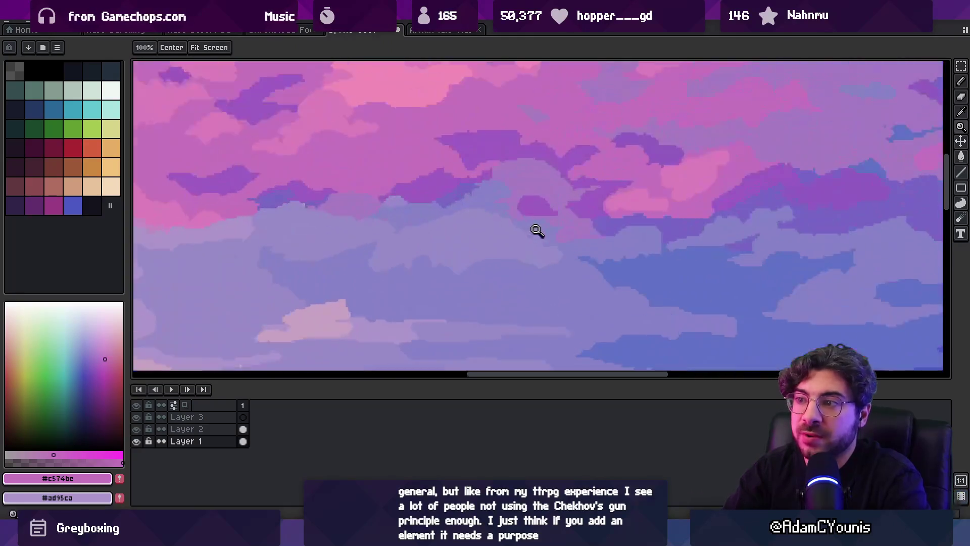
# Sample the mauve and lavender cloud colours and zoom in on the pink-purple boundary
pyautogui.press('i')
pyautogui.click(508, 204)
pyautogui.press('b')
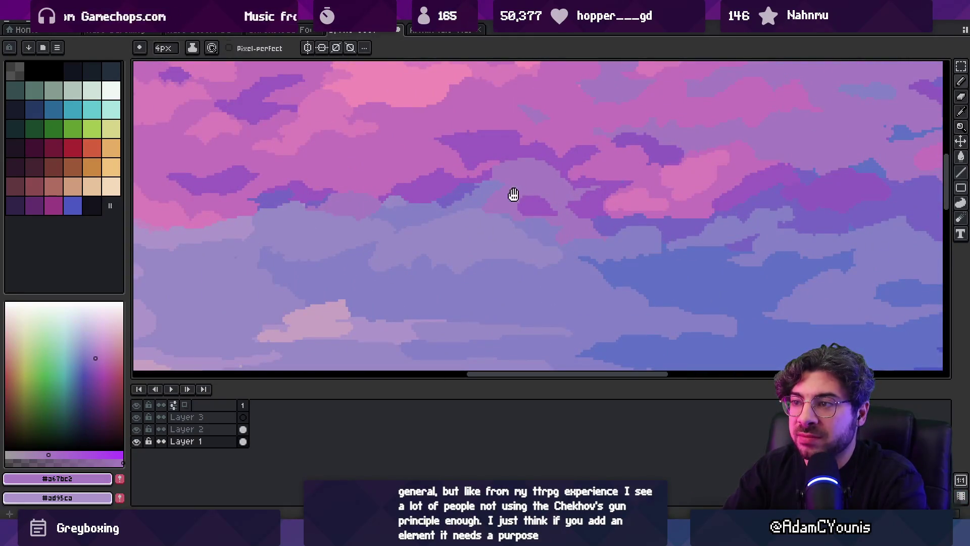
pyautogui.press('z')
pyautogui.scroll(-2, 513, 197)
pyautogui.scroll(2, 485, 199)
pyautogui.press('b')
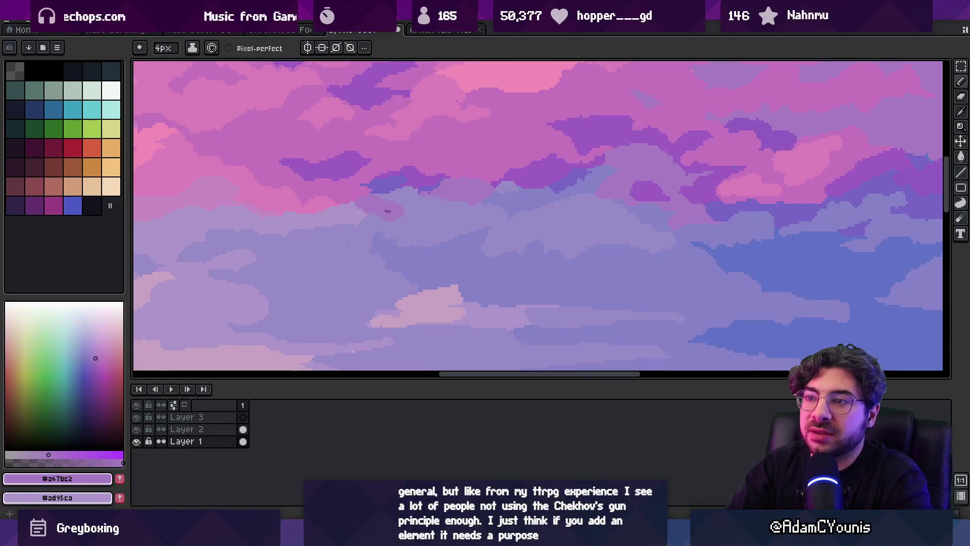
pyautogui.keyDown('alt'); pyautogui.click(433, 208); pyautogui.keyUp('alt')
pyautogui.press('z')
pyautogui.scroll(-3, 452, 197)
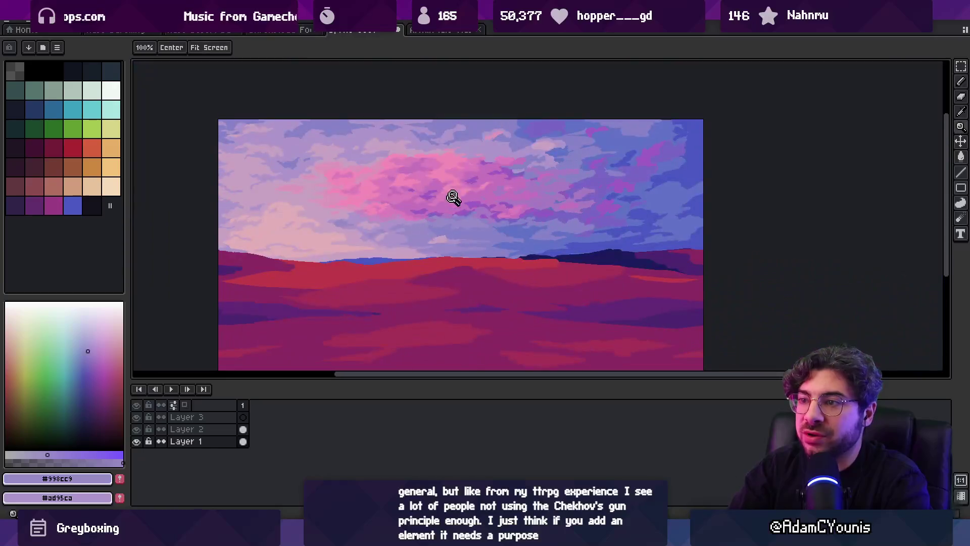
pyautogui.click(426, 210)
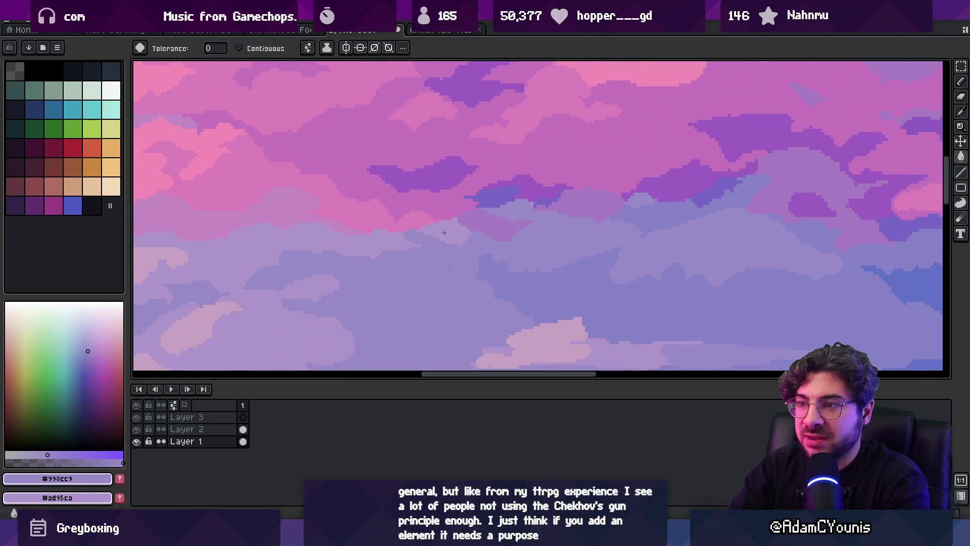
pyautogui.scroll(-3, 444, 226)
# Draw a 4px pink stroke from the central cloud down into the lavender, then zoom out to check
pyautogui.click(461, 227)
pyautogui.keyDown('alt'); pyautogui.click(466, 210); pyautogui.keyUp('alt')
pyautogui.press('b')
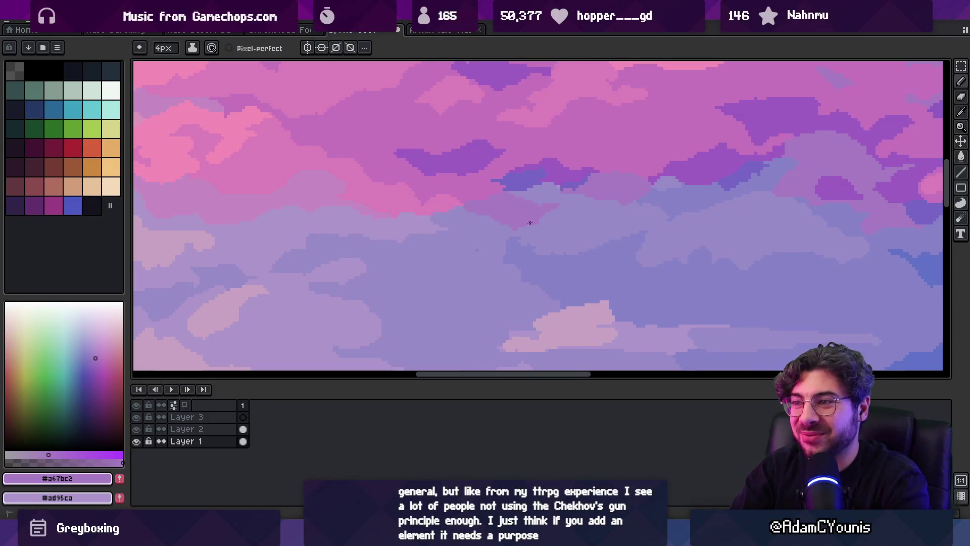
pyautogui.keyDown('alt'); pyautogui.click(495, 197); pyautogui.keyUp('alt')
pyautogui.moveTo(524, 225); pyautogui.dragTo(551, 209)
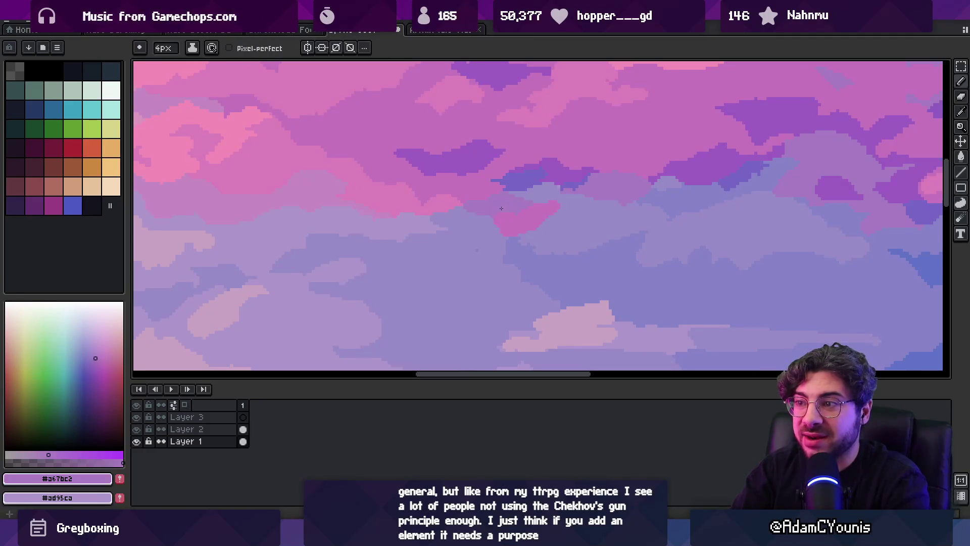
pyautogui.keyDown('alt'); pyautogui.click(511, 238); pyautogui.keyUp('alt')
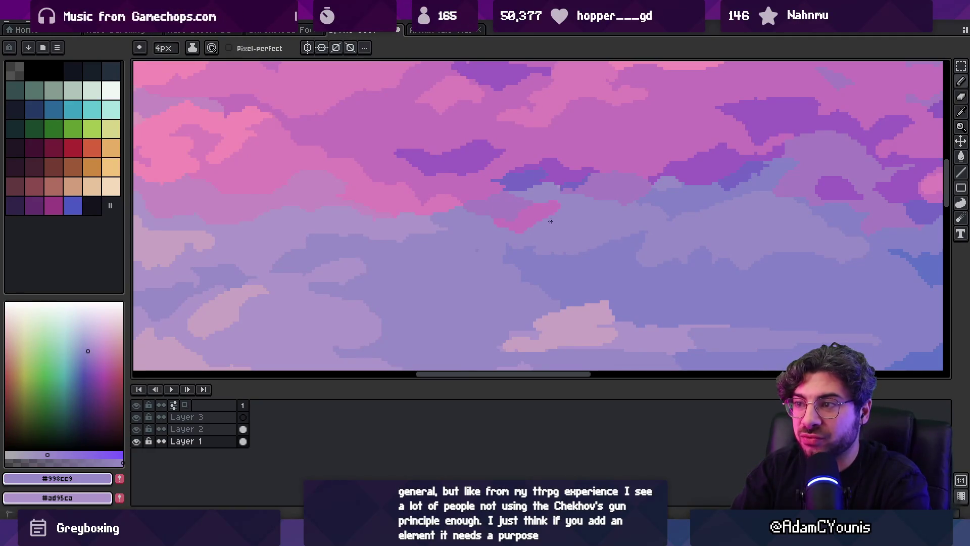
pyautogui.press('z')
pyautogui.scroll(-5, 535, 187)
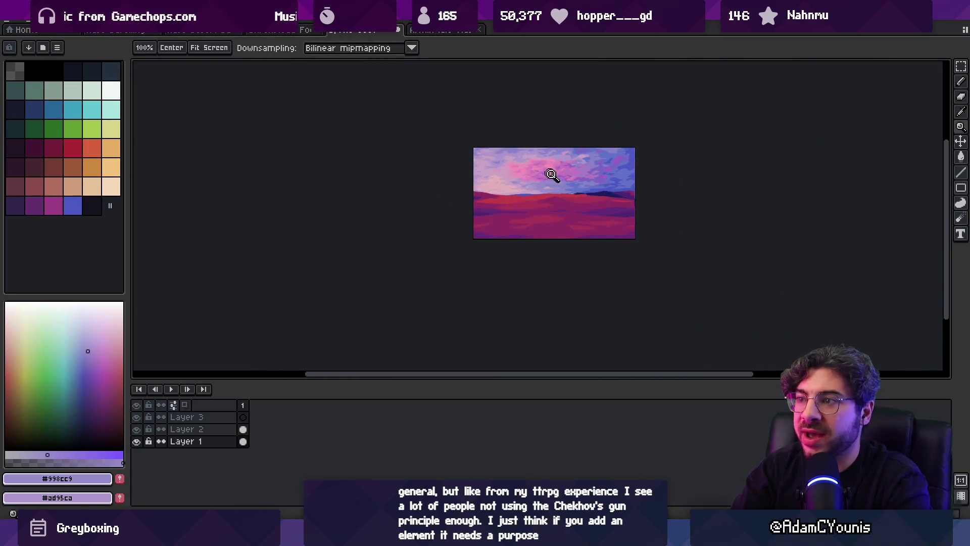
# Zoom back in on the sky and sample the blue-violet cloud colour
pyautogui.scroll(5, 551, 176)
pyautogui.press('b')
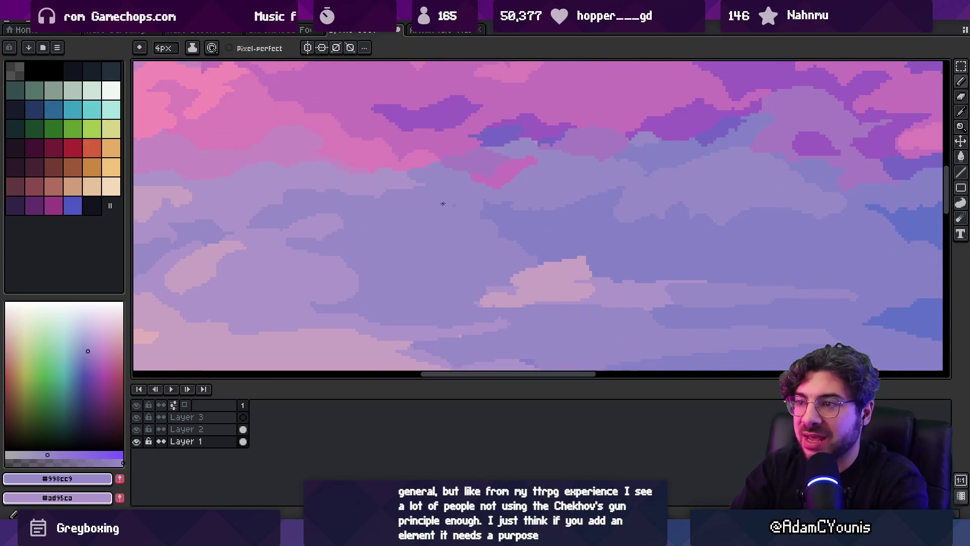
pyautogui.keyDown('alt'); pyautogui.click(531, 216); pyautogui.keyUp('alt')
pyautogui.press('z')
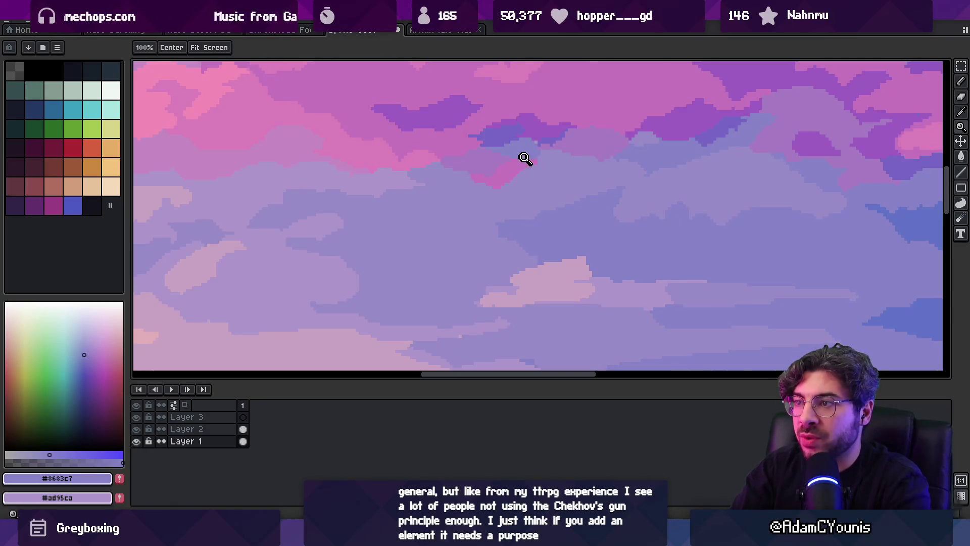
pyautogui.scroll(-4, 441, 257)
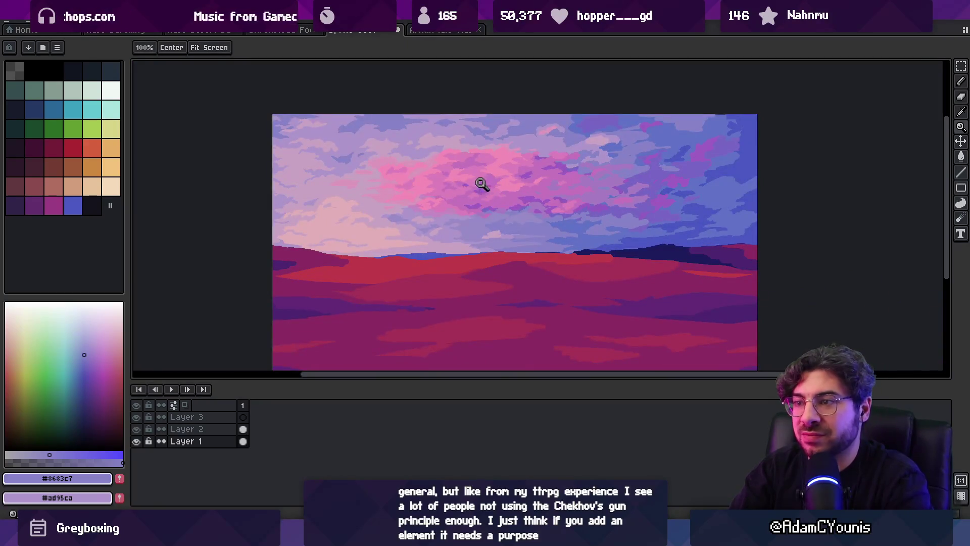
pyautogui.scroll(5, 480, 183)
pyautogui.press('b')
# Take light lavender #ad95ca and draw a 2px stroke along the cloud edge
pyautogui.keyDown('alt'); pyautogui.click(522, 203); pyautogui.keyUp('alt')
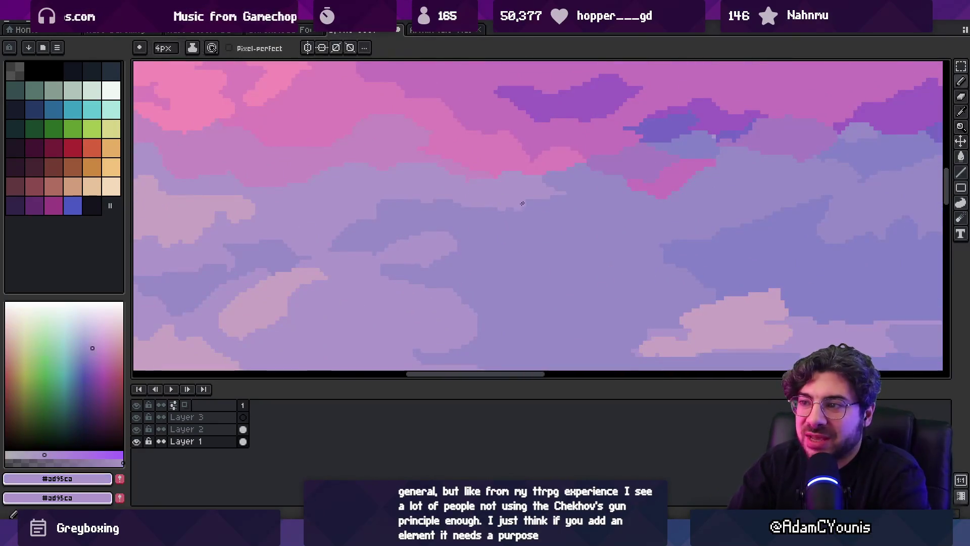
pyautogui.keyDown('alt'); pyautogui.click(518, 222); pyautogui.keyUp('alt')
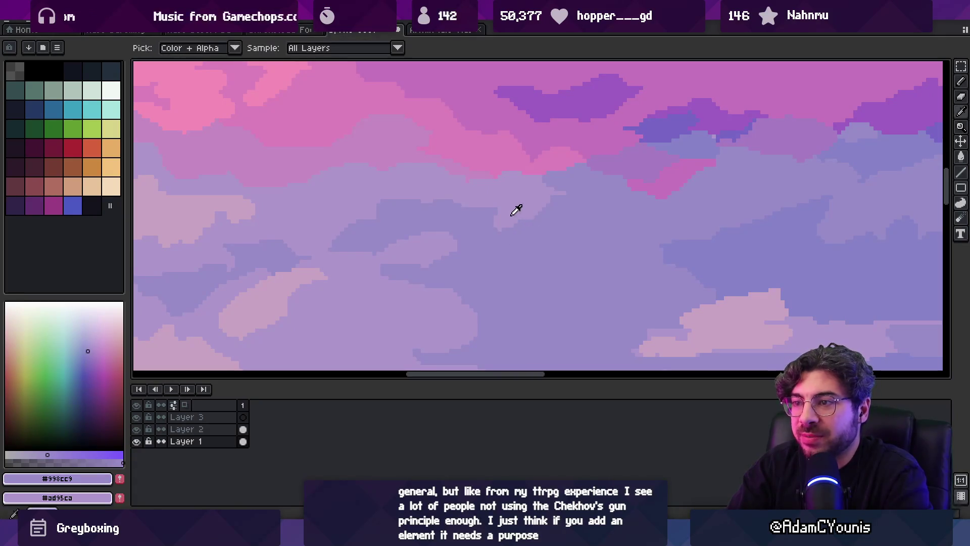
pyautogui.press('-')
pyautogui.press('-')
pyautogui.press('-')
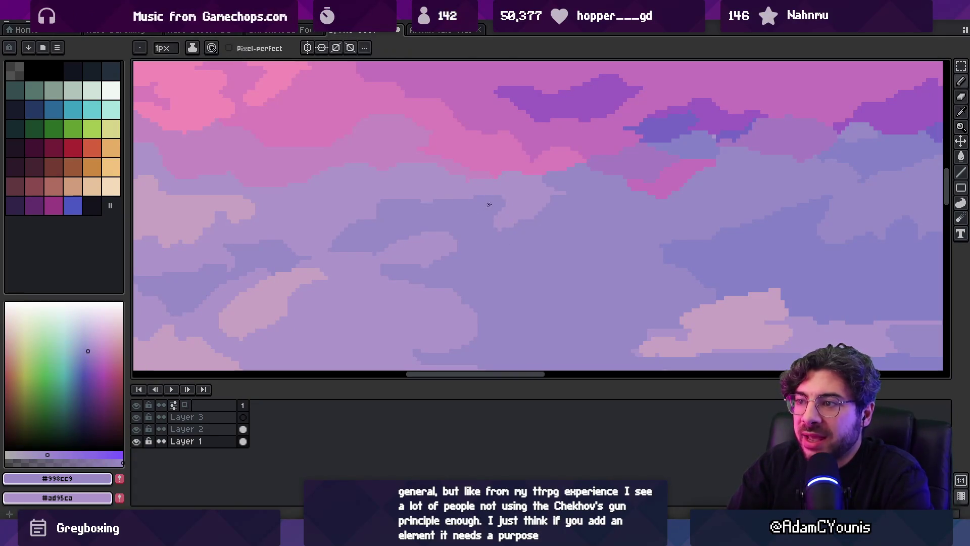
pyautogui.keyDown('alt'); pyautogui.click(427, 194); pyautogui.keyUp('alt')
pyautogui.press('+')
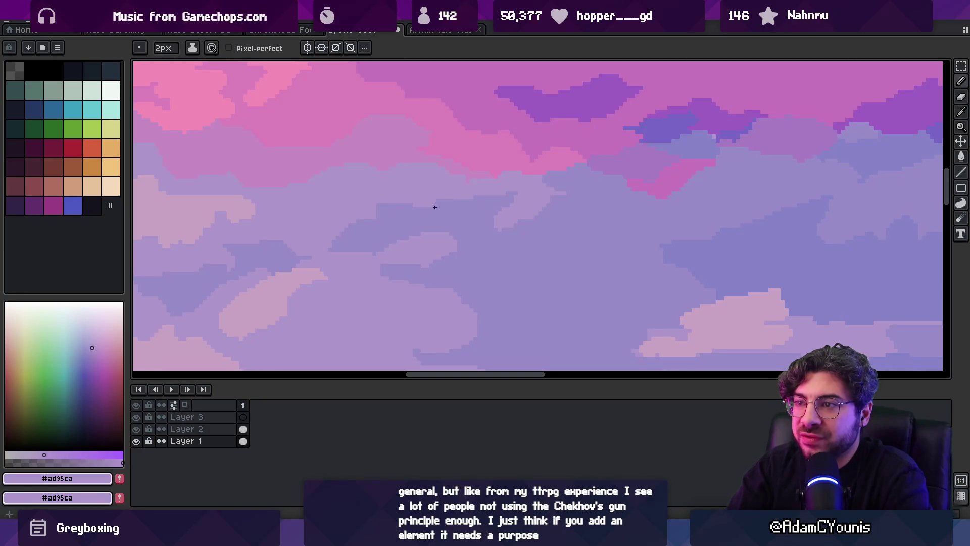
pyautogui.moveTo(403, 196); pyautogui.dragTo(447, 207)
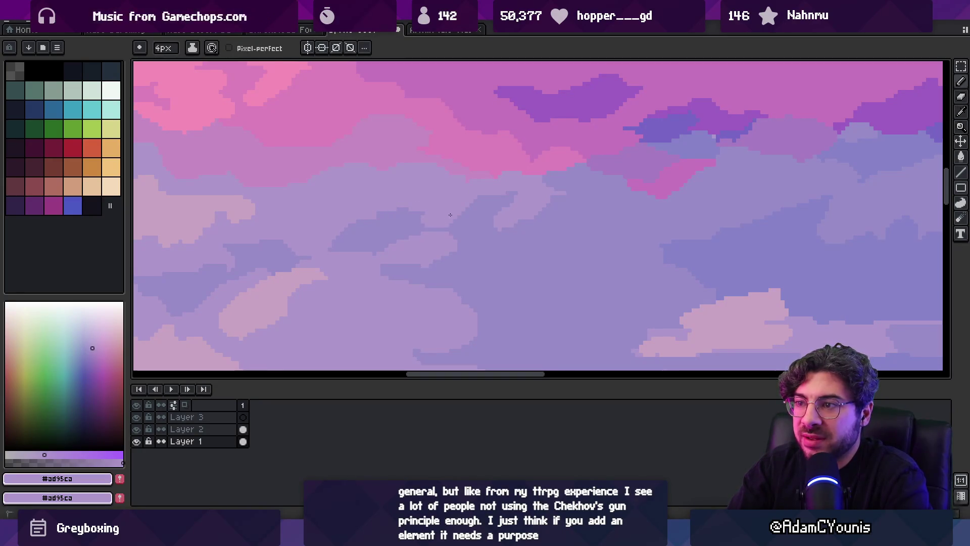
pyautogui.press('z')
pyautogui.scroll(-5, 455, 232)
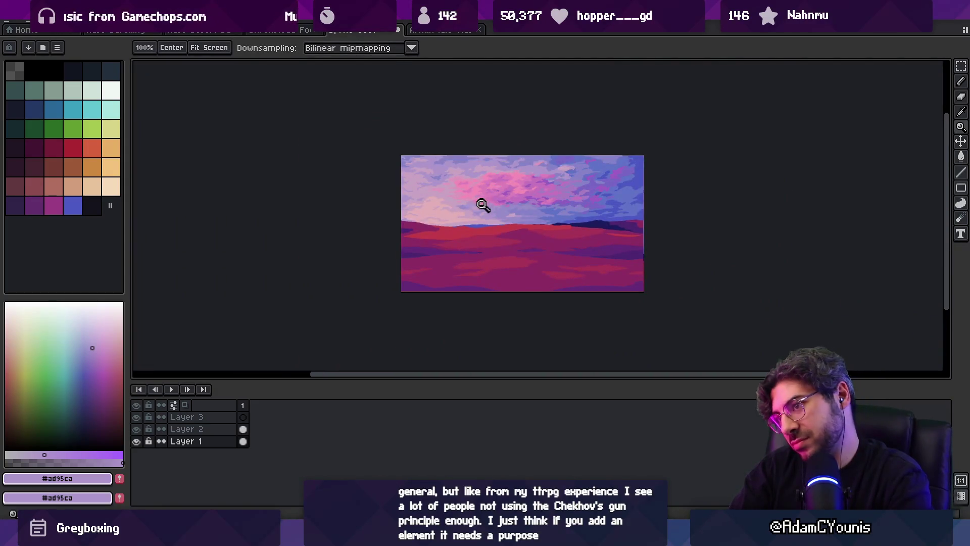
# Pick up a pink from the sky and inspect the cloud edges at different zoom levels
pyautogui.scroll(5, 482, 205)
pyautogui.keyDown('alt'); pyautogui.click(524, 214); pyautogui.keyUp('alt')
pyautogui.scroll(-1, 501, 232)
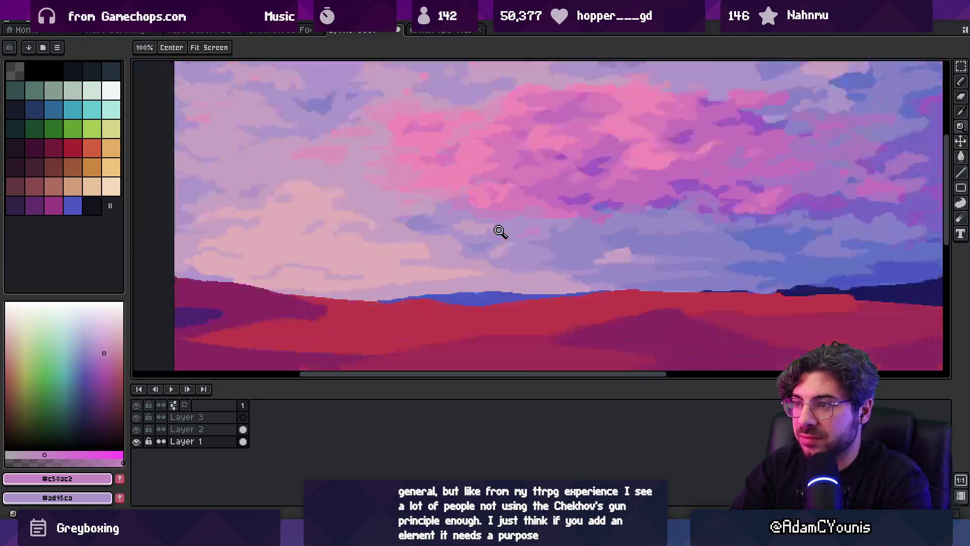
pyautogui.scroll(-3, 529, 189)
pyautogui.scroll(3, 544, 213)
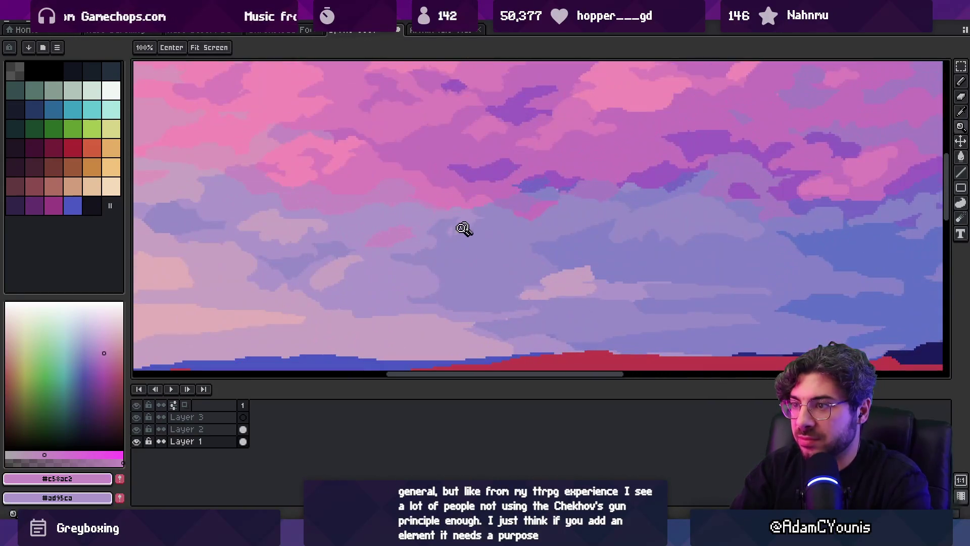
pyautogui.press('b')
pyautogui.press('z')
pyautogui.scroll(-3, 483, 183)
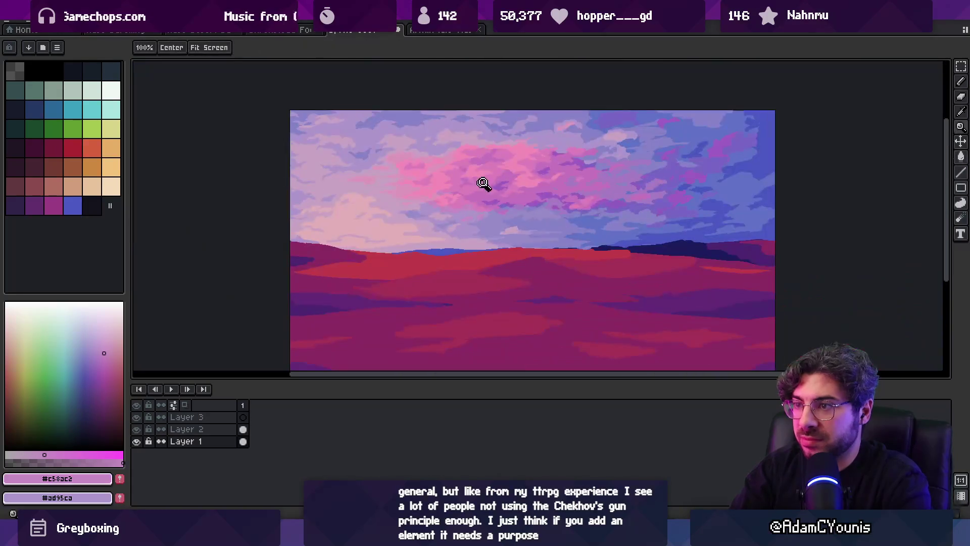
pyautogui.scroll(3, 478, 187)
pyautogui.press('b')
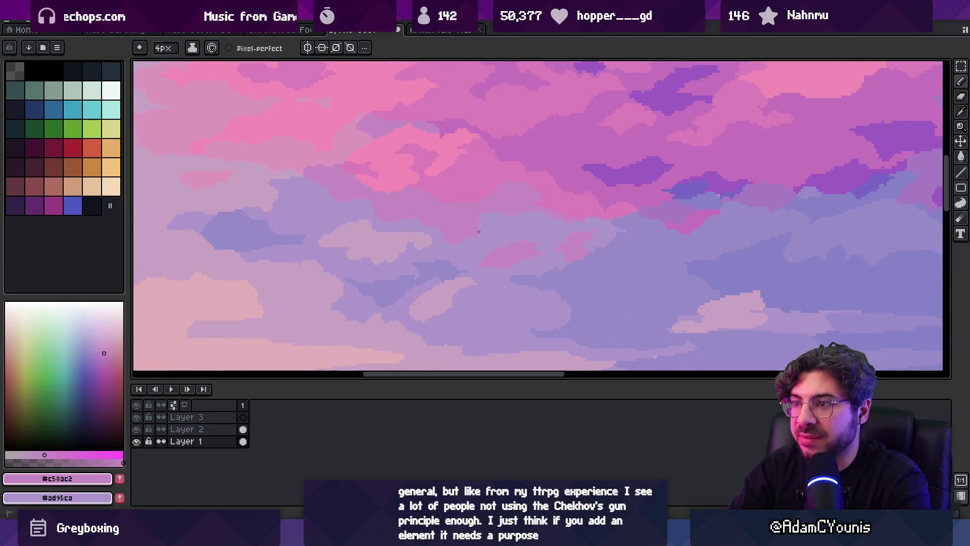
# Touch up the cloud edge with light lavender, pink and lavender pixels
pyautogui.keyDown('alt'); pyautogui.click(493, 223); pyautogui.keyUp('alt')
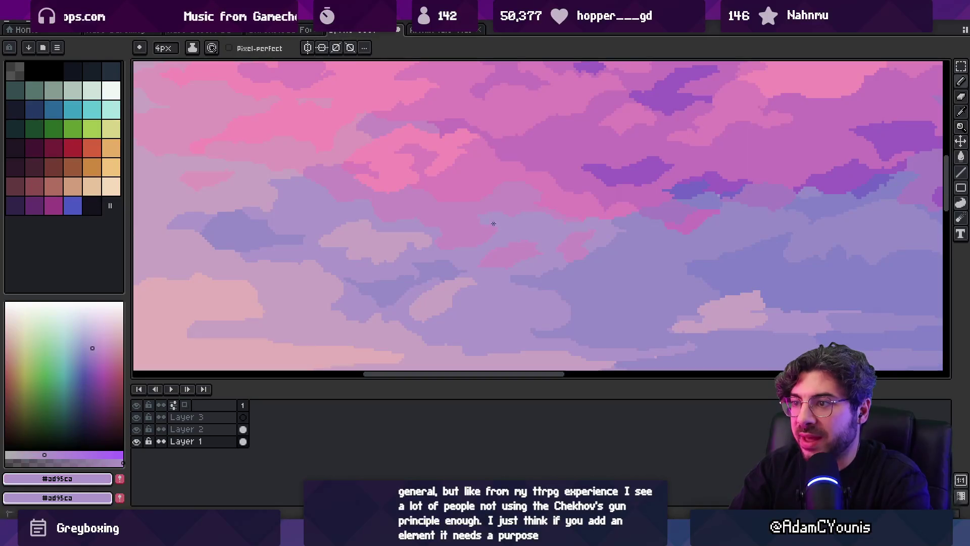
pyautogui.keyDown('alt'); pyautogui.click(468, 226); pyautogui.keyUp('alt')
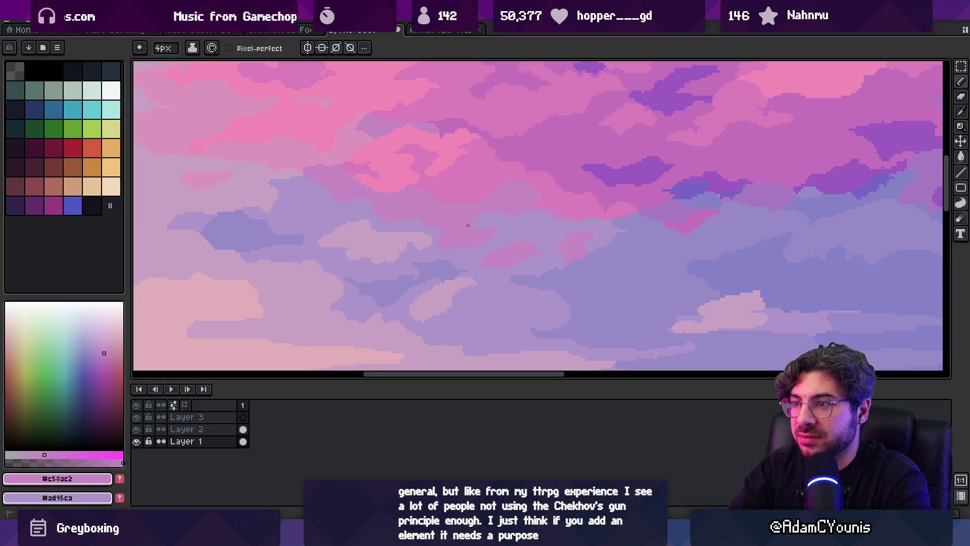
pyautogui.keyDown('alt'); pyautogui.click(424, 220); pyautogui.keyUp('alt')
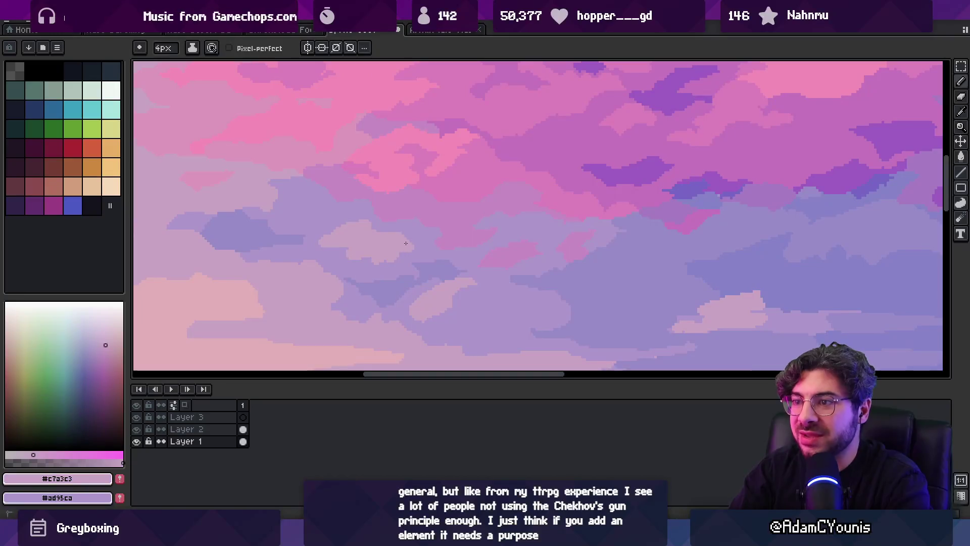
pyautogui.press('z')
pyautogui.scroll(-5, 426, 184)
pyautogui.scroll(4, 462, 205)
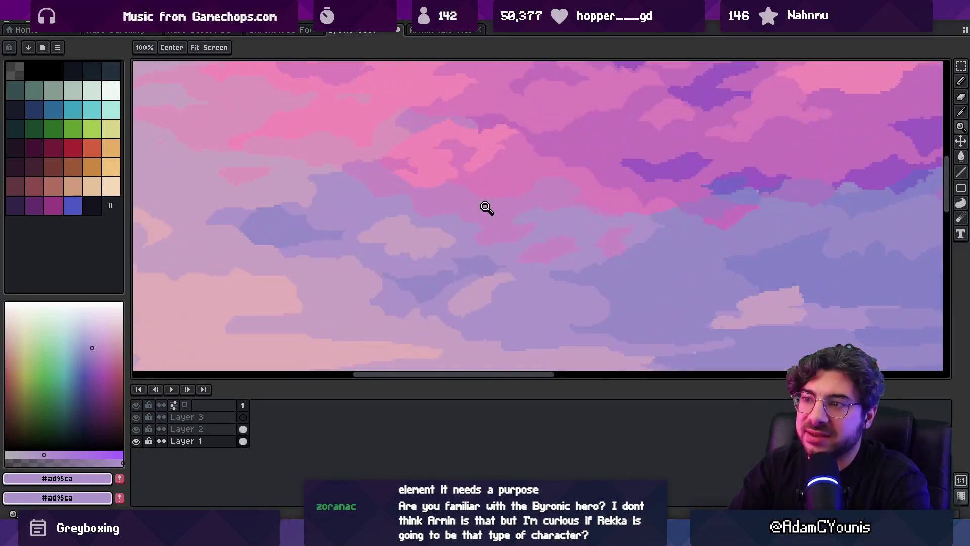
pyautogui.press('b')
# Add pink and mauve touch-ups along the lower pink cloud edge
pyautogui.keyDown('alt'); pyautogui.click(499, 236); pyautogui.keyUp('alt')
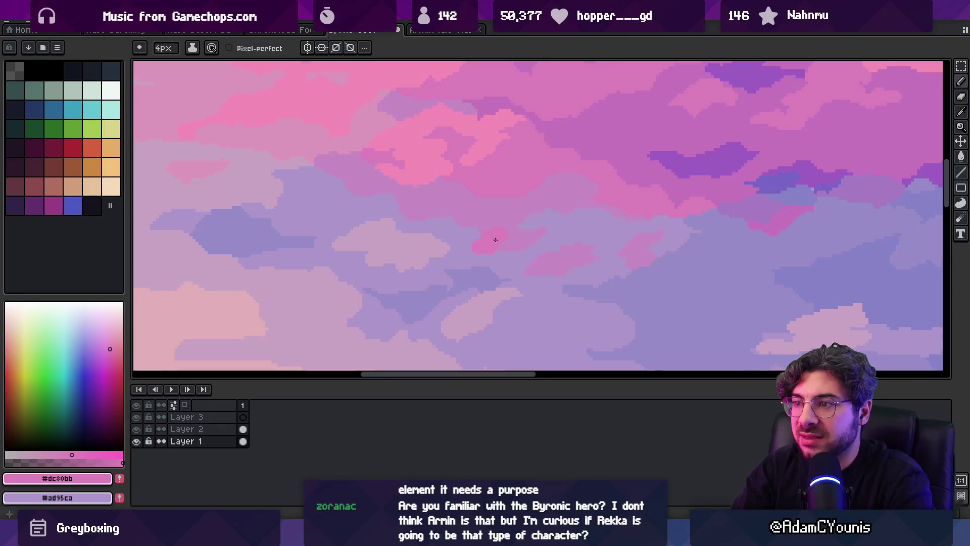
pyautogui.keyDown('alt'); pyautogui.click(484, 249); pyautogui.keyUp('alt')
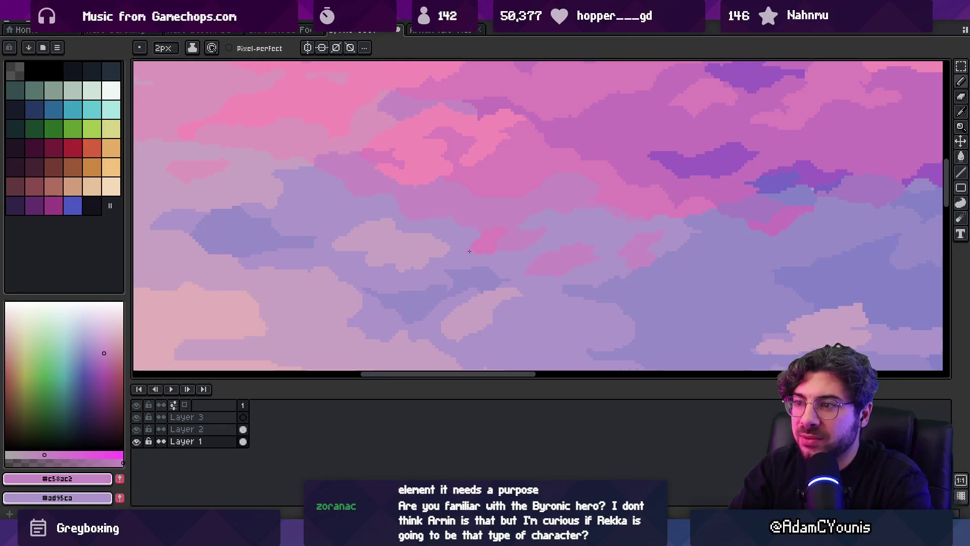
pyautogui.press('z')
pyautogui.scroll(-3, 509, 232)
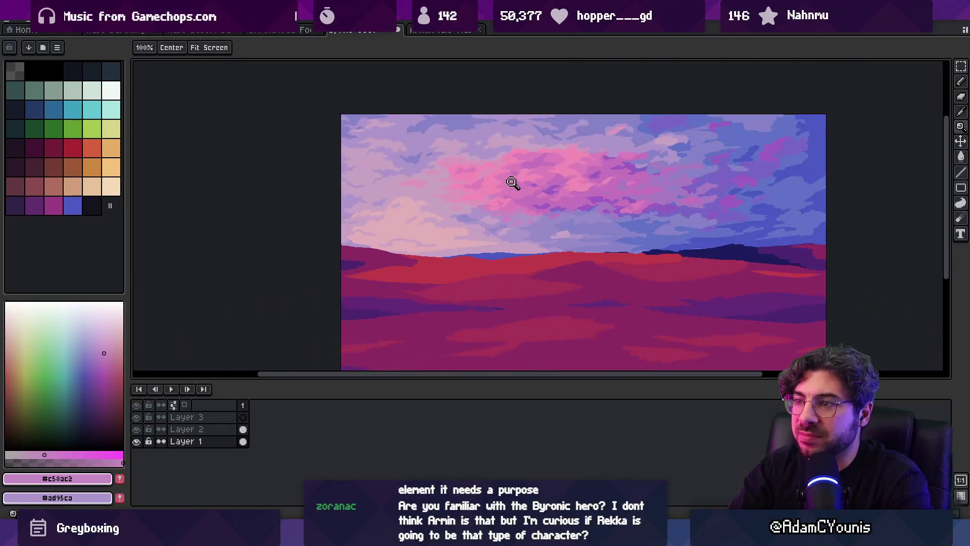
pyautogui.scroll(2, 485, 210)
pyautogui.press('b')
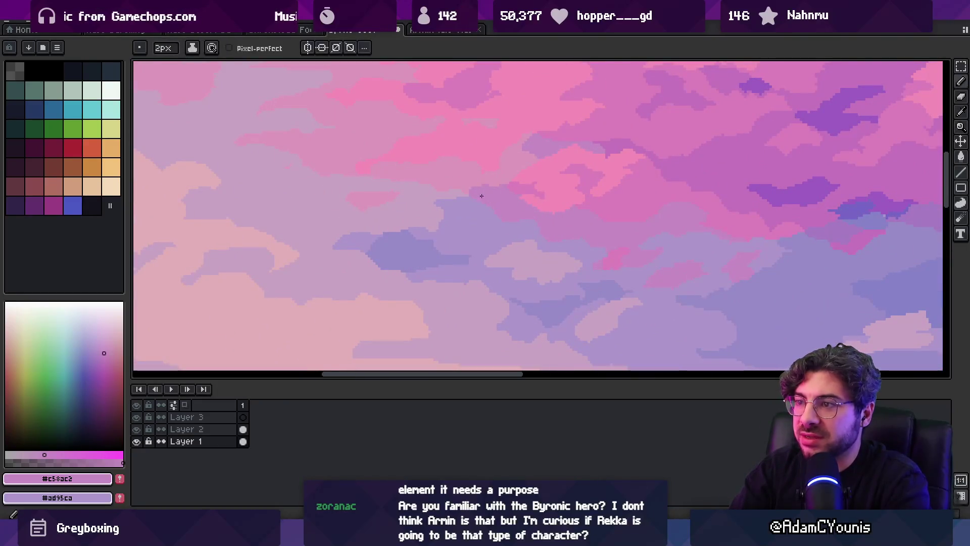
pyautogui.keyDown('alt'); pyautogui.click(571, 186); pyautogui.keyUp('alt')
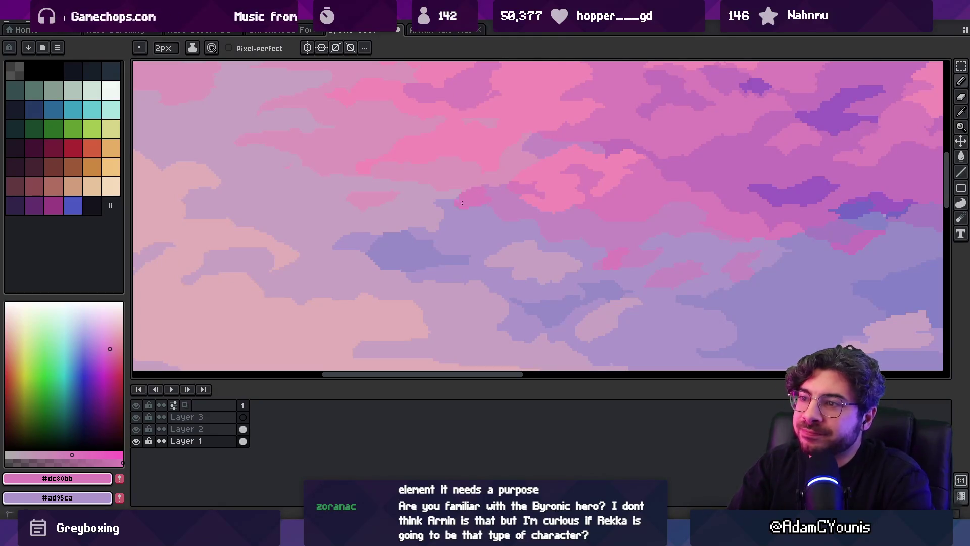
pyautogui.press('z')
pyautogui.scroll(-3, 495, 161)
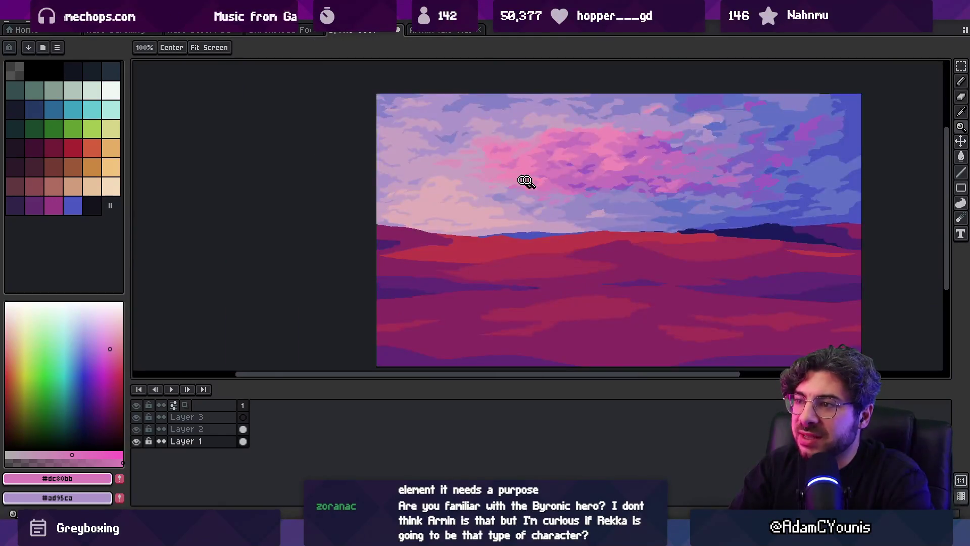
pyautogui.scroll(3, 526, 181)
pyautogui.press('b')
# Blend the upper cloud band with soft pink, purple and bright pink pixels
pyautogui.keyDown('alt'); pyautogui.click(490, 199); pyautogui.keyUp('alt')
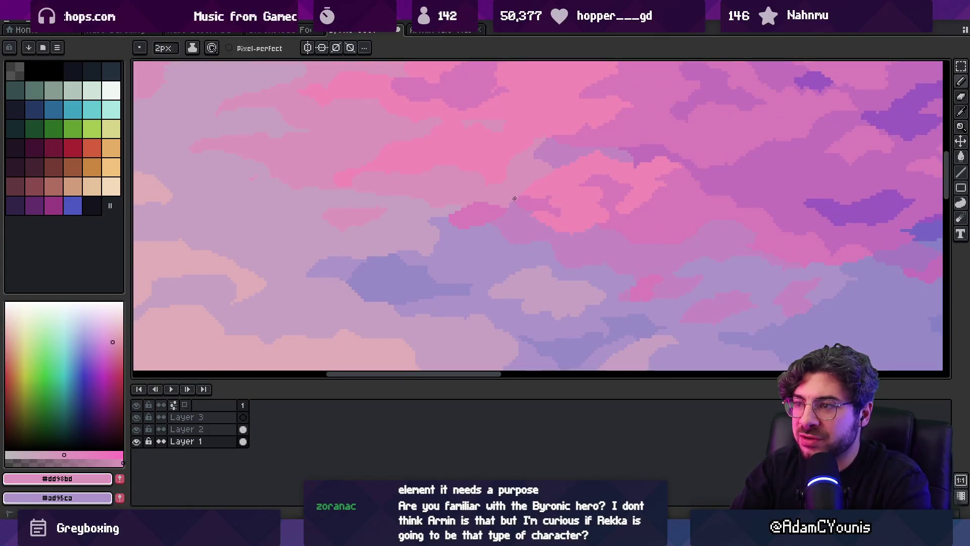
pyautogui.keyDown('alt'); pyautogui.click(575, 154); pyautogui.keyUp('alt')
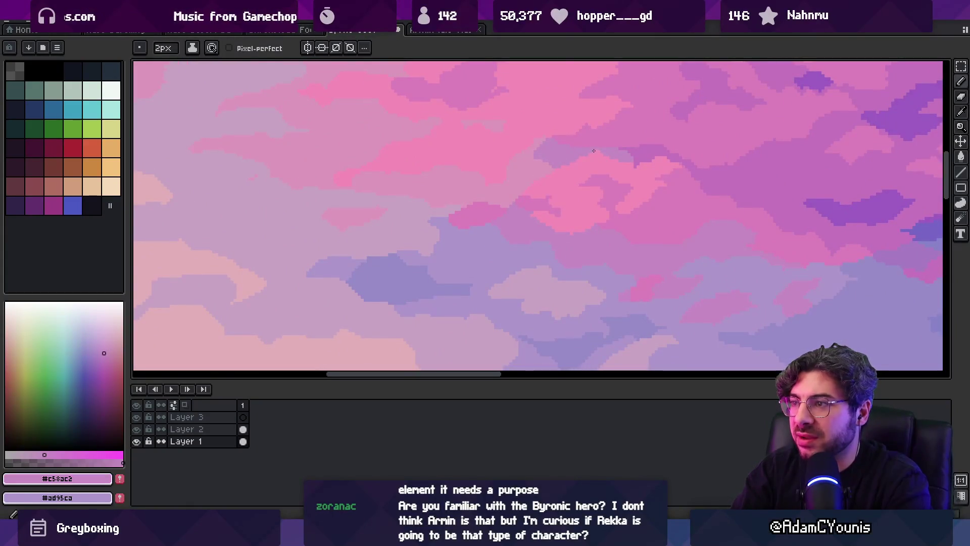
pyautogui.keyDown('alt'); pyautogui.click(543, 183); pyautogui.keyUp('alt')
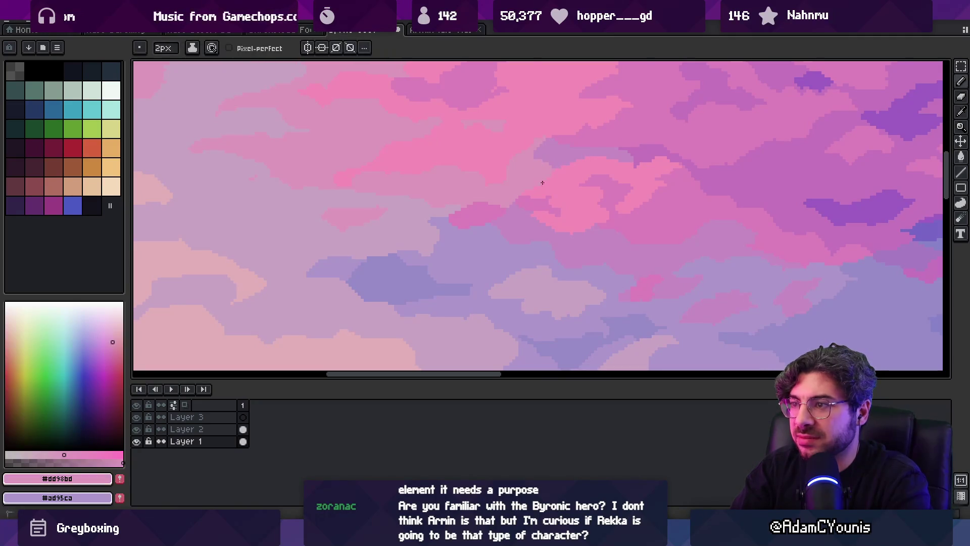
pyautogui.keyDown('alt'); pyautogui.click(558, 174); pyautogui.keyUp('alt')
pyautogui.press('alt')
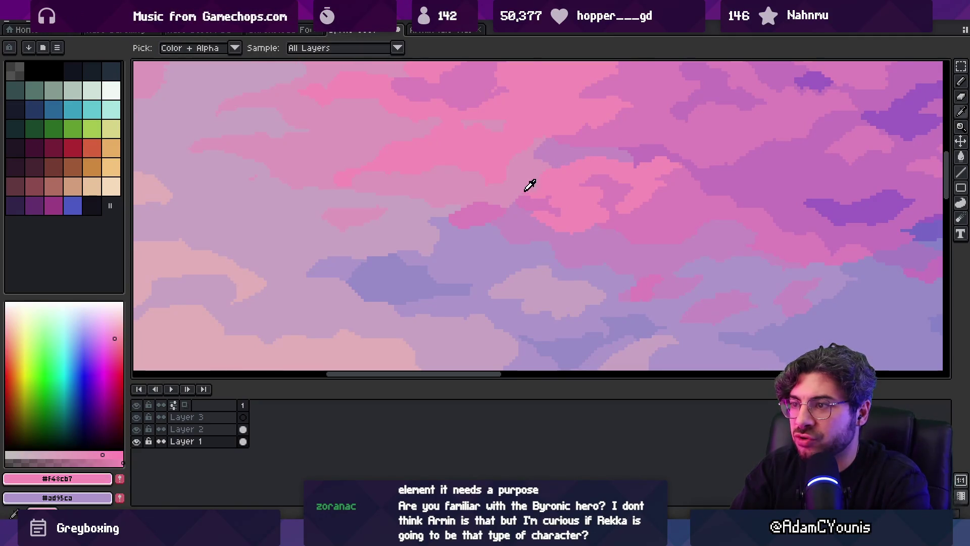
pyautogui.press('z')
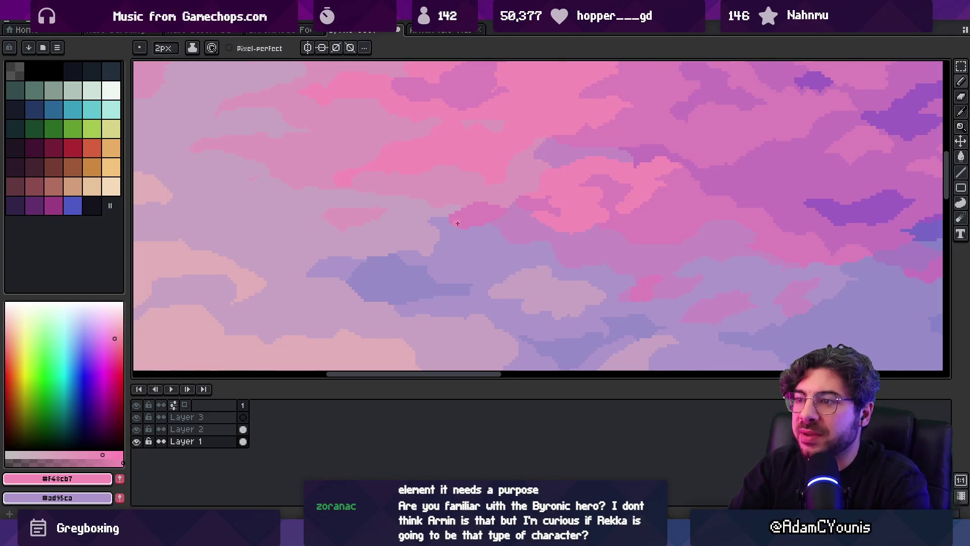
pyautogui.rightClick(508, 212)
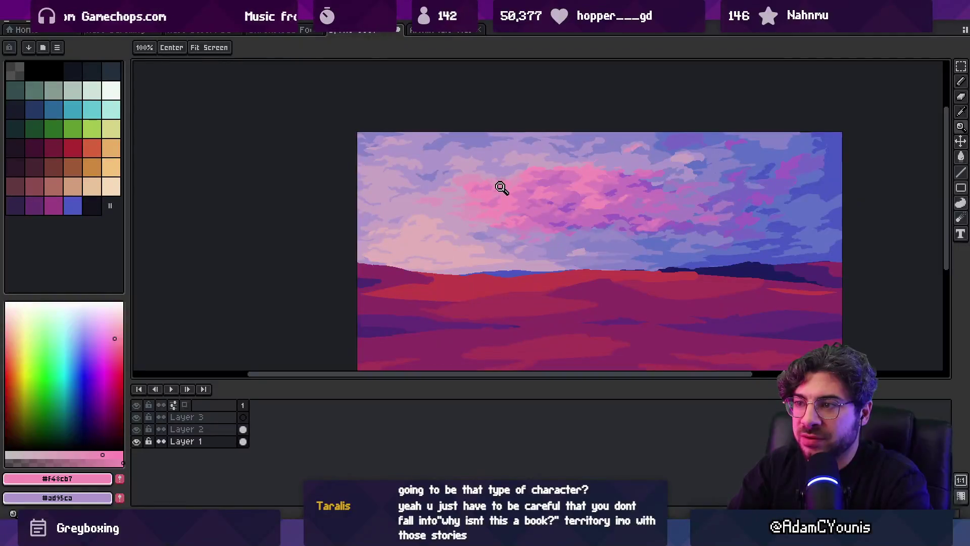
# Zoom back in on the pink cloud edge and sample the soft pink
pyautogui.click(496, 233)
pyautogui.click(495, 233)
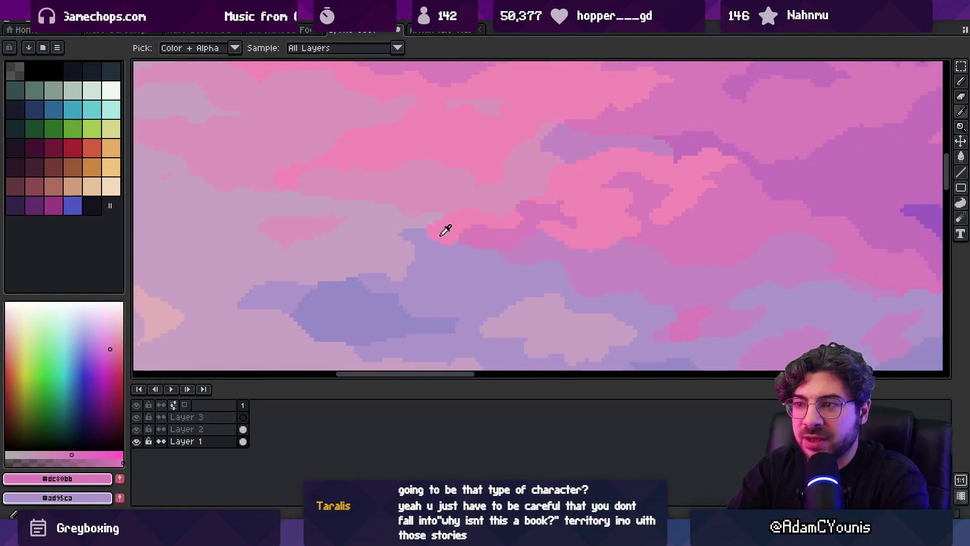
pyautogui.press('b')
pyautogui.press('g')
pyautogui.press('z')
pyautogui.rightClick(412, 226)
pyautogui.rightClick(472, 190)
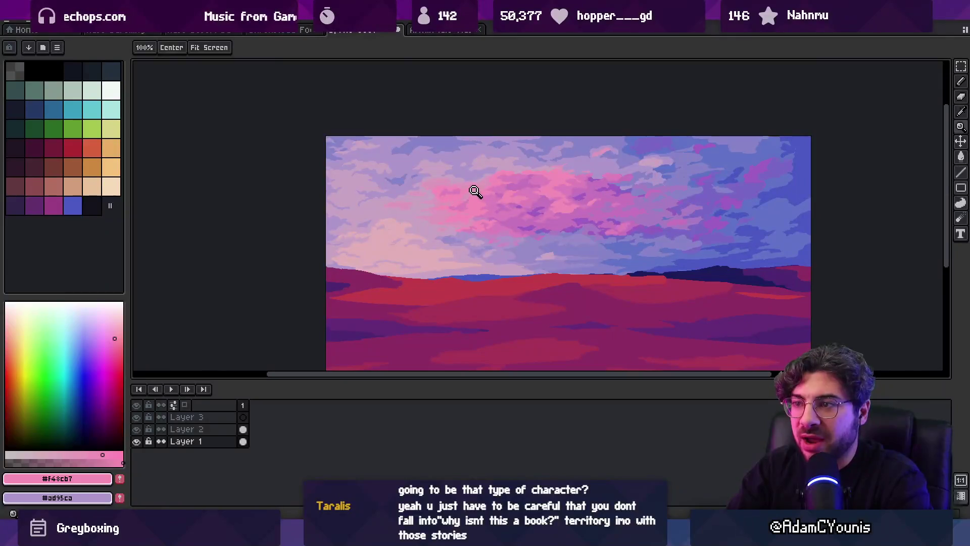
pyautogui.click(497, 218)
pyautogui.click(498, 218)
pyautogui.press('o')
pyautogui.click(526, 210)
pyautogui.press('b')
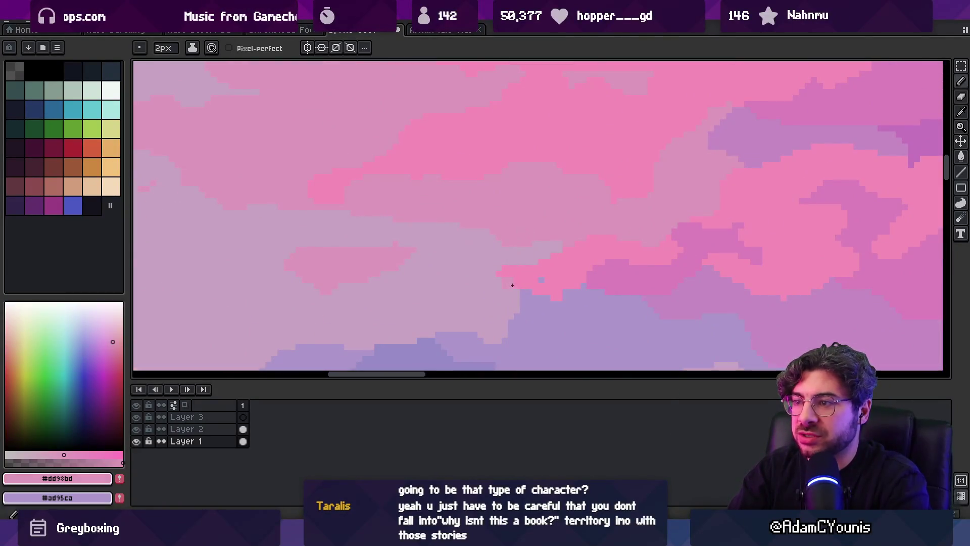
# Refine the upper-left cloud edges with bright pink, soft pink and mauve pixels
pyautogui.keyDown('alt'); pyautogui.click(539, 282); pyautogui.keyUp('alt')
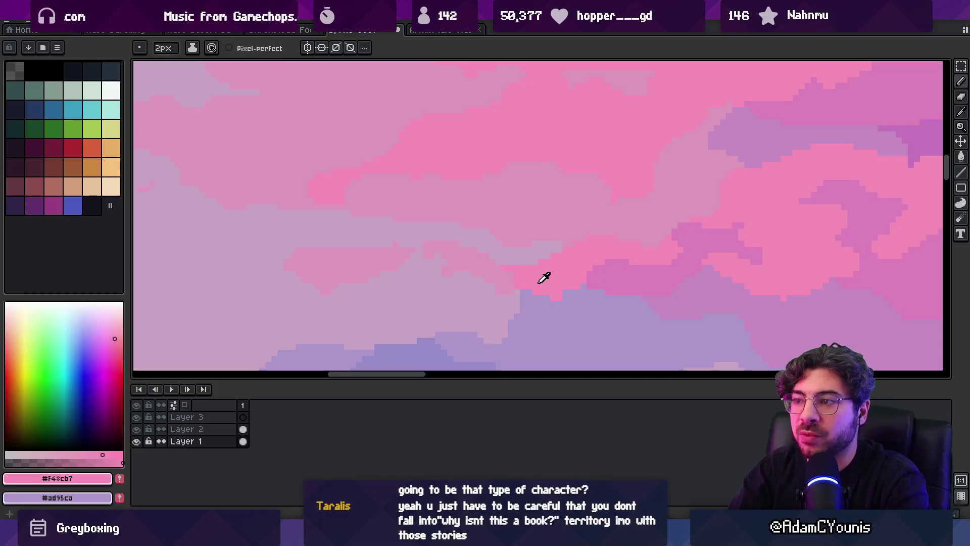
pyautogui.moveTo(568, 284); pyautogui.dragTo(531, 221)
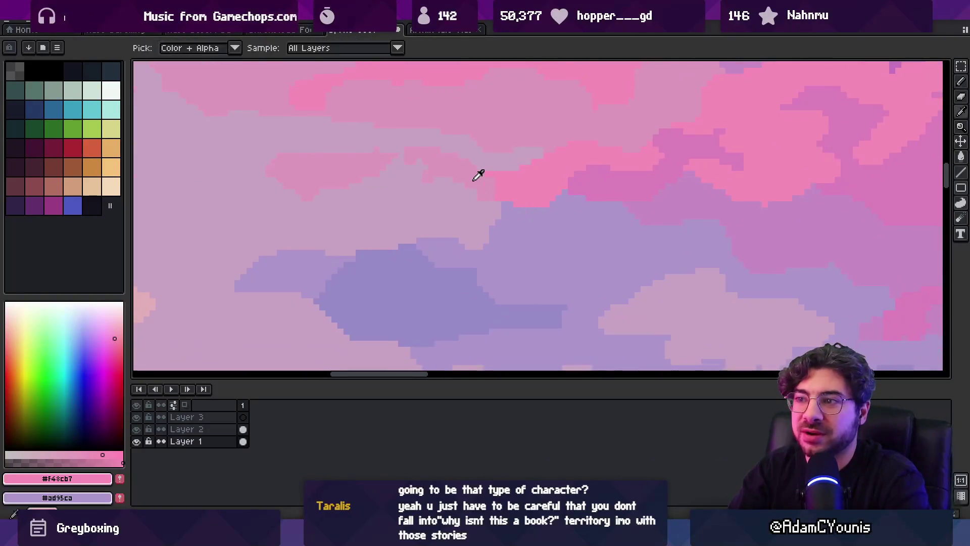
pyautogui.keyDown('alt'); pyautogui.click(487, 183); pyautogui.keyUp('alt')
pyautogui.keyDown('alt'); pyautogui.click(512, 196); pyautogui.keyUp('alt')
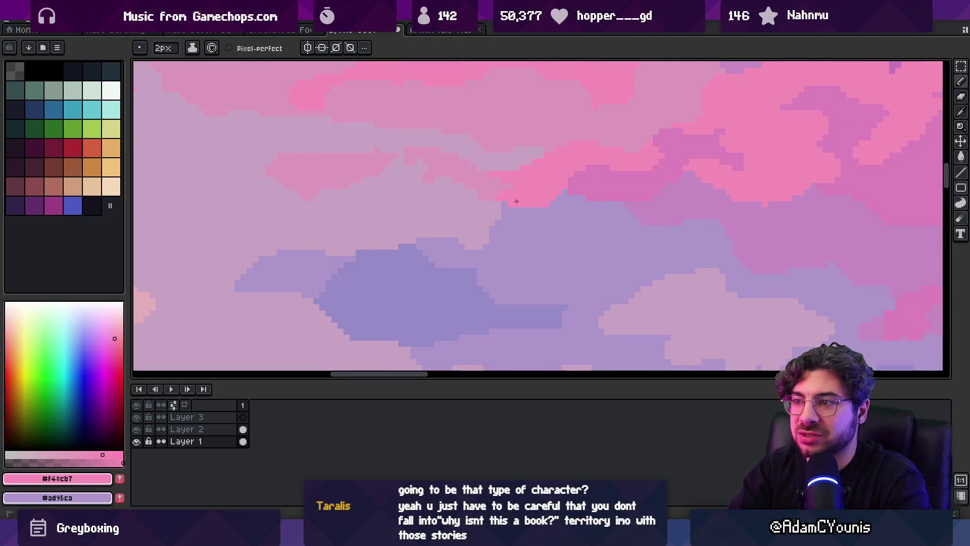
pyautogui.press('z')
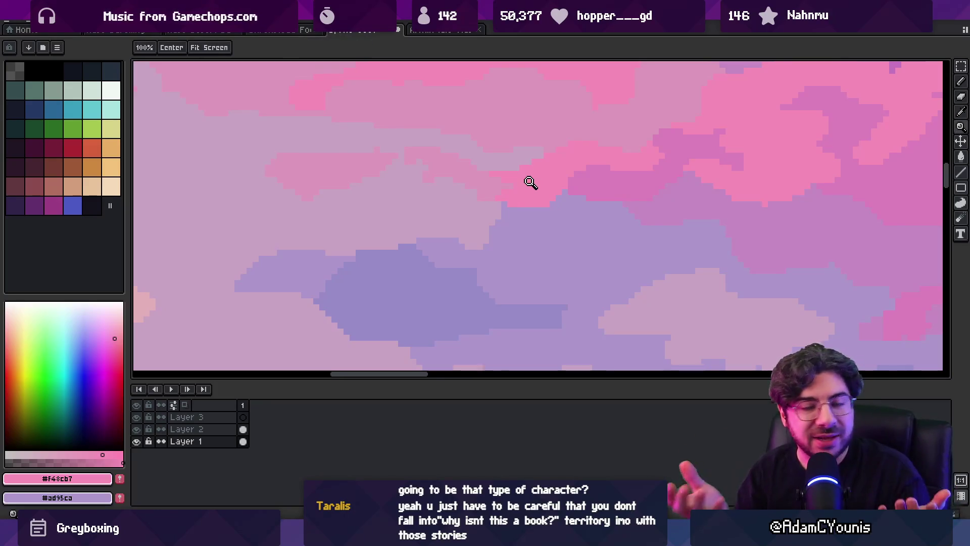
pyautogui.keyDown('alt'); pyautogui.click(407, 171); pyautogui.keyUp('alt')
pyautogui.press('b')
pyautogui.keyDown('alt'); pyautogui.click(419, 152); pyautogui.keyUp('alt')
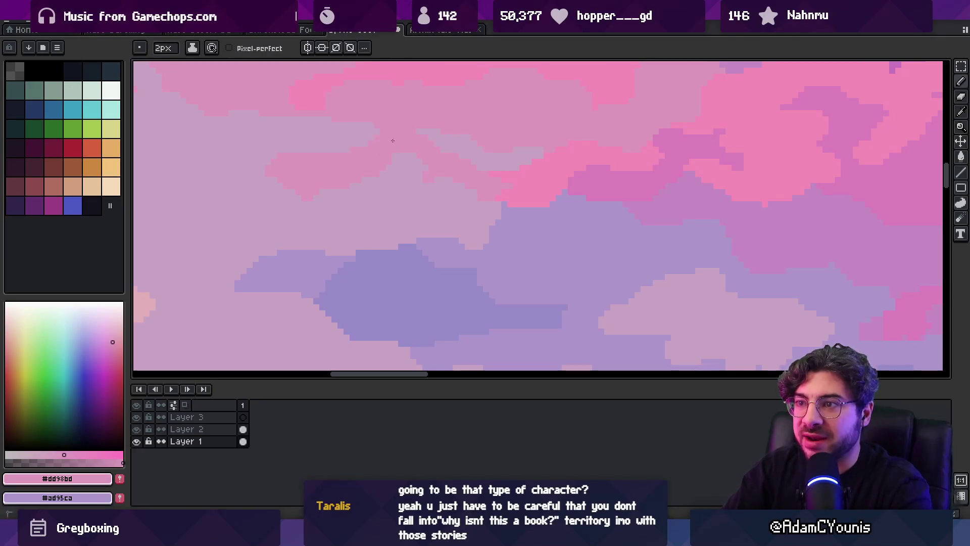
# Zoom in again on the clouds and pick up the soft pink cloud colour
pyautogui.press('z')
pyautogui.scroll(-3, 373, 229)
pyautogui.scroll(3, 404, 202)
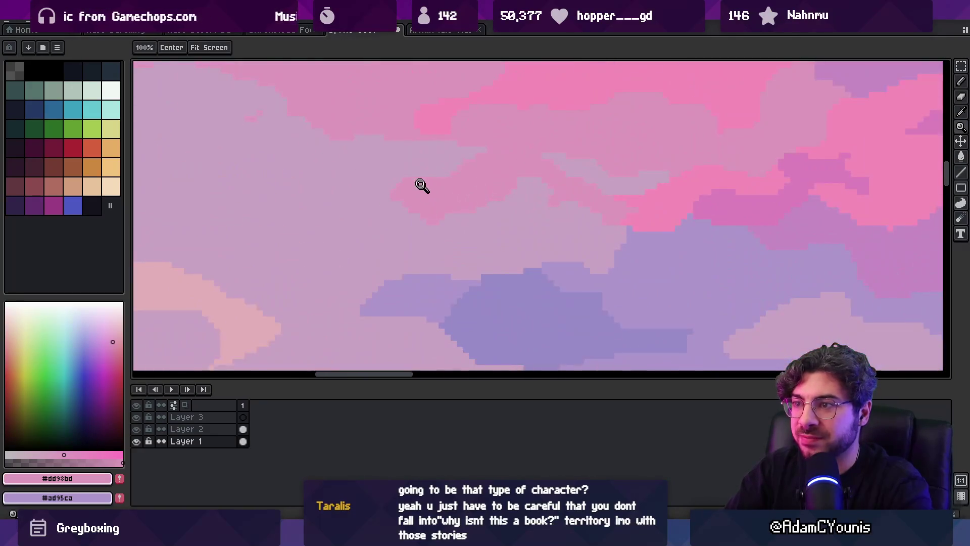
pyautogui.keyDown('alt'); pyautogui.click(422, 183); pyautogui.keyUp('alt')
pyautogui.scroll(-2, 303, 151)
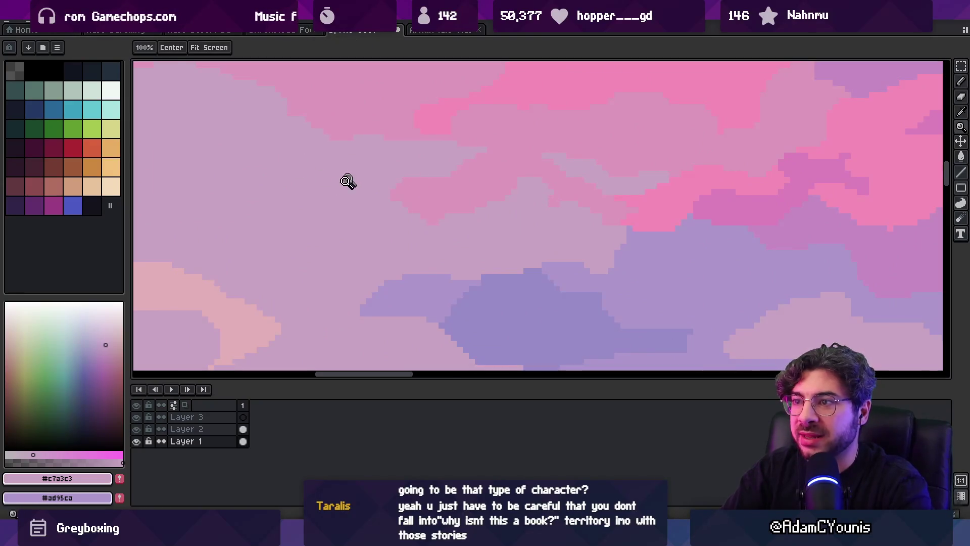
pyautogui.scroll(2, 354, 213)
pyautogui.keyDown('alt'); pyautogui.click(404, 220); pyautogui.keyUp('alt')
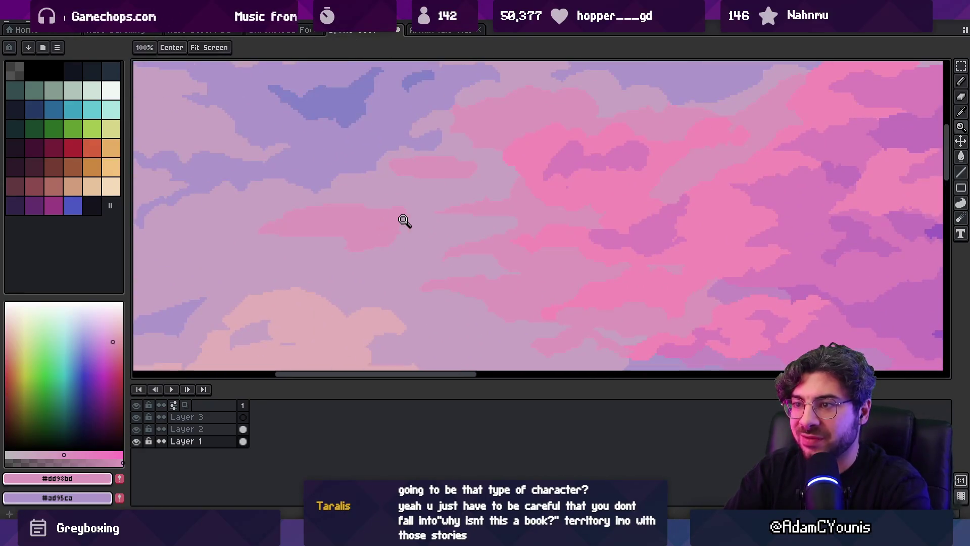
pyautogui.press('b')
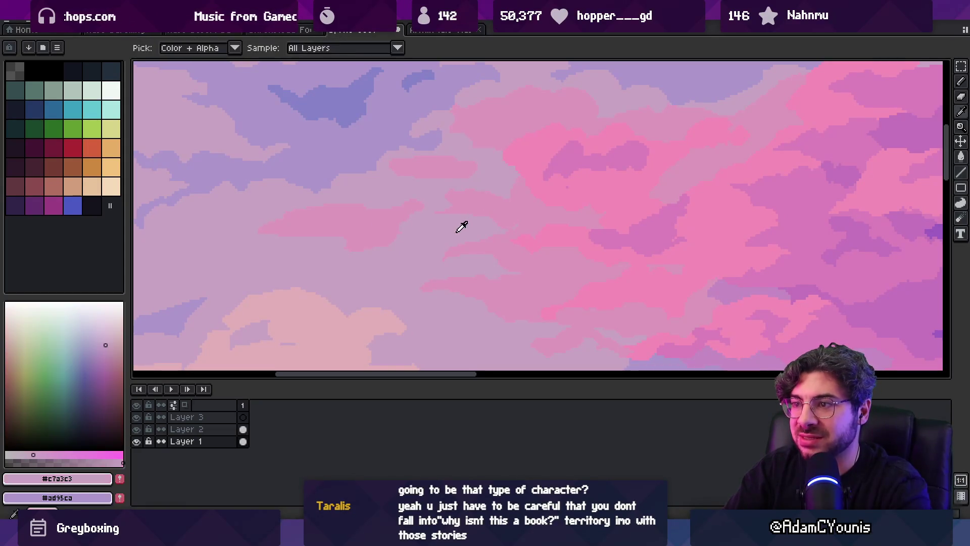
pyautogui.press('z')
pyautogui.scroll(-3, 420, 205)
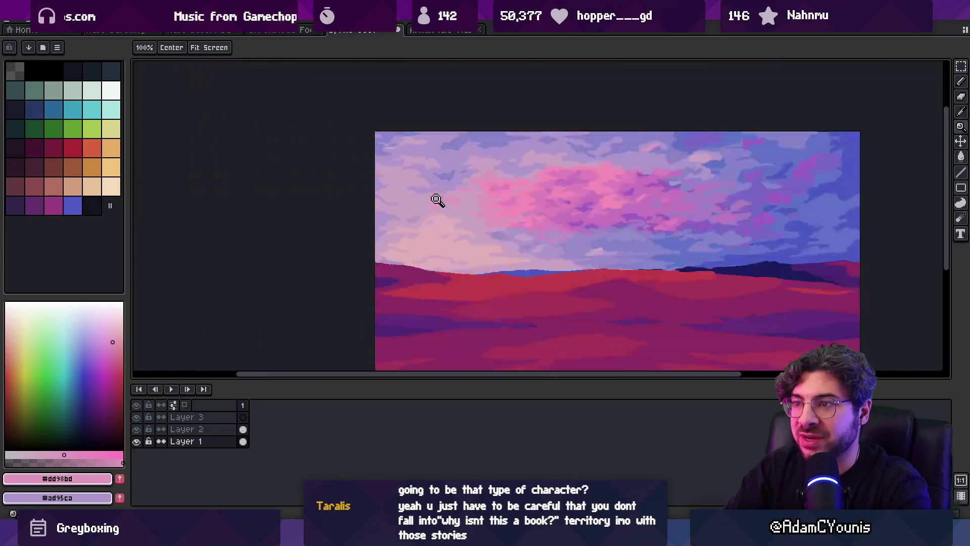
pyautogui.scroll(3, 486, 166)
pyautogui.keyDown('alt'); pyautogui.click(494, 165); pyautogui.keyUp('alt')
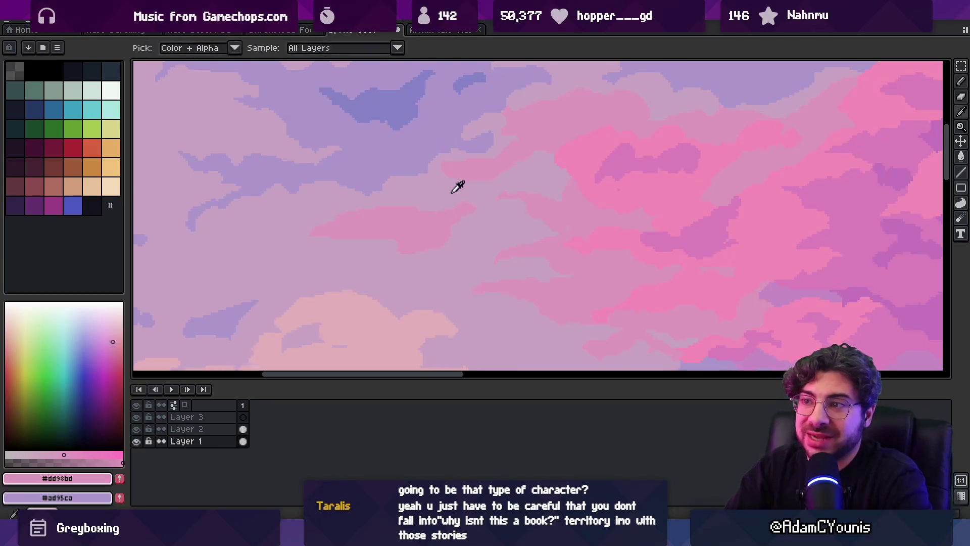
pyautogui.keyDown('alt'); pyautogui.click(495, 167); pyautogui.keyUp('alt')
pyautogui.press('z')
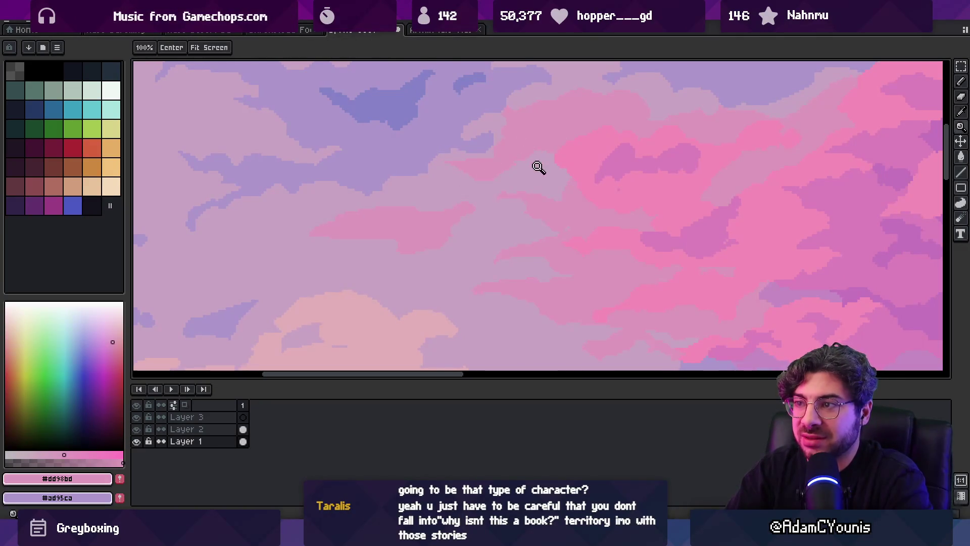
pyautogui.scroll(-4, 537, 167)
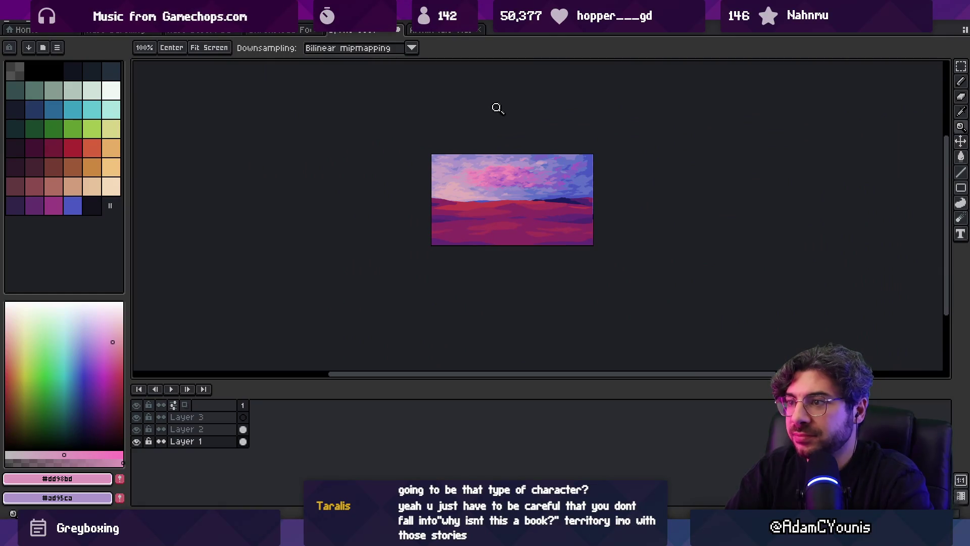
pyautogui.scroll(5, 461, 172)
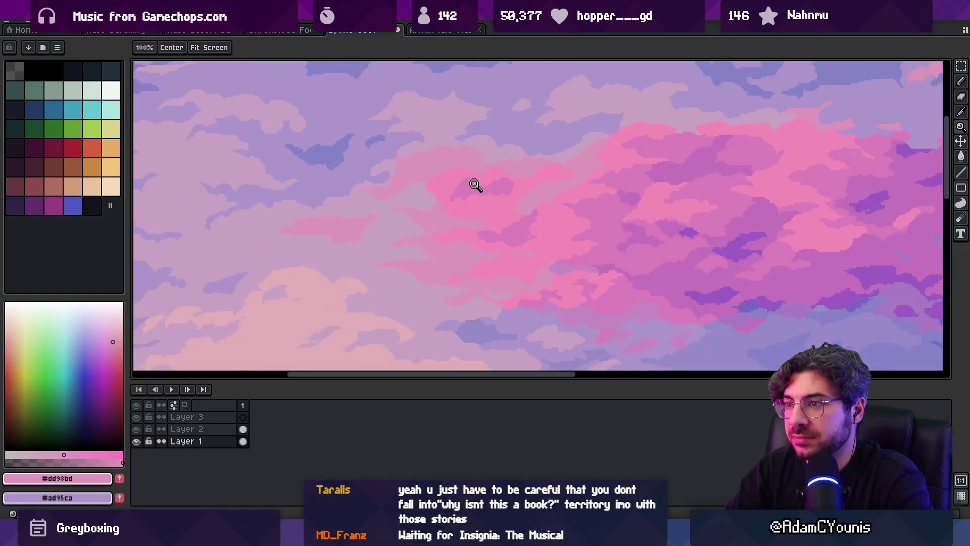
pyautogui.press('b')
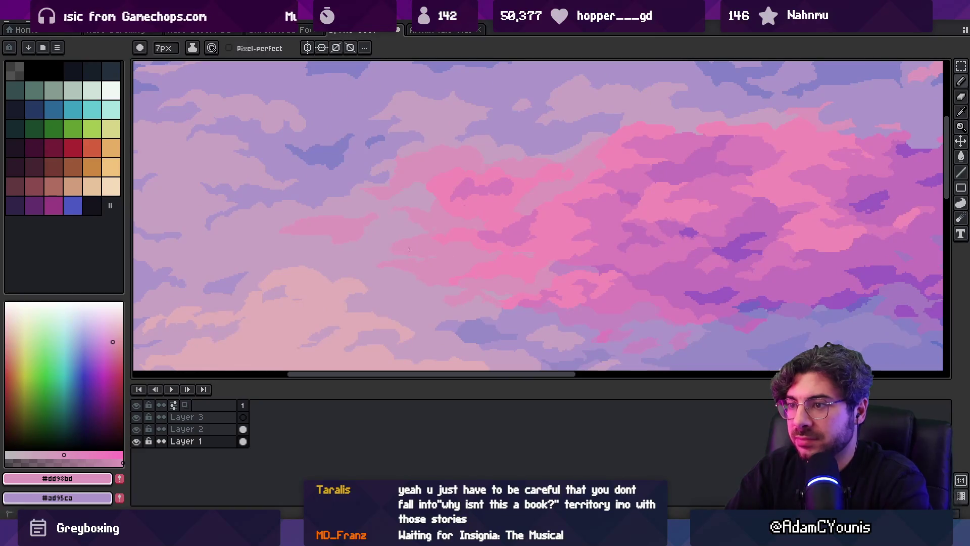
pyautogui.keyDown('alt'); pyautogui.click(377, 266); pyautogui.keyUp('alt')
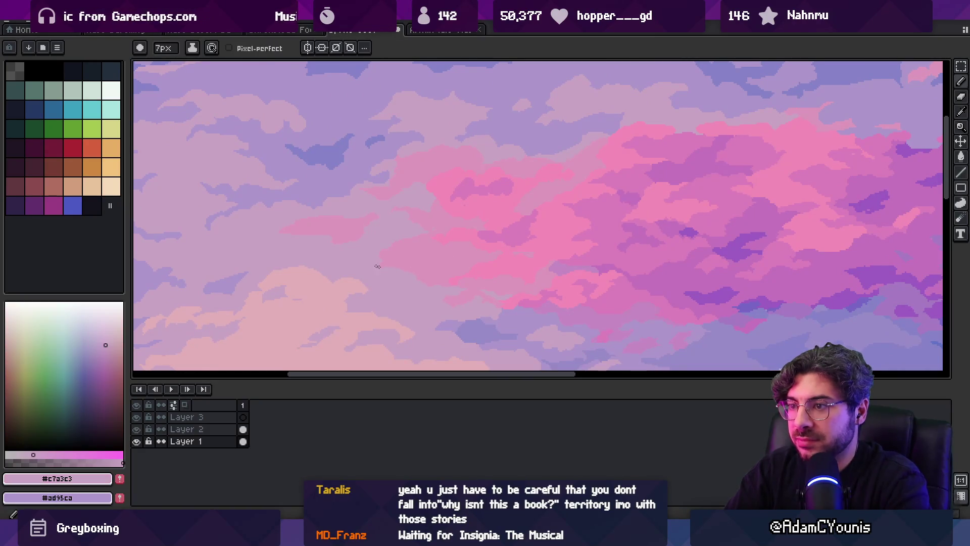
pyautogui.keyDown('alt'); pyautogui.click(365, 228); pyautogui.keyUp('alt')
pyautogui.keyDown('alt'); pyautogui.click(351, 229); pyautogui.keyUp('alt')
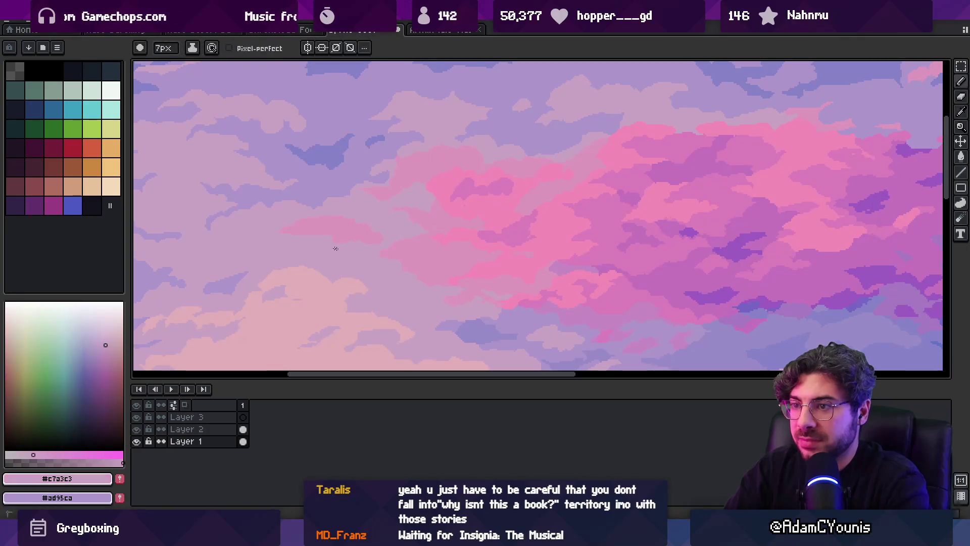
pyautogui.keyDown('alt'); pyautogui.click(335, 230); pyautogui.keyUp('alt')
pyautogui.keyDown('alt'); pyautogui.click(303, 249); pyautogui.keyUp('alt')
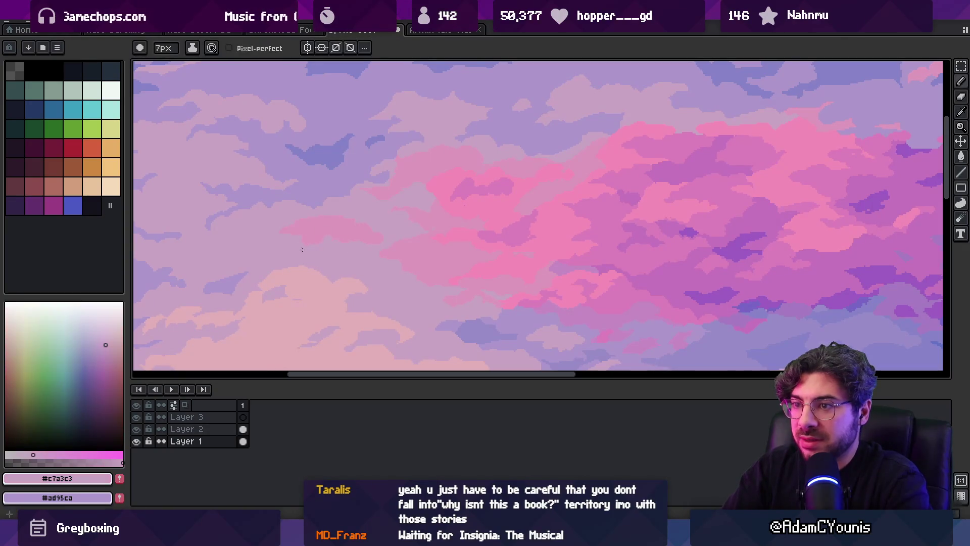
pyautogui.keyDown('alt'); pyautogui.click(416, 212); pyautogui.keyUp('alt')
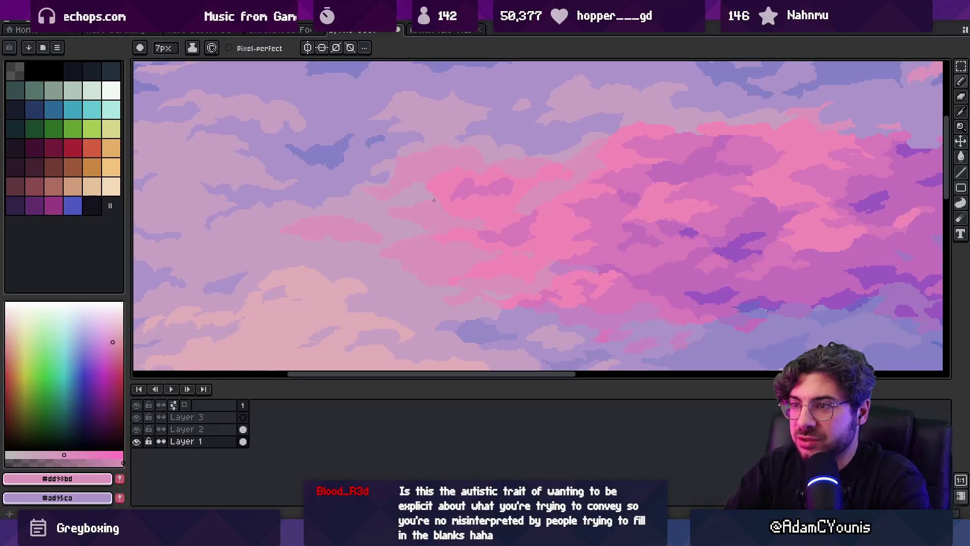
pyautogui.scroll(-4, 461, 158)
pyautogui.scroll(4, 500, 189)
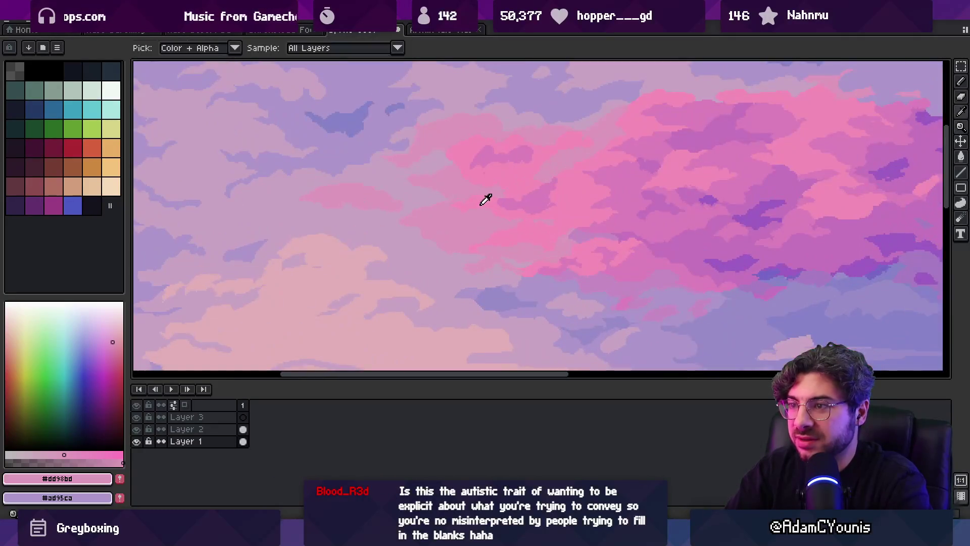
pyautogui.keyDown('alt'); pyautogui.click(420, 226); pyautogui.keyUp('alt')
pyautogui.keyDown('alt'); pyautogui.click(407, 227); pyautogui.keyUp('alt')
pyautogui.keyDown('alt'); pyautogui.click(437, 221); pyautogui.keyUp('alt')
pyautogui.keyDown('alt'); pyautogui.click(459, 223); pyautogui.keyUp('alt')
pyautogui.keyDown('alt'); pyautogui.click(460, 223); pyautogui.keyUp('alt')
pyautogui.press('z')
pyautogui.scroll(-4, 444, 232)
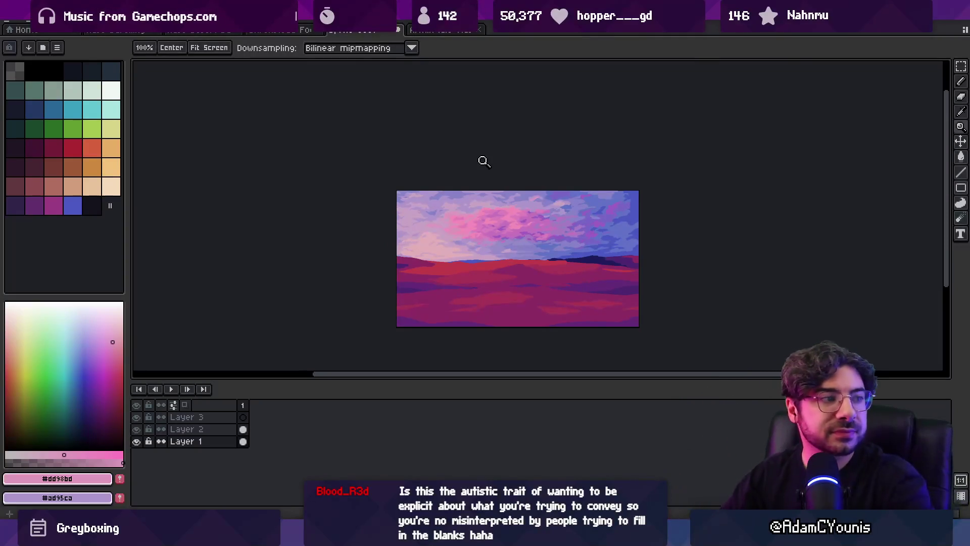
# Zoom into the sky clouds and sample the light pink #f38db7
pyautogui.click(500, 227)
pyautogui.click(465, 238)
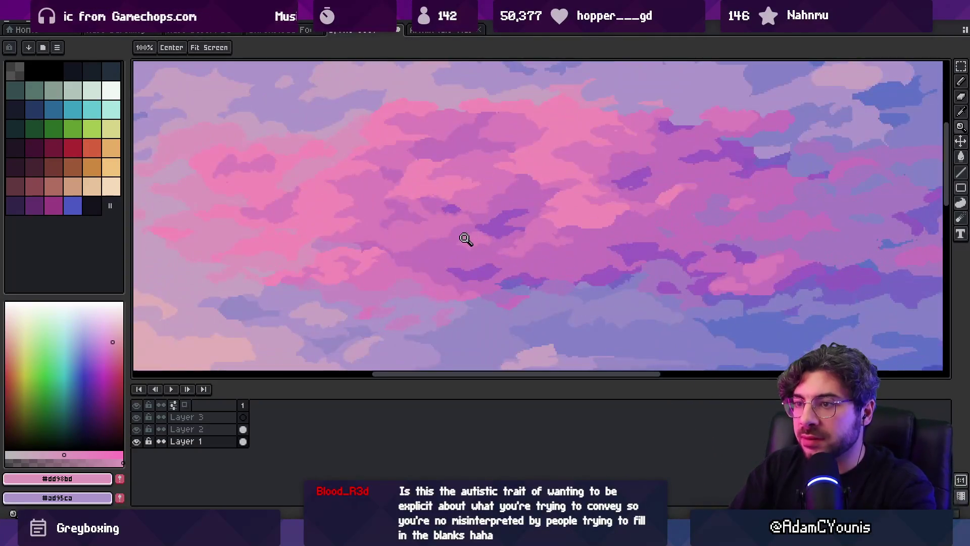
pyautogui.press('i')
pyautogui.click(576, 204)
pyautogui.press('b')
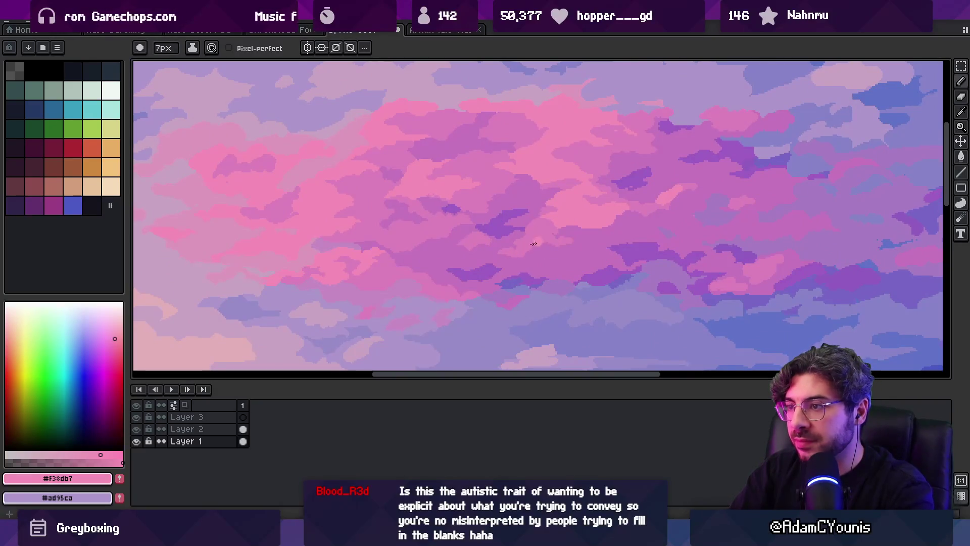
pyautogui.press('z')
pyautogui.scroll(-5, 567, 157)
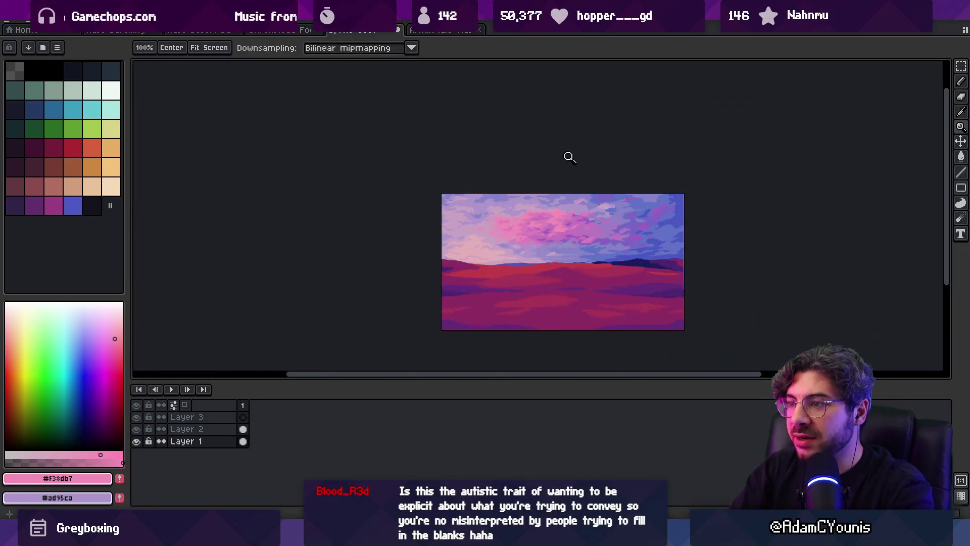
pyautogui.scroll(5, 566, 239)
# Sample purple #c574bc, pink #dc80bb, then light pink #f38db7 and paint highlights along a cloud edge
pyautogui.press('i')
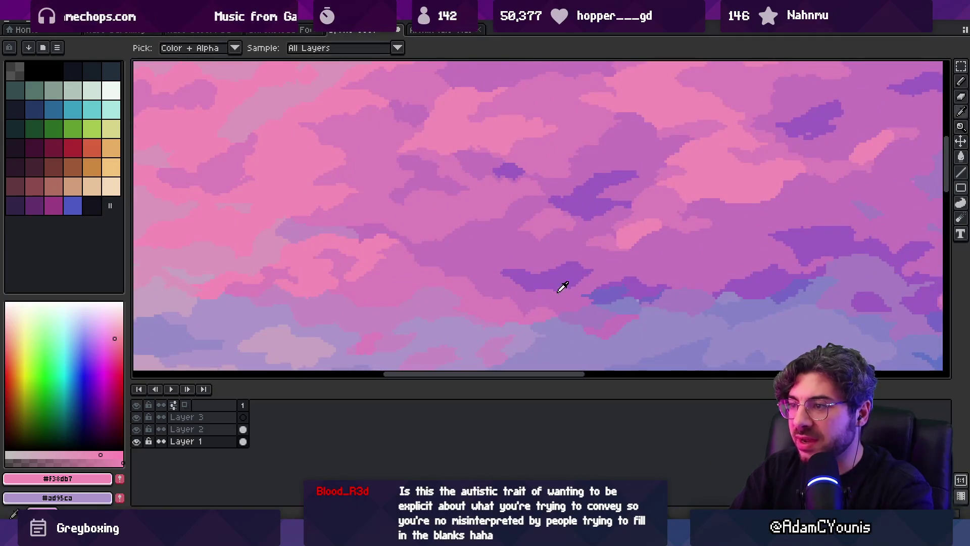
pyautogui.click(566, 286)
pyautogui.press('b')
pyautogui.press('i')
pyautogui.click(547, 304)
pyautogui.press('b')
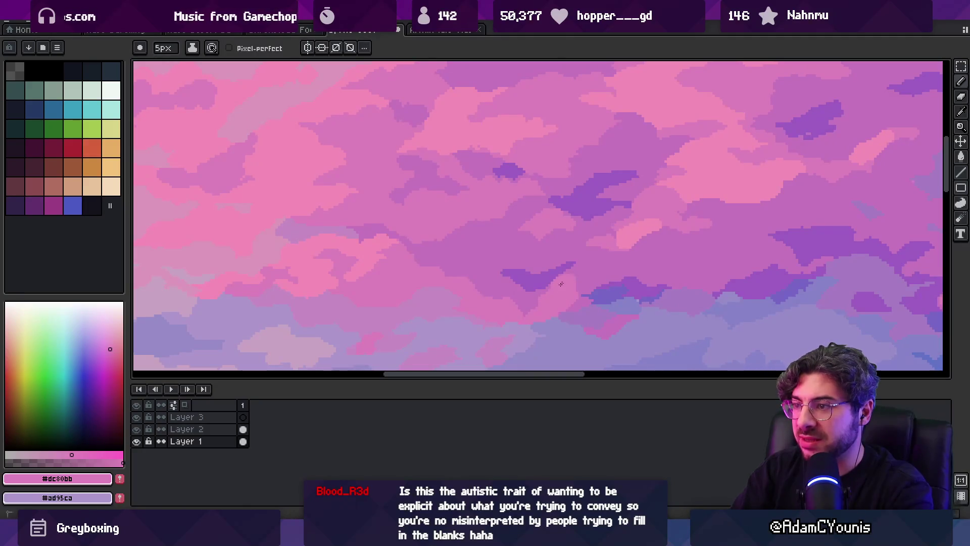
pyautogui.press('i')
pyautogui.click(630, 226)
pyautogui.press('b')
pyautogui.moveTo(570, 285)
pyautogui.mouseDown()
pyautogui.moveTo(574, 275)
pyautogui.moveTo(565, 280)
pyautogui.mouseUp()
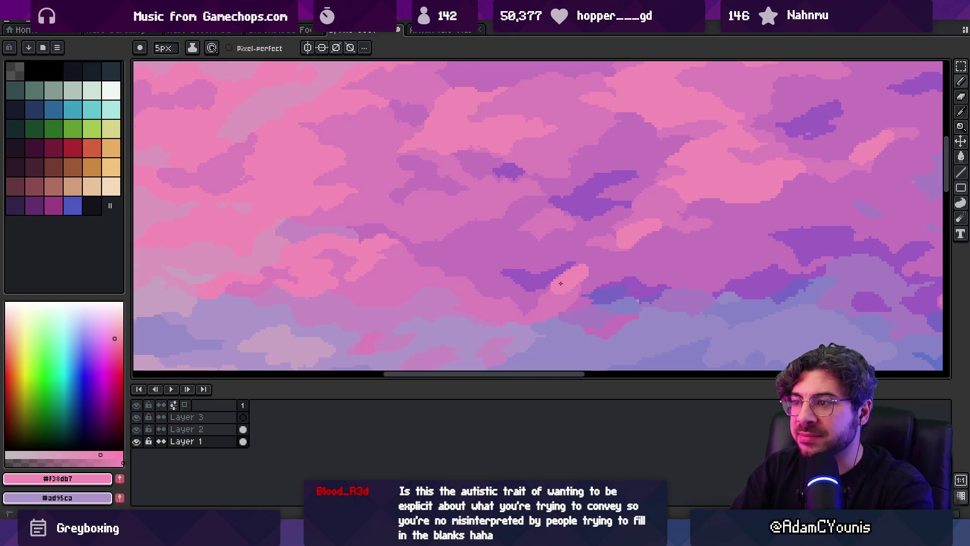
# Sample the pink #dc80bb and purple #c574bc cloud colours, settling on pink
pyautogui.press('i')
pyautogui.click(556, 289)
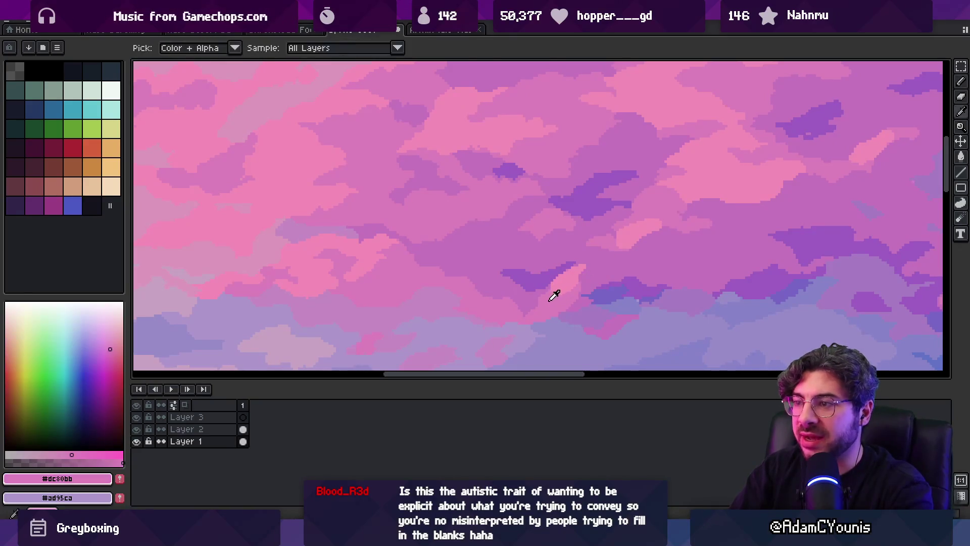
pyautogui.click(538, 300)
pyautogui.press('b')
pyautogui.press('i')
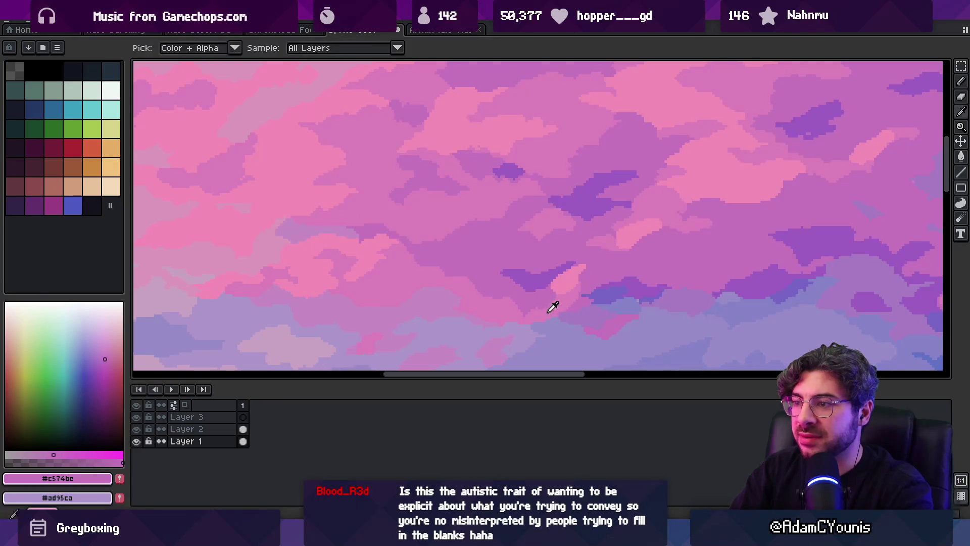
pyautogui.click(552, 303)
pyautogui.press('b')
# Paint a light pink #f38db7 stroke along the lower cloud edge
pyautogui.press('z')
pyautogui.scroll(-5, 506, 268)
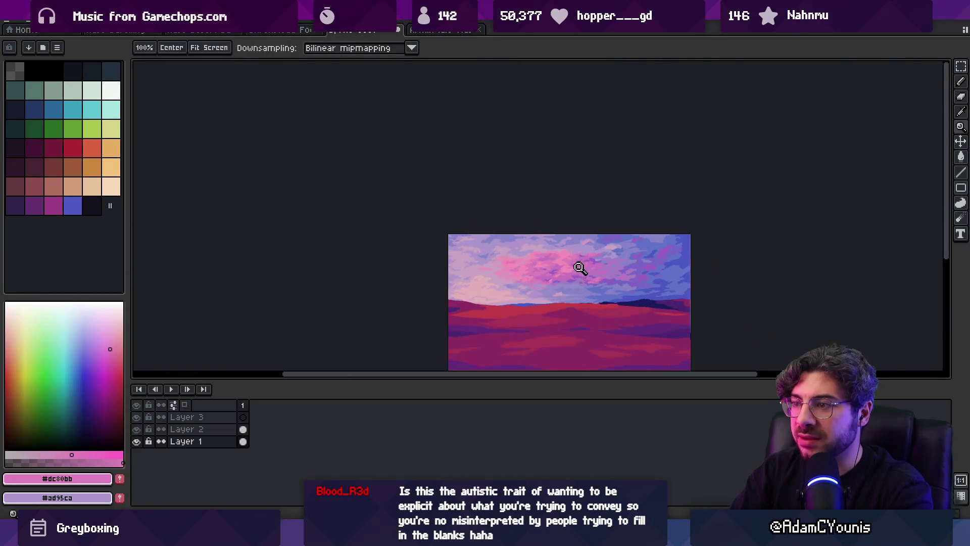
pyautogui.scroll(5, 579, 268)
pyautogui.press('i')
pyautogui.click(581, 270)
pyautogui.press('b')
pyautogui.moveTo(482, 314); pyautogui.dragTo(539, 314)
# Sample pink #dc80bb, zoom out, then zoom back into the pink clouds
pyautogui.press('i')
pyautogui.click(563, 311)
pyautogui.press('b')
pyautogui.press('i')
pyautogui.press('b')
pyautogui.press('z')
pyautogui.scroll(-5, 531, 247)
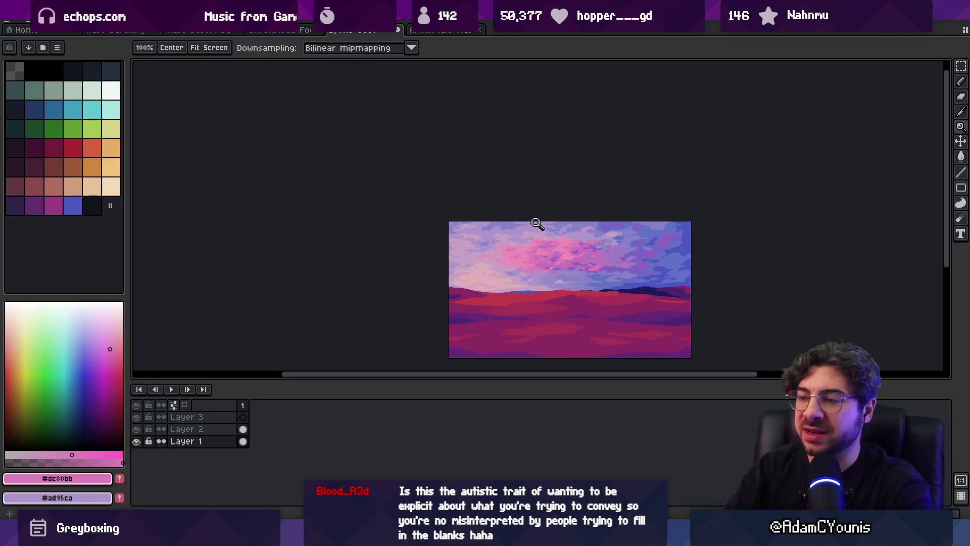
pyautogui.click(564, 268)
pyautogui.click(561, 261)
# With the pencil, sample several cloud colours and settle on light pink #f48cb7
pyautogui.press('b')
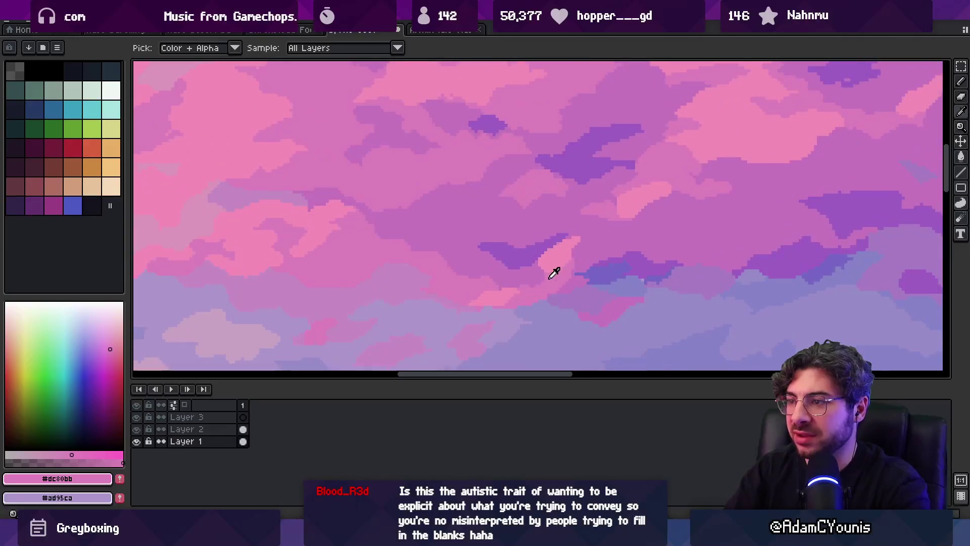
pyautogui.keyDown('alt'); pyautogui.click(510, 288); pyautogui.keyUp('alt')
pyautogui.keyDown('alt'); pyautogui.click(514, 291); pyautogui.keyUp('alt')
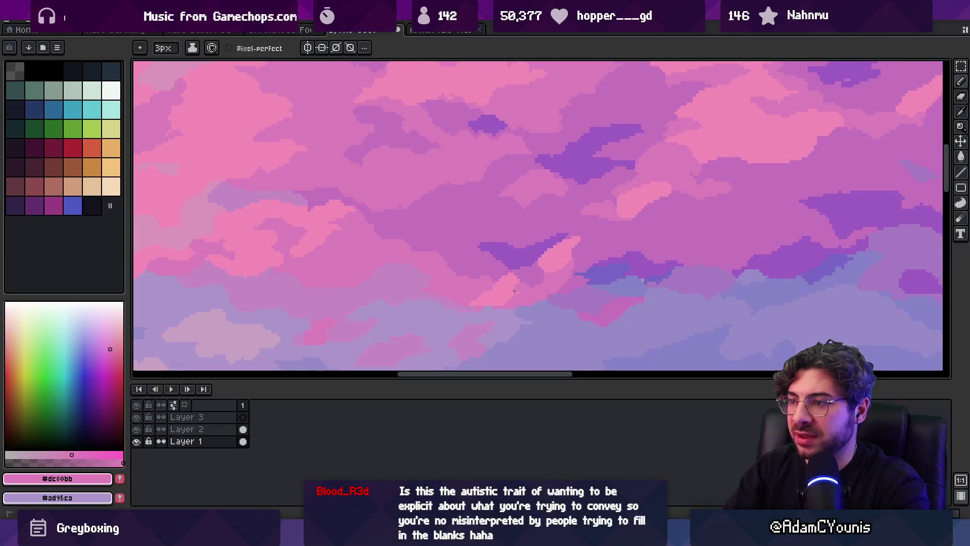
pyautogui.press('alt')
pyautogui.press('alt')
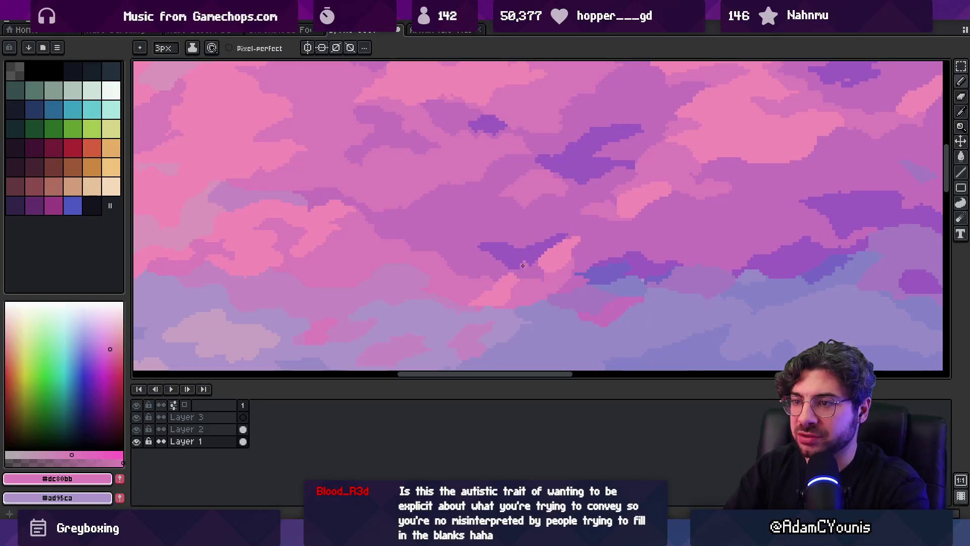
pyautogui.keyDown('alt'); pyautogui.click(321, 252); pyautogui.keyUp('alt')
pyautogui.keyDown('alt'); pyautogui.click(301, 256); pyautogui.keyUp('alt')
pyautogui.keyDown('alt'); pyautogui.click(299, 243); pyautogui.keyUp('alt')
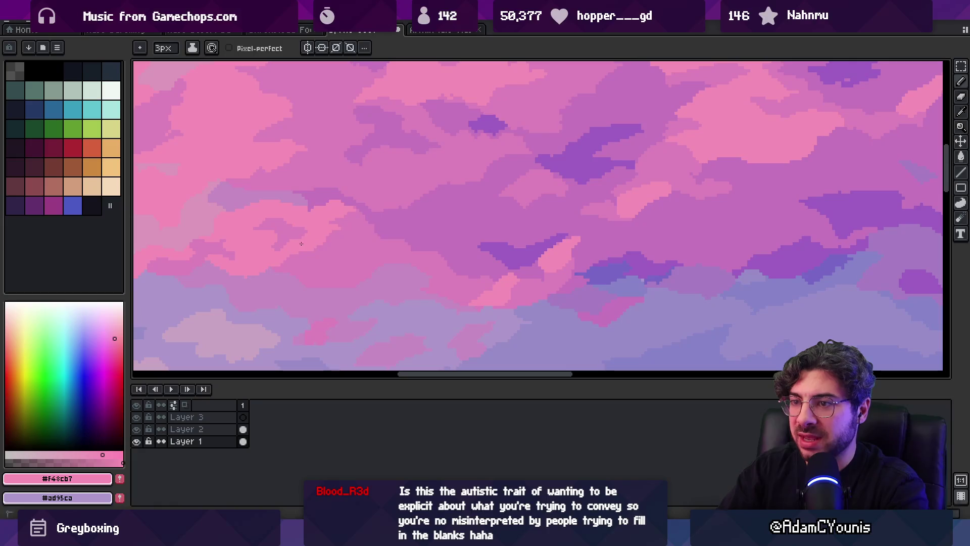
pyautogui.press('z')
pyautogui.scroll(-6, 360, 217)
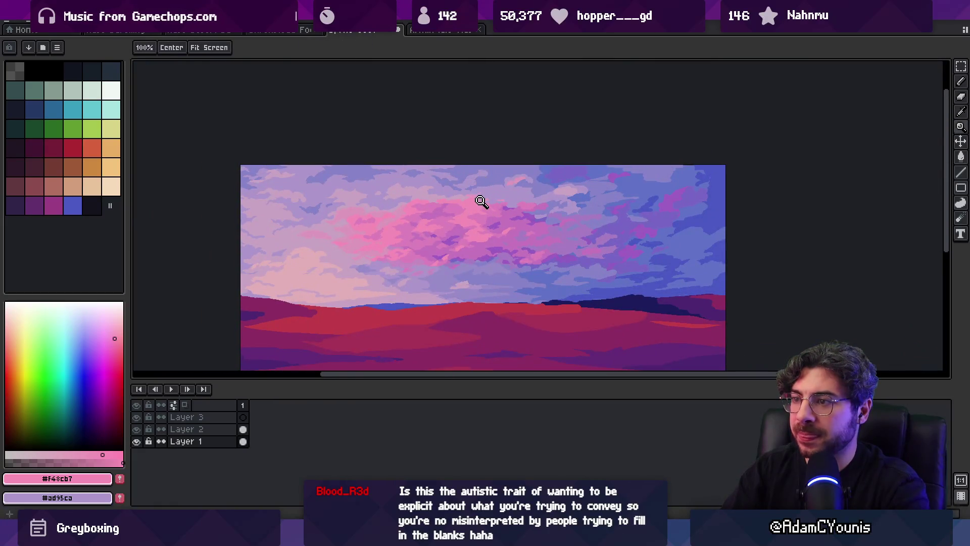
pyautogui.scroll(4, 466, 251)
# Switch between pink #dc80bb and lighter pink #f38db7 on the clouds, checking the view
pyautogui.keyDown('alt'); pyautogui.click(388, 274); pyautogui.keyUp('alt')
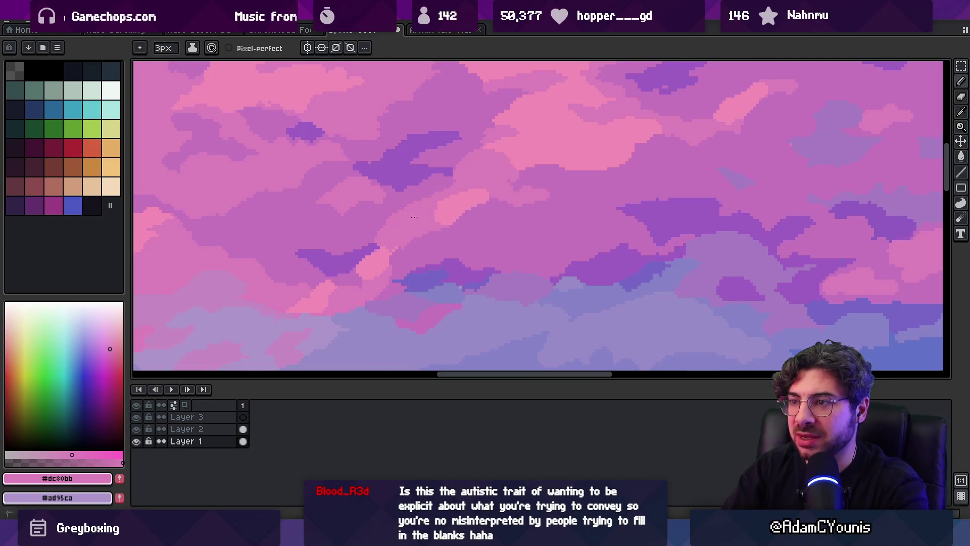
pyautogui.keyDown('alt'); pyautogui.click(447, 200); pyautogui.keyUp('alt')
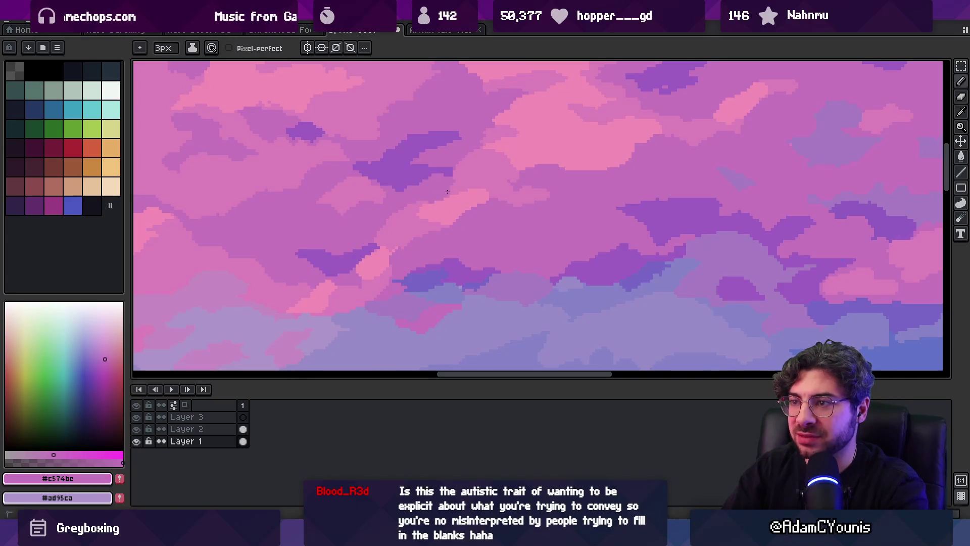
pyautogui.press('z')
pyautogui.scroll(-3, 435, 197)
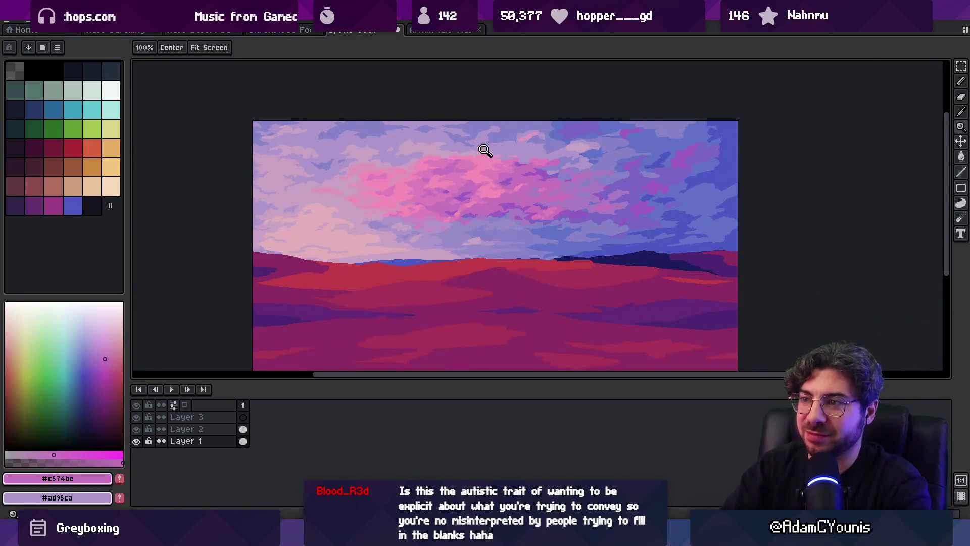
pyautogui.scroll(1, 479, 211)
pyautogui.scroll(-3, 481, 212)
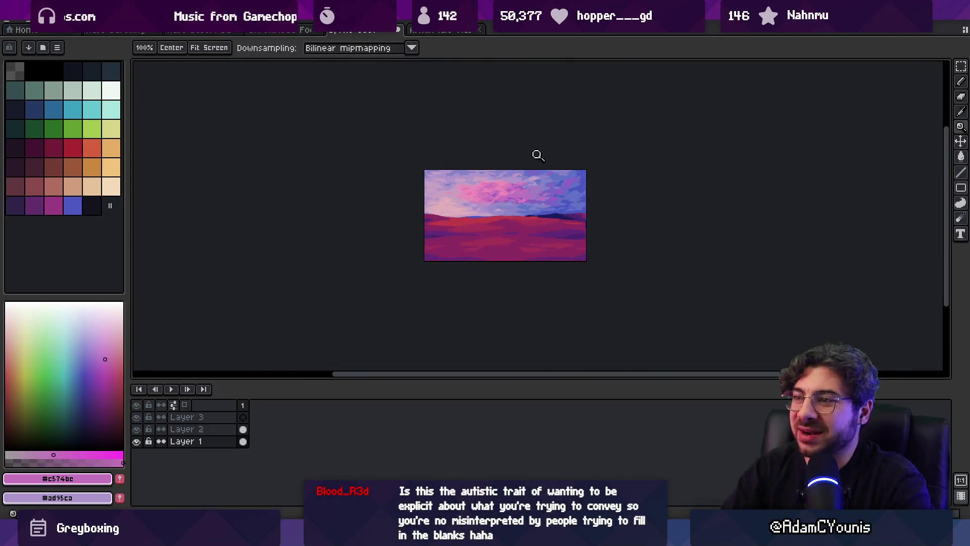
pyautogui.scroll(5, 526, 193)
# Pick pink #dc80bb and purple #c574bc with the pencil, then zoom out to the whole image
pyautogui.press('b')
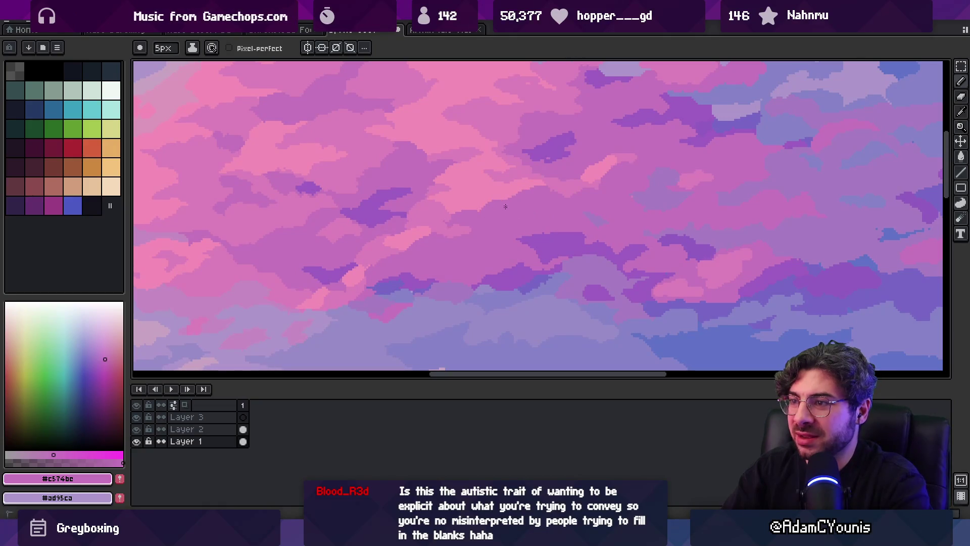
pyautogui.keyDown('alt'); pyautogui.click(444, 250); pyautogui.keyUp('alt')
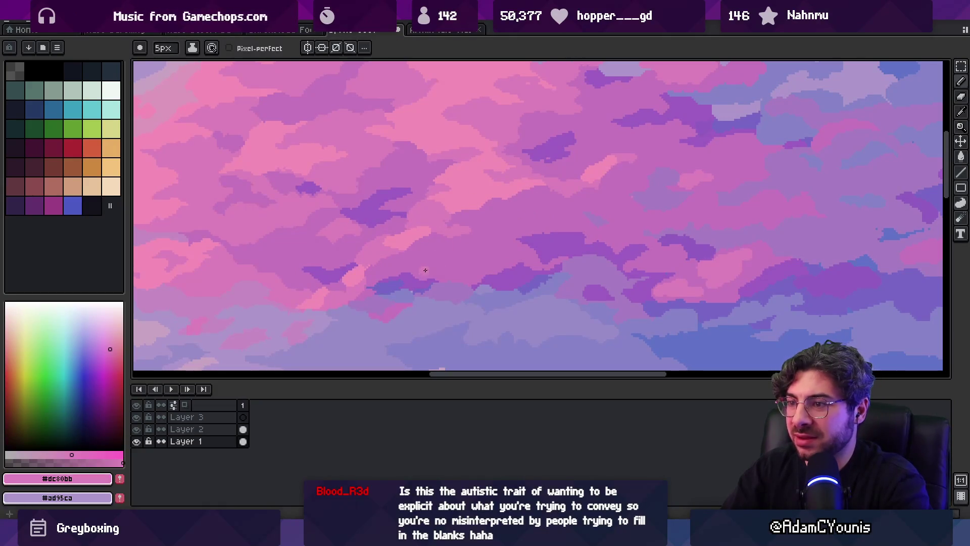
pyautogui.keyDown('alt'); pyautogui.click(435, 272); pyautogui.keyUp('alt')
pyautogui.press('z')
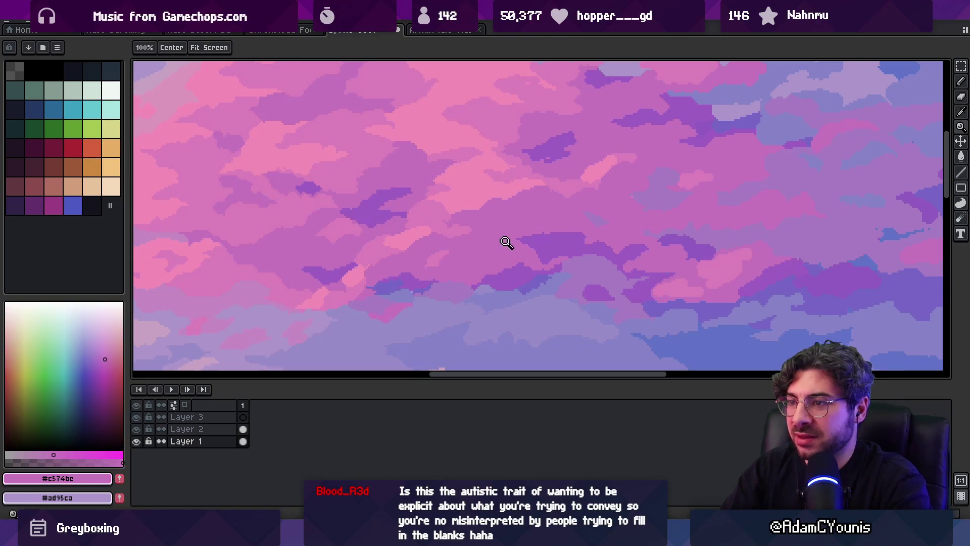
pyautogui.scroll(-4, 507, 243)
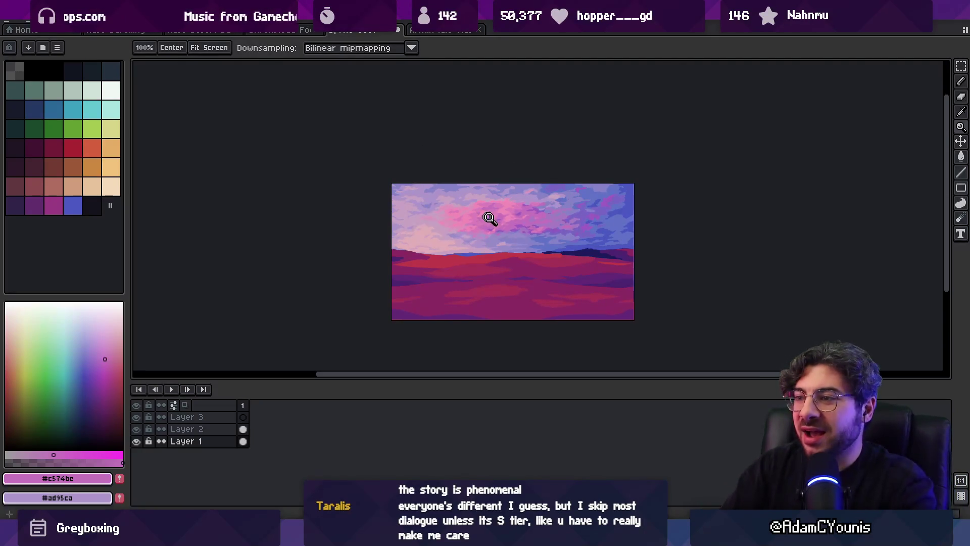
# Sample the light lavender #ad95ca and paint a stroke down the cloud edge
pyautogui.scroll(4, 489, 218)
pyautogui.press('i')
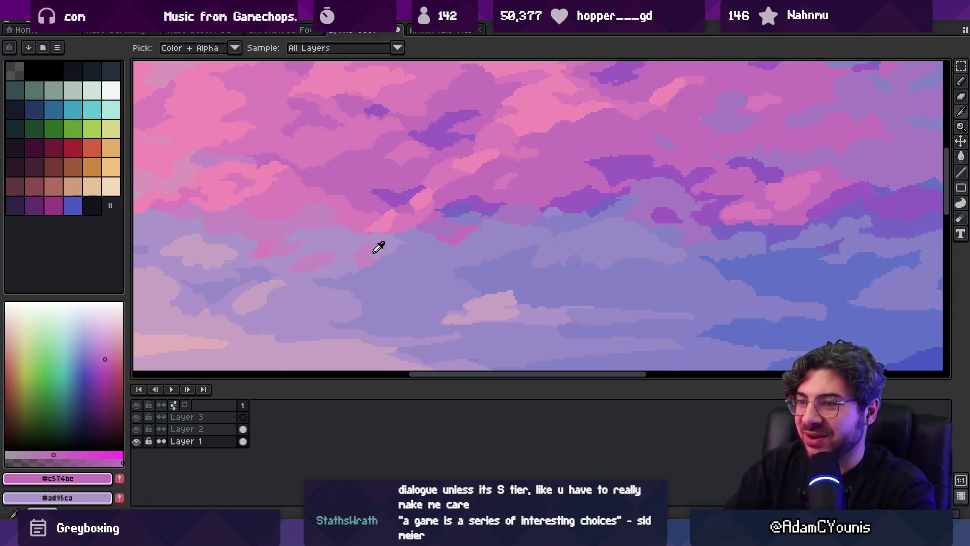
pyautogui.click(380, 246)
pyautogui.press('b')
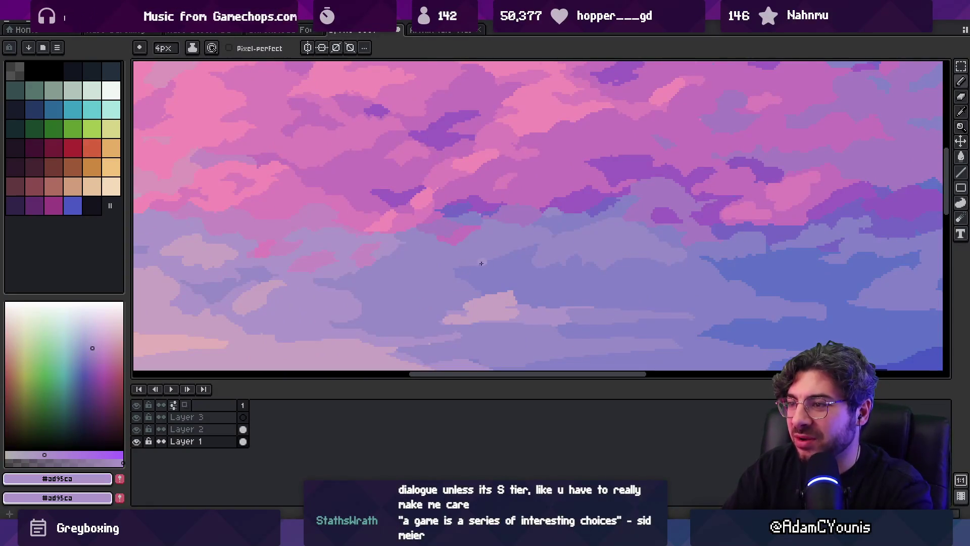
pyautogui.moveTo(460, 247); pyautogui.dragTo(458, 263)
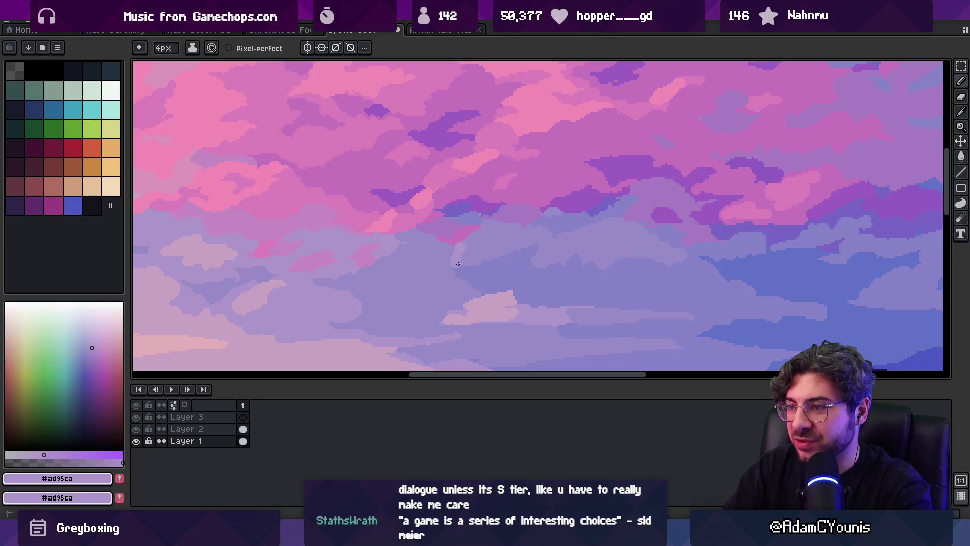
pyautogui.press('z')
pyautogui.scroll(-2, 504, 205)
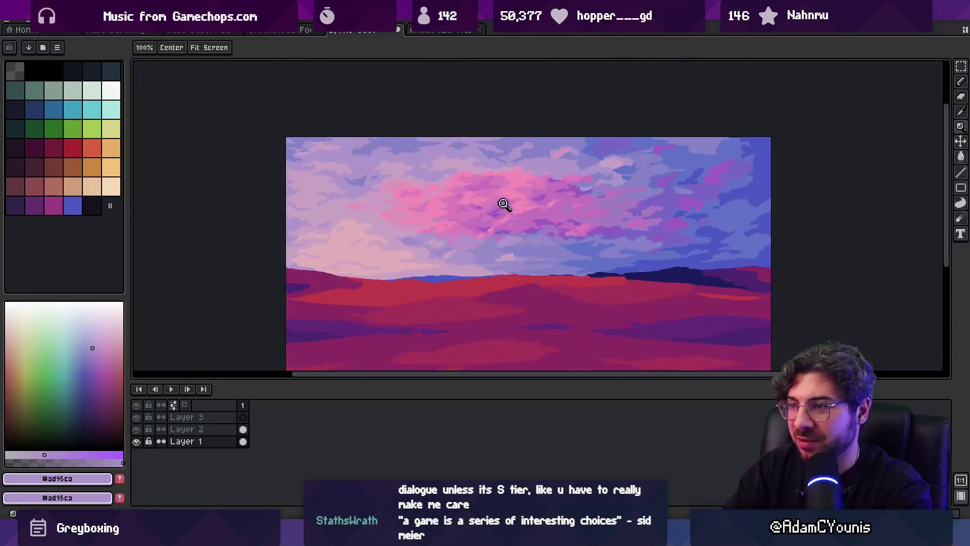
pyautogui.scroll(2, 514, 240)
# Alternate between the mid purple #998cc9 and light lavender, zooming out to review
pyautogui.keyDown('alt'); pyautogui.click(469, 238); pyautogui.keyUp('alt')
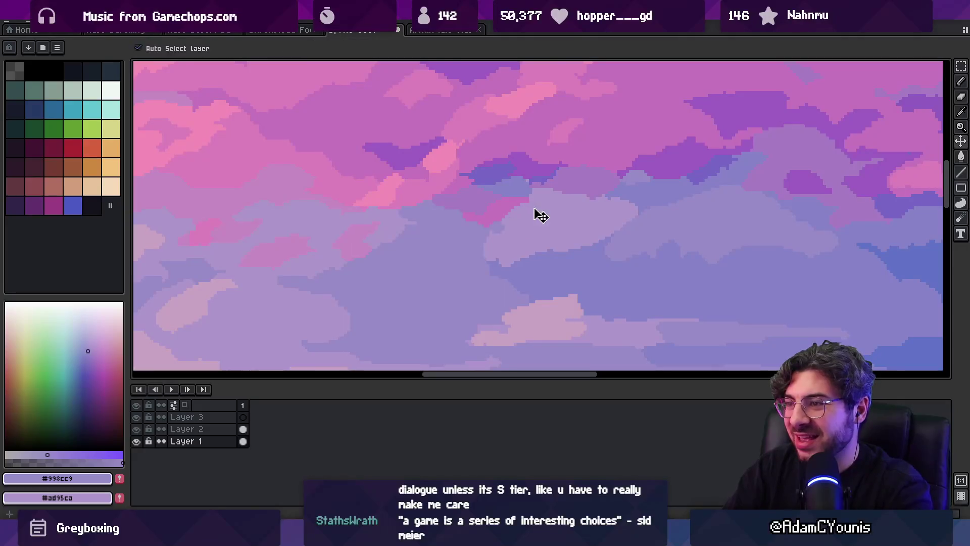
pyautogui.press('z')
pyautogui.scroll(-2, 555, 145)
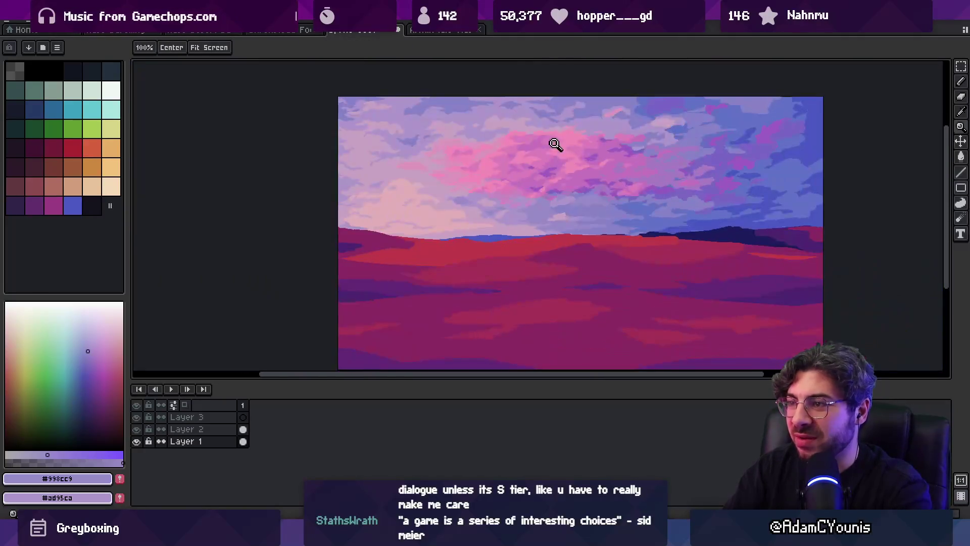
pyautogui.scroll(2, 544, 199)
pyautogui.keyDown('alt'); pyautogui.click(591, 211); pyautogui.keyUp('alt')
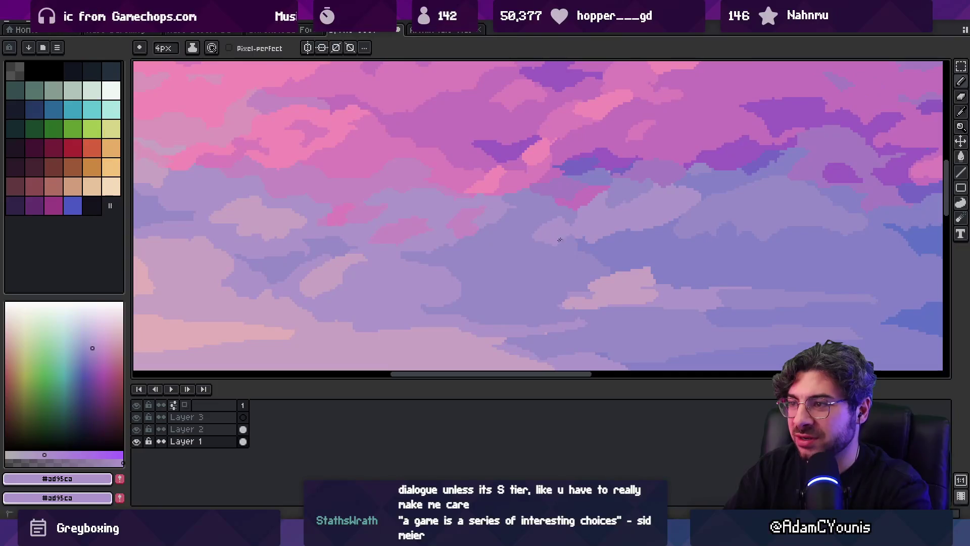
pyautogui.scroll(-3, 585, 227)
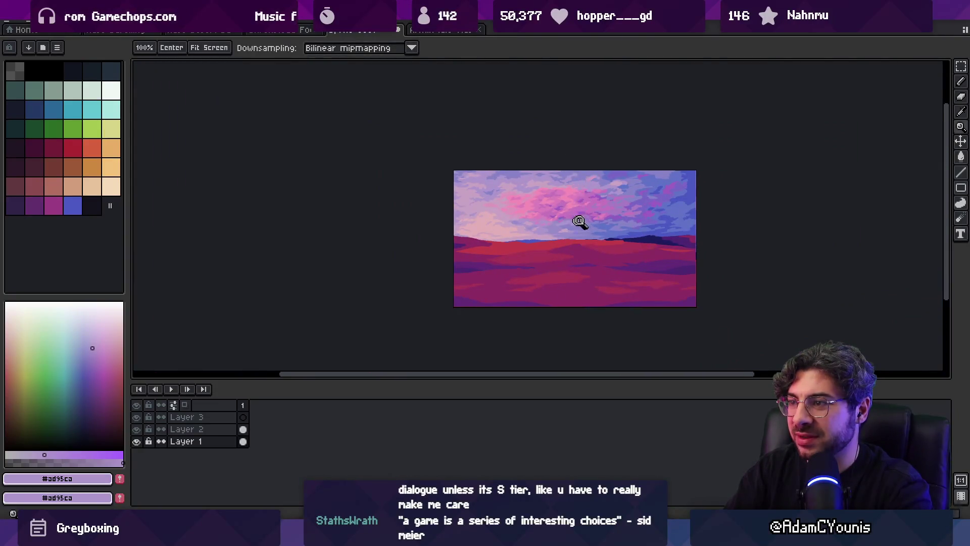
pyautogui.scroll(3, 579, 222)
pyautogui.press('b')
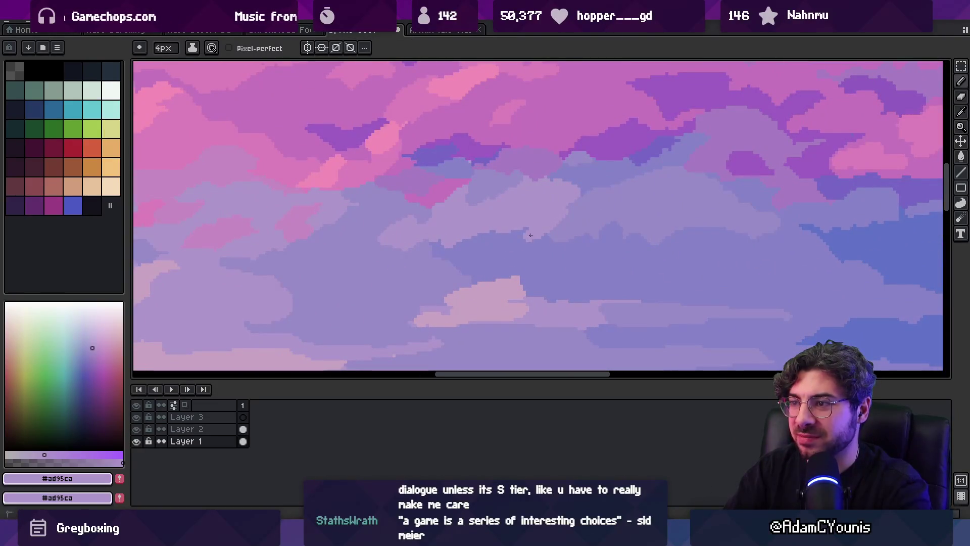
pyautogui.keyDown('alt'); pyautogui.click(523, 232); pyautogui.keyUp('alt')
# Shrink the pencil and pick the light lavender from the sky
pyautogui.press('-')
pyautogui.press('-')
pyautogui.press('-')
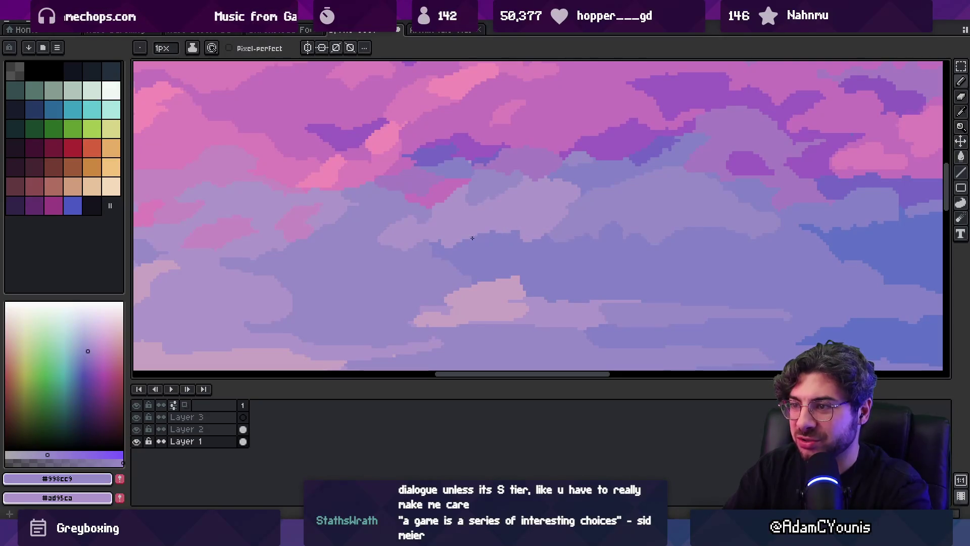
pyautogui.press('g')
pyautogui.press('b')
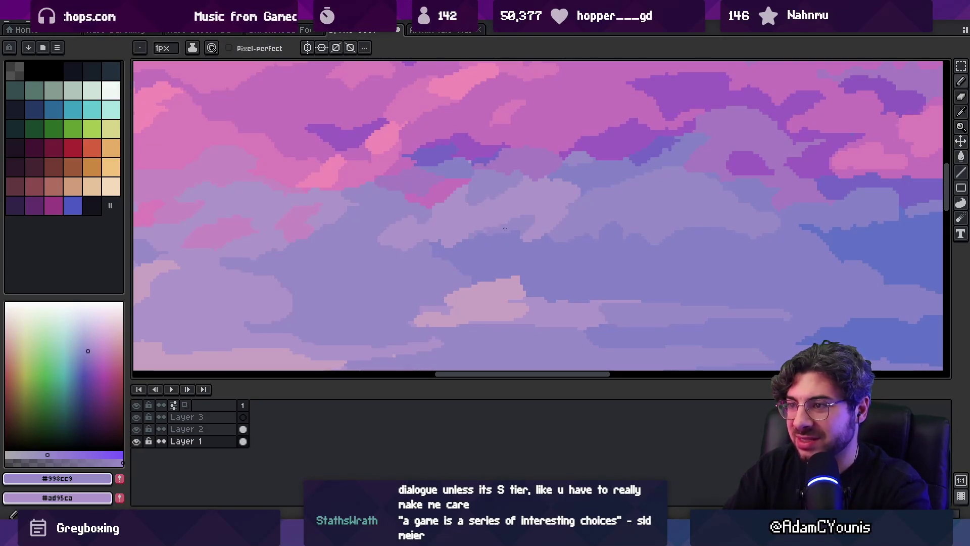
pyautogui.keyDown('alt'); pyautogui.click(534, 212); pyautogui.keyUp('alt')
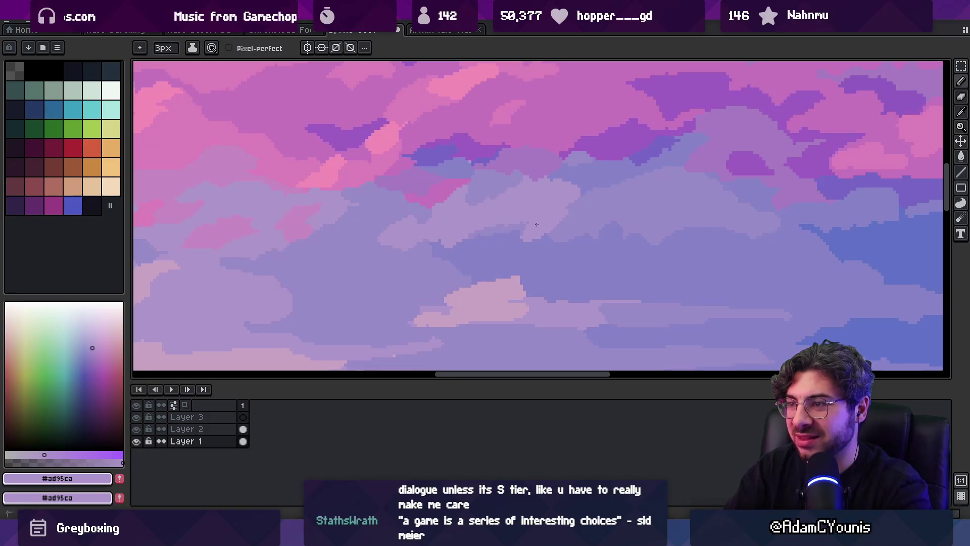
pyautogui.press('z')
pyautogui.scroll(-4, 546, 230)
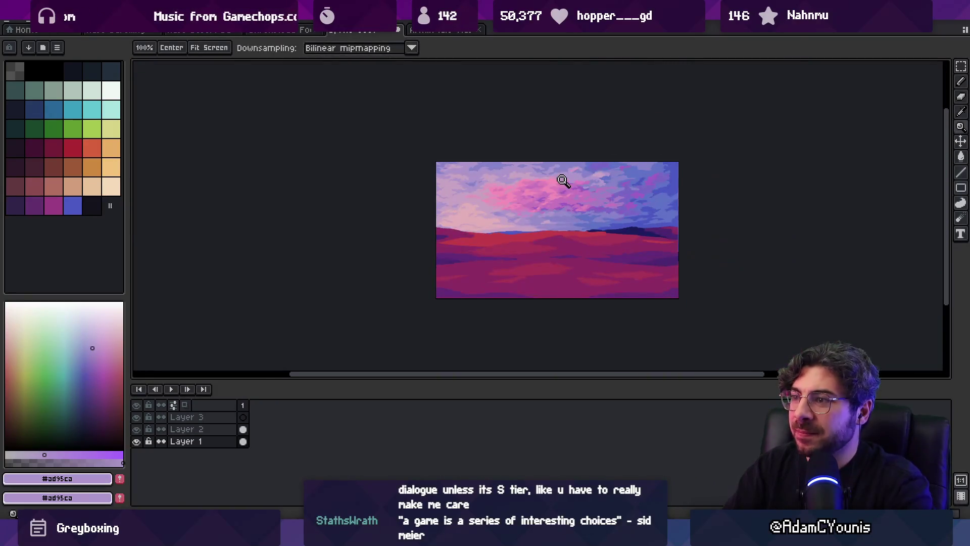
pyautogui.scroll(4, 577, 204)
# Sample the darker blue-purple, mid purple, then light lavender from the sky
pyautogui.press('b')
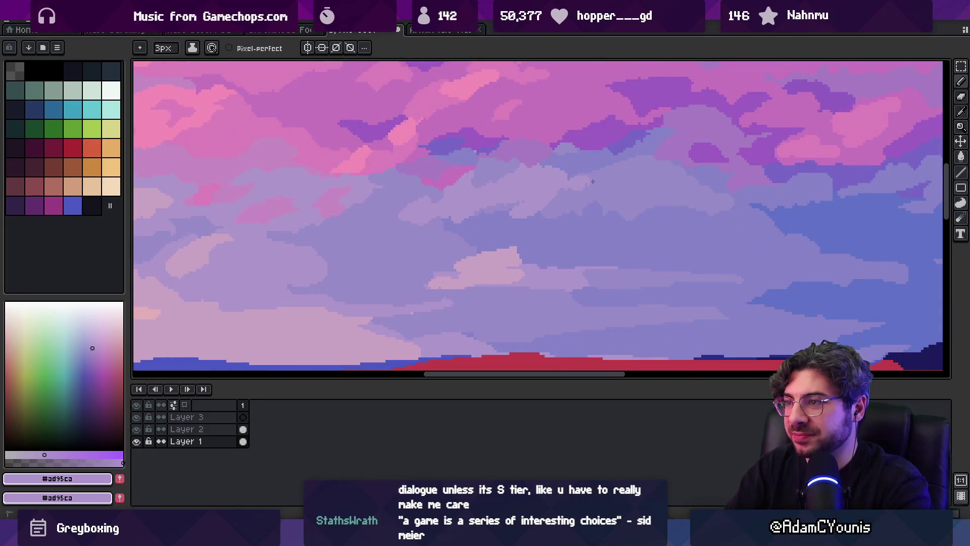
pyautogui.keyDown('alt'); pyautogui.click(572, 185); pyautogui.keyUp('alt')
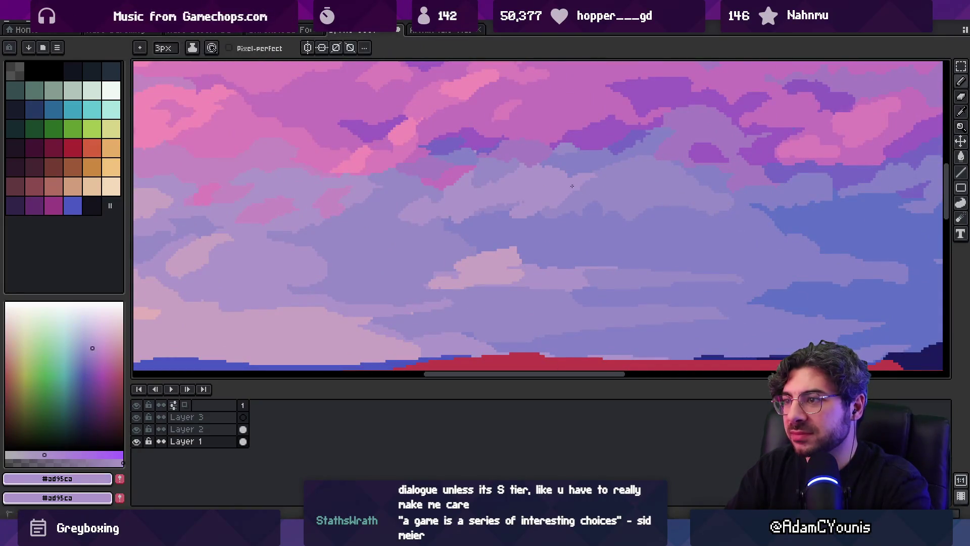
pyautogui.keyDown('alt'); pyautogui.click(505, 203); pyautogui.keyUp('alt')
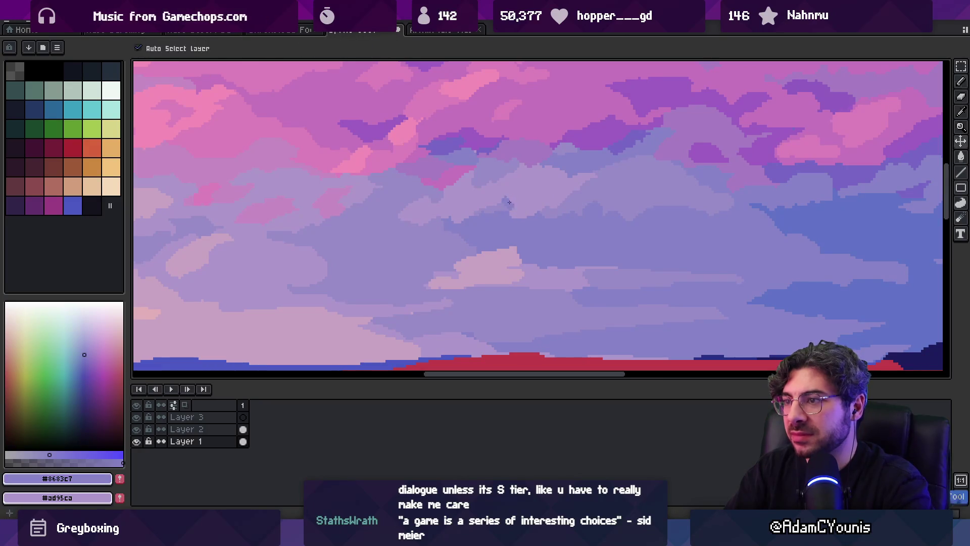
pyautogui.keyDown('alt'); pyautogui.click(508, 200); pyautogui.keyUp('alt')
pyautogui.keyDown('alt'); pyautogui.click(490, 190); pyautogui.keyUp('alt')
# Sample light lavender #ad95ca and paint a lighter edge along the cloud above the pink cloud
pyautogui.press('z')
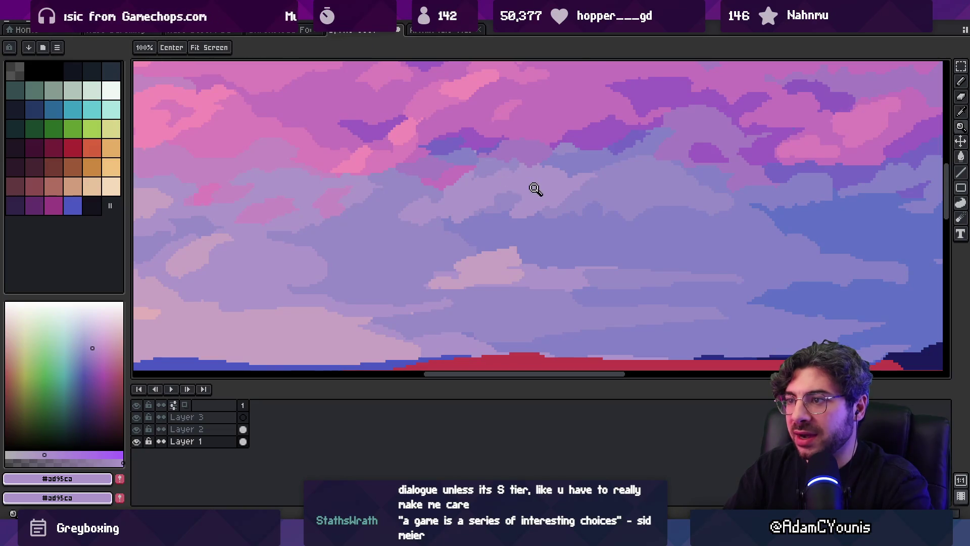
pyautogui.scroll(-4, 534, 167)
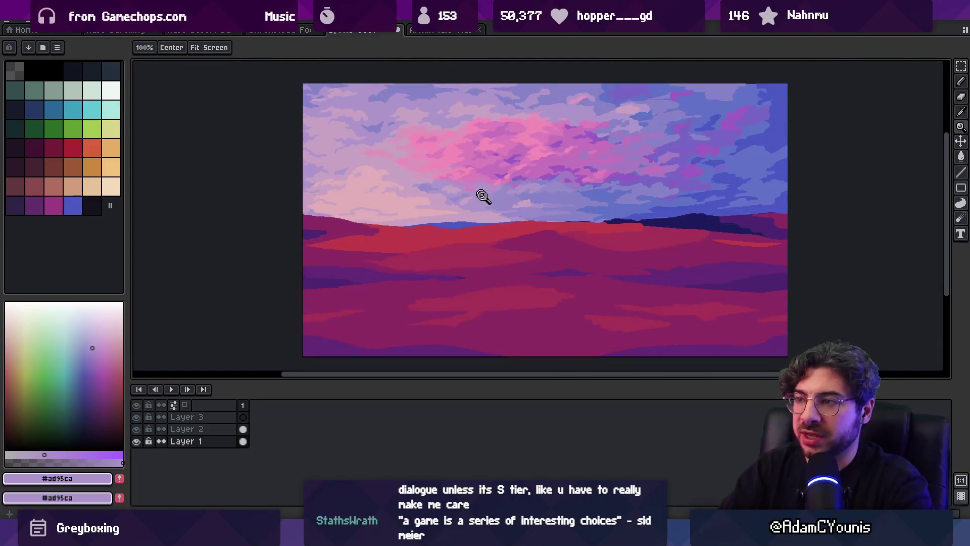
pyautogui.scroll(3, 540, 192)
pyautogui.keyDown('alt'); pyautogui.click(510, 162); pyautogui.keyUp('alt')
pyautogui.keyDown('alt'); pyautogui.click(511, 151); pyautogui.keyUp('alt')
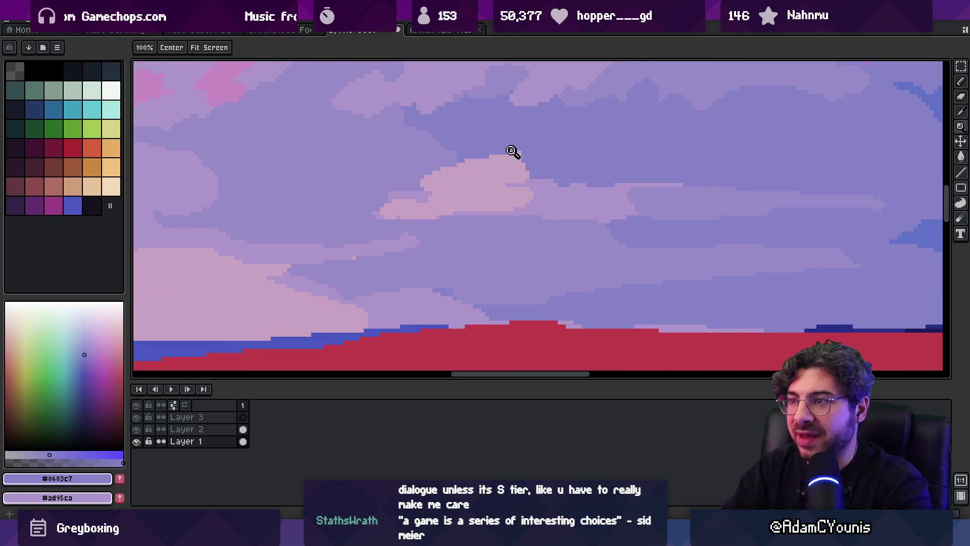
pyautogui.keyDown('alt'); pyautogui.click(534, 175); pyautogui.keyUp('alt')
pyautogui.moveTo(524, 168); pyautogui.dragTo(576, 165)
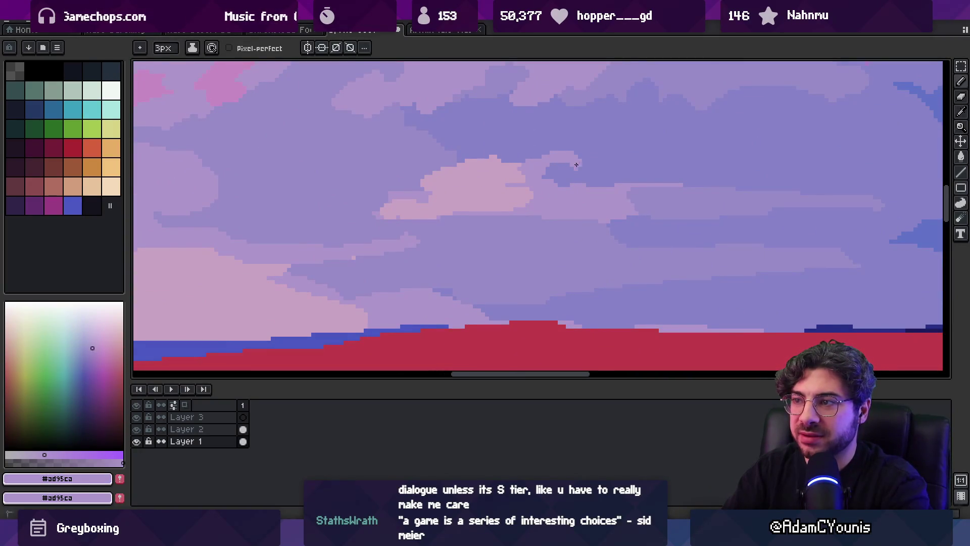
pyautogui.keyDown('alt'); pyautogui.click(588, 161); pyautogui.keyUp('alt')
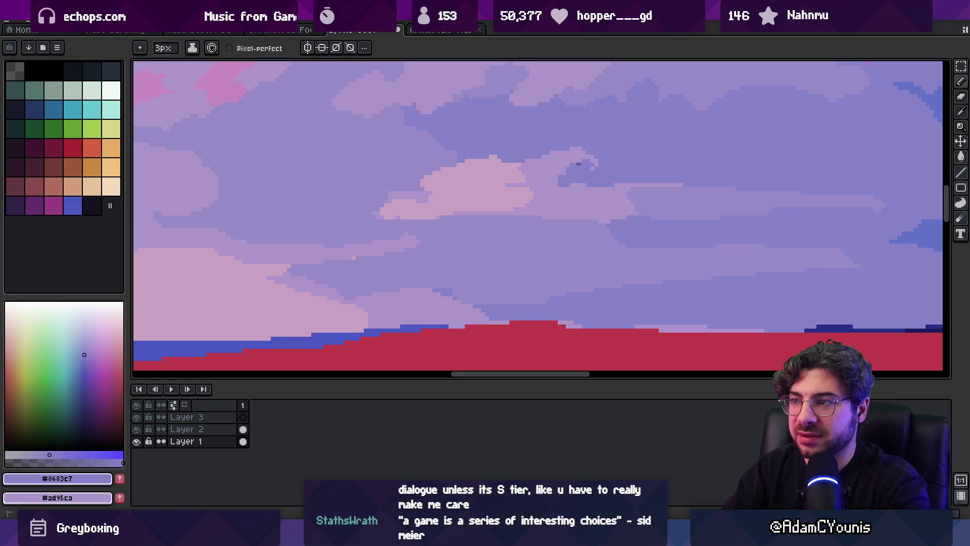
pyautogui.keyDown('alt'); pyautogui.click(589, 165); pyautogui.keyUp('alt')
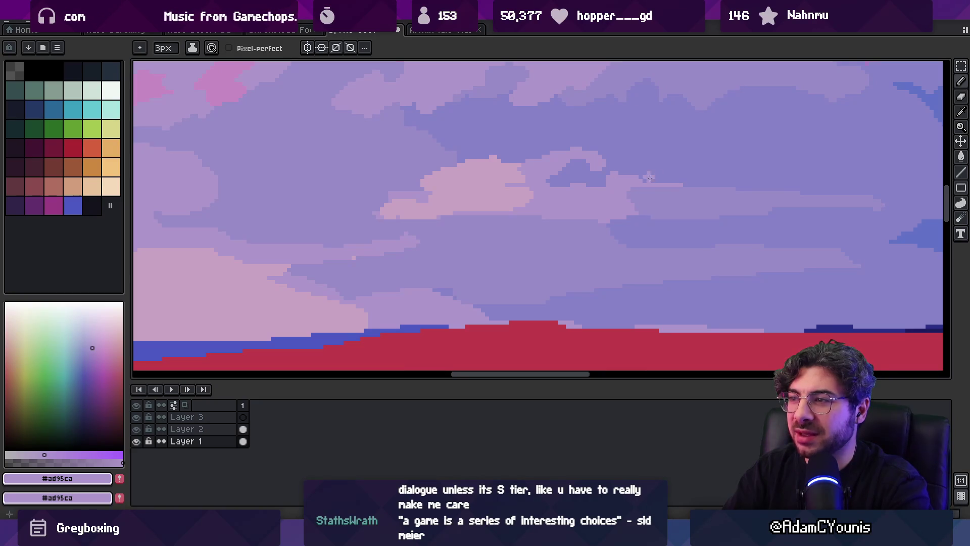
# Zoom out to review, then zoom into the clouds and sample the blue-lavender #998cc9
pyautogui.press('z')
pyautogui.scroll(-3, 562, 158)
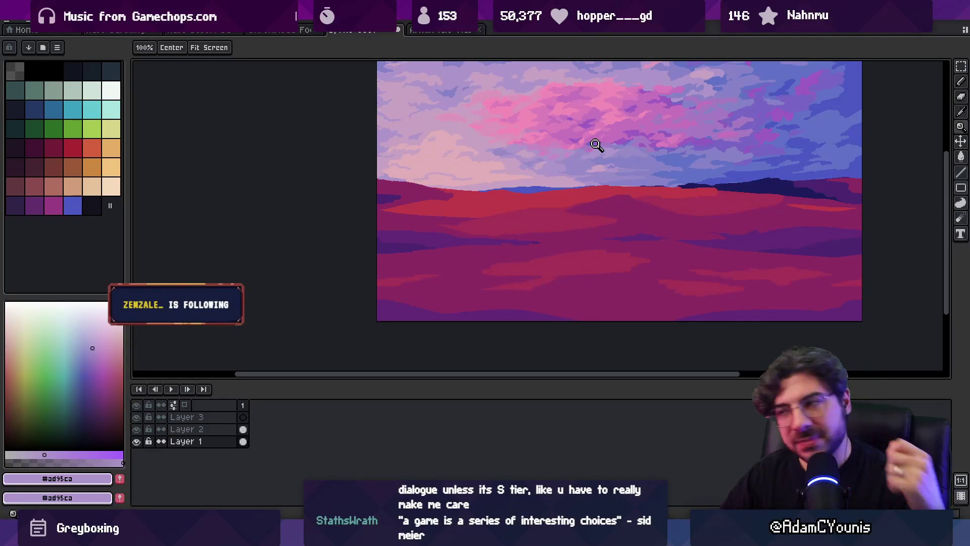
pyautogui.click(629, 158)
pyautogui.click(629, 158)
pyautogui.keyDown('alt'); pyautogui.click(680, 238); pyautogui.keyUp('alt')
pyautogui.press('g')
pyautogui.press('z')
pyautogui.scroll(-3, 580, 210)
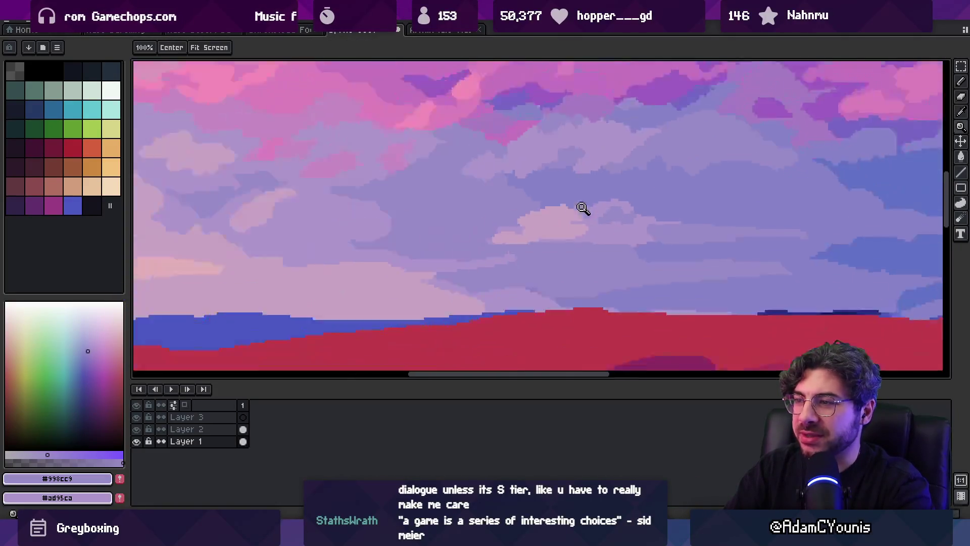
pyautogui.scroll(1, 606, 198)
pyautogui.scroll(1, 652, 175)
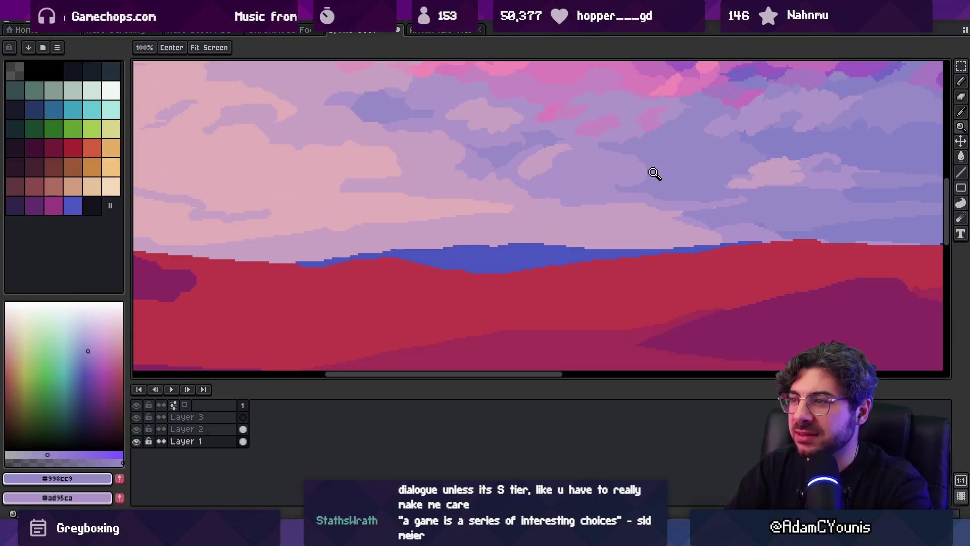
pyautogui.press('b')
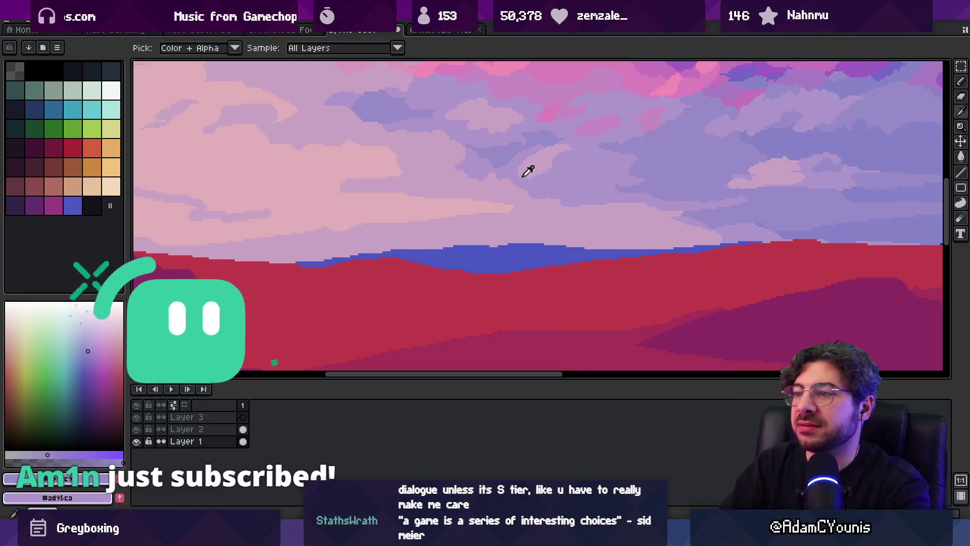
# Sample the pink cloud shades and paint a light pink stroke along the cloud edge
pyautogui.keyDown('alt'); pyautogui.click(376, 199); pyautogui.keyUp('alt')
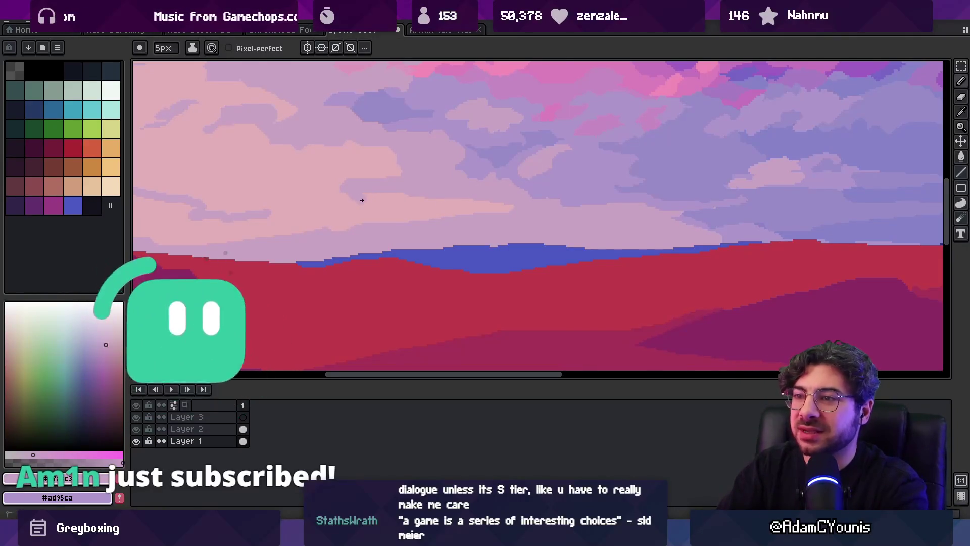
pyautogui.keyDown('alt'); pyautogui.click(373, 204); pyautogui.keyUp('alt')
pyautogui.keyDown('alt'); pyautogui.click(359, 190); pyautogui.keyUp('alt')
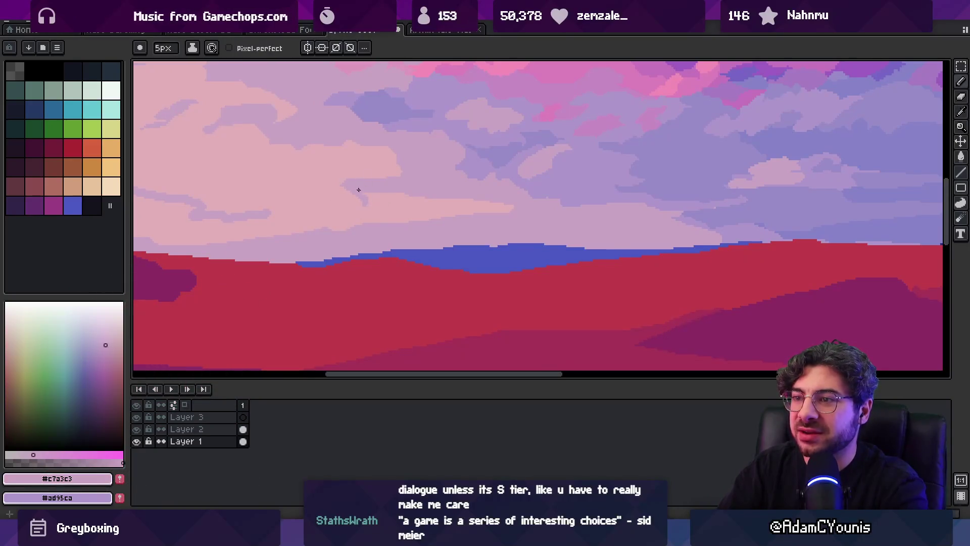
pyautogui.keyDown('alt'); pyautogui.click(393, 203); pyautogui.keyUp('alt')
pyautogui.scroll(-4, 424, 198)
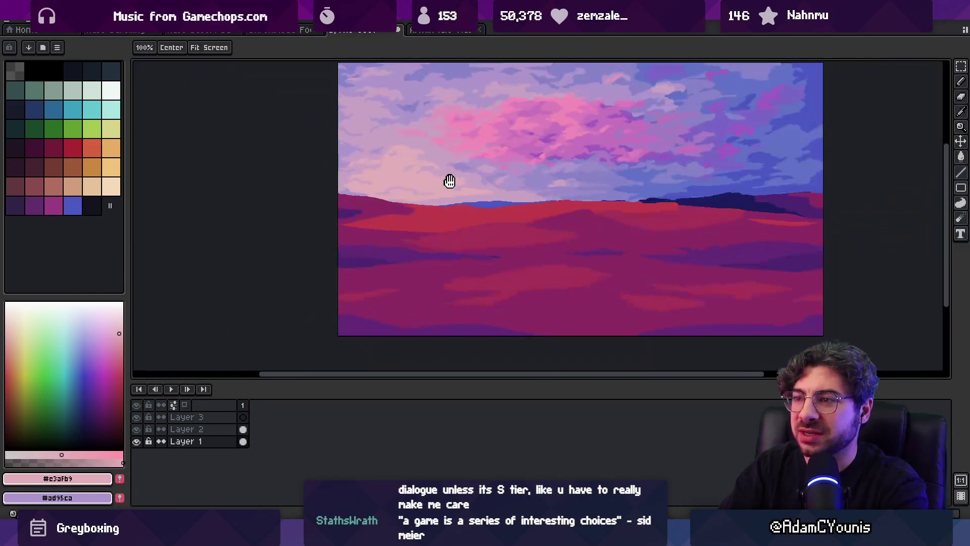
pyautogui.scroll(4, 494, 179)
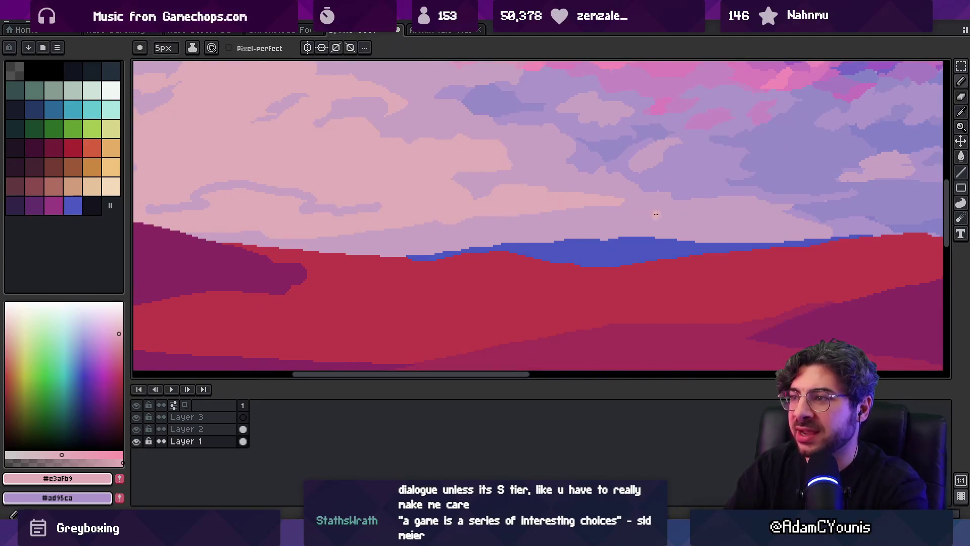
pyautogui.moveTo(623, 221); pyautogui.dragTo(735, 221)
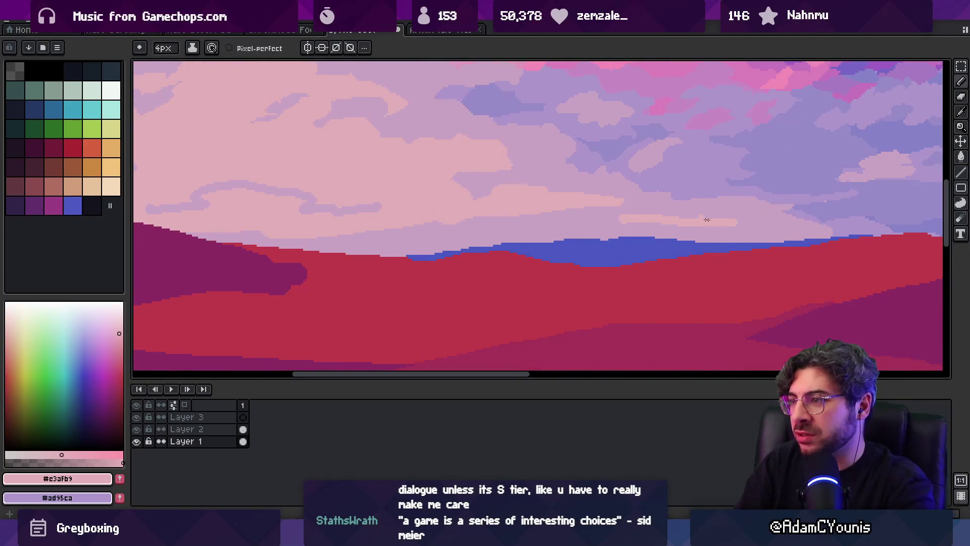
pyautogui.hscroll(2, 776, 214)
# Sample the lavender cloud colour and paint lavender over the pale cloud edge
pyautogui.keyDown('alt'); pyautogui.click(570, 229); pyautogui.keyUp('alt')
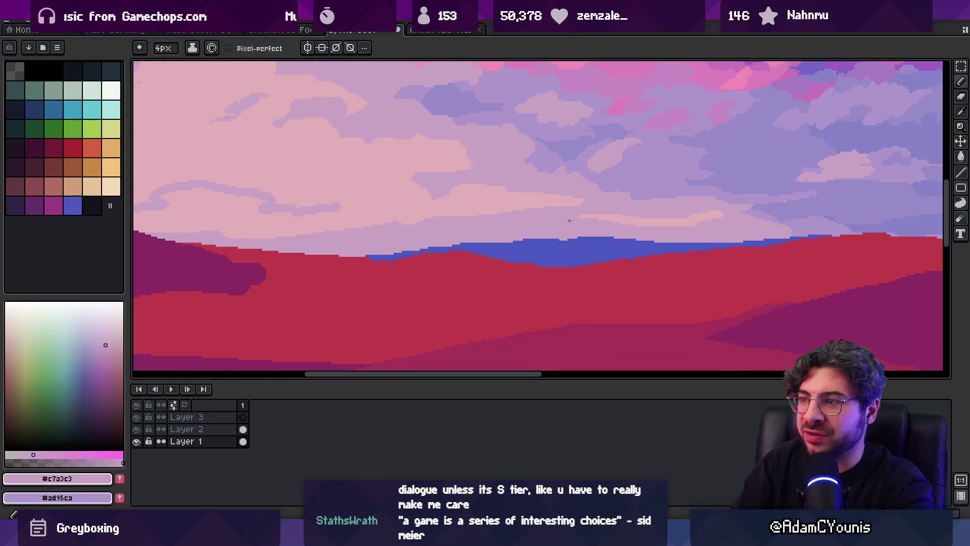
pyautogui.press('alt')
pyautogui.scroll(-3, 667, 225)
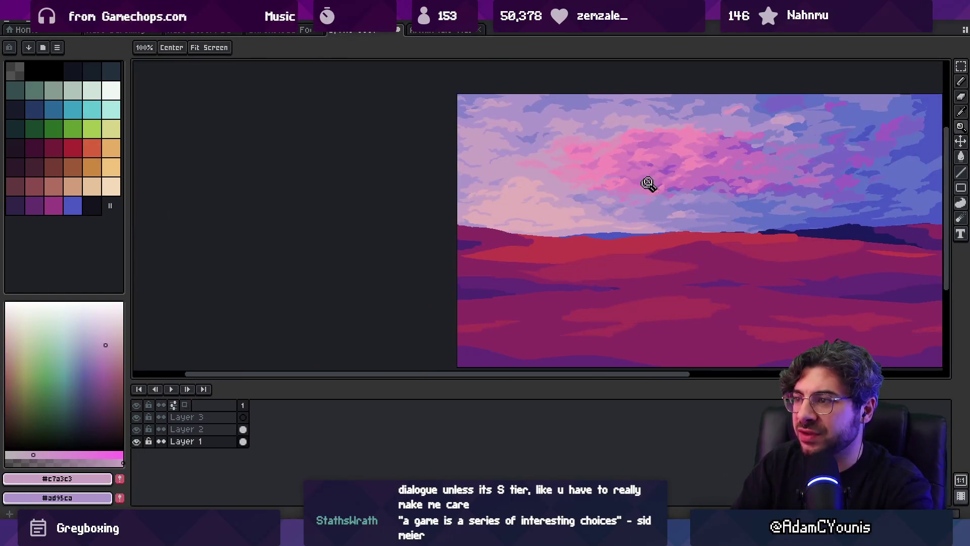
pyautogui.scroll(3, 634, 223)
pyautogui.moveTo(585, 202); pyautogui.dragTo(514, 187)
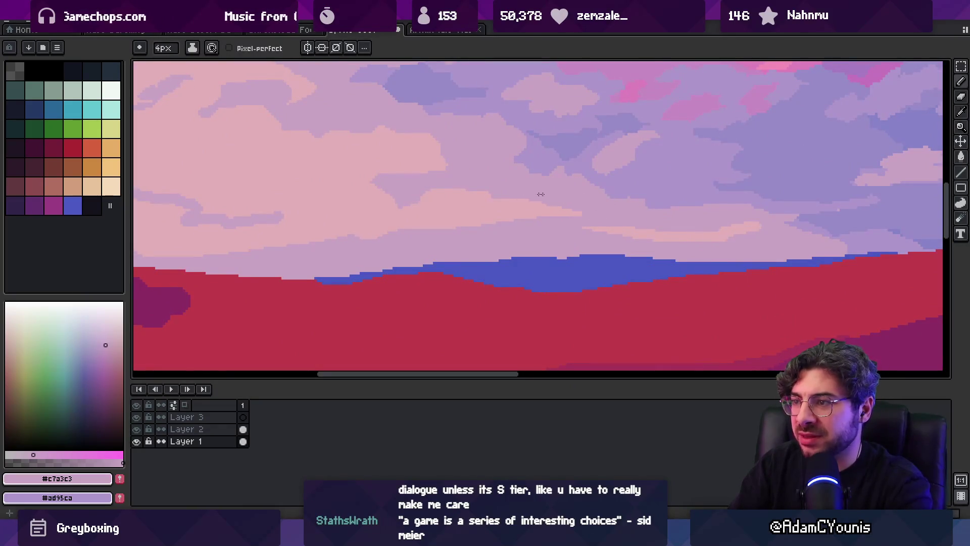
# Compare neighbouring pale pink and lavender cloud colours, then check the whole painting
pyautogui.keyDown('alt'); pyautogui.click(471, 201); pyautogui.keyUp('alt')
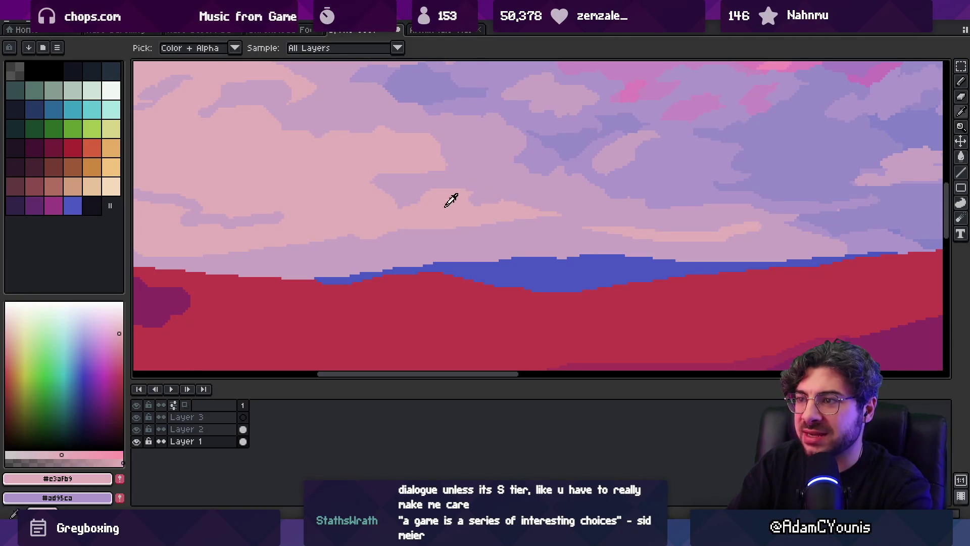
pyautogui.keyDown('alt'); pyautogui.click(494, 222); pyautogui.keyUp('alt')
pyautogui.keyDown('alt'); pyautogui.click(498, 206); pyautogui.keyUp('alt')
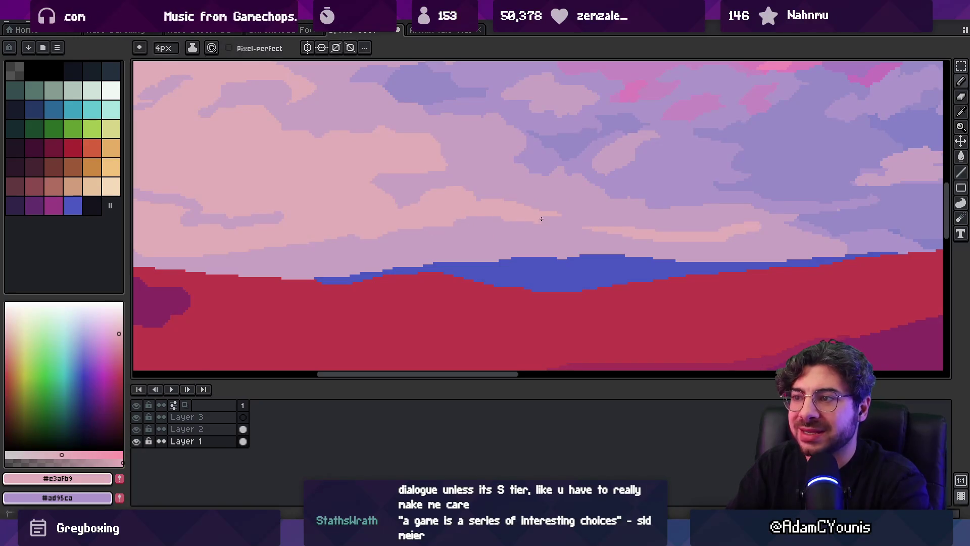
pyautogui.keyDown('alt'); pyautogui.click(561, 217); pyautogui.keyUp('alt')
pyautogui.keyDown('alt'); pyautogui.click(536, 213); pyautogui.keyUp('alt')
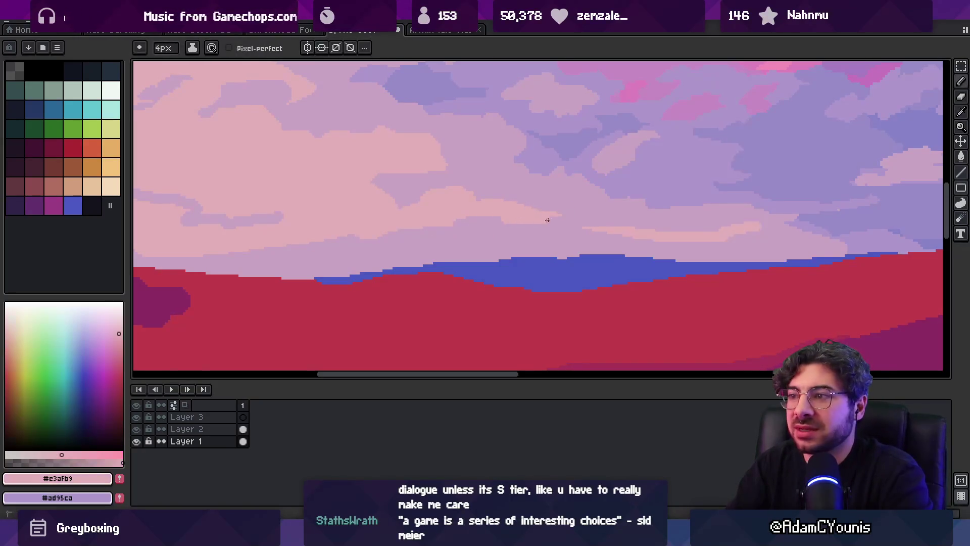
pyautogui.keyDown('alt'); pyautogui.click(560, 211); pyautogui.keyUp('alt')
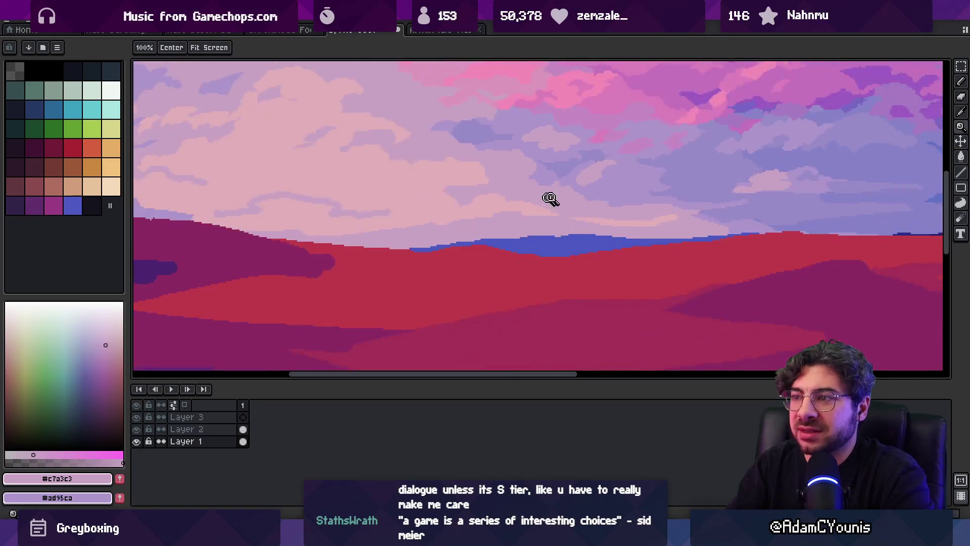
pyautogui.click(543, 212)
pyautogui.press('z')
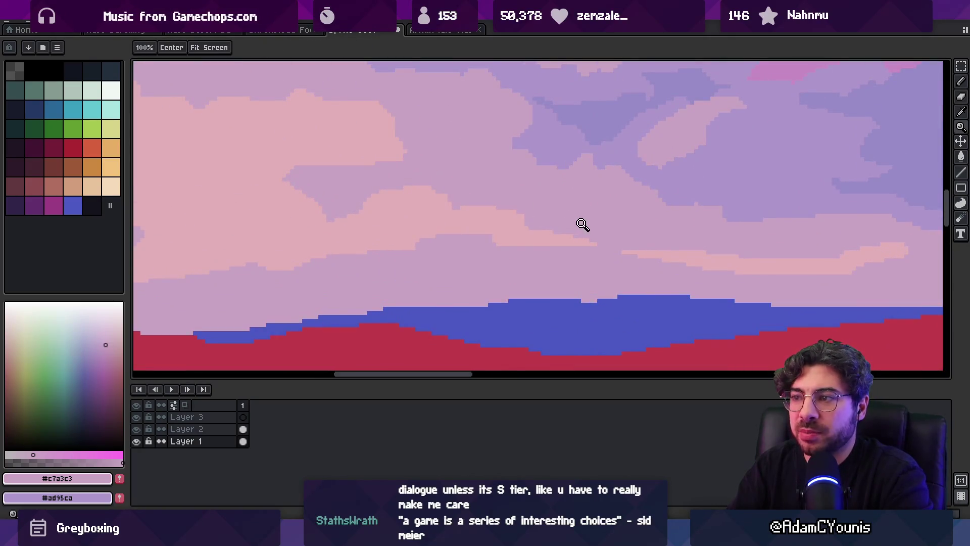
pyautogui.scroll(-5, 580, 223)
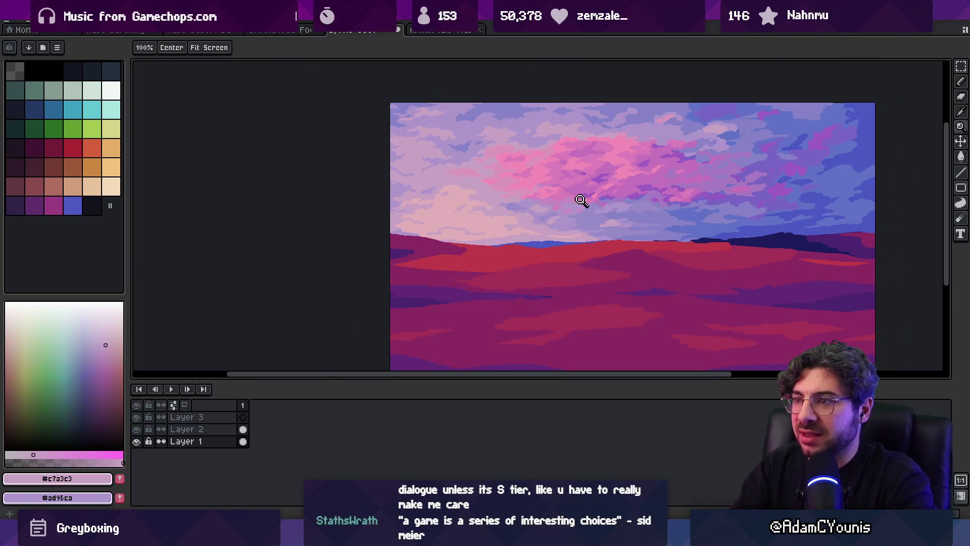
pyautogui.scroll(5, 431, 204)
pyautogui.press('b')
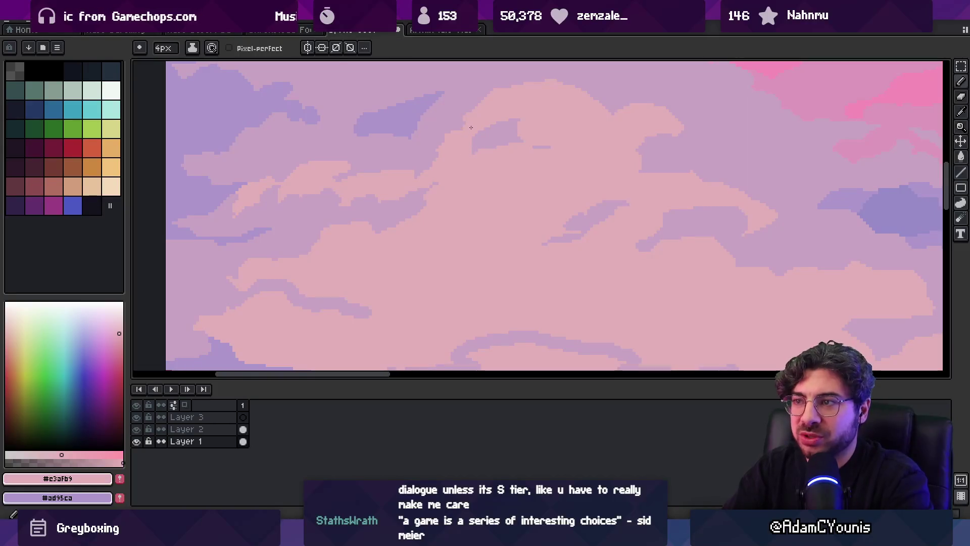
# Alternate between the lavender and pale pink colours of the upper clouds, reviewing the painting
pyautogui.keyDown('alt'); pyautogui.click(499, 132); pyautogui.keyUp('alt')
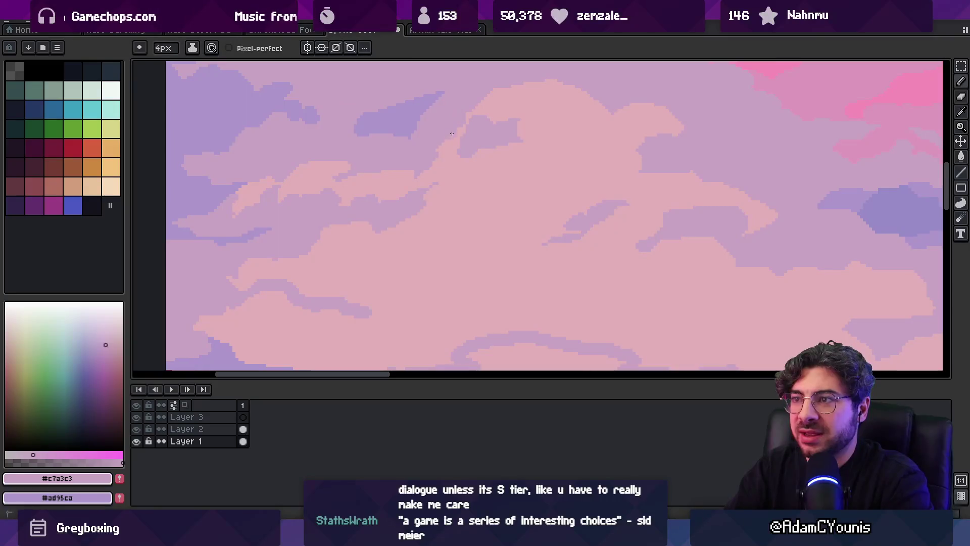
pyautogui.press('z')
pyautogui.scroll(-3, 459, 136)
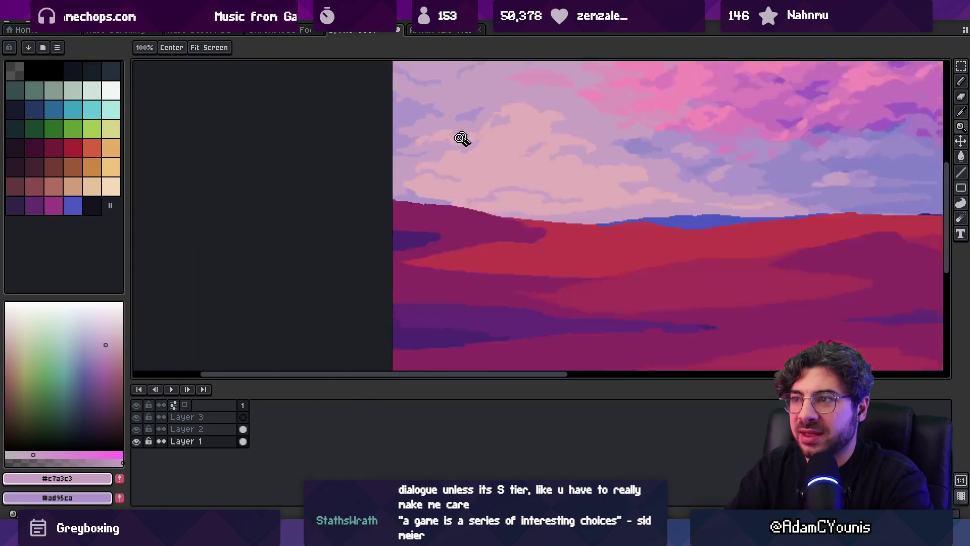
pyautogui.scroll(3, 489, 101)
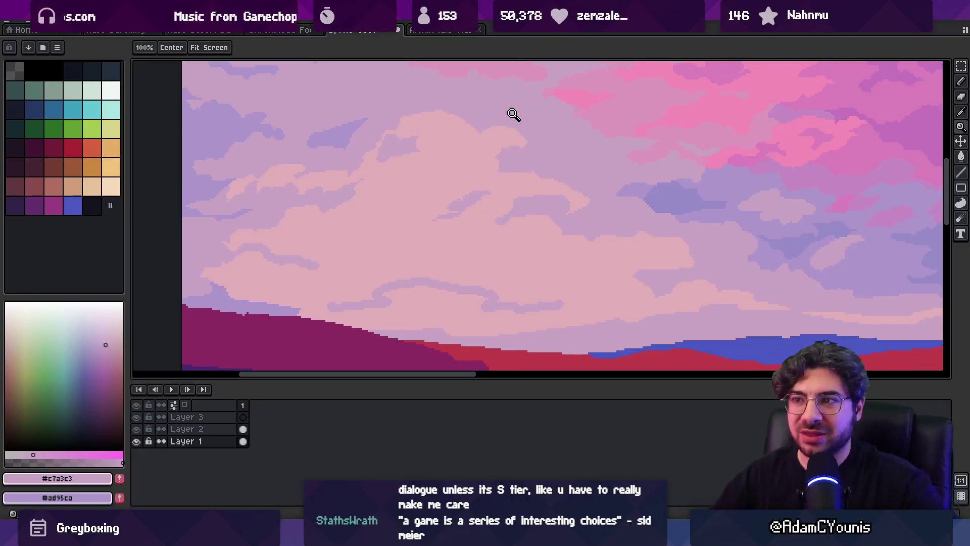
pyautogui.press('b')
pyautogui.keyDown('alt'); pyautogui.click(392, 138); pyautogui.keyUp('alt')
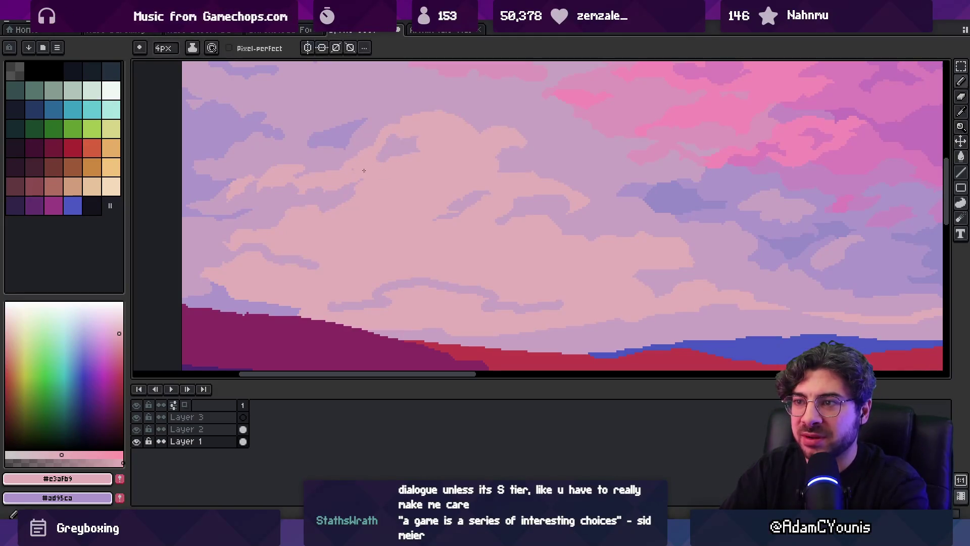
pyautogui.keyDown('alt'); pyautogui.click(382, 158); pyautogui.keyUp('alt')
pyautogui.keyDown('alt'); pyautogui.click(366, 166); pyautogui.keyUp('alt')
# Add a pale touch to the central cloud's edge, ending on mauve #c7a3c3
pyautogui.press('z')
pyautogui.scroll(-3, 399, 139)
pyautogui.scroll(3, 445, 163)
pyautogui.press('b')
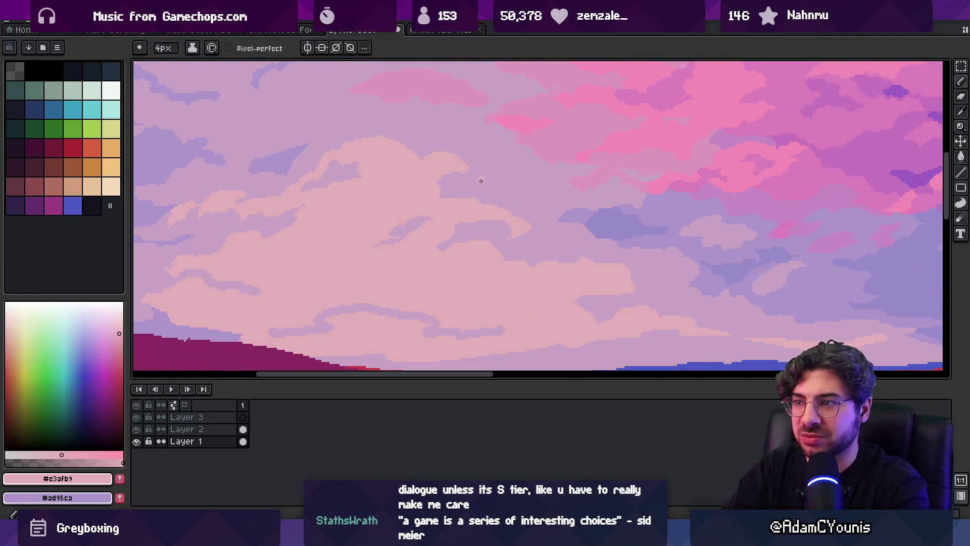
pyautogui.keyDown('alt'); pyautogui.click(467, 189); pyautogui.keyUp('alt')
pyautogui.keyDown('alt'); pyautogui.click(477, 182); pyautogui.keyUp('alt')
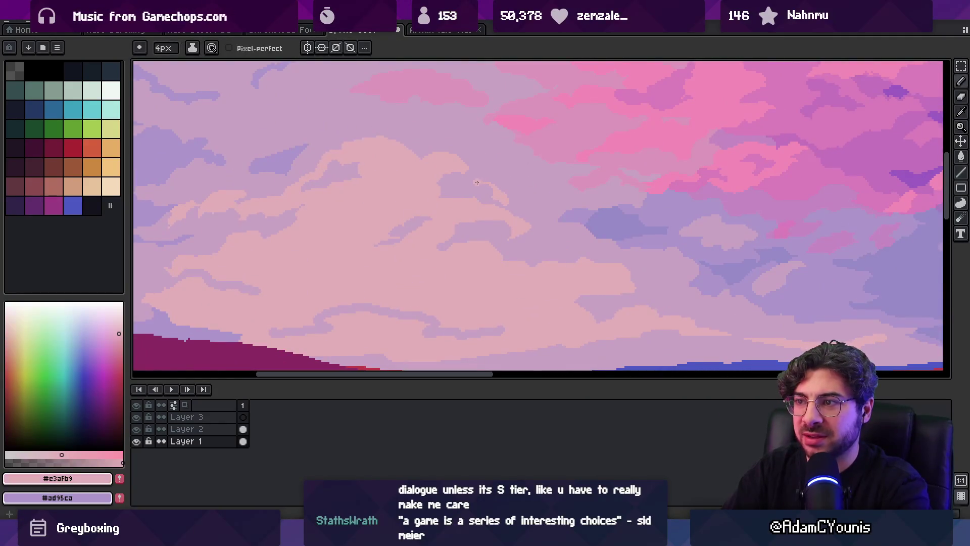
pyautogui.keyDown('alt'); pyautogui.click(488, 188); pyautogui.keyUp('alt')
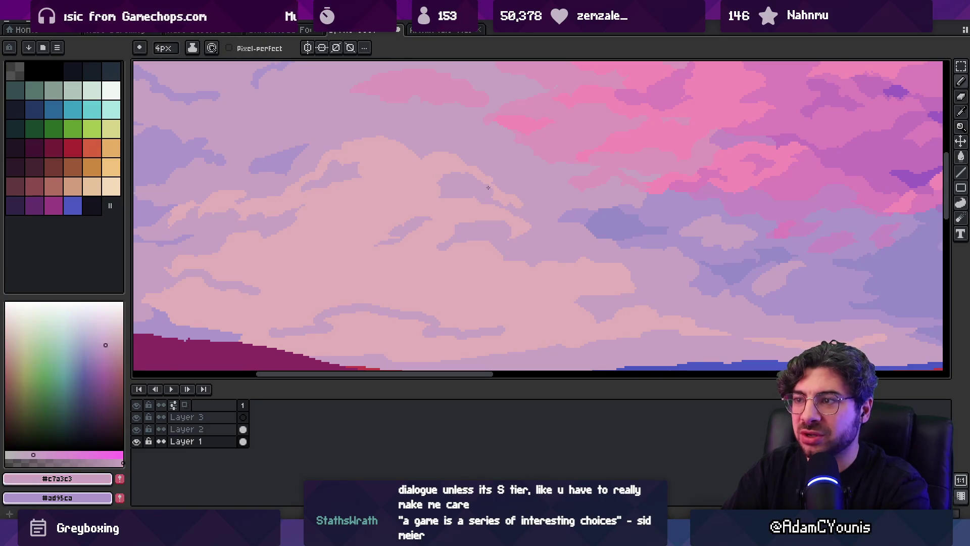
pyautogui.press('z')
pyautogui.scroll(-3, 486, 110)
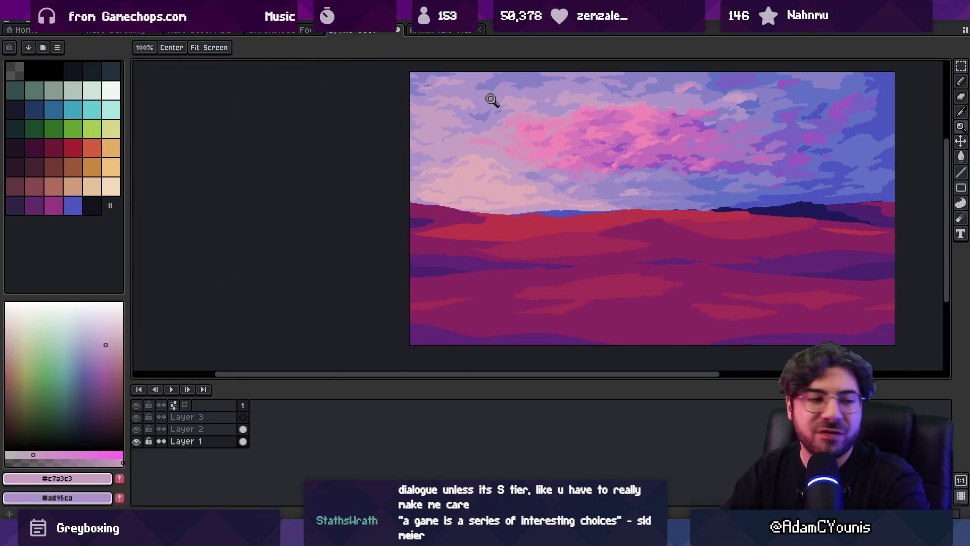
pyautogui.scroll(1, 520, 162)
pyautogui.scroll(1, 531, 139)
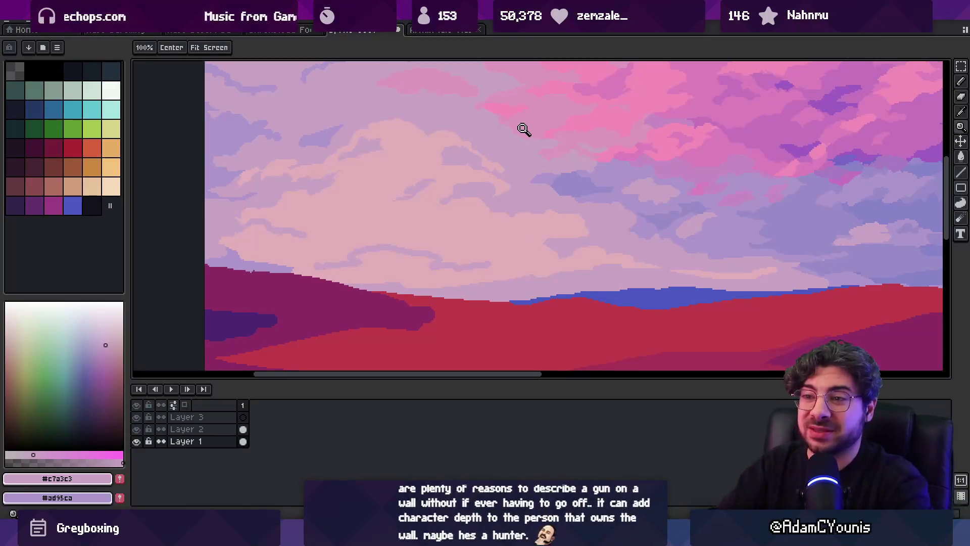
# Pick the light pink cloud colour, pan to the middle sky, and sample the lavender
pyautogui.press('b')
pyautogui.keyDown('alt'); pyautogui.click(318, 209); pyautogui.keyUp('alt')
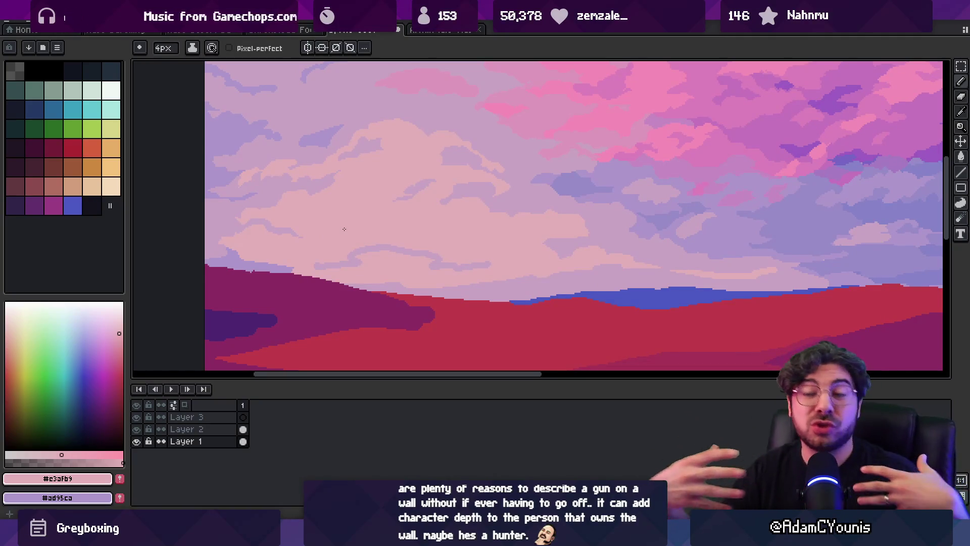
pyautogui.press('space')
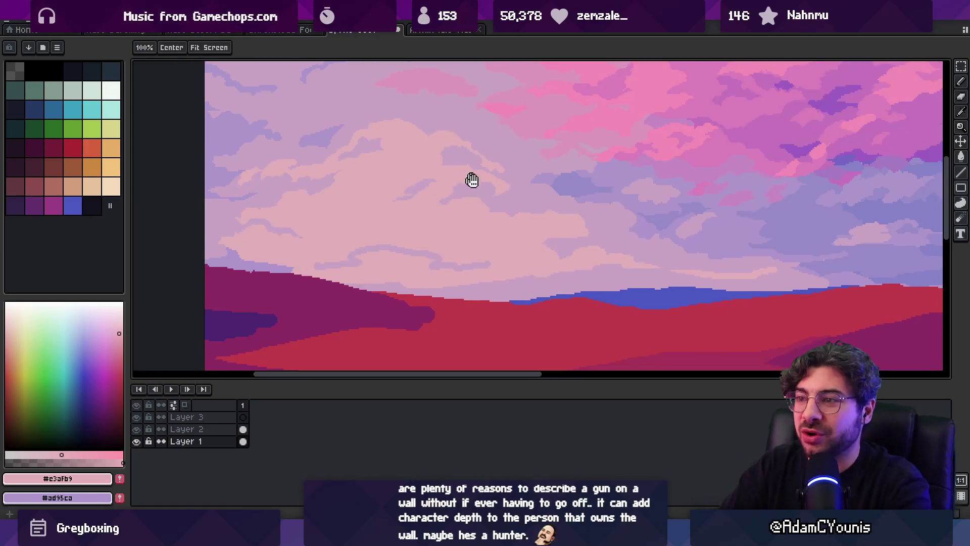
pyautogui.scroll(-5, 464, 180)
pyautogui.scroll(5, 511, 173)
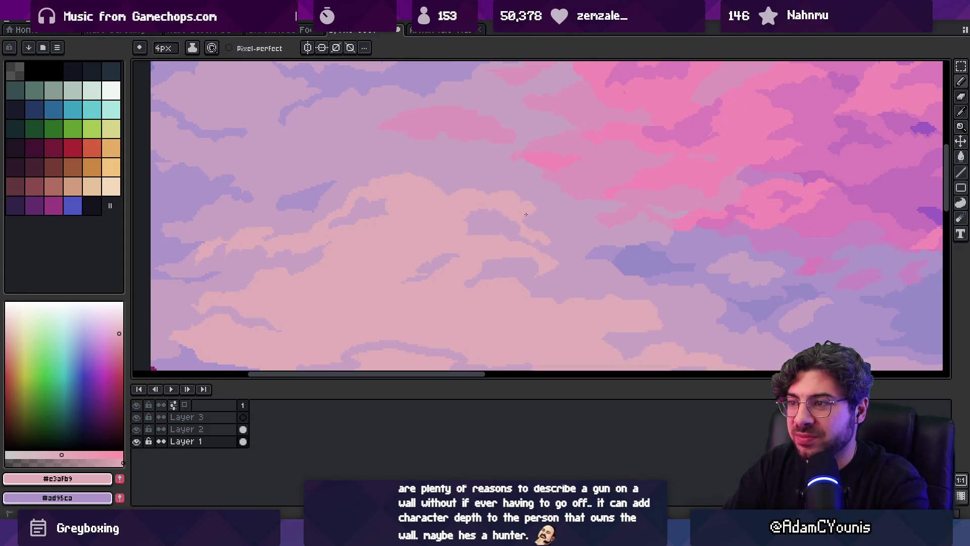
pyautogui.keyDown('alt'); pyautogui.click(559, 224); pyautogui.keyUp('alt')
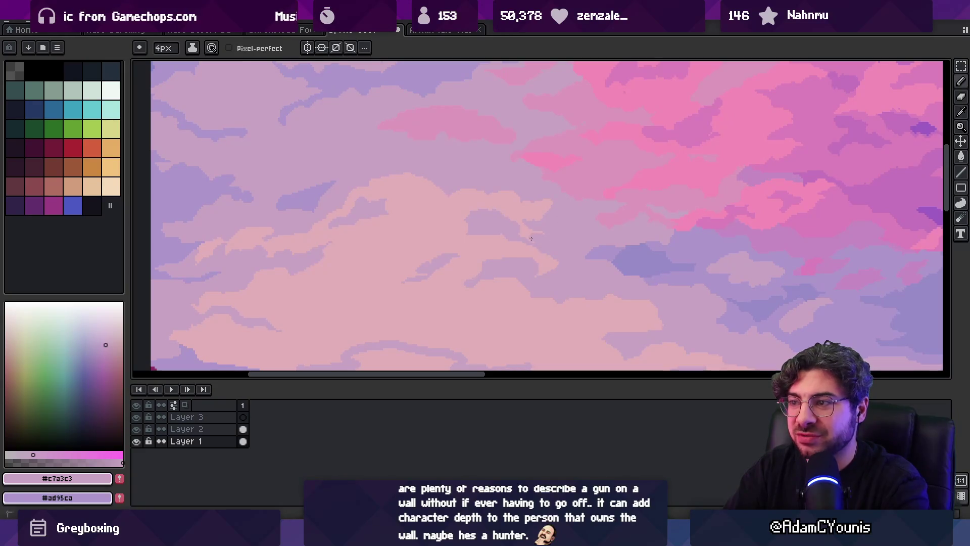
pyautogui.scroll(-3, 560, 216)
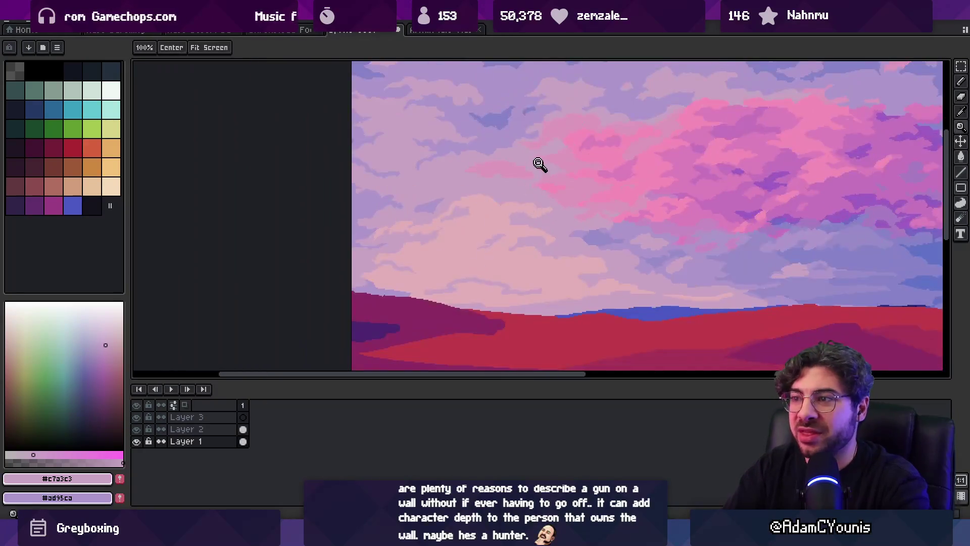
pyautogui.scroll(3, 539, 165)
# Alternate between pale pink and lavender samples from the middle cloud streak
pyautogui.keyDown('alt'); pyautogui.click(526, 243); pyautogui.keyUp('alt')
pyautogui.keyDown('alt'); pyautogui.click(534, 238); pyautogui.keyUp('alt')
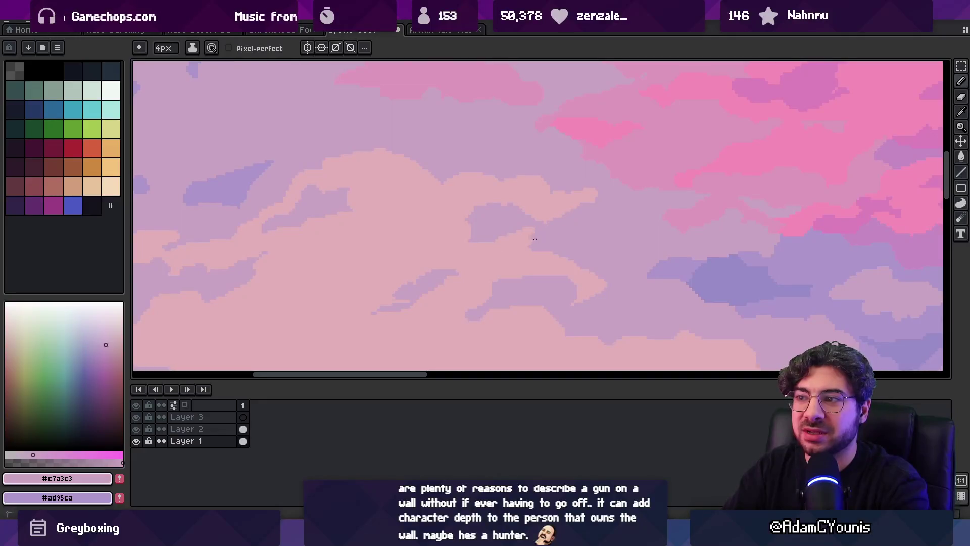
pyautogui.scroll(-2, 541, 161)
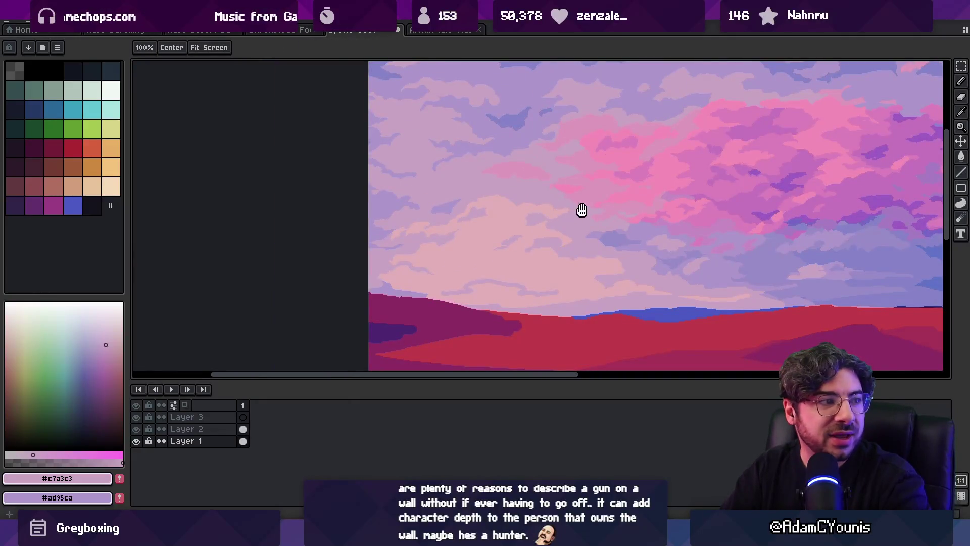
pyautogui.scroll(-3, 585, 172)
pyautogui.scroll(4, 605, 182)
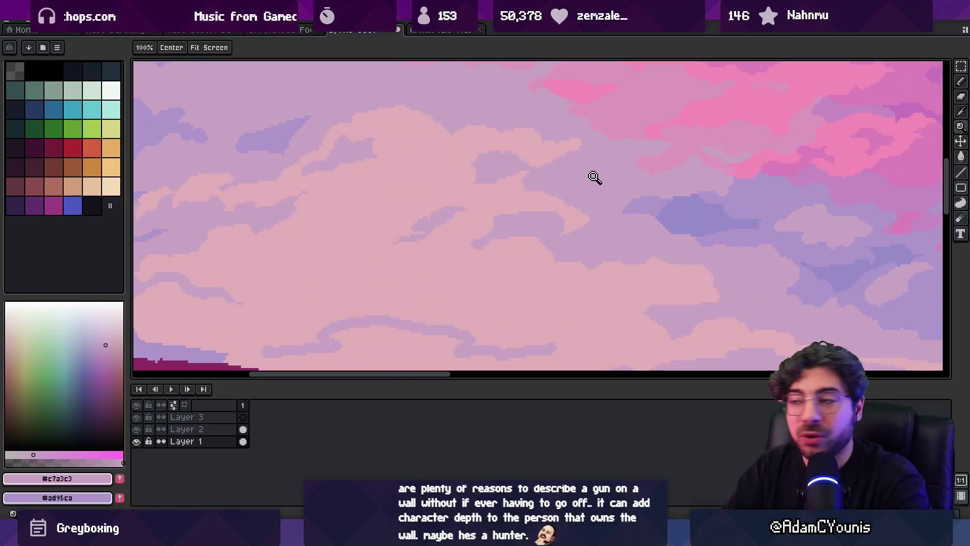
pyautogui.keyDown('alt'); pyautogui.click(594, 210); pyautogui.keyUp('alt')
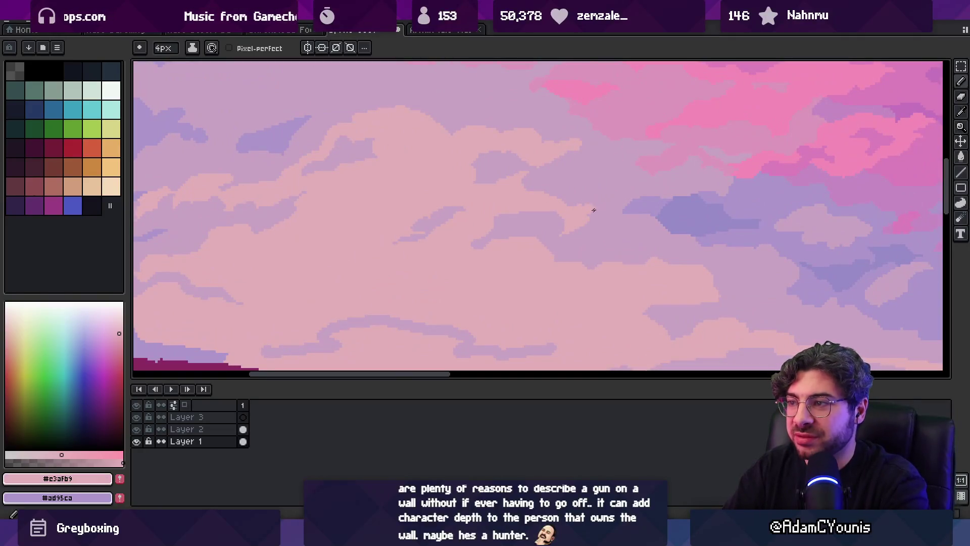
pyautogui.keyDown('alt'); pyautogui.click(592, 174); pyautogui.keyUp('alt')
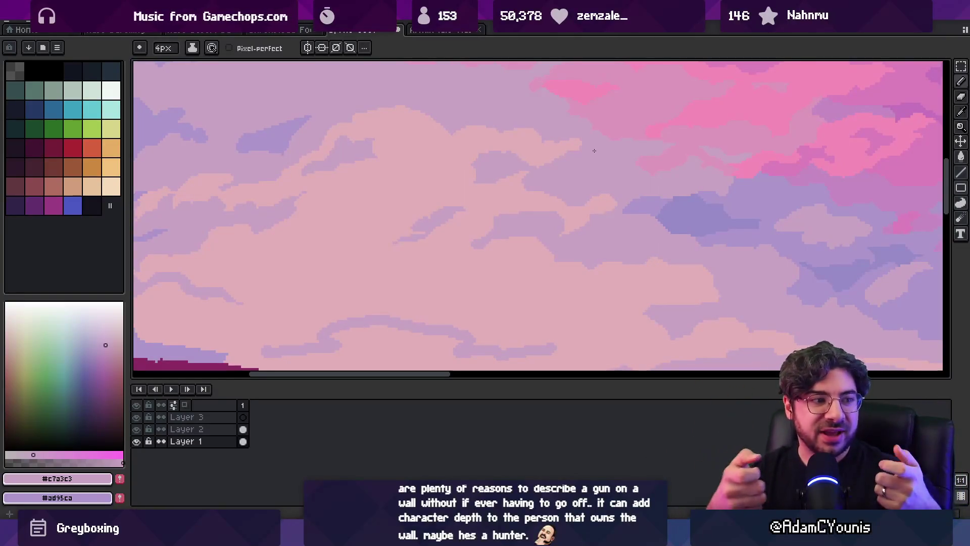
pyautogui.press('alt')
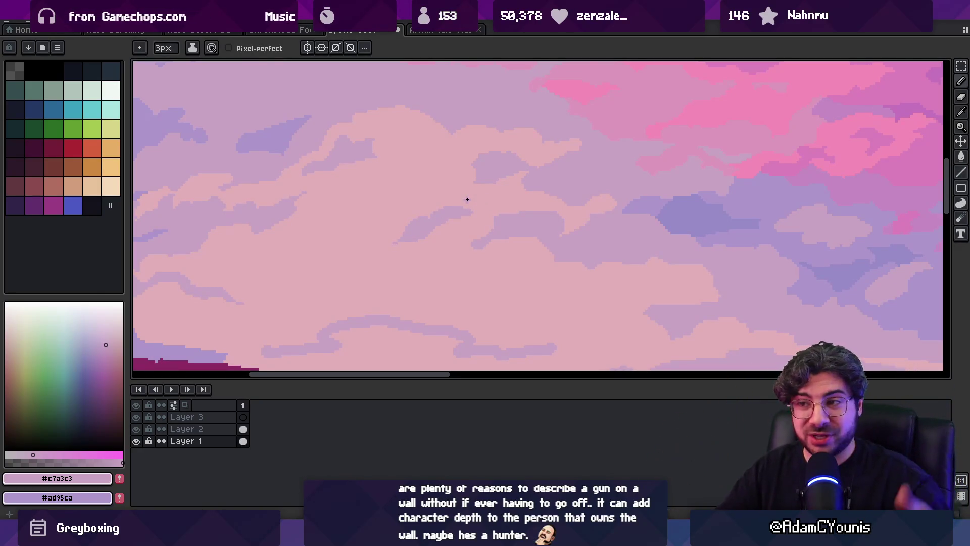
# Eyedrop back and forth between the pale pink and lavender cloud colours
pyautogui.keyDown('alt'); pyautogui.click(475, 238); pyautogui.keyUp('alt')
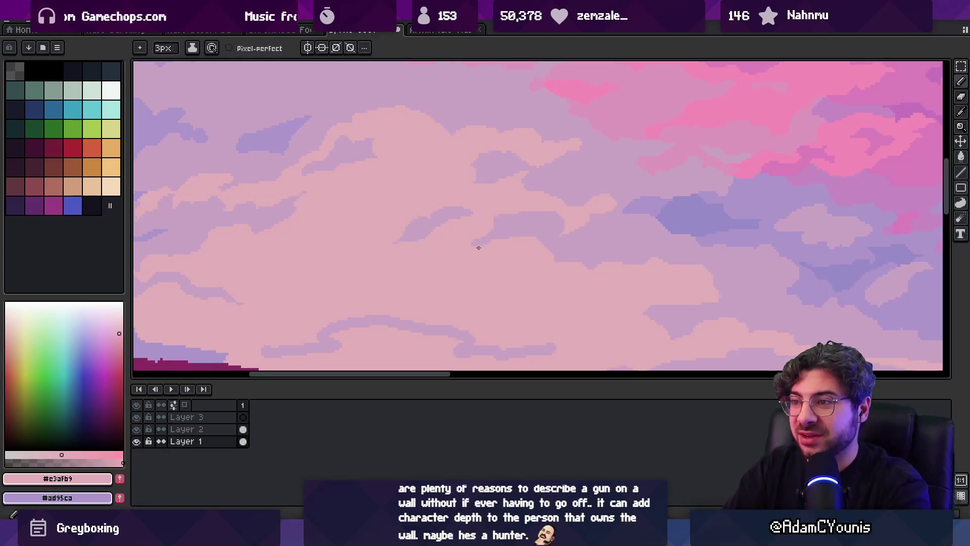
pyautogui.keyDown('alt'); pyautogui.click(466, 212); pyautogui.keyUp('alt')
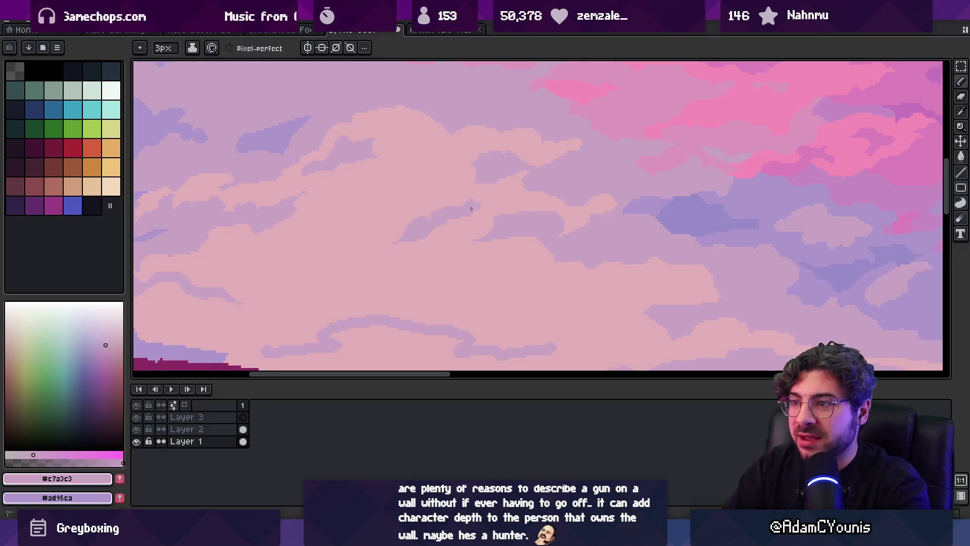
pyautogui.keyDown('alt'); pyautogui.click(483, 205); pyautogui.keyUp('alt')
pyautogui.keyDown('alt'); pyautogui.click(452, 213); pyautogui.keyUp('alt')
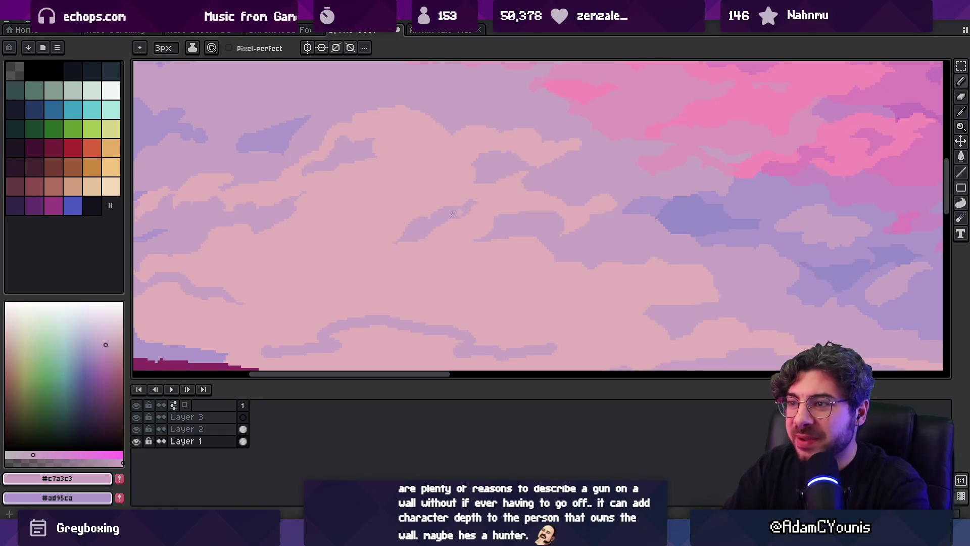
pyautogui.keyDown('alt'); pyautogui.click(485, 207); pyautogui.keyUp('alt')
# Close in on the cloud edge and paint its stray purple pixels pale pink #c3afb9
pyautogui.press('z')
pyautogui.scroll(-5, 459, 216)
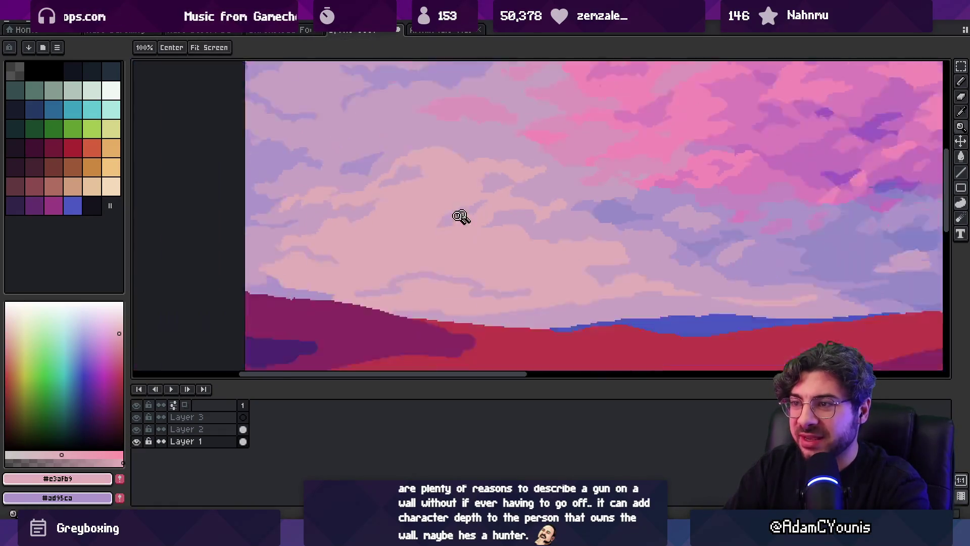
pyautogui.scroll(5, 516, 223)
pyautogui.scroll(3, 489, 229)
pyautogui.press('b')
pyautogui.keyDown('alt'); pyautogui.click(505, 247); pyautogui.keyUp('alt')
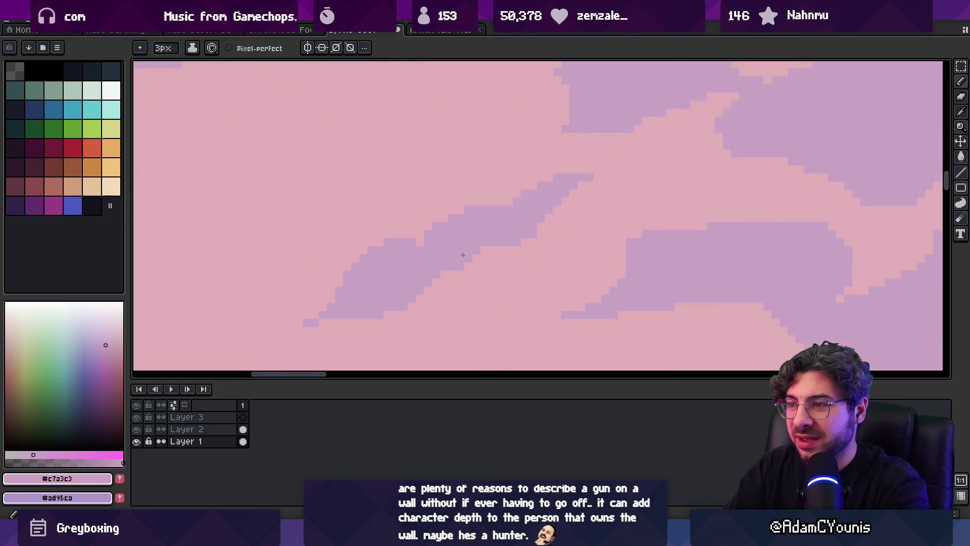
pyautogui.keyDown('alt'); pyautogui.click(499, 199); pyautogui.keyUp('alt')
pyautogui.moveTo(524, 179); pyautogui.dragTo(533, 187)
# Check the whole sky and sample the lavender cloud colour again
pyautogui.press('z')
pyautogui.scroll(-4, 556, 172)
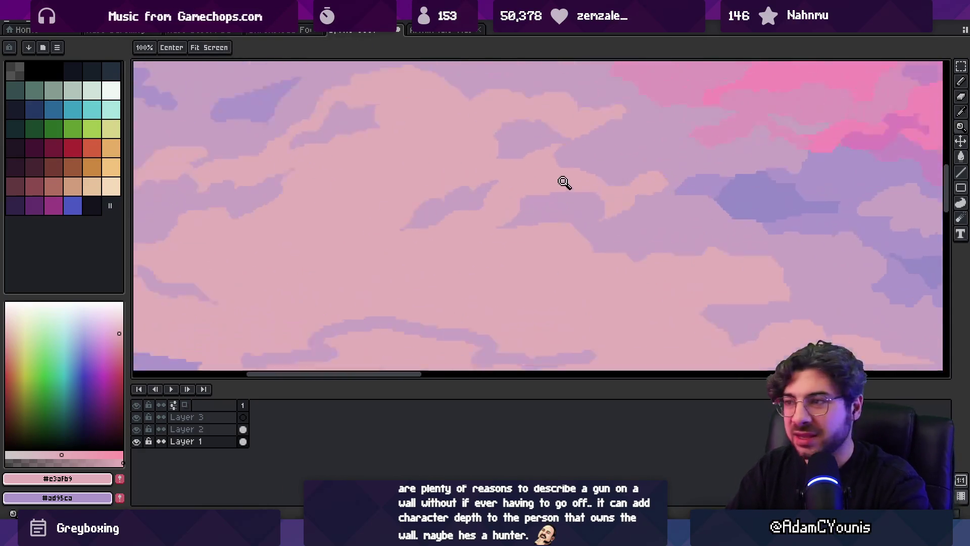
pyautogui.scroll(4, 562, 183)
pyautogui.keyDown('alt'); pyautogui.click(580, 137); pyautogui.keyUp('alt')
pyautogui.press('z')
pyautogui.scroll(-4, 560, 131)
pyautogui.scroll(4, 520, 156)
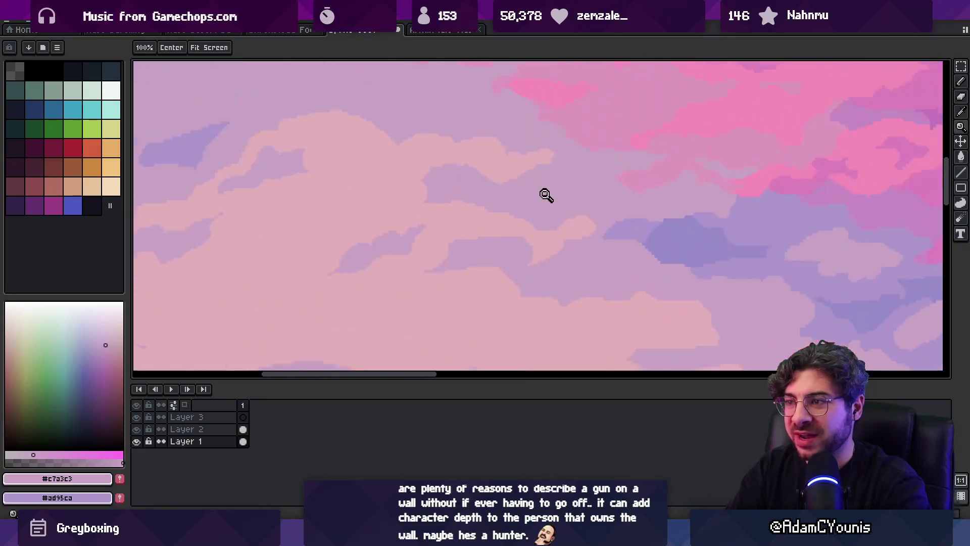
# Resample pale pink #c3afb9, then lavender #c7a3c3, checking the trimmed streak zoomed out
pyautogui.keyDown('alt'); pyautogui.click(435, 226); pyautogui.keyUp('alt')
pyautogui.press('z')
pyautogui.scroll(-4, 489, 210)
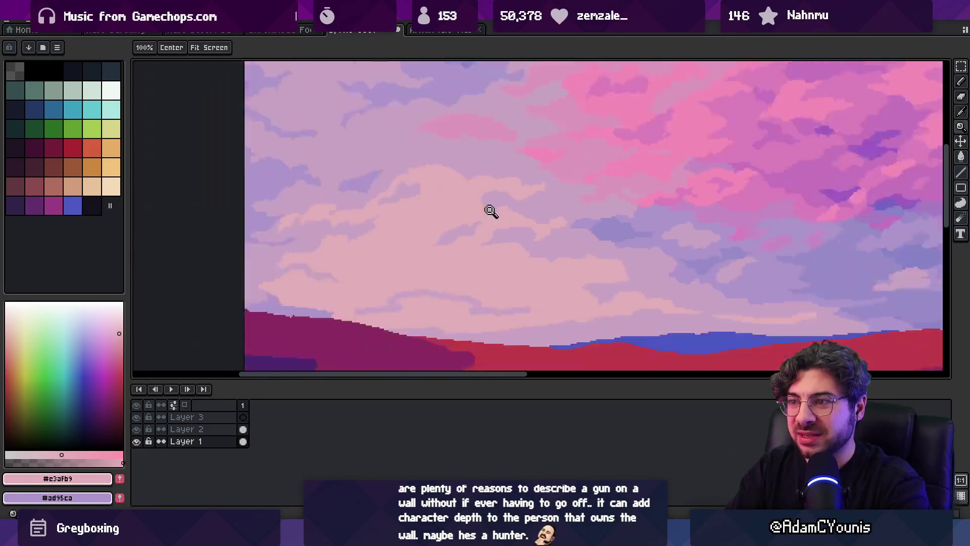
pyautogui.scroll(4, 526, 208)
pyautogui.keyDown('alt'); pyautogui.click(498, 234); pyautogui.keyUp('alt')
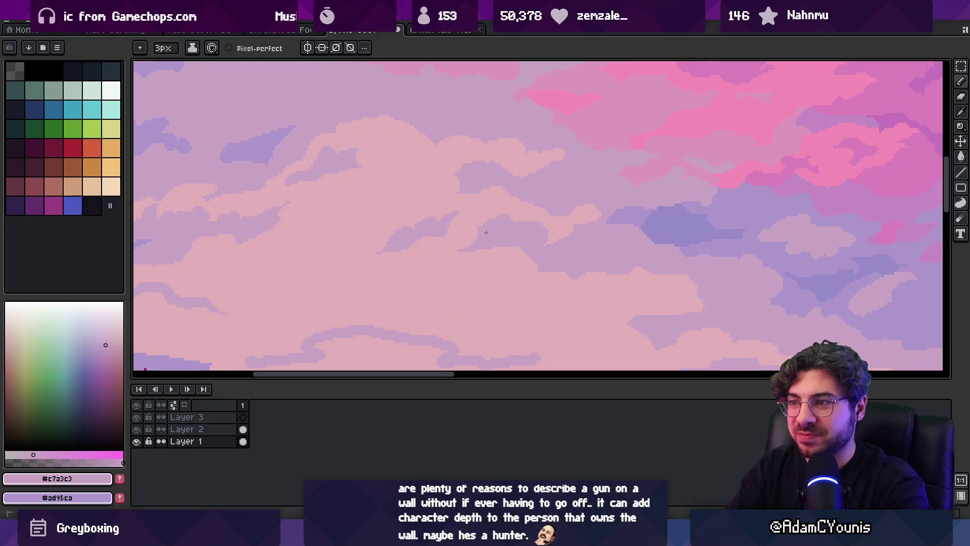
pyautogui.press('z')
pyautogui.scroll(-4, 520, 204)
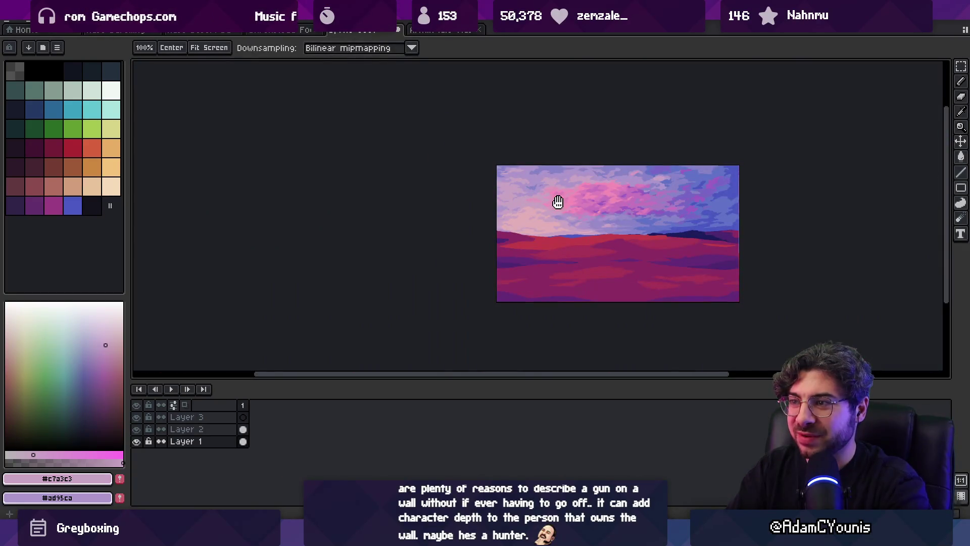
# Magnify the middle-sky clouds and pick the lavender #ad95ca
pyautogui.moveTo(558, 202); pyautogui.dragTo(516, 209)
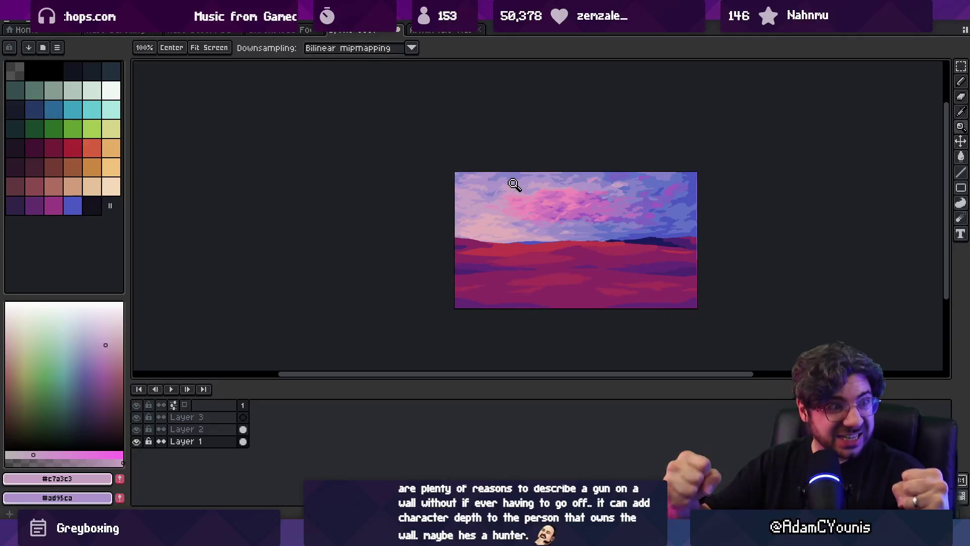
pyautogui.click(554, 216)
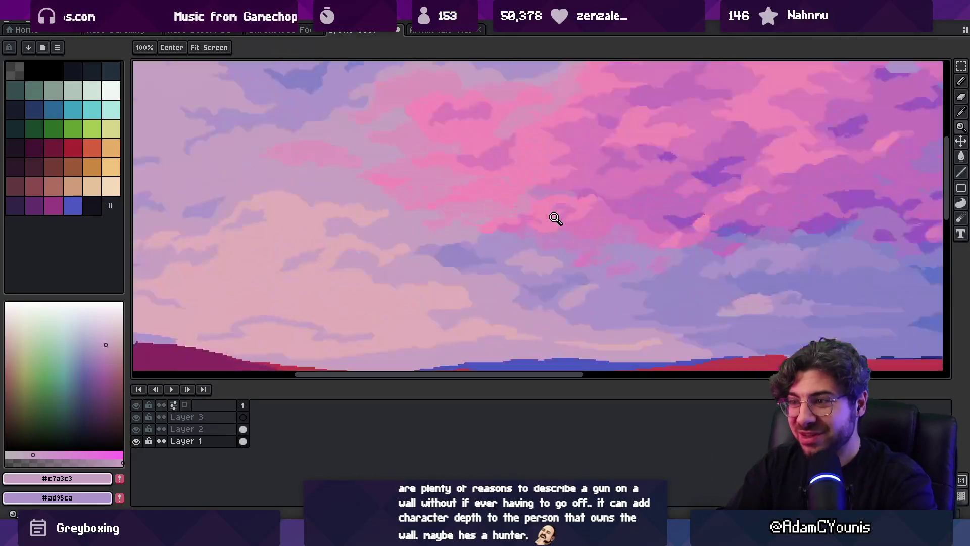
pyautogui.click(409, 283)
pyautogui.press('b')
pyautogui.keyDown('alt'); pyautogui.click(436, 244); pyautogui.keyUp('alt')
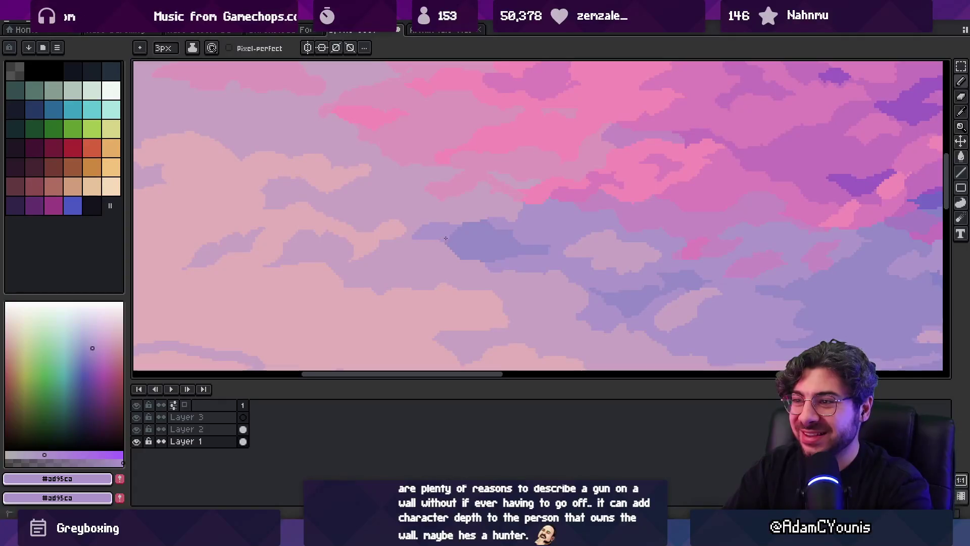
# Paint light lavender strokes over the dark blue cloud area
pyautogui.press('z')
pyautogui.scroll(-5, 472, 226)
pyautogui.click(506, 245)
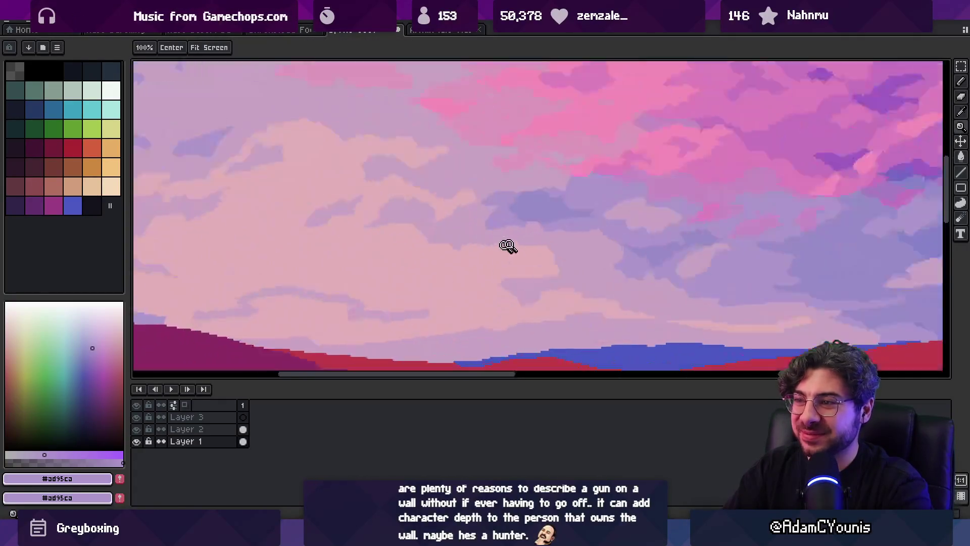
pyautogui.click(506, 219)
pyautogui.press('b')
pyautogui.moveTo(516, 204); pyautogui.dragTo(535, 193)
pyautogui.moveTo(489, 162); pyautogui.dragTo(550, 145)
# Resample #ad95ca and #c7a3c3 and paint lighter pixels onto the dark cloud patch
pyautogui.keyDown('alt'); pyautogui.click(531, 168); pyautogui.keyUp('alt')
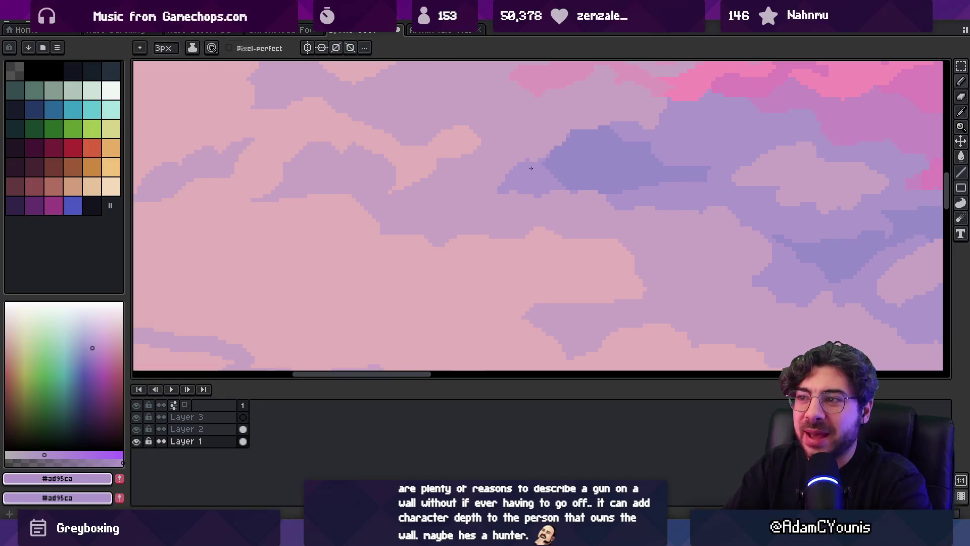
pyautogui.keyDown('alt'); pyautogui.click(474, 192); pyautogui.keyUp('alt')
pyautogui.scroll(-3, 470, 173)
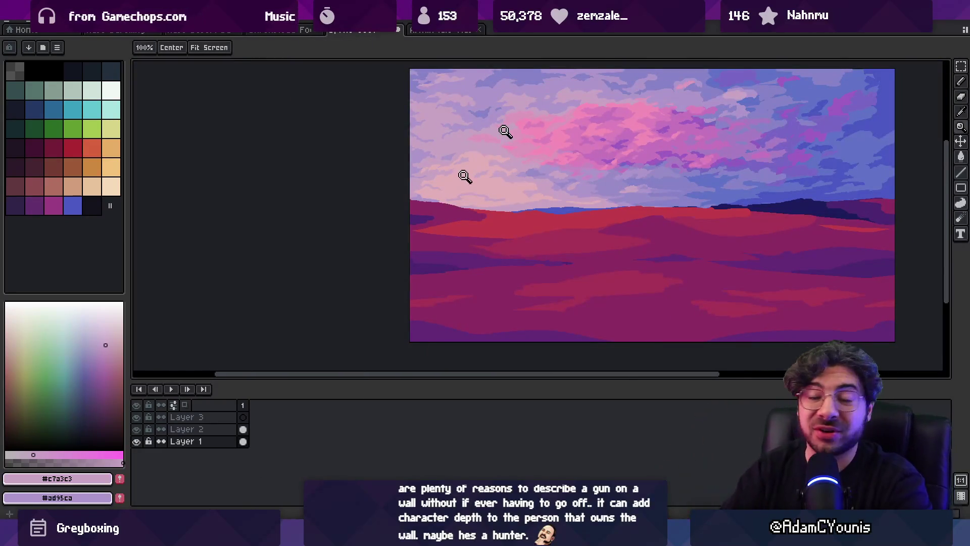
pyautogui.scroll(2, 493, 167)
pyautogui.scroll(3, 543, 211)
pyautogui.press('b')
pyautogui.keyDown('alt'); pyautogui.click(539, 219); pyautogui.keyUp('alt')
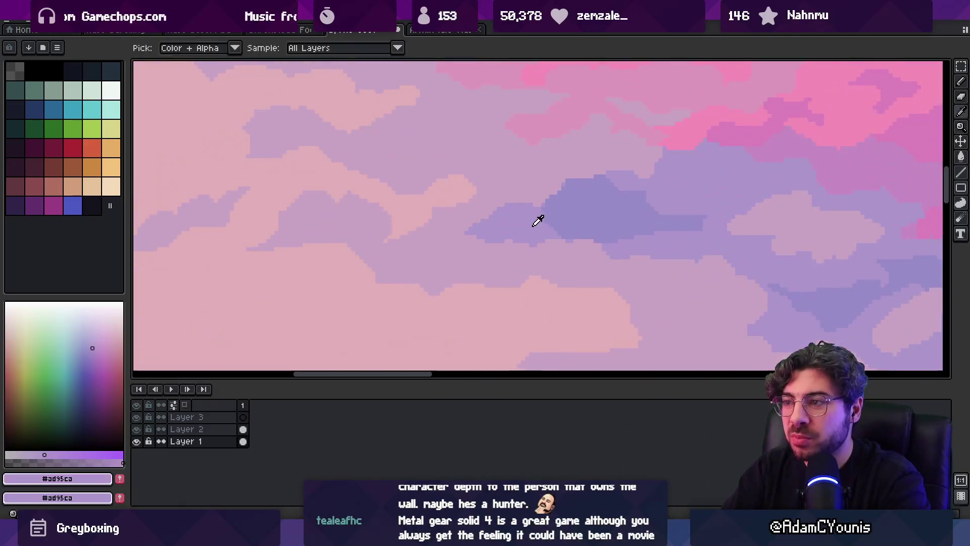
pyautogui.press('e')
pyautogui.moveTo(553, 207); pyautogui.dragTo(560, 228)
# Sample #c7a3c3, then the blue-violet #998cc9 from the upper clouds for the pencil
pyautogui.press('g')
pyautogui.press('b')
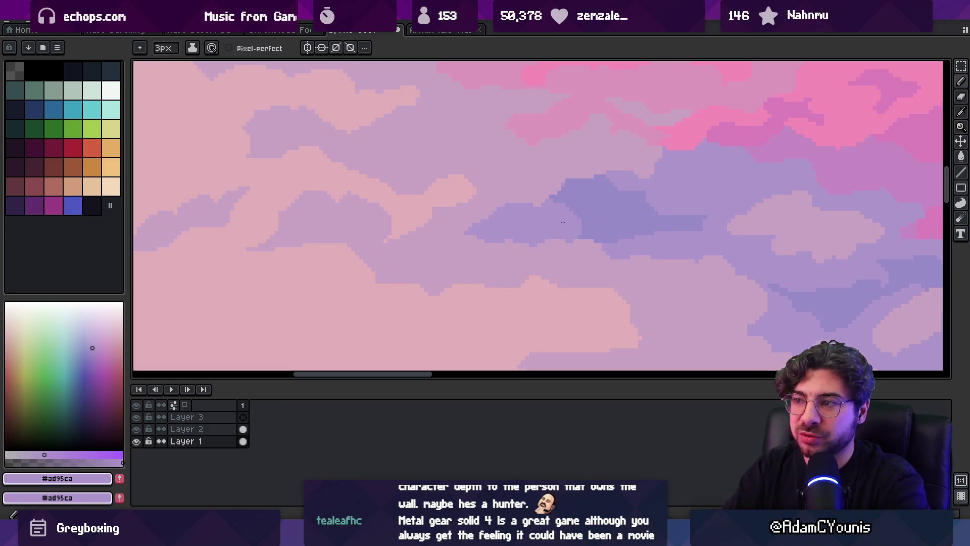
pyautogui.scroll(-1, 582, 232)
pyautogui.keyDown('alt'); pyautogui.click(531, 245); pyautogui.keyUp('alt')
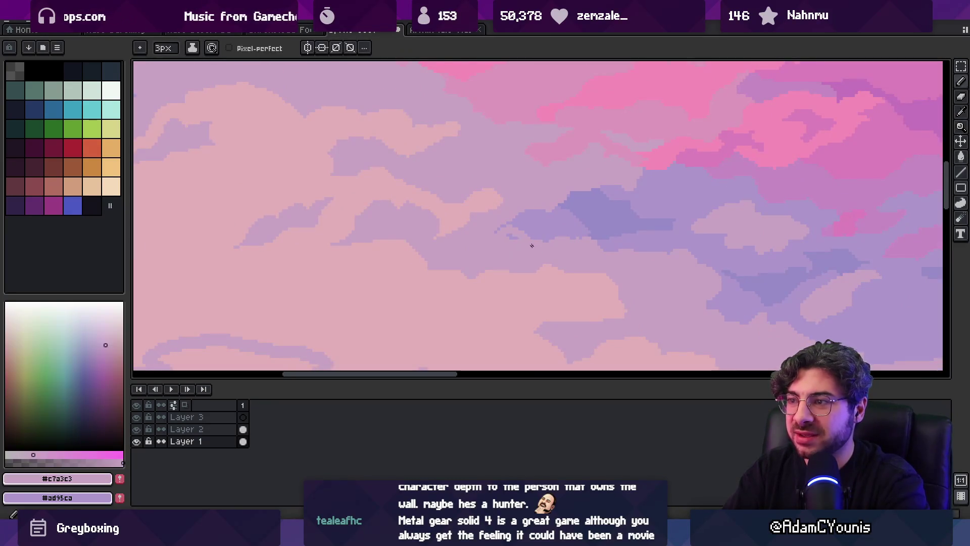
pyautogui.press('h')
pyautogui.scroll(-4, 584, 244)
pyautogui.scroll(2, 550, 210)
pyautogui.scroll(-3, 576, 231)
pyautogui.scroll(2, 505, 217)
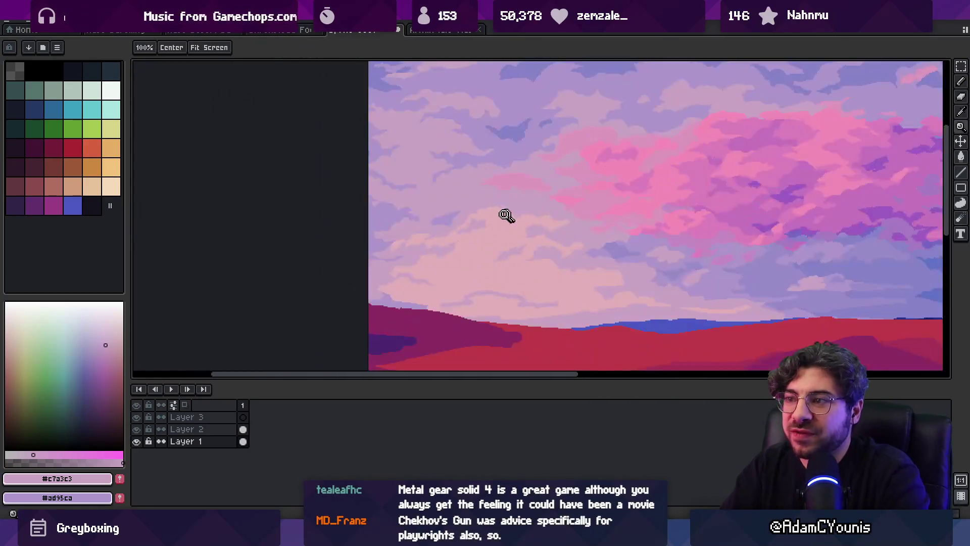
pyautogui.scroll(2, 626, 256)
pyautogui.keyDown('alt'); pyautogui.click(639, 245); pyautogui.keyUp('alt')
pyautogui.press('b')
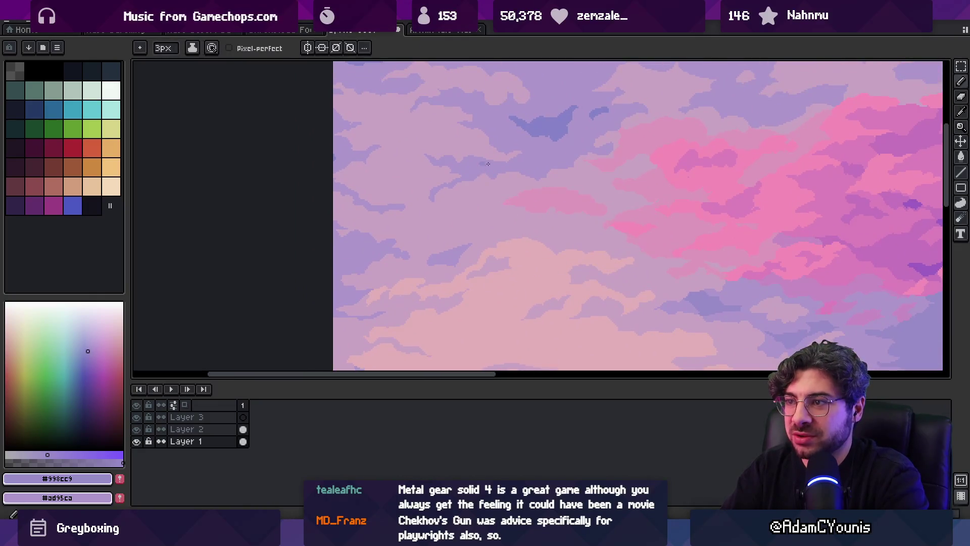
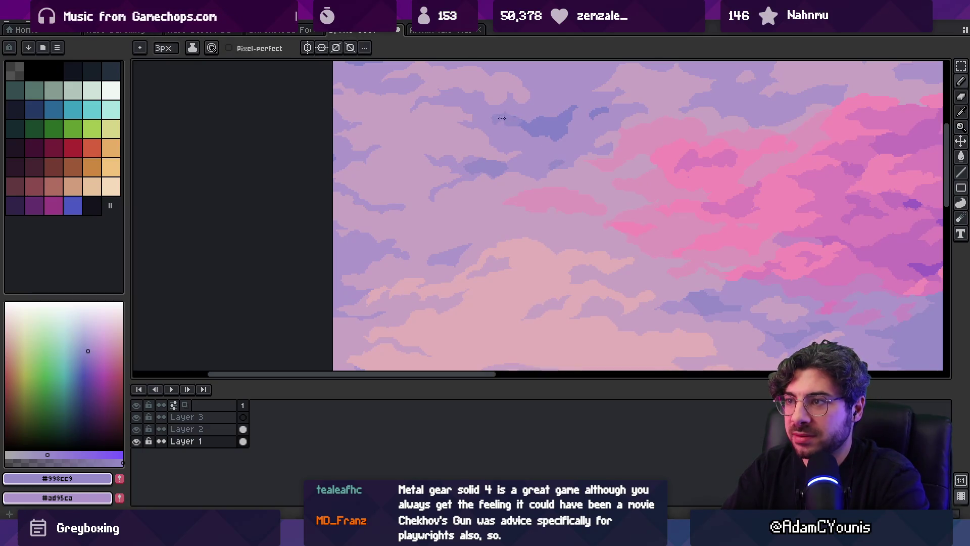
# Zoom out to the whole landscape, then zoom back in close on the sunset clouds
pyautogui.press('z')
pyautogui.scroll(-5, 531, 152)
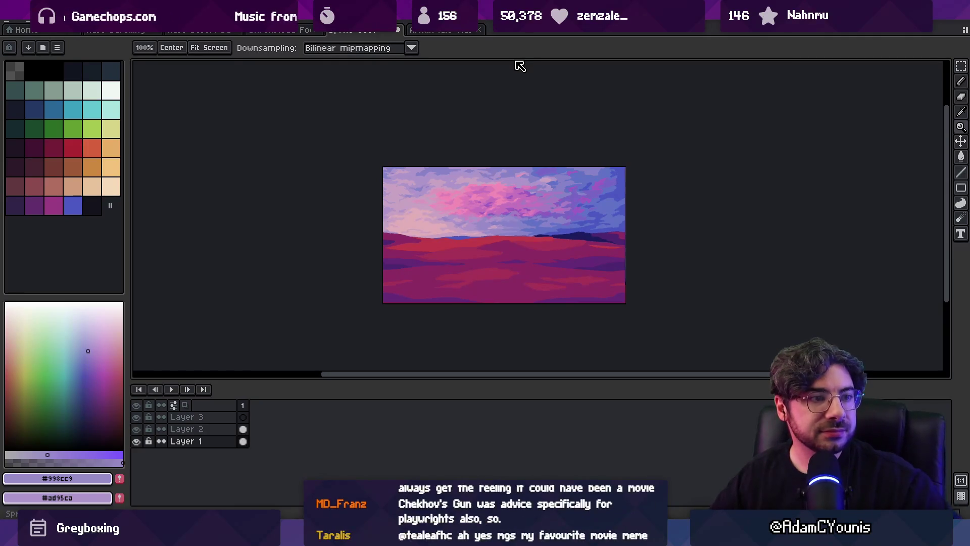
pyautogui.click(494, 205)
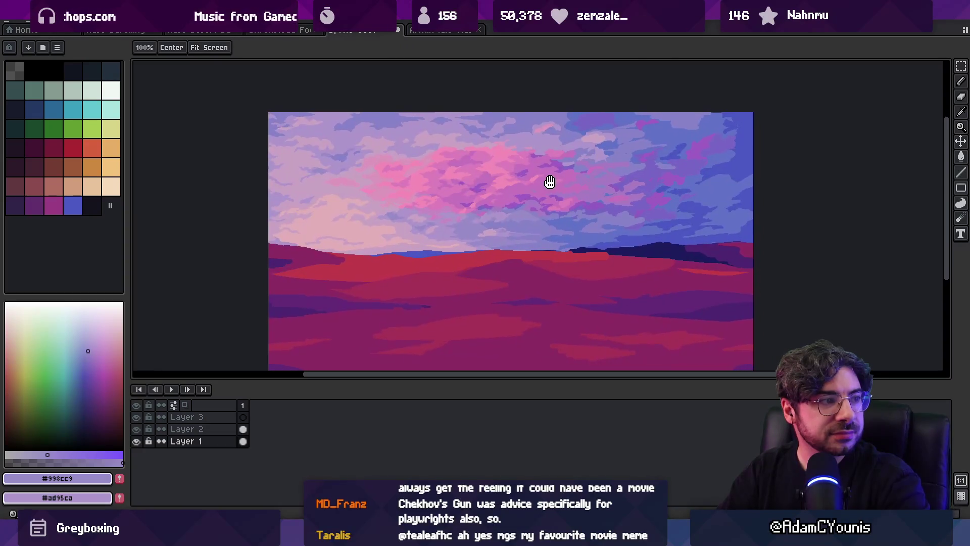
pyautogui.click(597, 157)
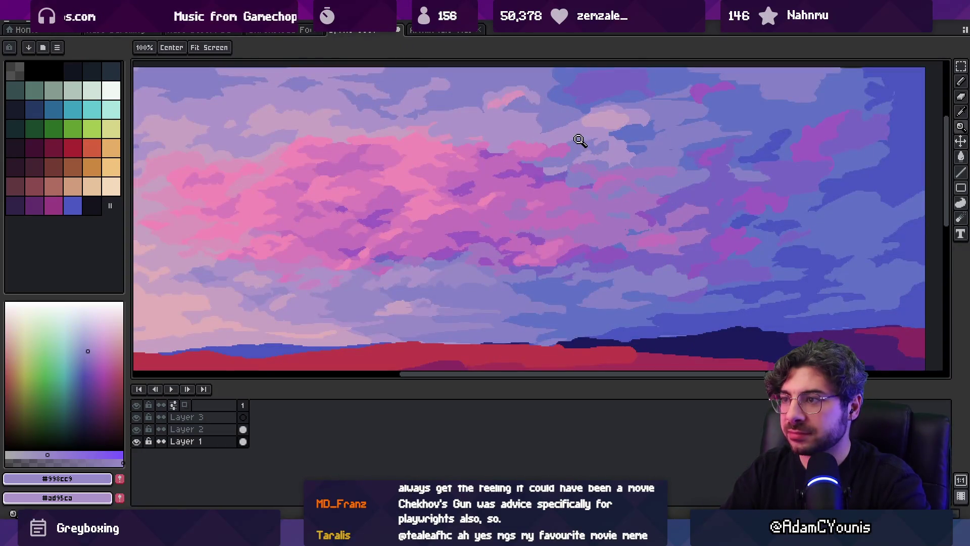
pyautogui.click(577, 174)
pyautogui.press('p')
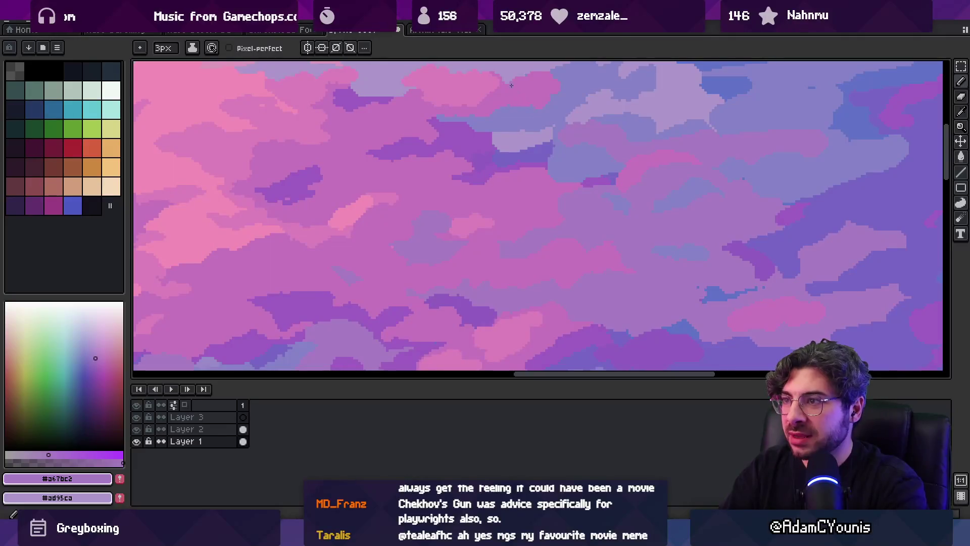
pyautogui.press('z')
pyautogui.scroll(-5, 539, 127)
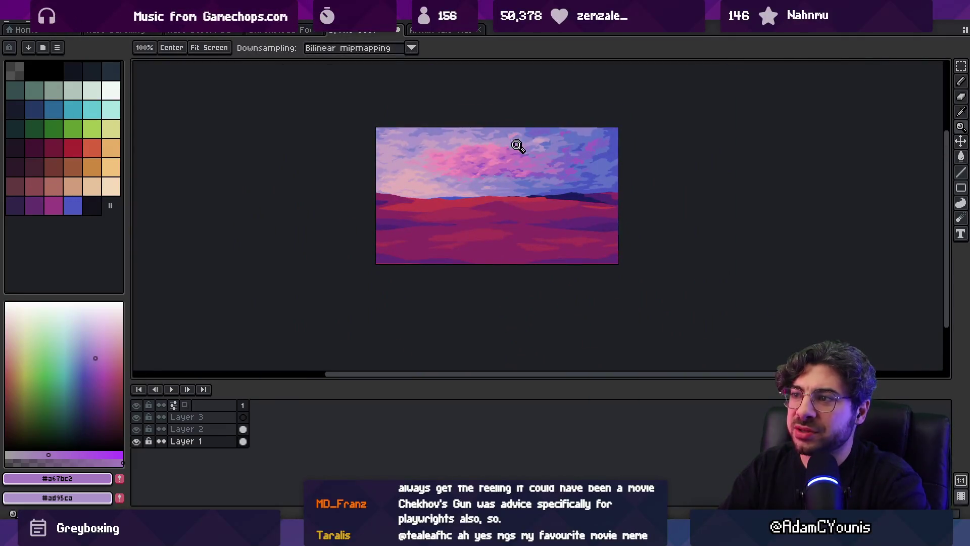
pyautogui.scroll(5, 516, 145)
pyautogui.keyDown('alt'); pyautogui.click(526, 134); pyautogui.keyUp('alt')
# Touch up the cloud edges with the 3px pencil, alternating eyedropped lavender and pink
pyautogui.press('b')
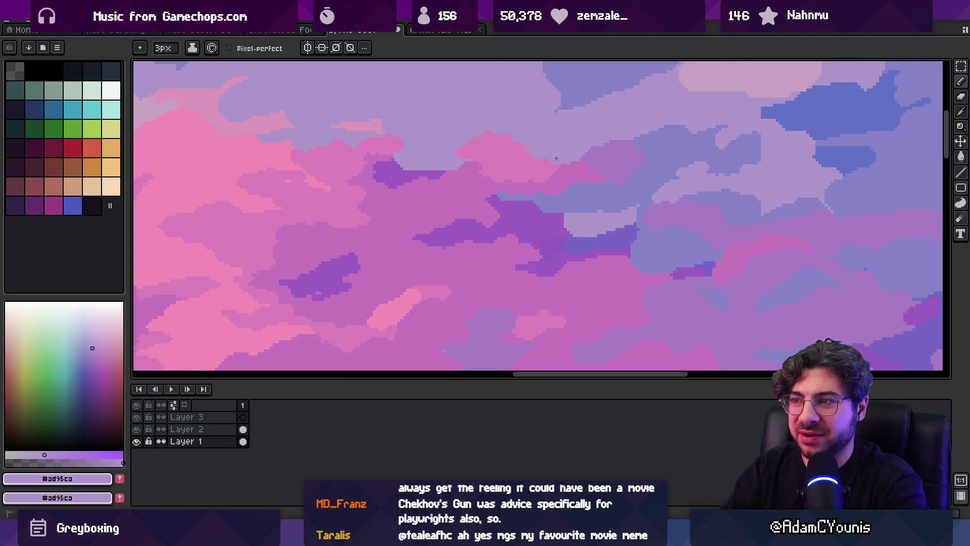
pyautogui.keyDown('alt'); pyautogui.click(560, 162); pyautogui.keyUp('alt')
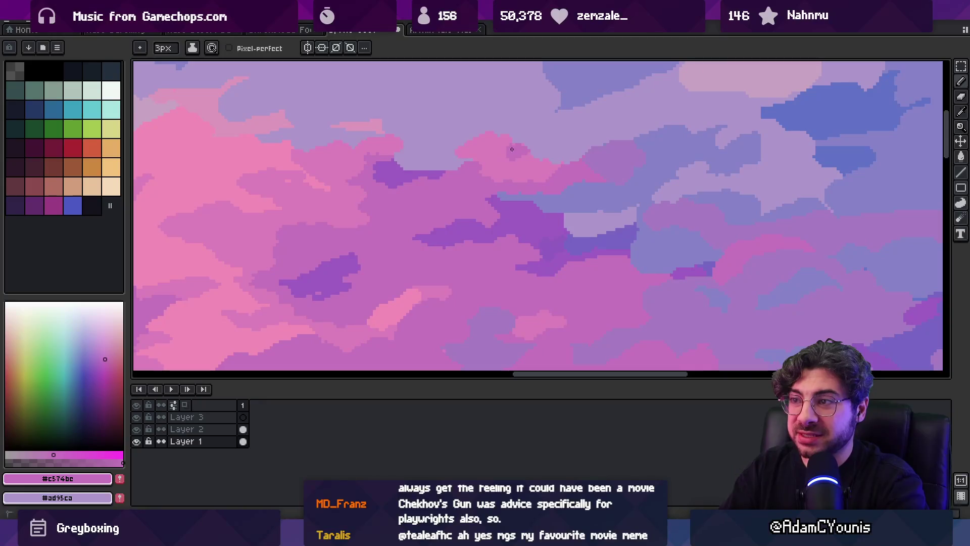
pyautogui.keyDown('alt'); pyautogui.click(505, 134); pyautogui.keyUp('alt')
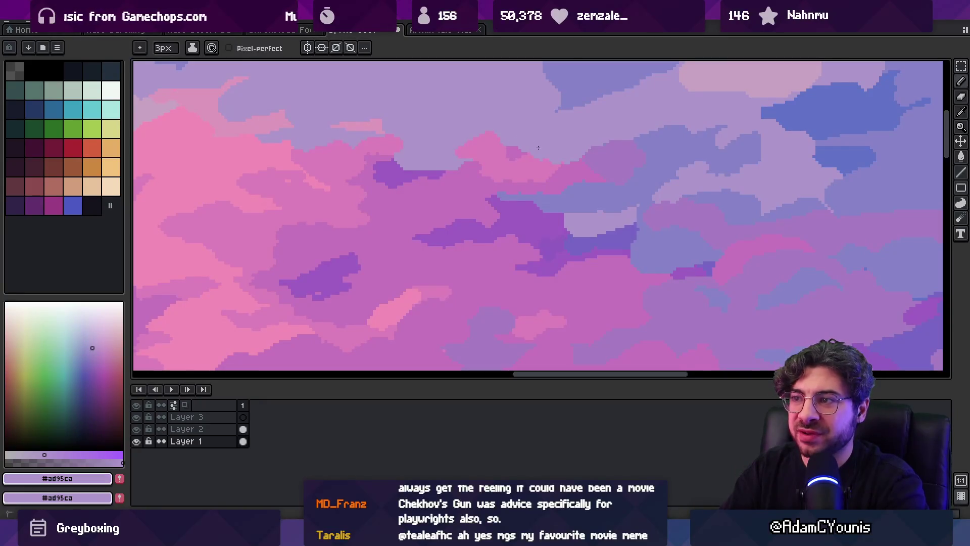
pyautogui.keyDown('alt'); pyautogui.click(455, 165); pyautogui.keyUp('alt')
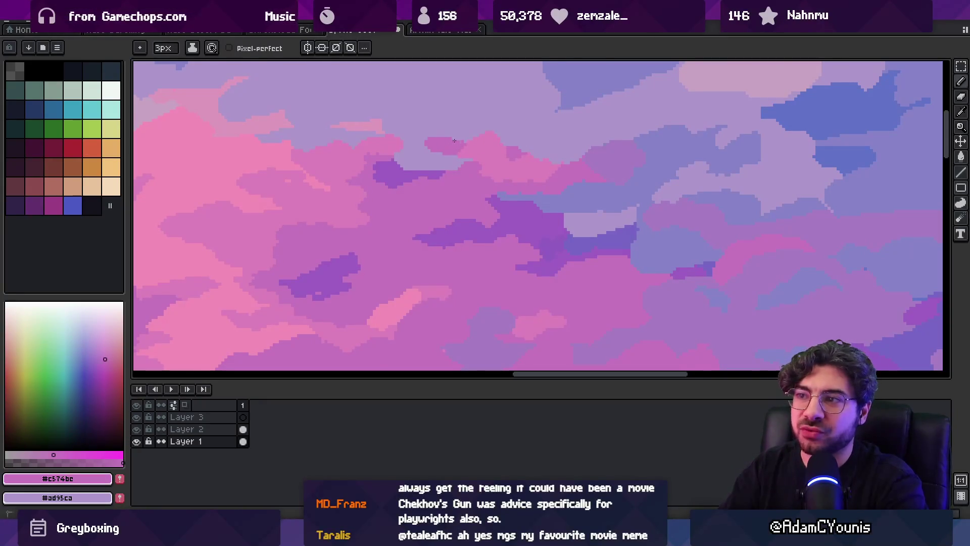
pyautogui.keyDown('alt'); pyautogui.click(446, 126); pyautogui.keyUp('alt')
pyautogui.keyDown('alt'); pyautogui.click(465, 138); pyautogui.keyUp('alt')
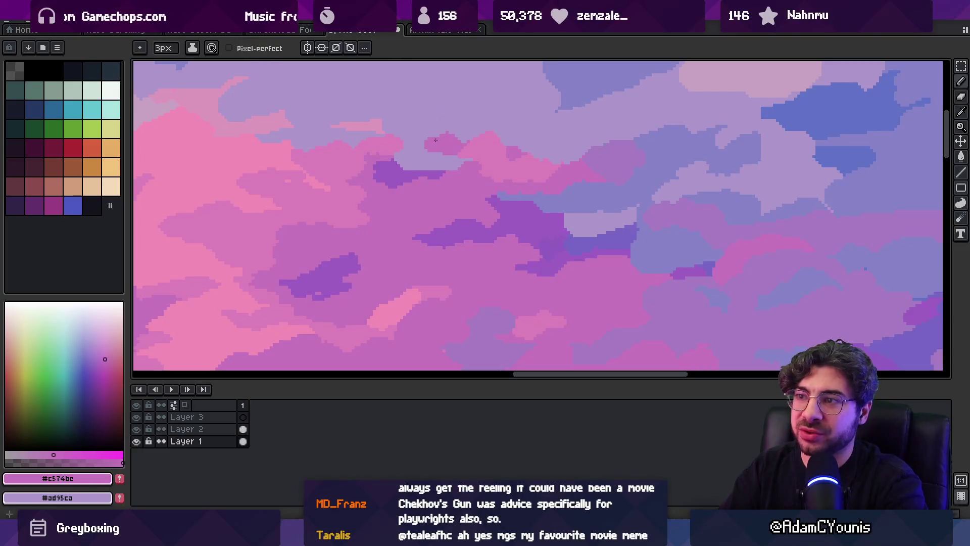
pyautogui.keyDown('alt'); pyautogui.click(433, 130); pyautogui.keyUp('alt')
# Widen the view over the clouds and take the lavender cloud colour for more edge fixes
pyautogui.scroll(-1, 499, 168)
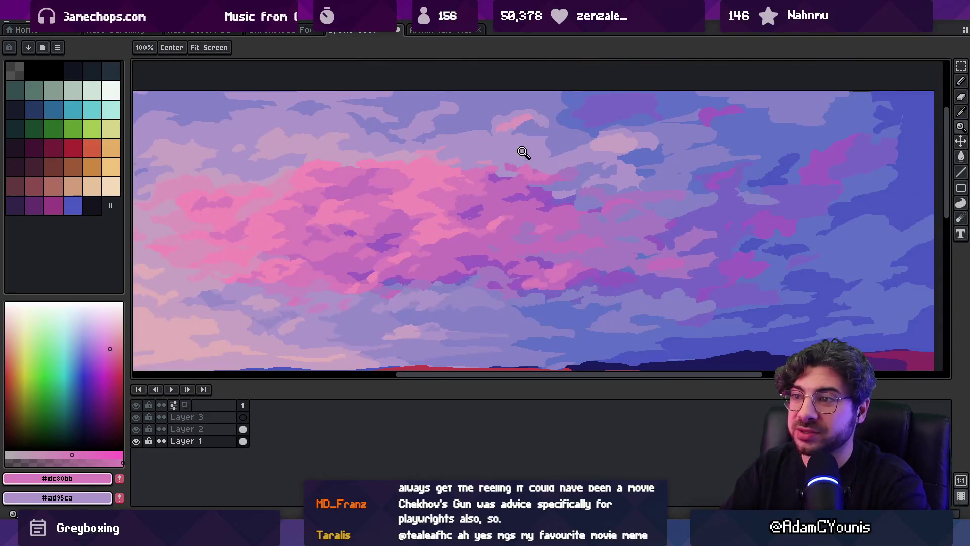
pyautogui.scroll(-3, 512, 112)
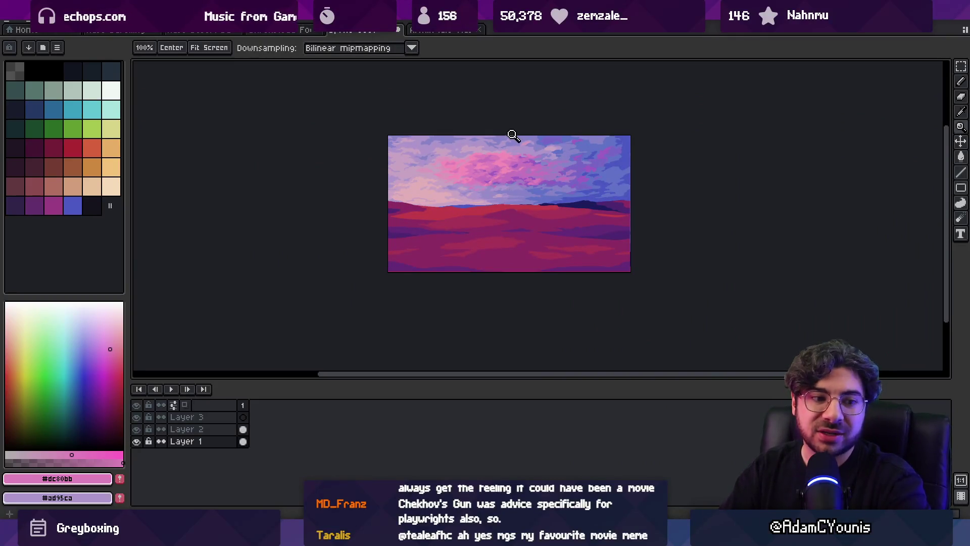
pyautogui.scroll(4, 543, 124)
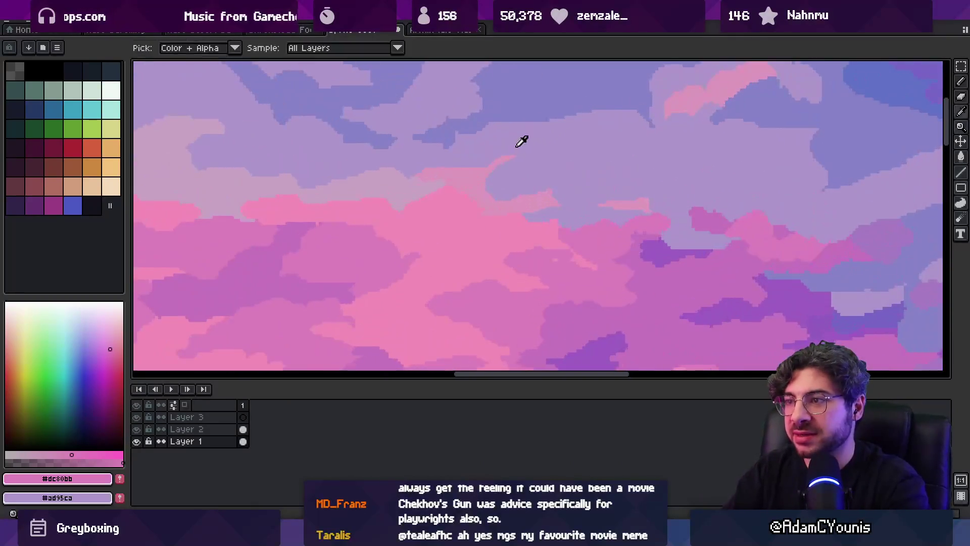
pyautogui.keyDown('alt'); pyautogui.click(482, 175); pyautogui.keyUp('alt')
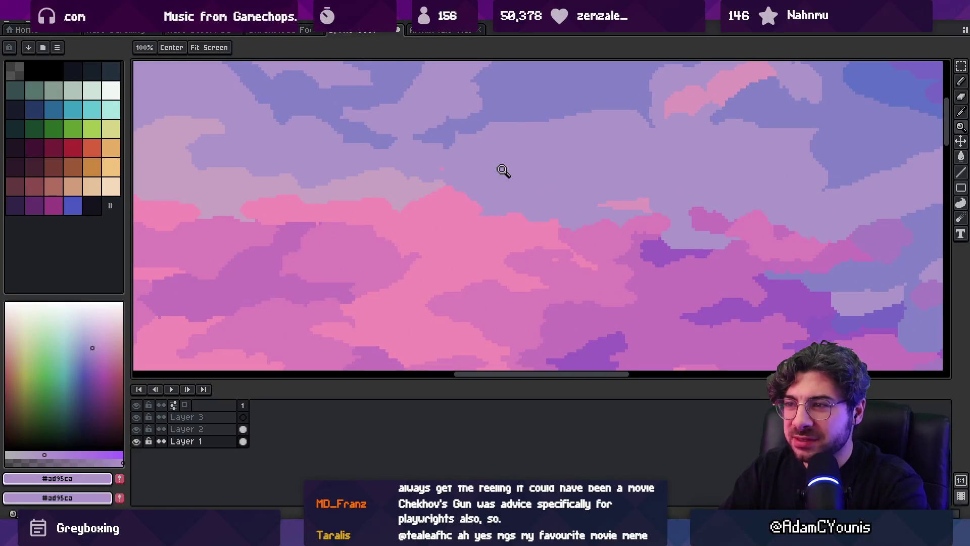
pyautogui.scroll(-4, 429, 188)
pyautogui.scroll(4, 486, 152)
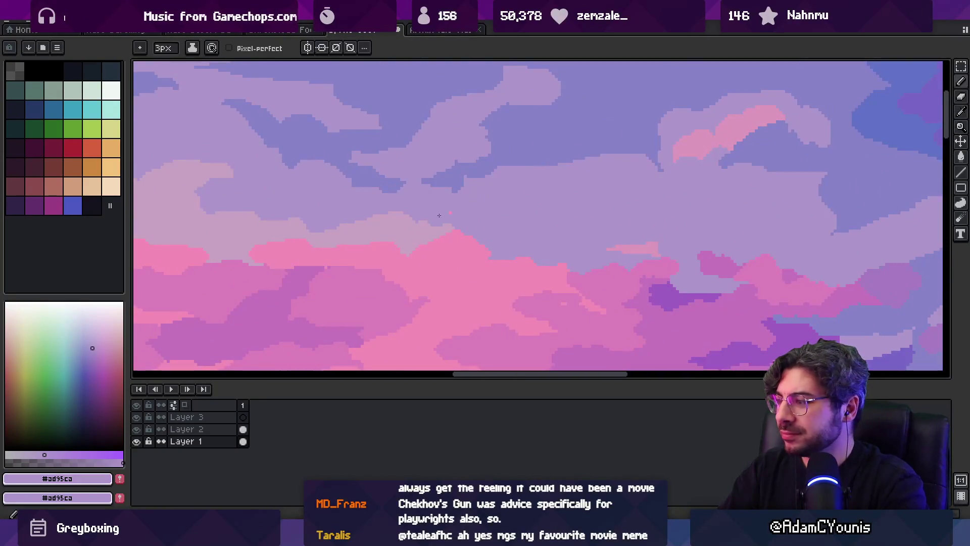
# Check the whole landscape, then pick the cloud purple and return to the pencil
pyautogui.press('z')
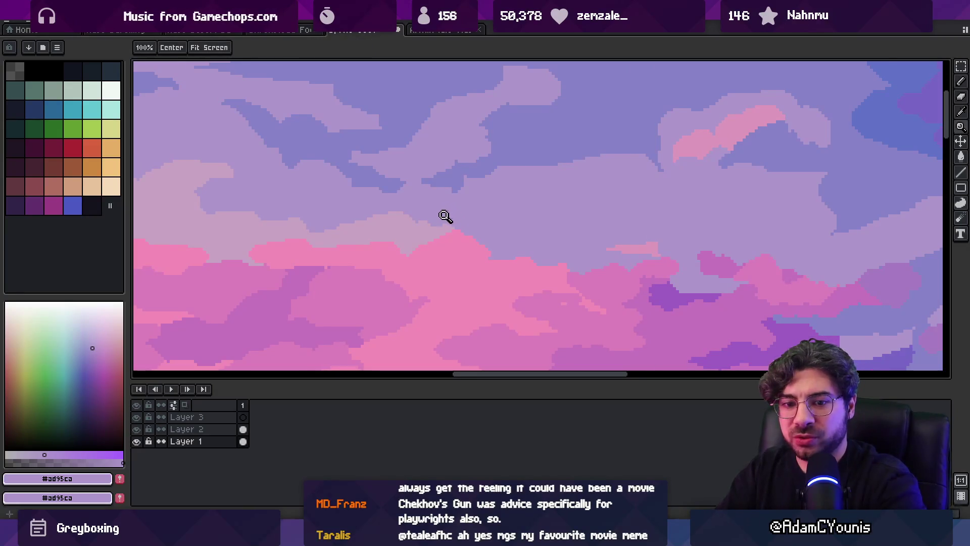
pyautogui.scroll(-4, 461, 213)
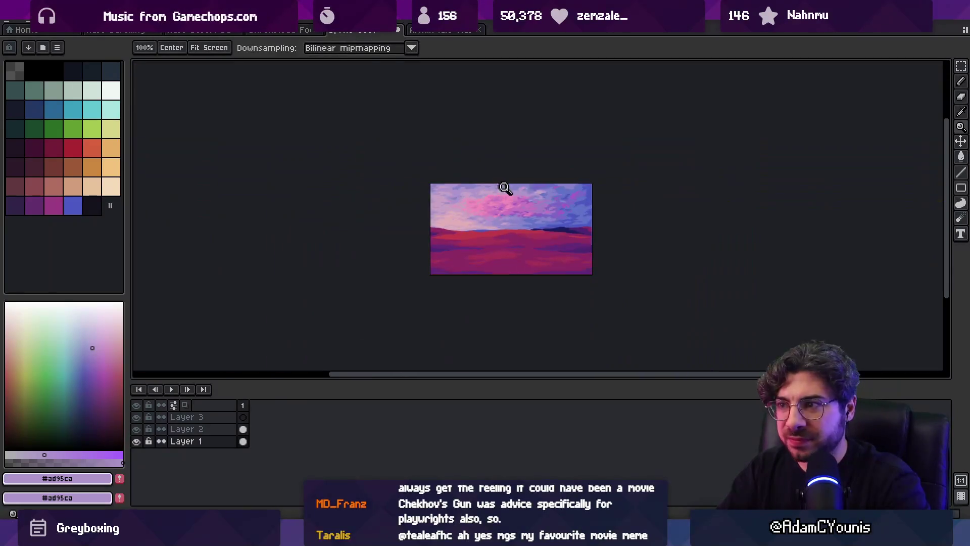
pyautogui.scroll(5, 540, 204)
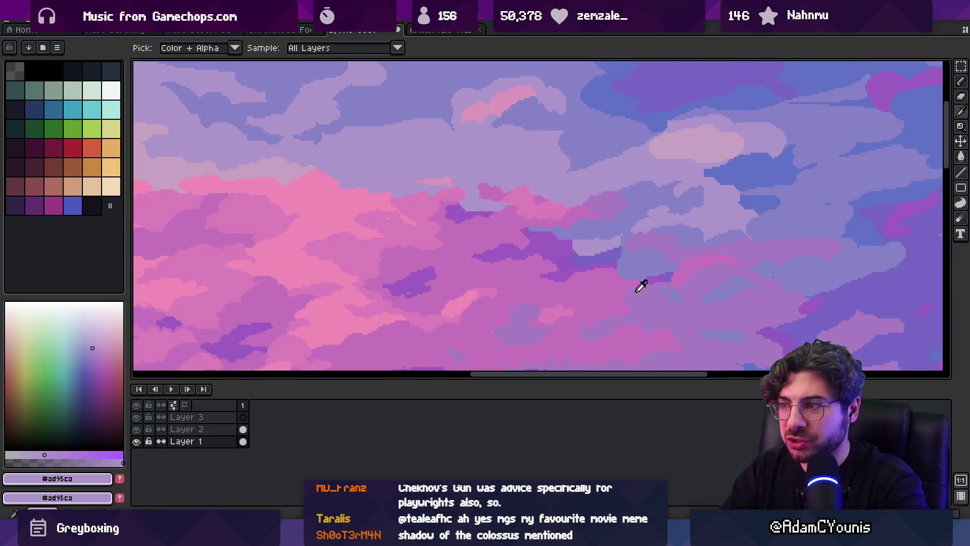
pyautogui.keyDown('alt'); pyautogui.click(641, 284); pyautogui.keyUp('alt')
pyautogui.press('p')
pyautogui.scroll(3, 397, 187)
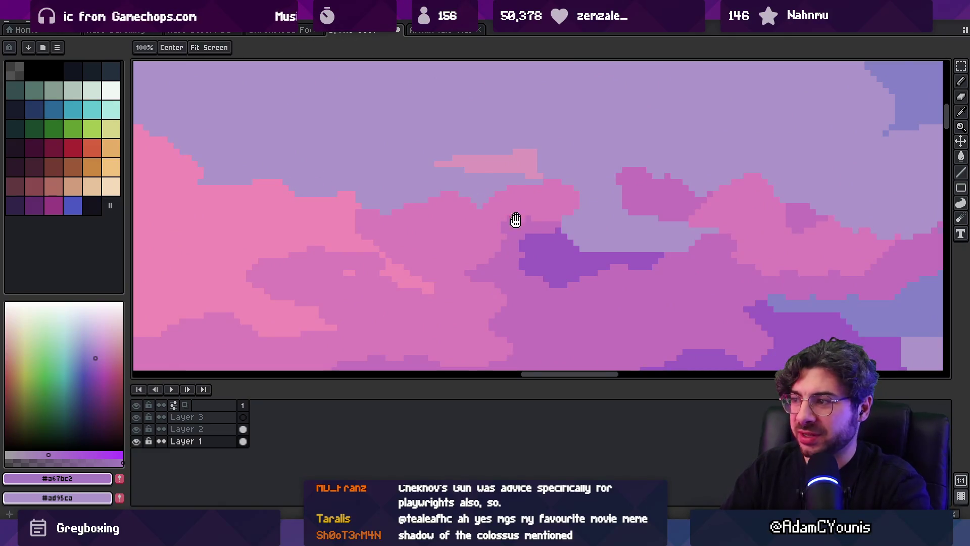
pyautogui.scroll(-4, 515, 218)
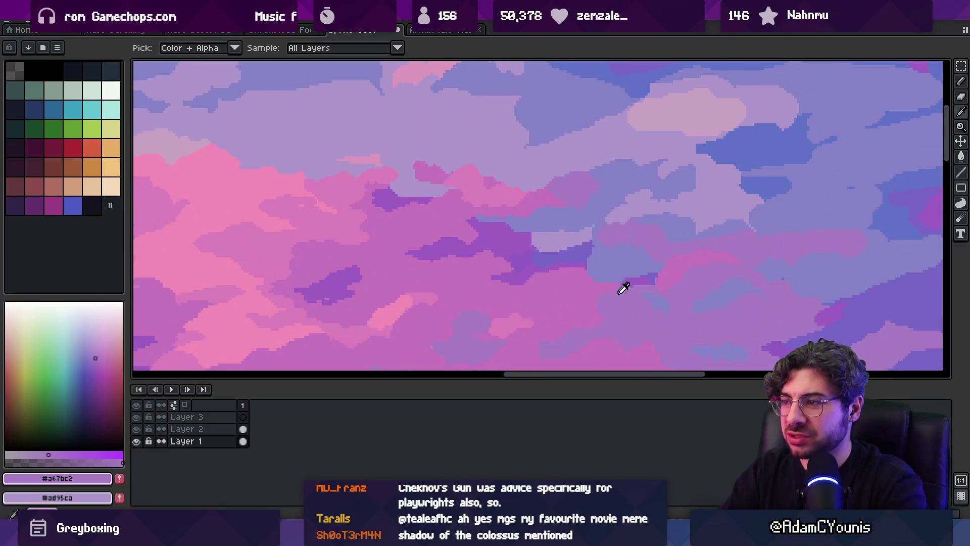
pyautogui.scroll(-5, 576, 212)
# Zoom out to the full landscape and back in close on a cloud edge
pyautogui.press('m')
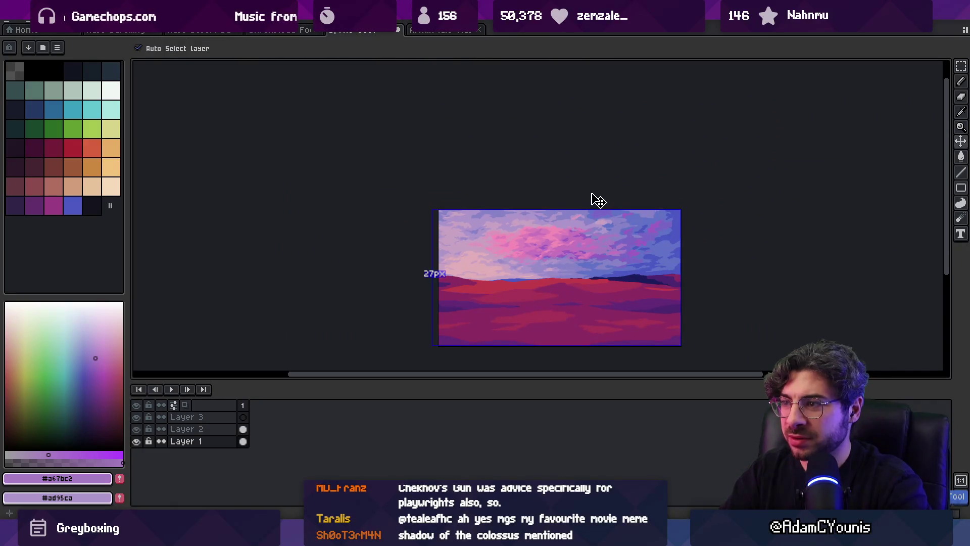
pyautogui.press('z')
pyautogui.scroll(-2, 564, 201)
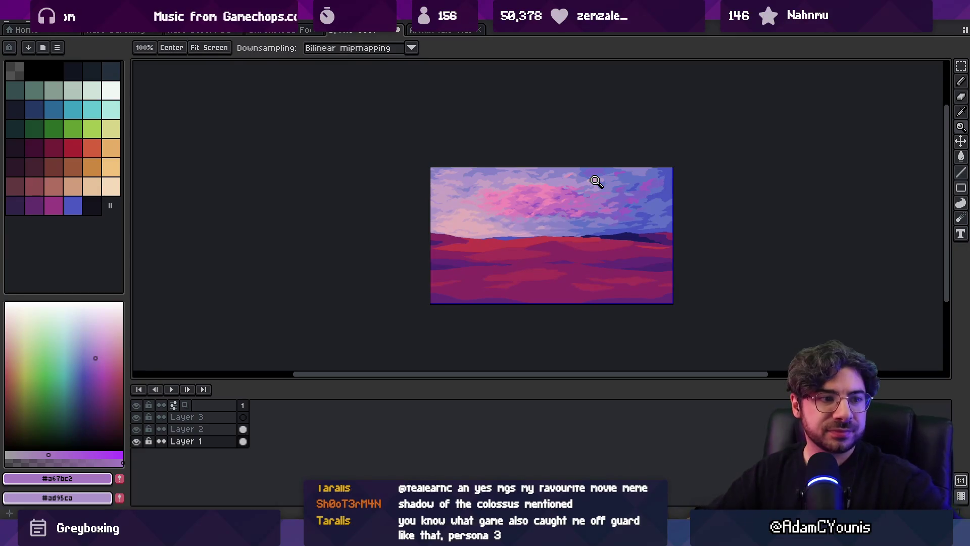
pyautogui.click(501, 207)
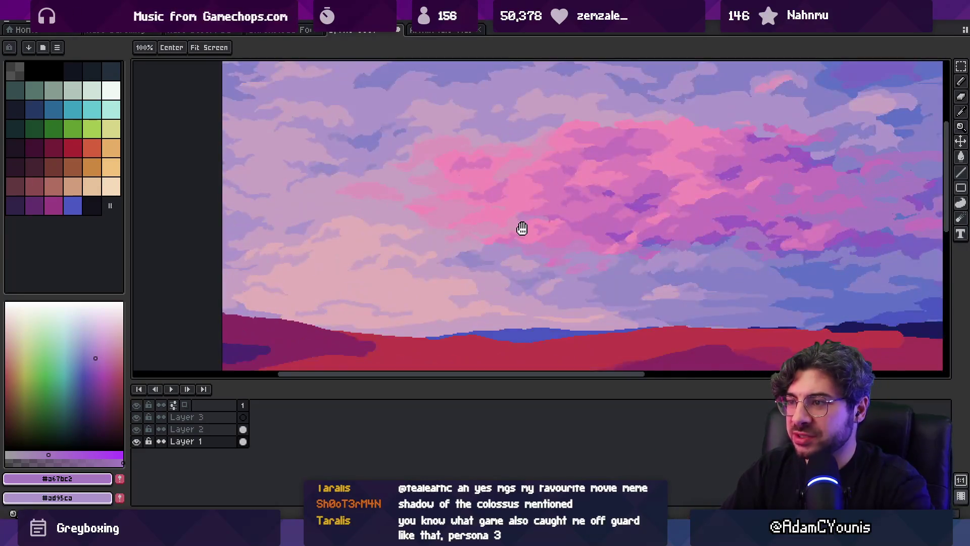
pyautogui.rightClick(459, 190)
pyautogui.click(533, 202)
pyautogui.click(522, 203)
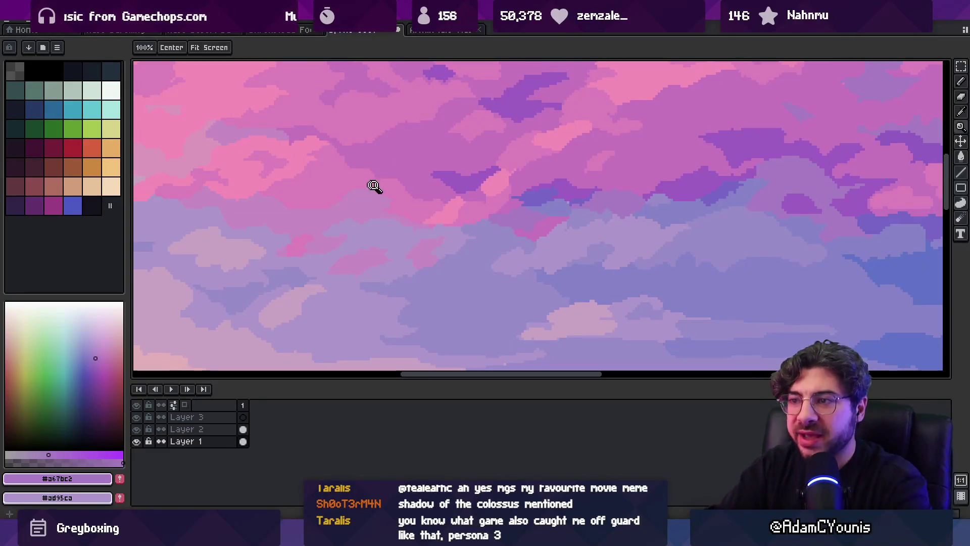
pyautogui.click(418, 230)
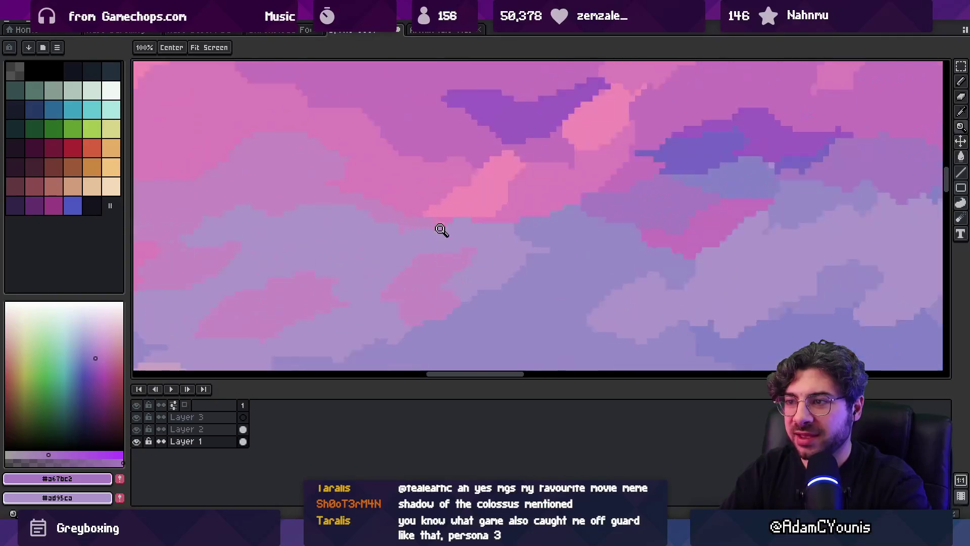
pyautogui.click(439, 230)
# Sample lavender, light pink and purple-pink from the clouds at close zoom
pyautogui.press('b')
pyautogui.keyDown('alt'); pyautogui.click(459, 229); pyautogui.keyUp('alt')
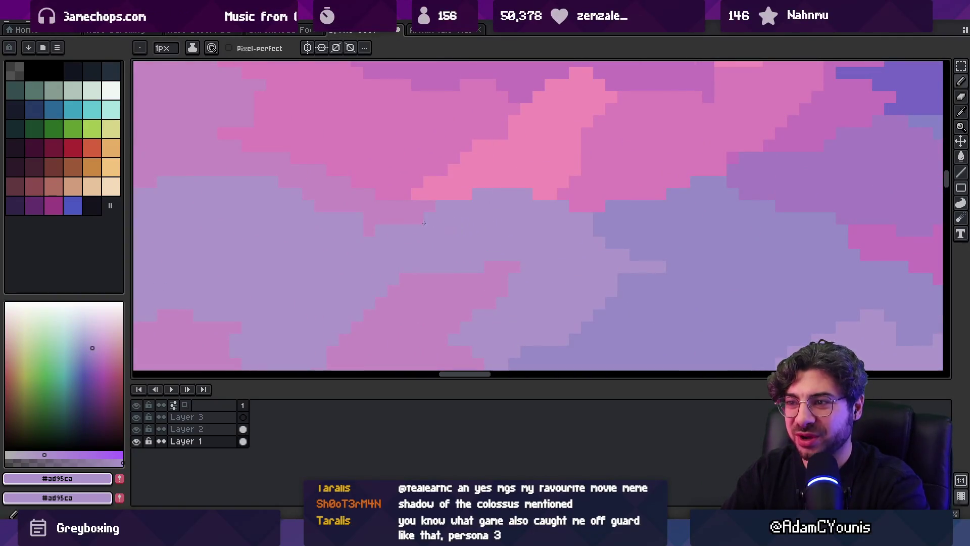
pyautogui.press('z')
pyautogui.press('1')
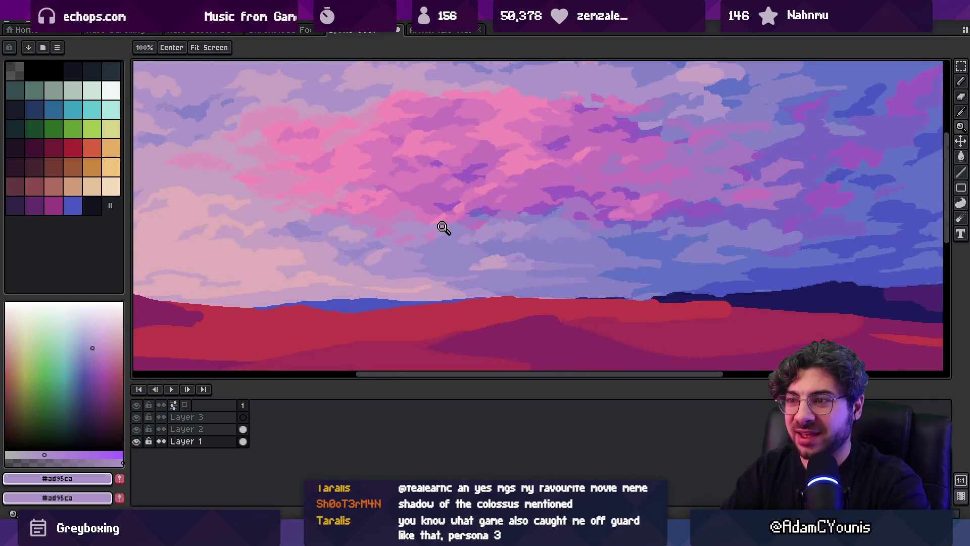
pyautogui.click(355, 197)
pyautogui.click(366, 179)
pyautogui.press('b')
pyautogui.keyDown('alt'); pyautogui.click(368, 176); pyautogui.keyUp('alt')
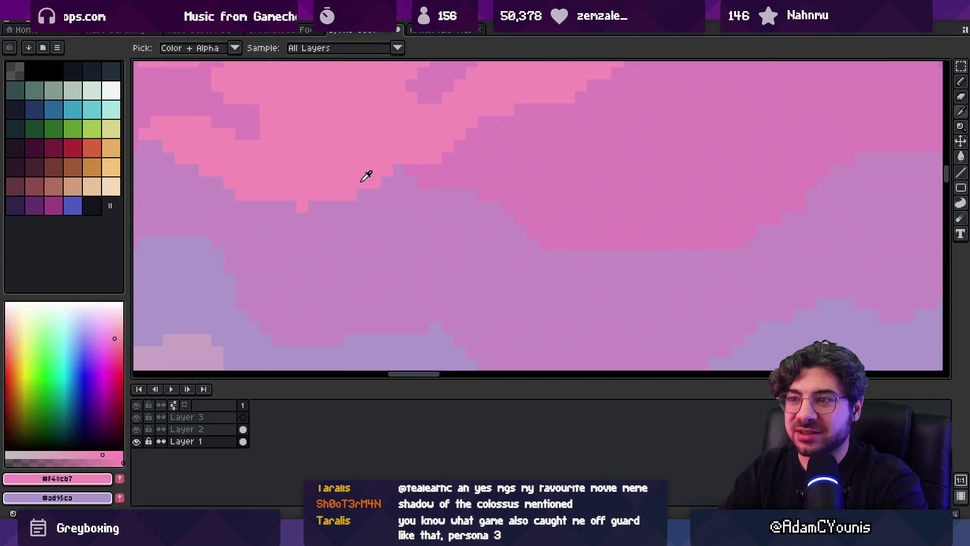
pyautogui.keyDown('alt'); pyautogui.click(299, 228); pyautogui.keyUp('alt')
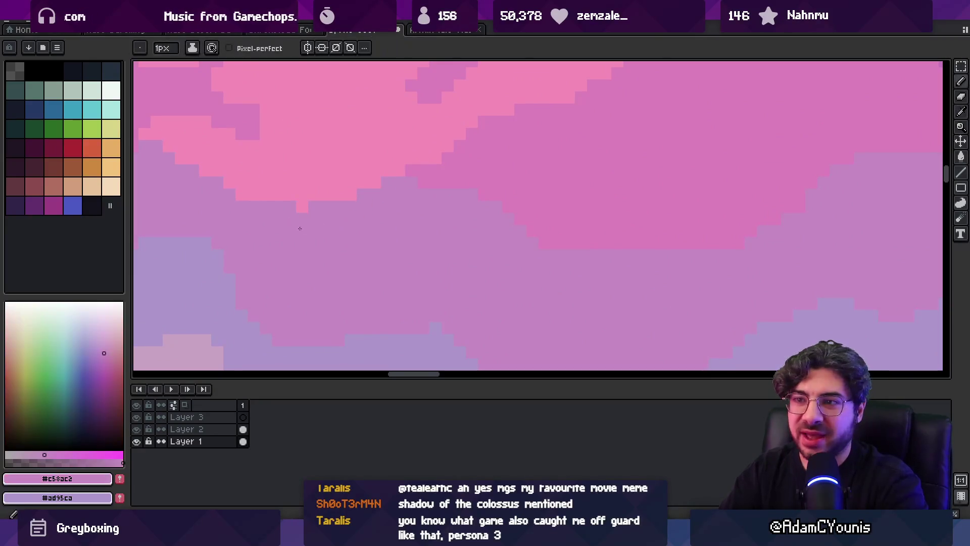
# Reset the view to actual size and zoom in near the cloud edge
pyautogui.press('z')
pyautogui.press('1')
pyautogui.click(368, 195)
pyautogui.click(420, 204)
pyautogui.press('b')
pyautogui.press('z')
pyautogui.press('1')
# Zoom out to the whole painting, then back in closer on the clouds
pyautogui.click(465, 217)
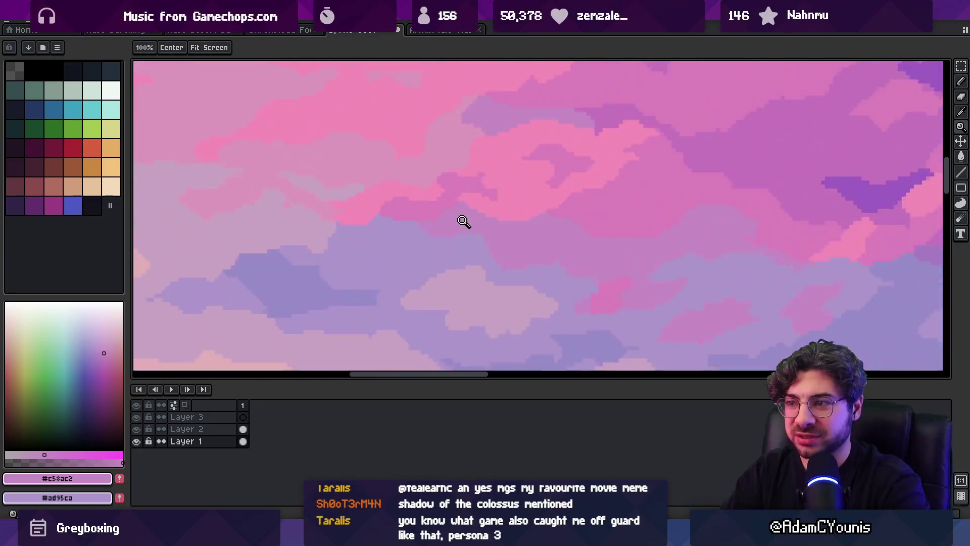
pyautogui.click(497, 212)
pyautogui.click(392, 201)
pyautogui.press('1')
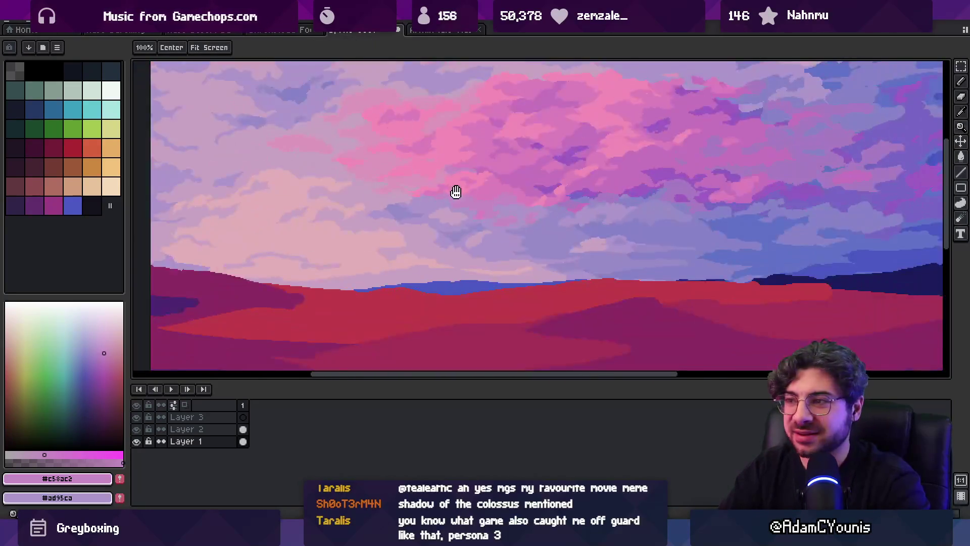
pyautogui.click(425, 234)
pyautogui.click(436, 216)
pyautogui.scroll(-2, 444, 197)
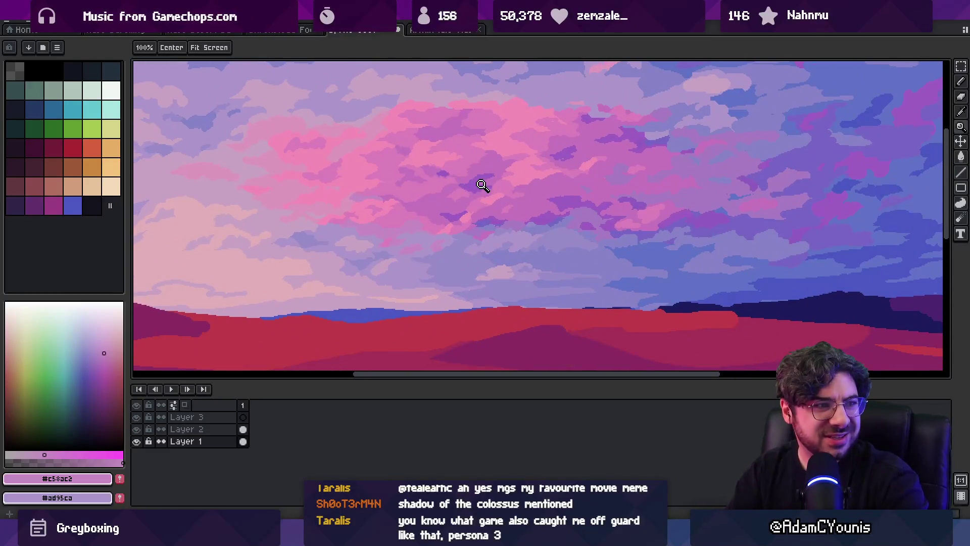
# Zoom from the full image into the left clouds and eyedrop a pale cloud colour
pyautogui.press('1')
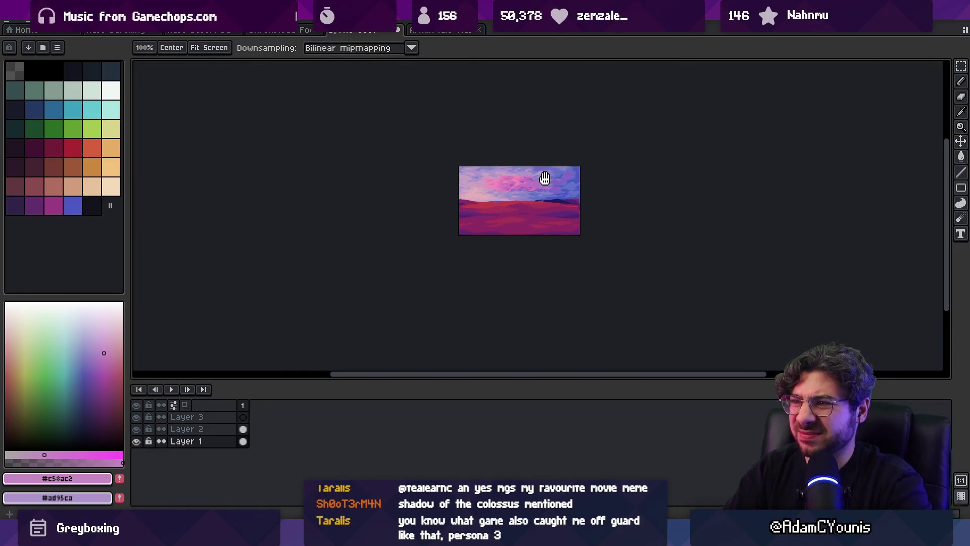
pyautogui.click(551, 177)
pyautogui.click(558, 175)
pyautogui.click(545, 171)
pyautogui.click(480, 212)
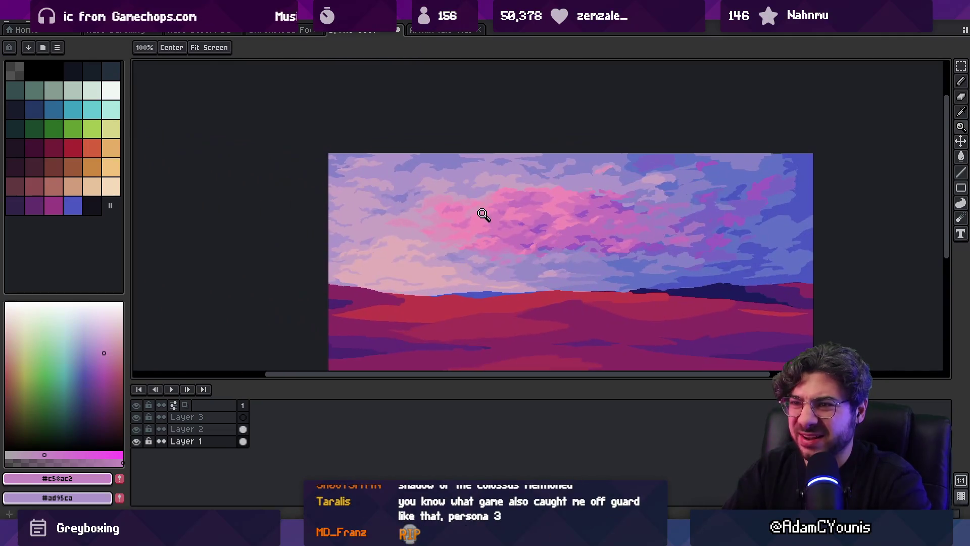
pyautogui.click(433, 201)
pyautogui.press('i')
pyautogui.click(324, 227)
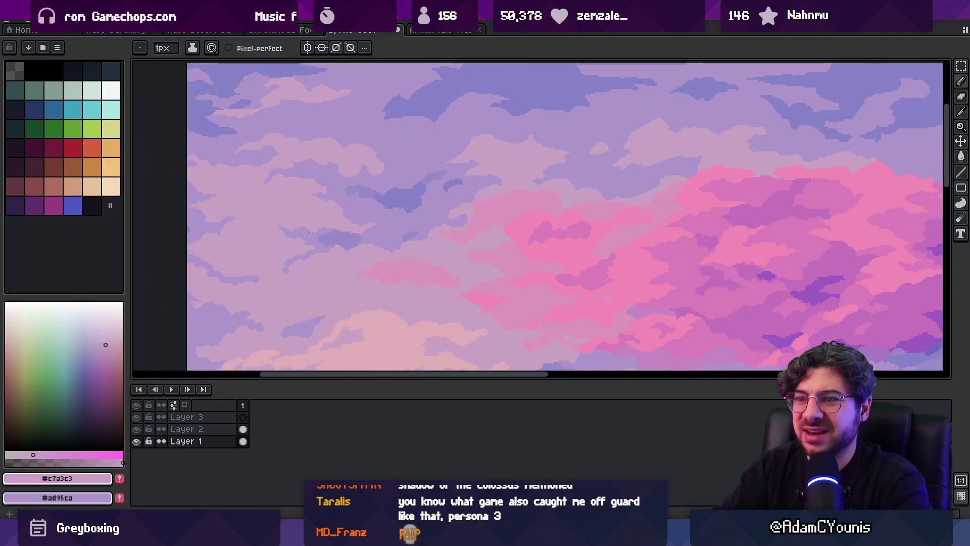
# Eyedrop lavender #ad95ca and pinkish #c7a3c3, and paint lavender over the left sky clouds
pyautogui.click(226, 270)
pyautogui.press('b')
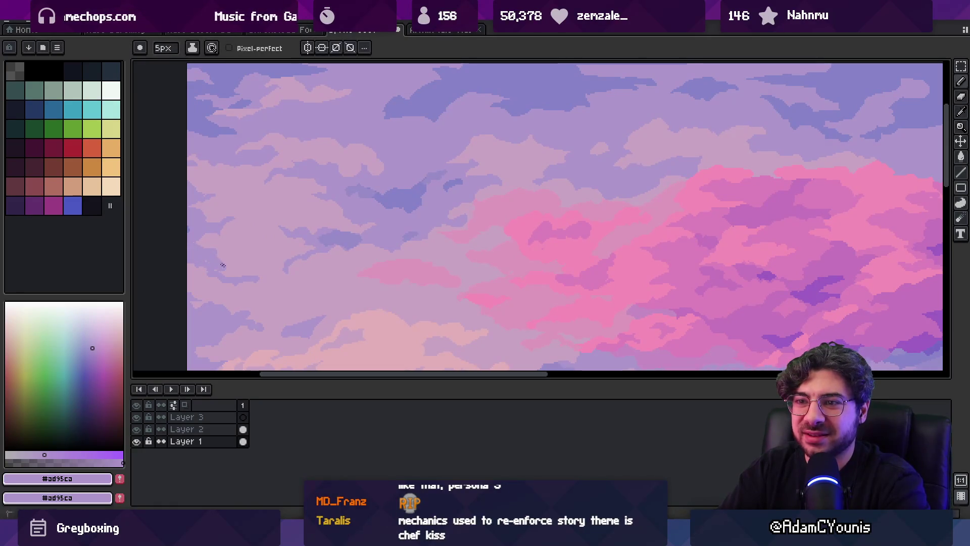
pyautogui.keyDown('alt'); pyautogui.click(239, 227); pyautogui.keyUp('alt')
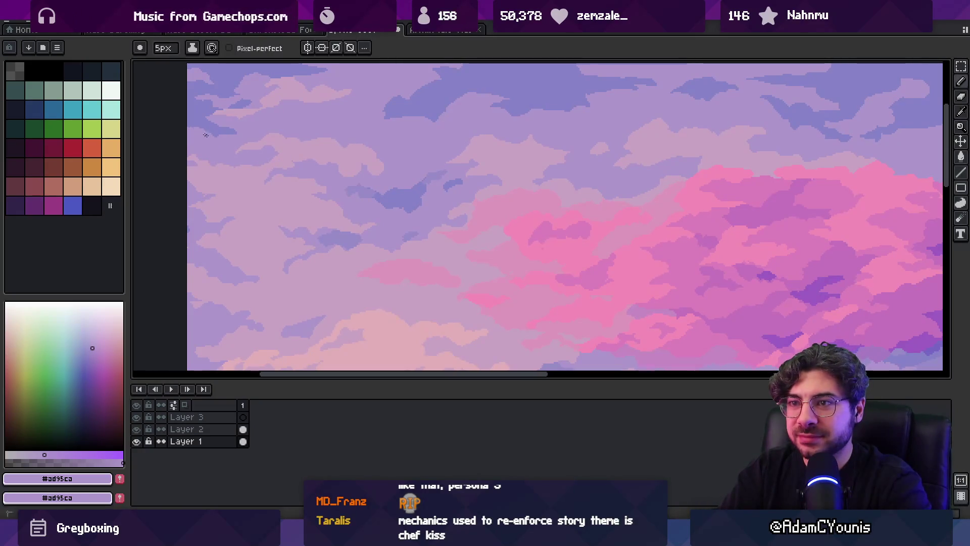
pyautogui.keyDown('alt'); pyautogui.click(205, 159); pyautogui.keyUp('alt')
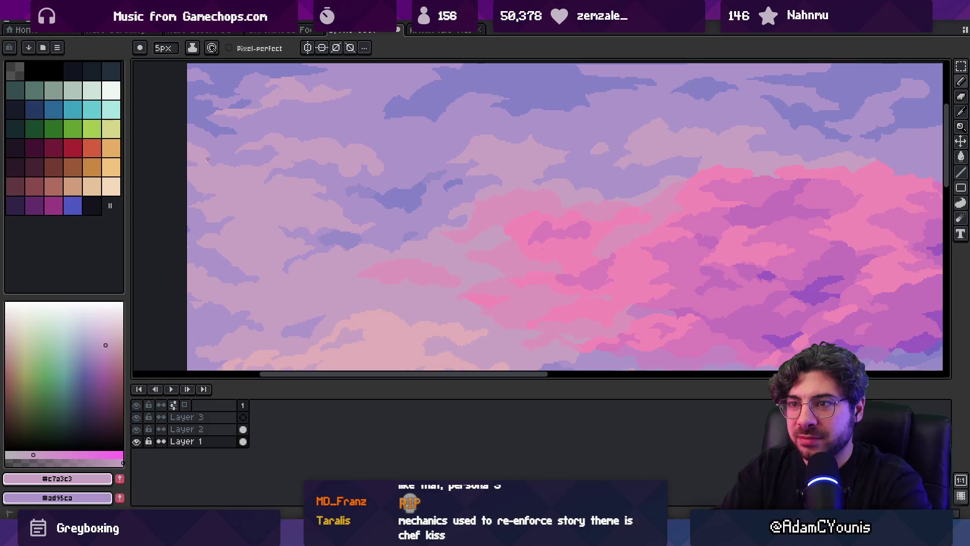
pyautogui.scroll(-3, 232, 187)
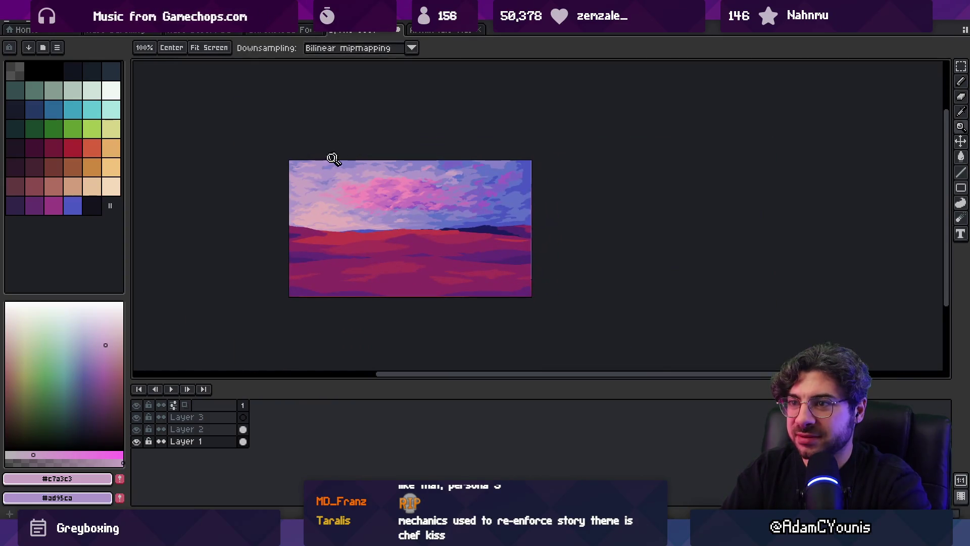
pyautogui.scroll(3, 332, 158)
pyautogui.keyDown('alt'); pyautogui.click(275, 160); pyautogui.keyUp('alt')
pyautogui.moveTo(274, 160)
pyautogui.mouseDown()
pyautogui.moveTo(260, 126)
pyautogui.moveTo(298, 149)
pyautogui.mouseUp()
# Dab a small darker touch into the left clouds, then re-pick pinkish #c7a3c3
pyautogui.keyDown('alt'); pyautogui.click(336, 154); pyautogui.keyUp('alt')
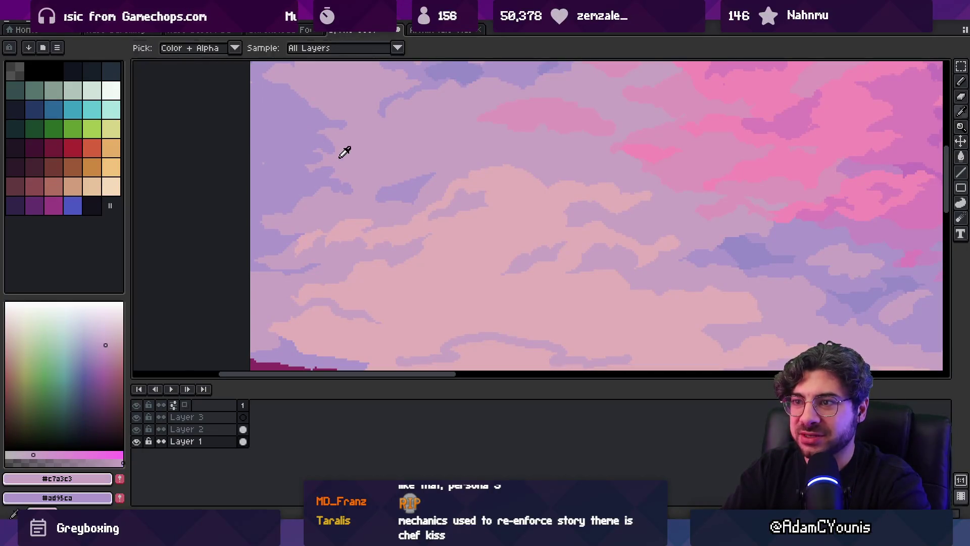
pyautogui.keyDown('alt'); pyautogui.click(277, 162); pyautogui.keyUp('alt')
pyautogui.click(285, 163)
pyautogui.keyDown('alt'); pyautogui.click(324, 142); pyautogui.keyUp('alt')
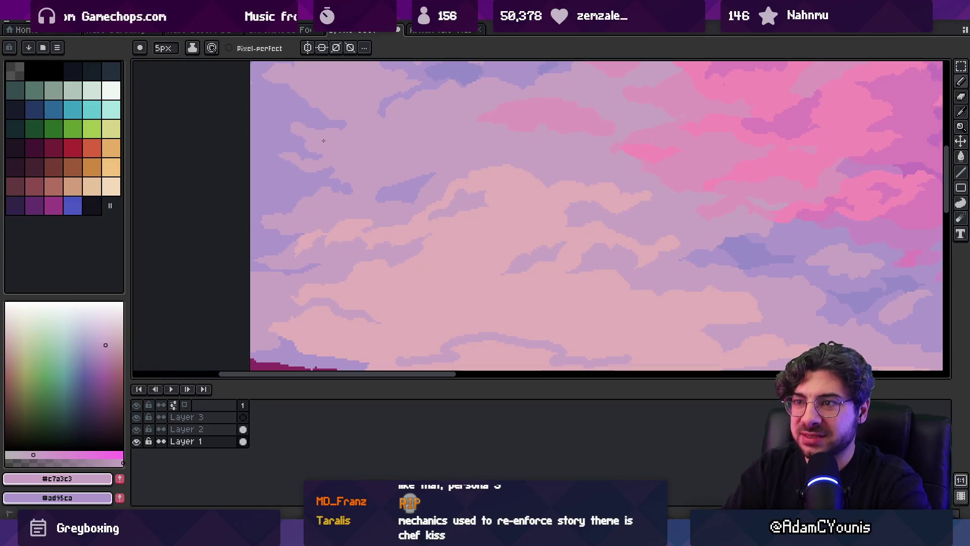
pyautogui.scroll(-5, 298, 161)
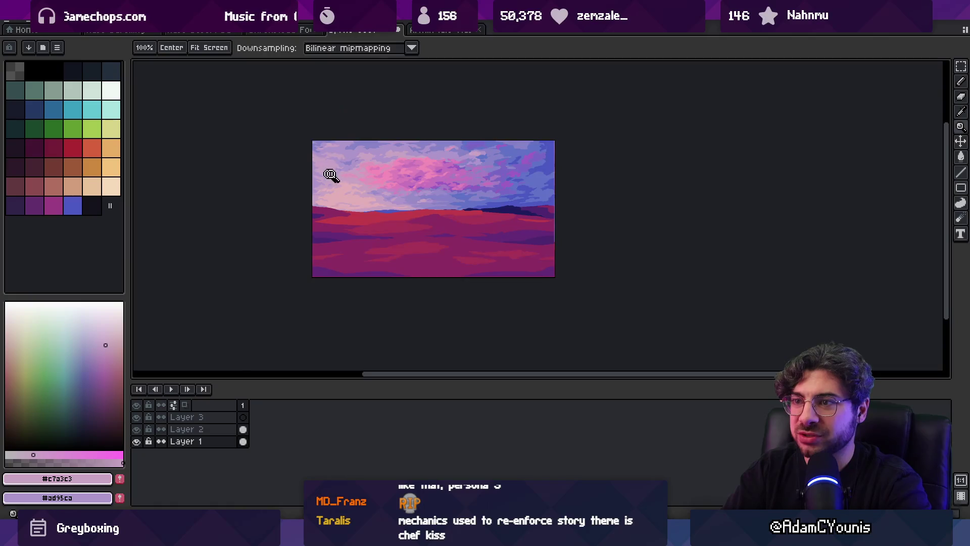
pyautogui.scroll(4, 330, 170)
pyautogui.scroll(-1, 328, 172)
pyautogui.press('b')
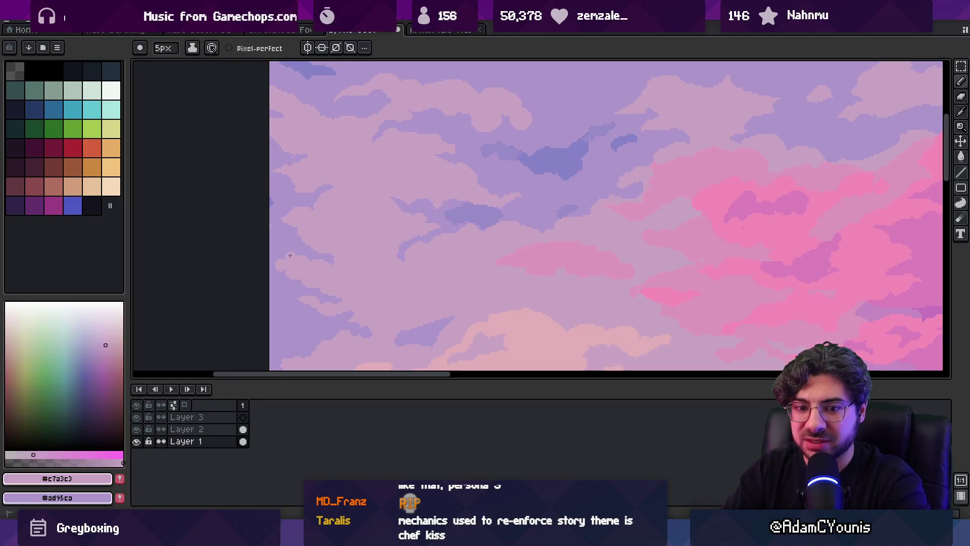
pyautogui.scroll(-5, 277, 249)
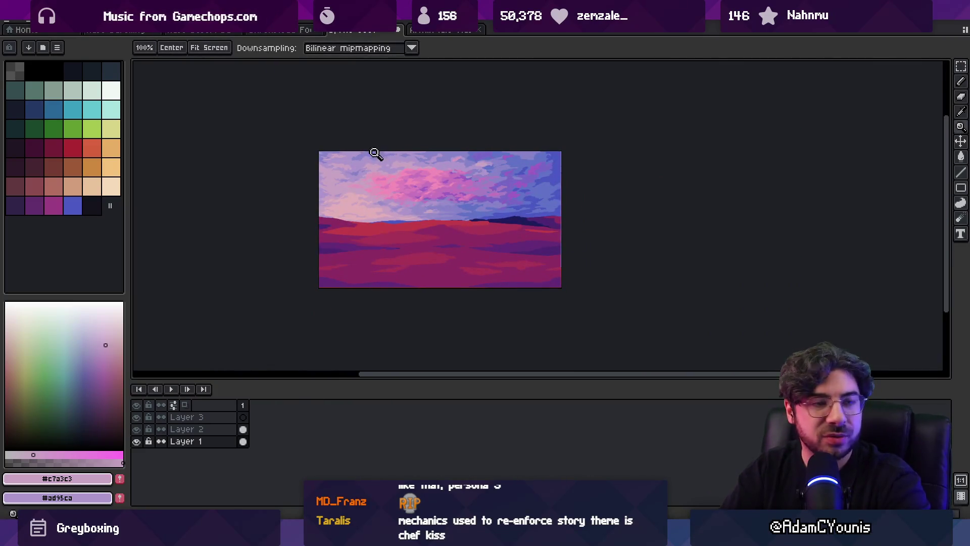
pyautogui.scroll(5, 553, 160)
# Zoom into the sky and sample the blues #8683c7 and #6072c7
pyautogui.press('o')
pyautogui.click(448, 163)
pyautogui.press('b')
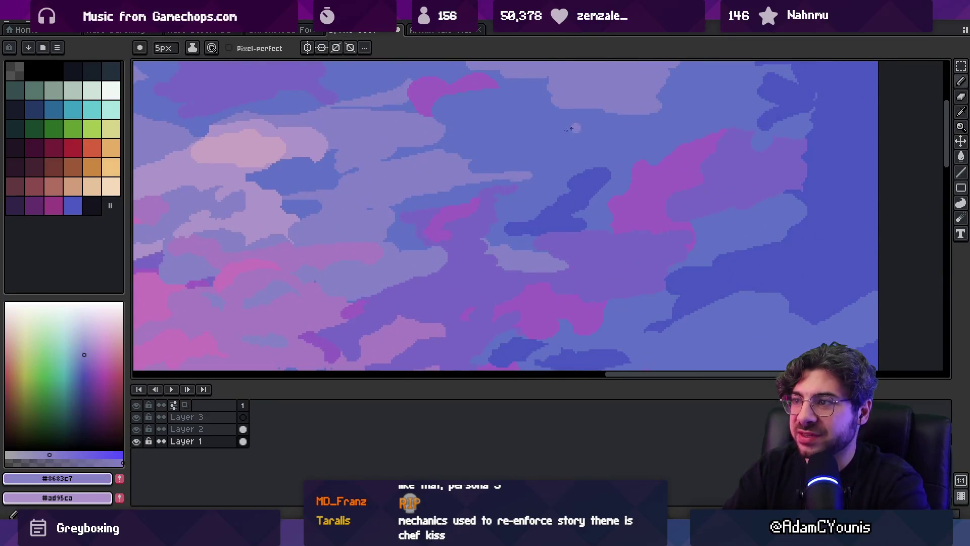
pyautogui.scroll(-1, 608, 149)
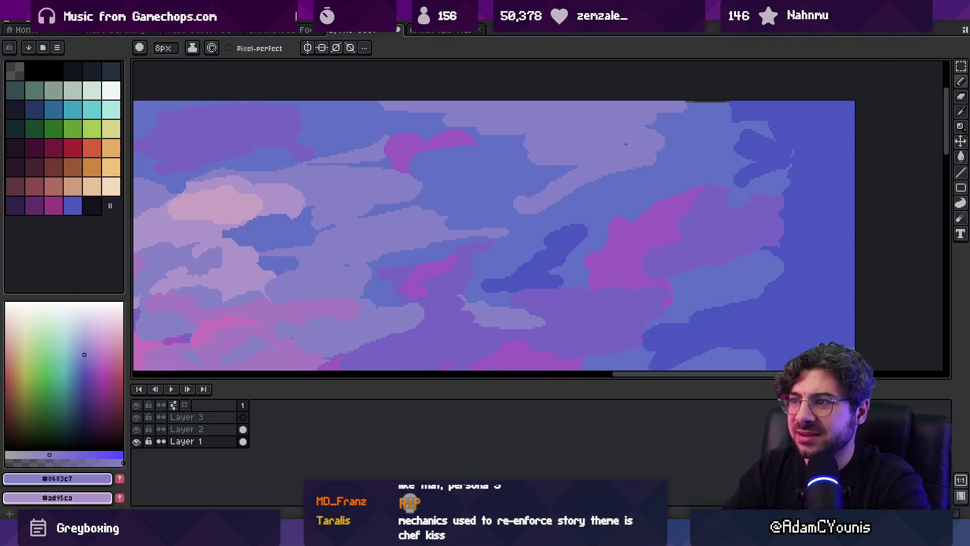
pyautogui.keyDown('alt'); pyautogui.click(524, 198); pyautogui.keyUp('alt')
pyautogui.keyDown('alt'); pyautogui.click(551, 182); pyautogui.keyUp('alt')
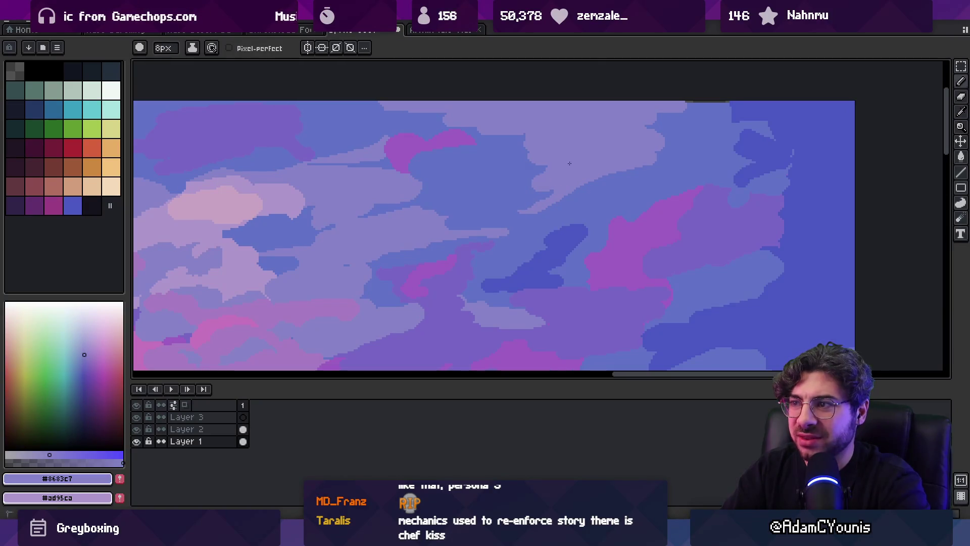
pyautogui.keyDown('alt'); pyautogui.click(533, 179); pyautogui.keyUp('alt')
pyautogui.keyDown('alt'); pyautogui.click(554, 164); pyautogui.keyUp('alt')
pyautogui.keyDown('alt'); pyautogui.click(524, 167); pyautogui.keyUp('alt')
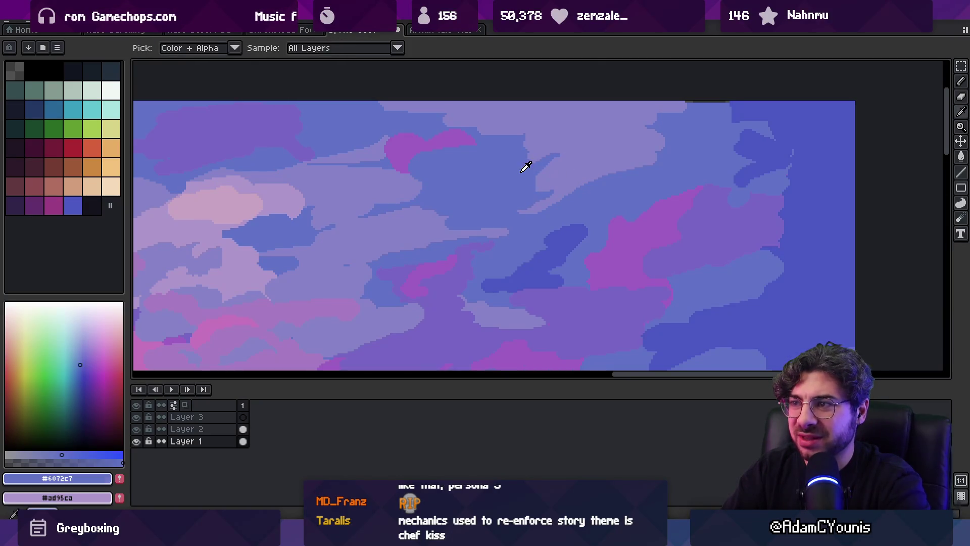
# Compare deep blue #4b59c3 against lighter #6072c7 on the right side of the sky
pyautogui.press('z')
pyautogui.scroll(-5, 579, 145)
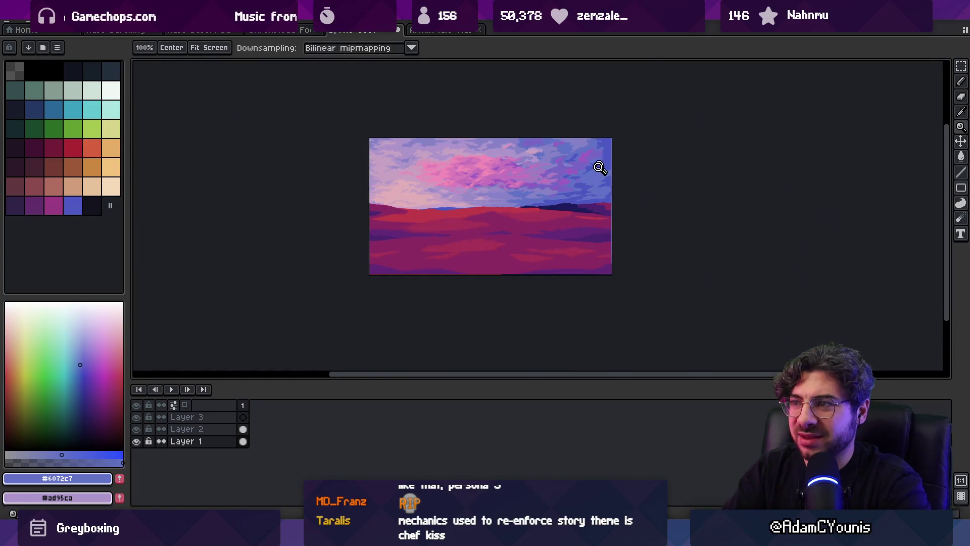
pyautogui.scroll(5, 599, 167)
pyautogui.press('b')
pyautogui.keyDown('alt'); pyautogui.click(652, 154); pyautogui.keyUp('alt')
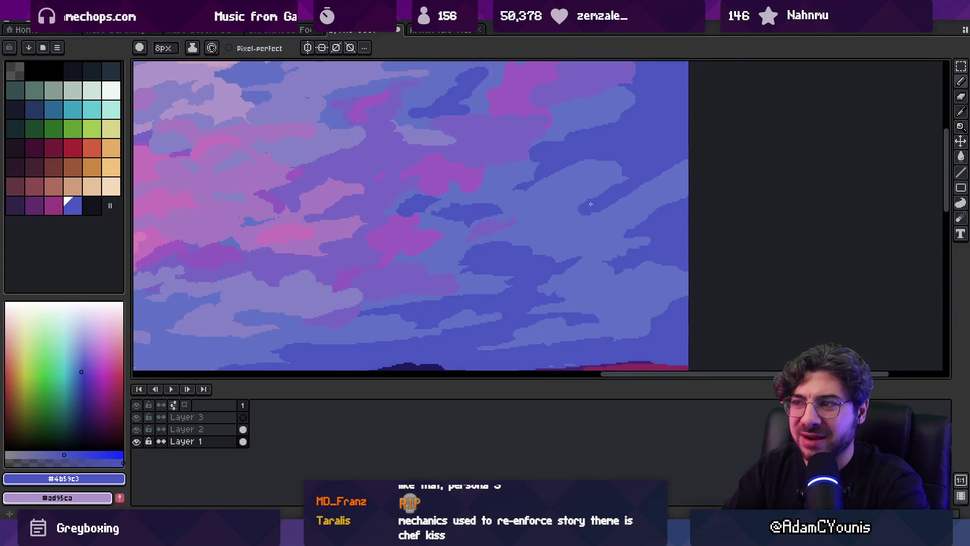
pyautogui.keyDown('alt'); pyautogui.click(622, 212); pyautogui.keyUp('alt')
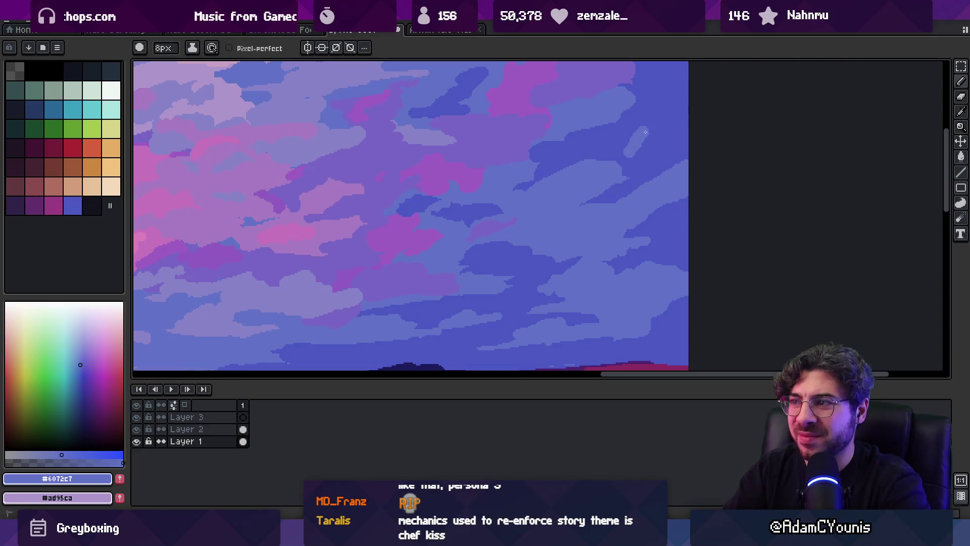
pyautogui.keyDown('alt'); pyautogui.click(638, 154); pyautogui.keyUp('alt')
pyautogui.keyDown('alt'); pyautogui.click(623, 161); pyautogui.keyUp('alt')
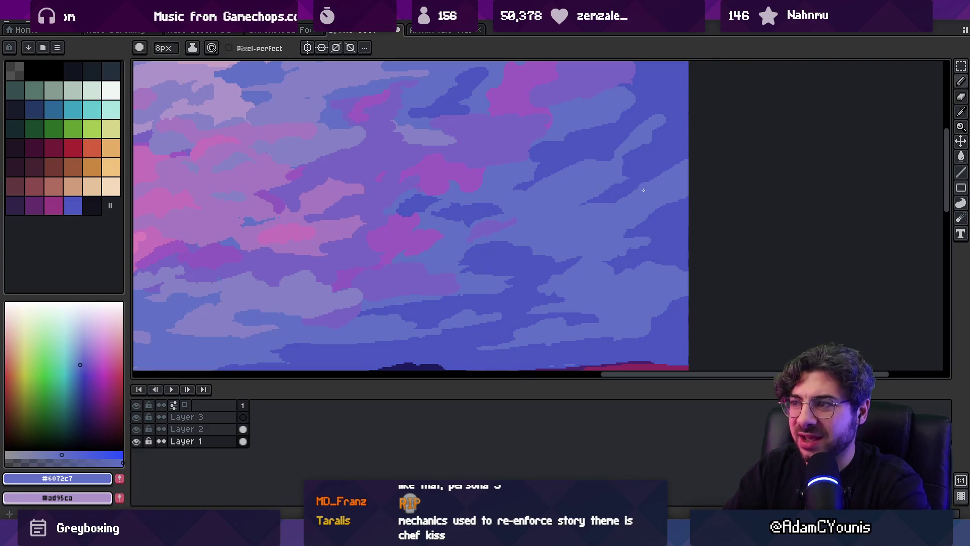
# Zoom out and back into the right sky, alternating #4b59c3 and #6072c7 picks
pyautogui.press('z')
pyautogui.moveTo(682, 168); pyautogui.dragTo(606, 169)
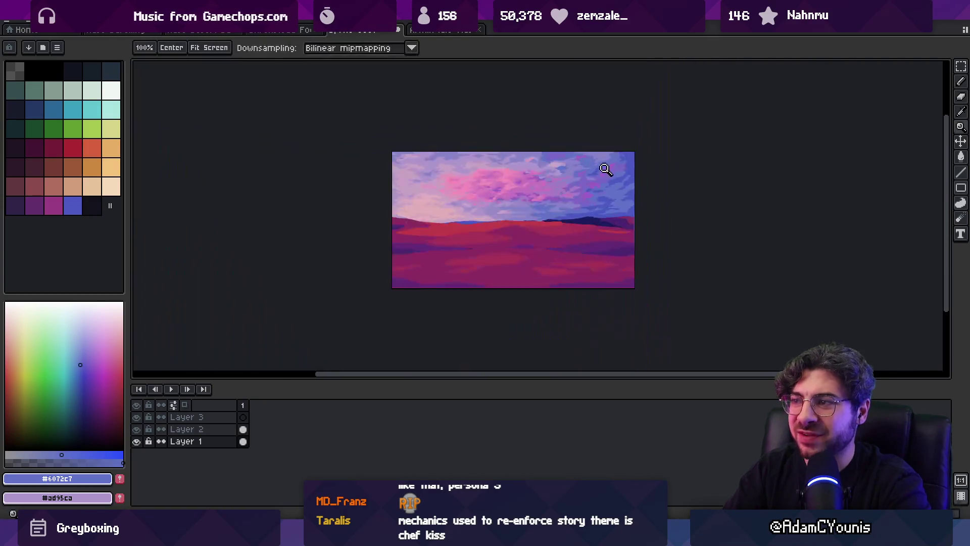
pyautogui.click(616, 183)
pyautogui.click(606, 186)
pyautogui.keyDown('alt'); pyautogui.click(546, 186); pyautogui.keyUp('alt')
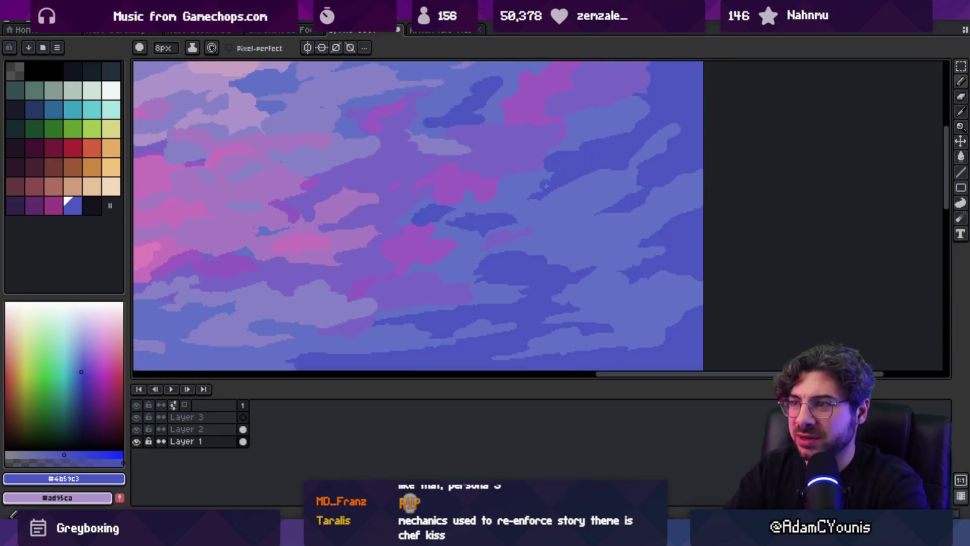
pyautogui.keyDown('alt'); pyautogui.click(535, 190); pyautogui.keyUp('alt')
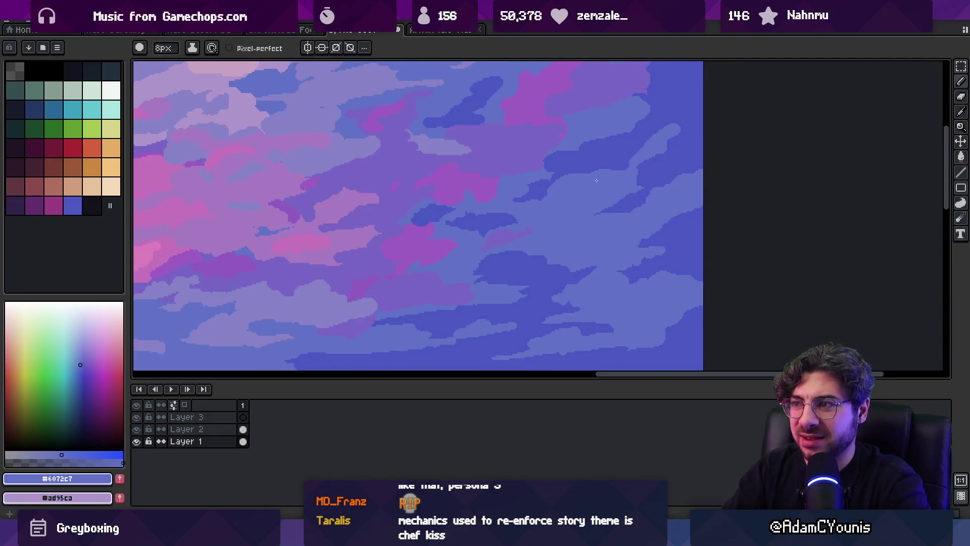
pyautogui.press('z')
pyautogui.scroll(-4, 649, 152)
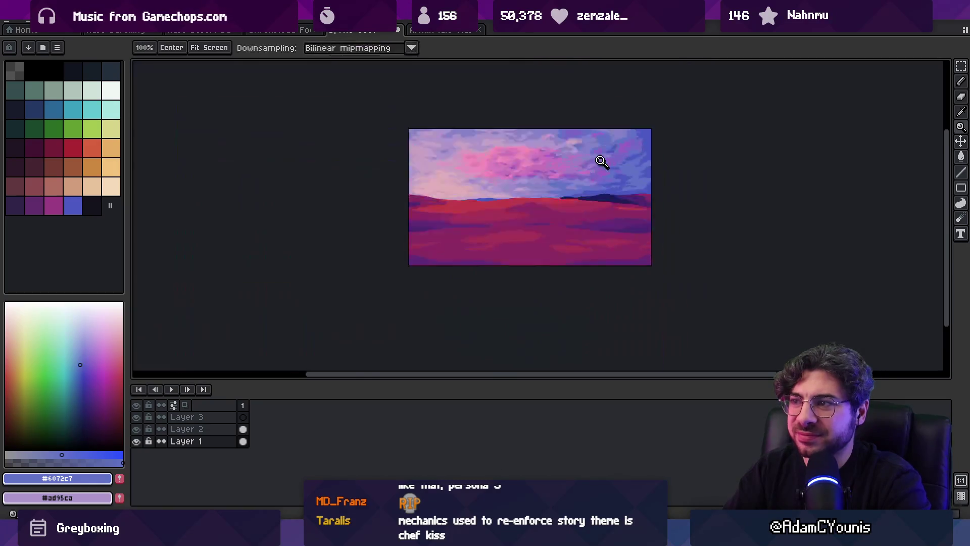
pyautogui.scroll(4, 656, 172)
pyautogui.keyDown('alt'); pyautogui.click(619, 223); pyautogui.keyUp('alt')
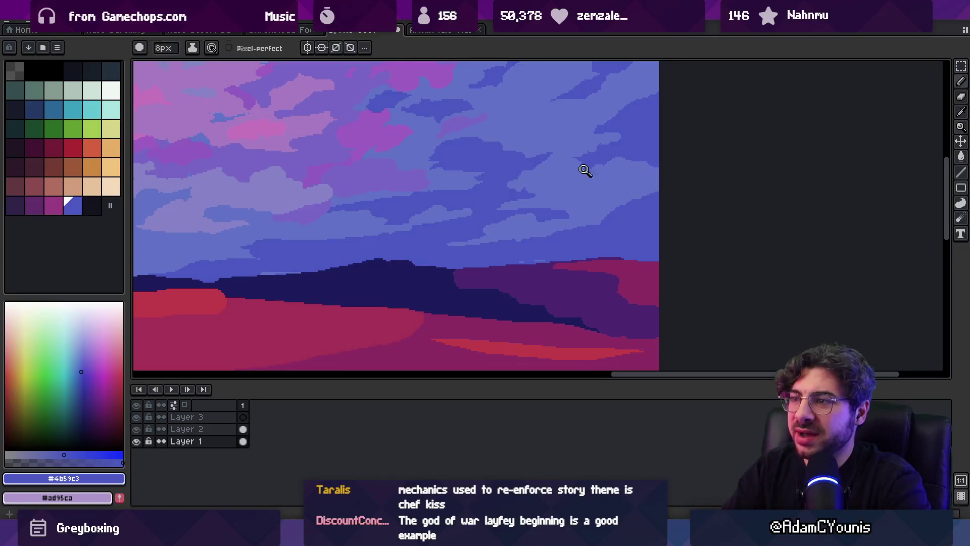
# Settle on deep blue #4b59c3 from the sky and zoom out to the whole landscape
pyautogui.press('z')
pyautogui.scroll(4, 567, 232)
pyautogui.press('z')
pyautogui.scroll(-4, 612, 222)
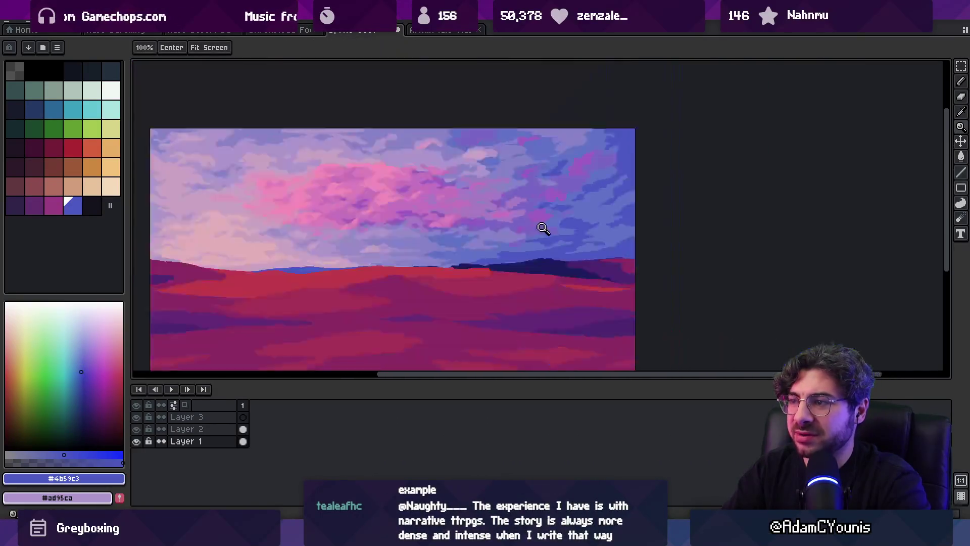
pyautogui.scroll(4, 599, 193)
pyautogui.keyDown('alt'); pyautogui.click(579, 214); pyautogui.keyUp('alt')
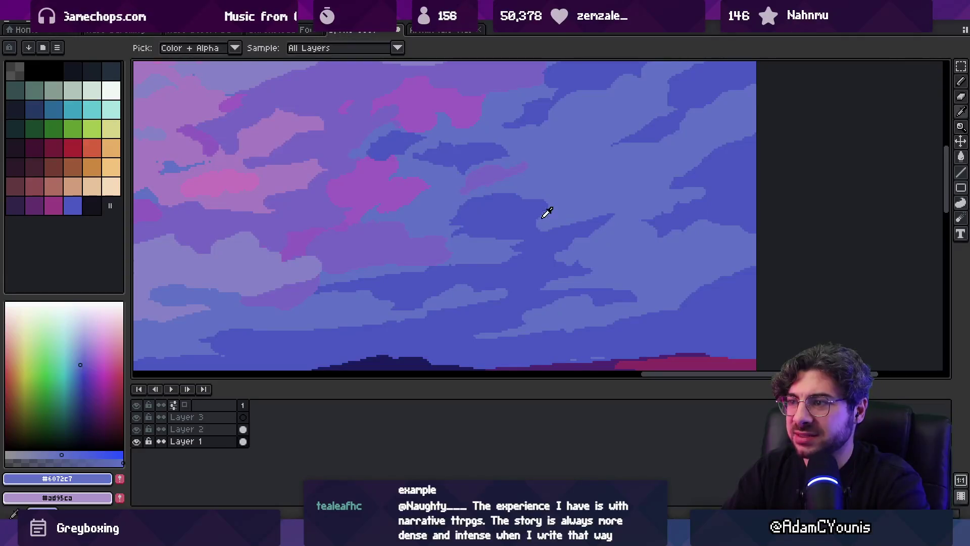
pyautogui.keyDown('alt'); pyautogui.click(546, 211); pyautogui.keyUp('alt')
pyautogui.keyDown('alt'); pyautogui.click(581, 206); pyautogui.keyUp('alt')
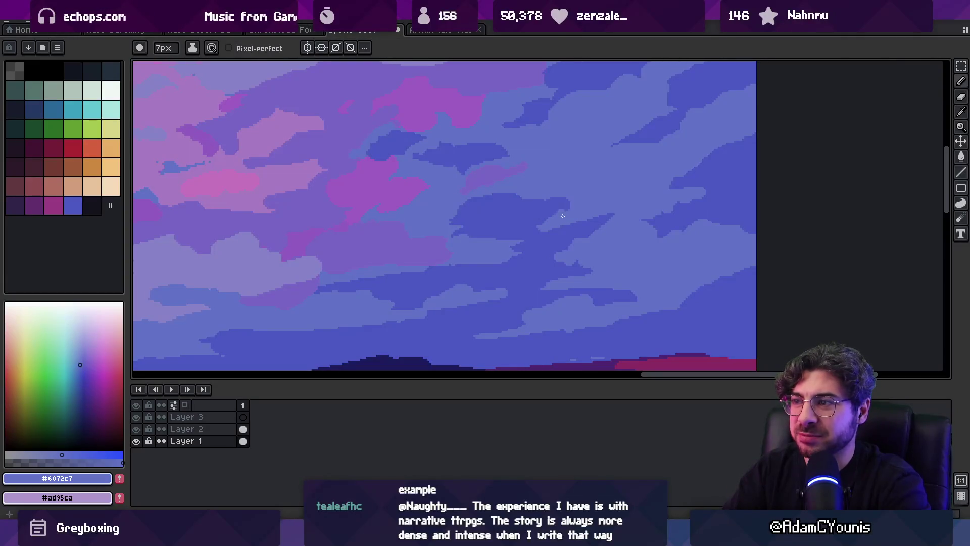
pyautogui.keyDown('alt'); pyautogui.click(569, 227); pyautogui.keyUp('alt')
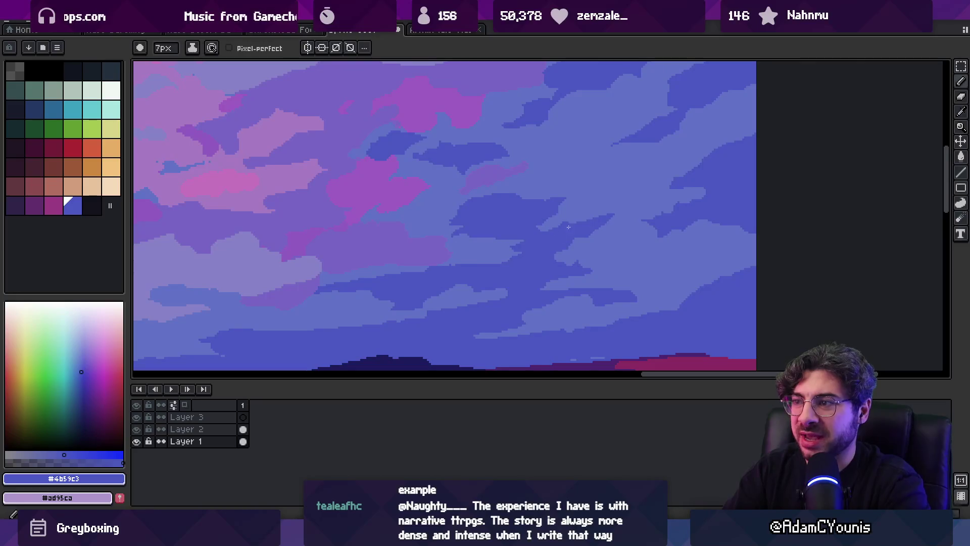
pyautogui.press('z')
pyautogui.scroll(-2, 602, 147)
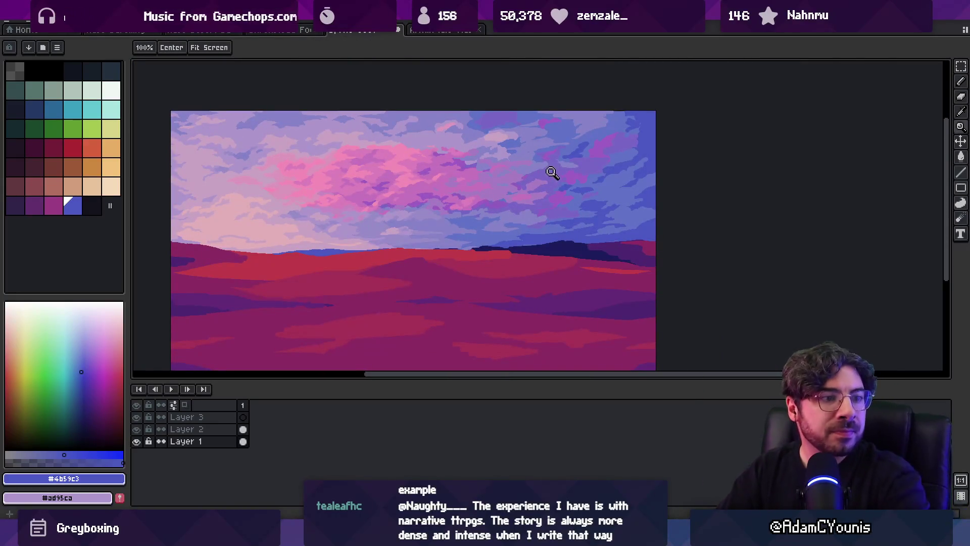
pyautogui.moveTo(524, 230)
pyautogui.mouseDown()
pyautogui.moveTo(565, 255)
pyautogui.moveTo(539, 214)
pyautogui.moveTo(543, 223)
pyautogui.mouseUp()
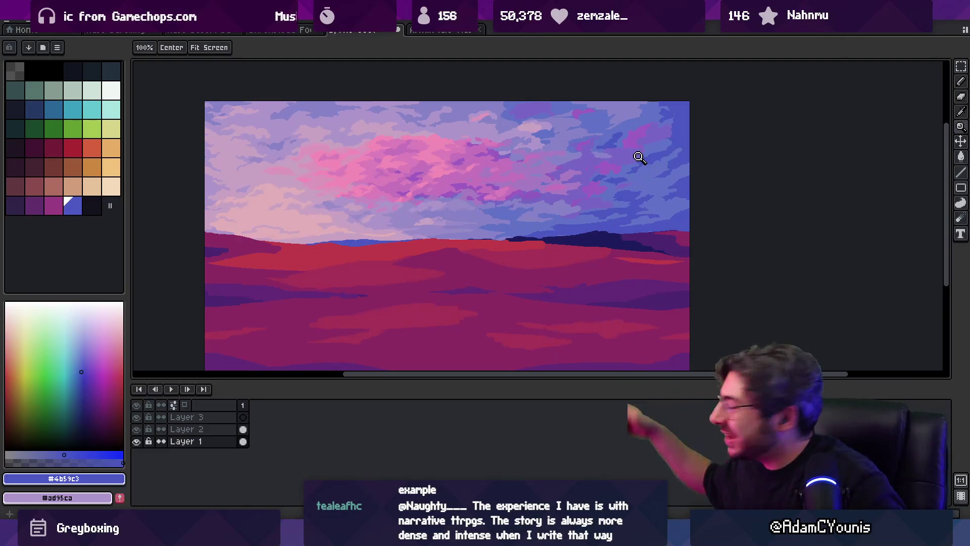
pyautogui.click(617, 190)
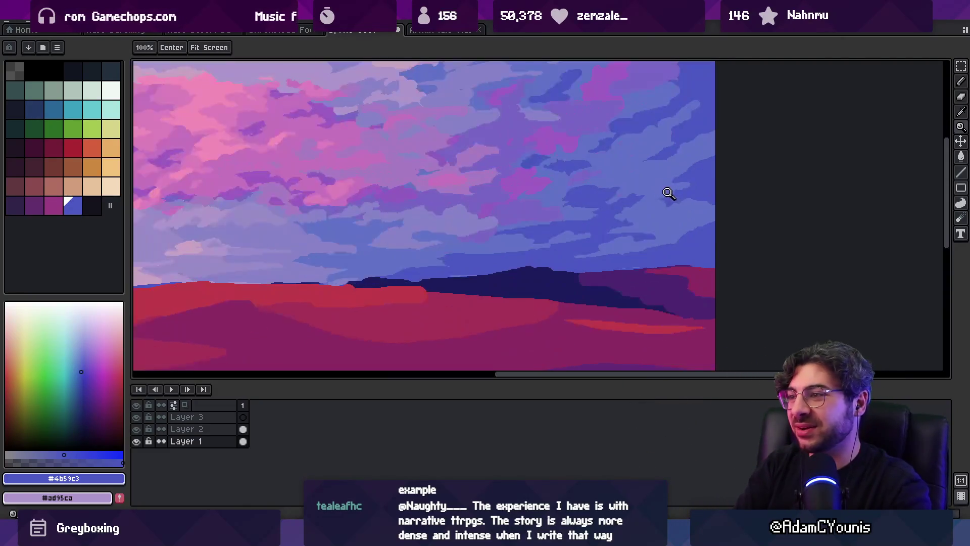
# Dab alternating #6072c7 and #4b59c3 blues into the upper-right sky clouds
pyautogui.press('b')
pyautogui.keyDown('alt'); pyautogui.click(589, 201); pyautogui.keyUp('alt')
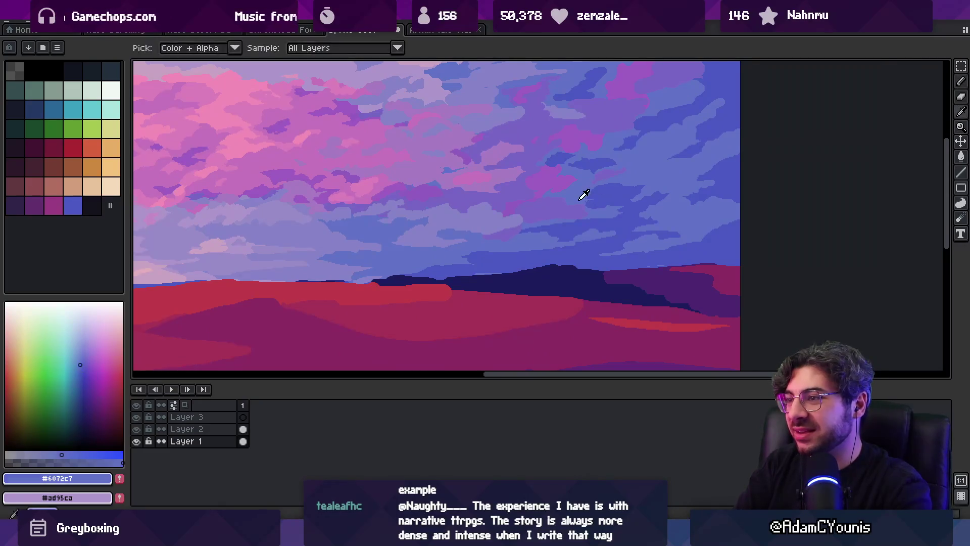
pyautogui.keyDown('alt'); pyautogui.click(632, 190); pyautogui.keyUp('alt')
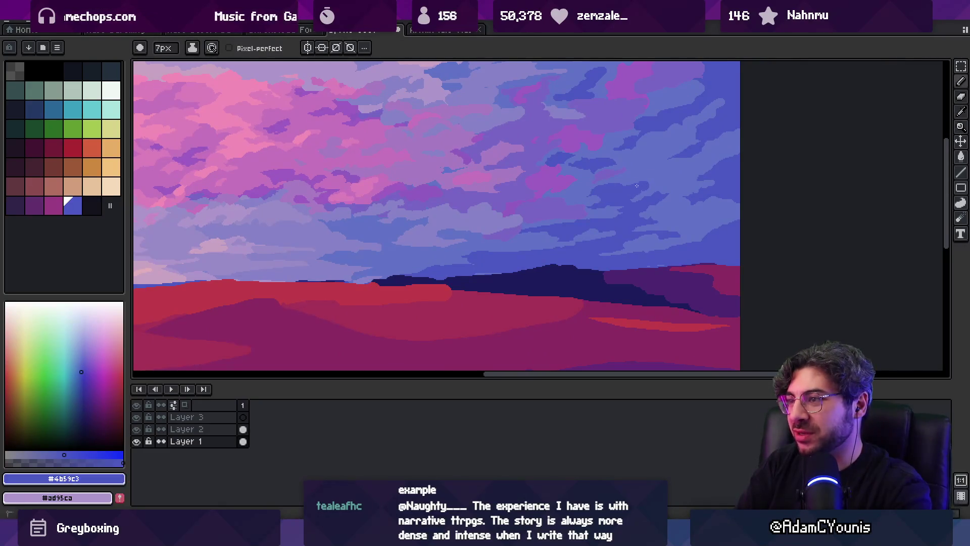
pyautogui.keyDown('alt'); pyautogui.click(648, 188); pyautogui.keyUp('alt')
pyautogui.keyDown('alt'); pyautogui.click(620, 224); pyautogui.keyUp('alt')
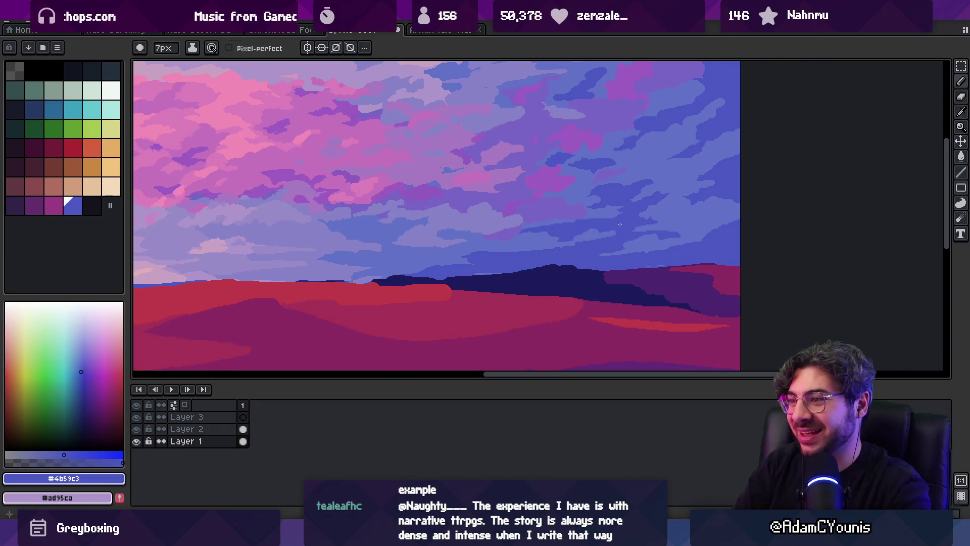
pyautogui.keyDown('alt'); pyautogui.click(653, 227); pyautogui.keyUp('alt')
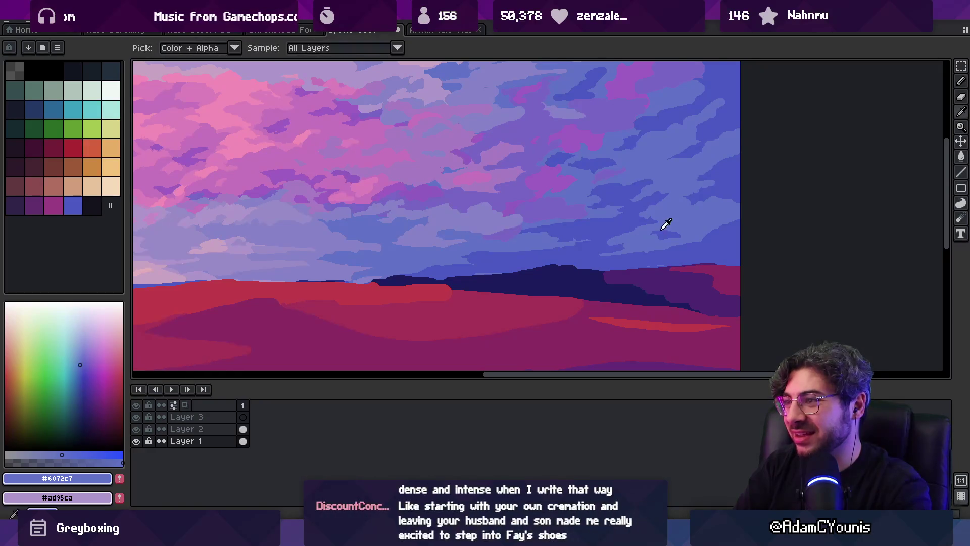
pyautogui.press('alt')
pyautogui.keyDown('alt'); pyautogui.click(609, 239); pyautogui.keyUp('alt')
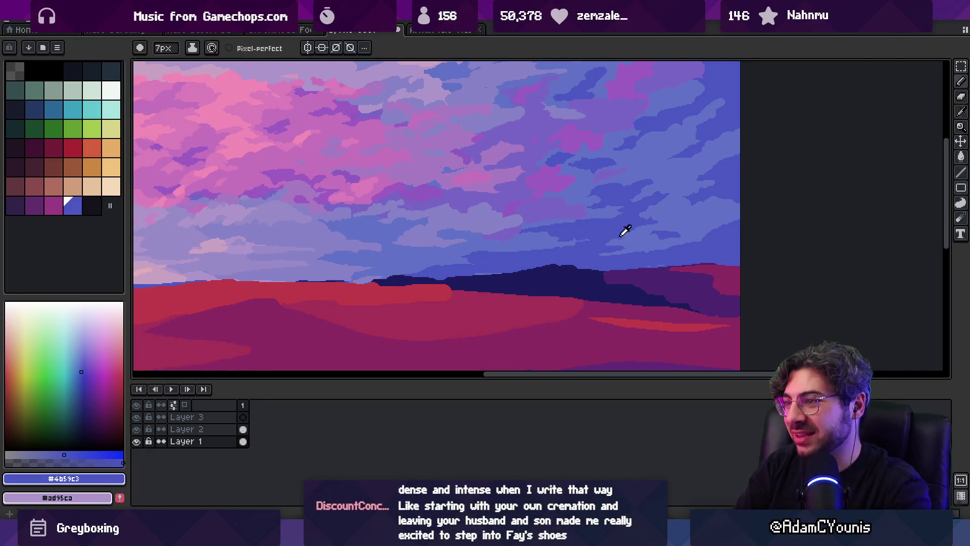
pyautogui.keyDown('alt'); pyautogui.click(608, 242); pyautogui.keyUp('alt')
pyautogui.keyDown('alt'); pyautogui.click(576, 251); pyautogui.keyUp('alt')
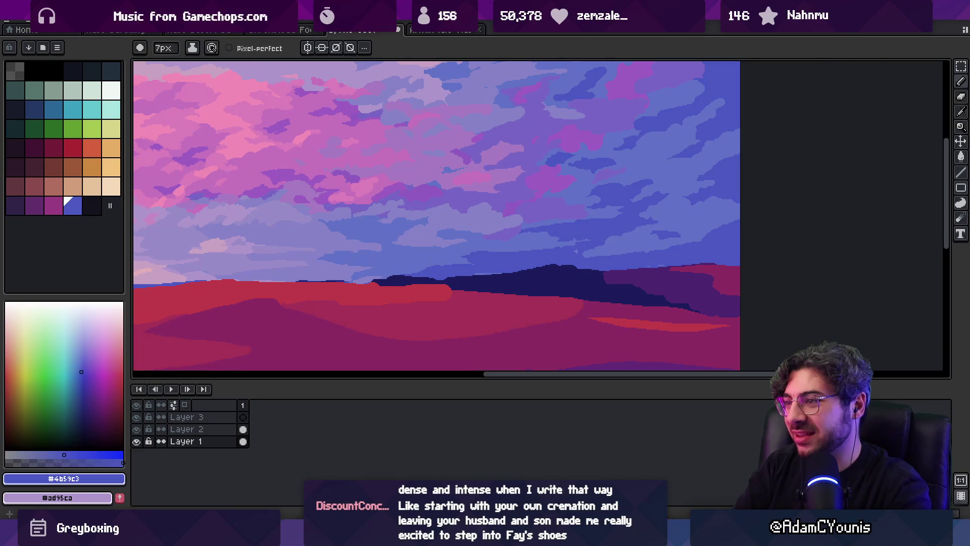
# Check the whole image, then return to painting with the lighter blue #6072c7
pyautogui.press('z')
pyautogui.scroll(-3, 603, 221)
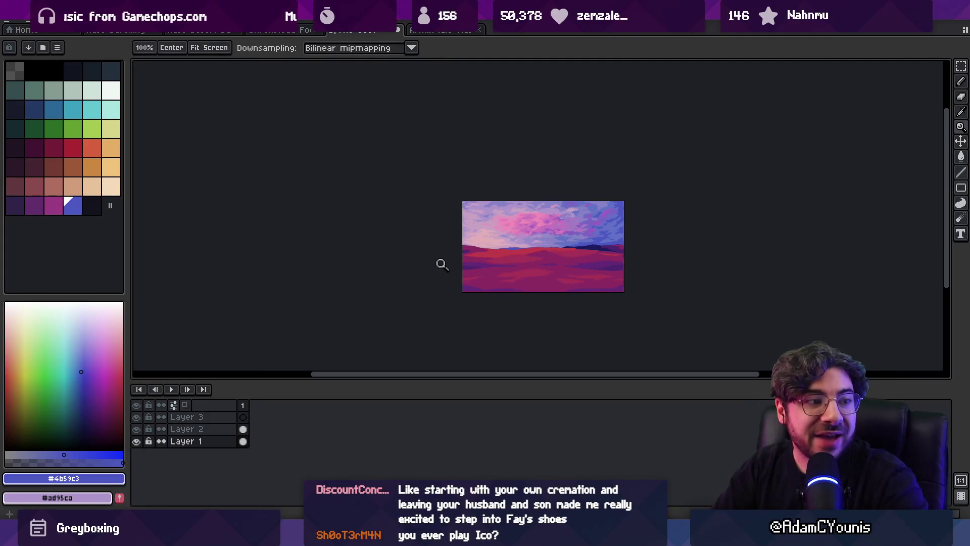
pyautogui.scroll(5, 558, 232)
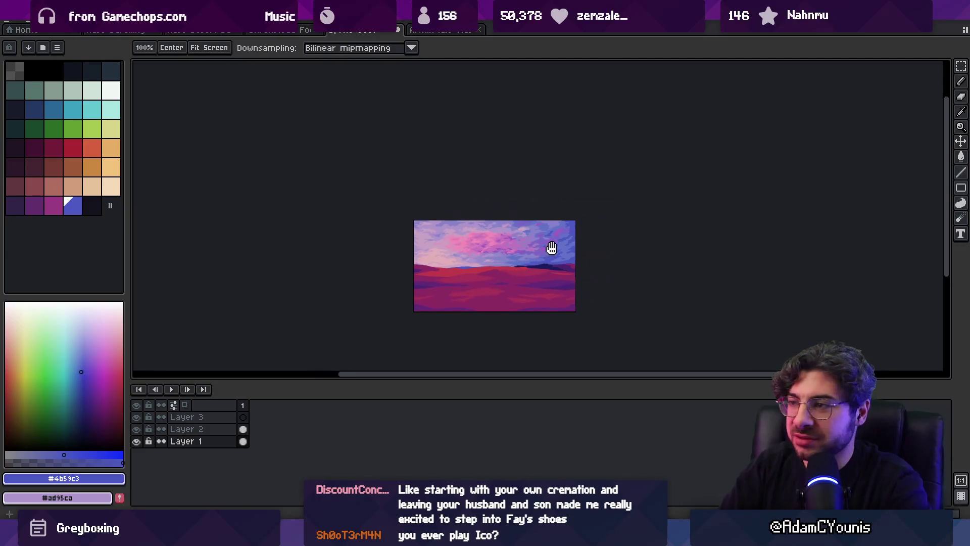
pyautogui.press('i')
pyautogui.click(612, 167)
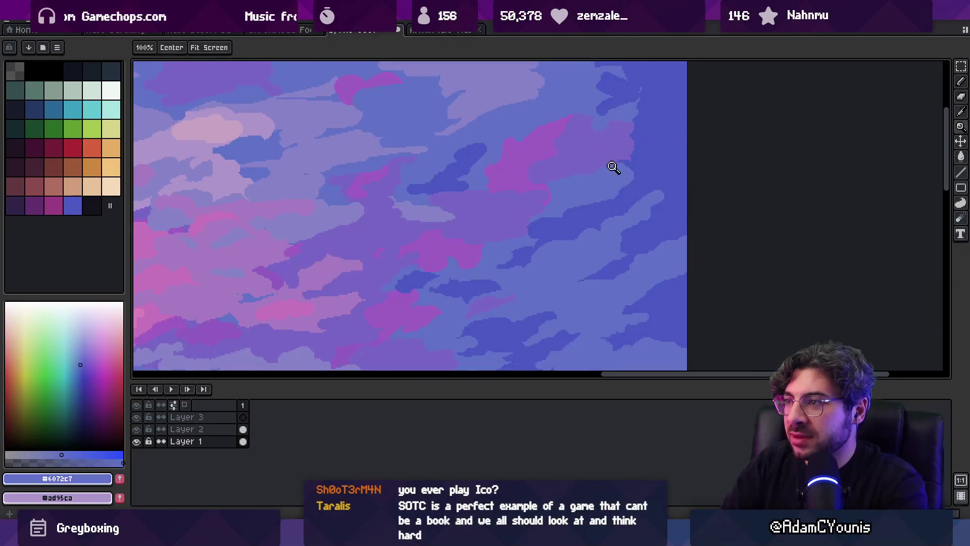
pyautogui.press('b')
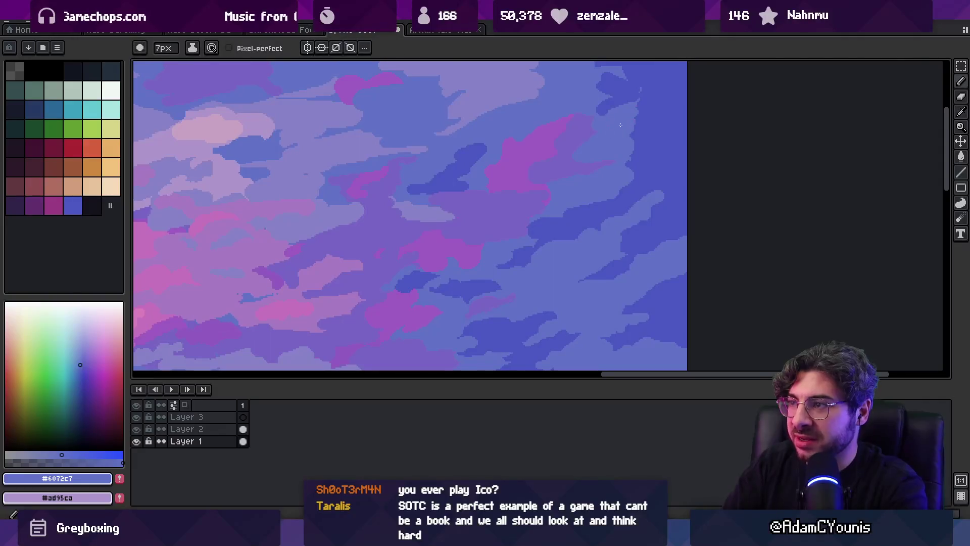
pyautogui.keyDown('alt'); pyautogui.click(640, 145); pyautogui.keyUp('alt')
pyautogui.moveTo(616, 123); pyautogui.dragTo(613, 174)
pyautogui.keyDown('alt'); pyautogui.click(613, 173); pyautogui.keyUp('alt')
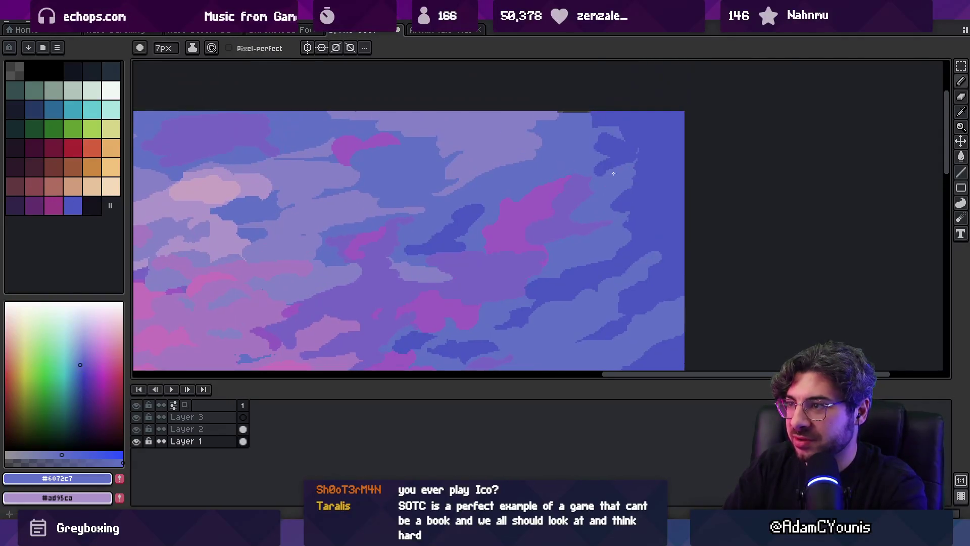
# Paint lighter #6072c7 blobs along the upper-right cloud edges
pyautogui.click(658, 156)
pyautogui.keyDown('alt'); pyautogui.click(649, 136); pyautogui.keyUp('alt')
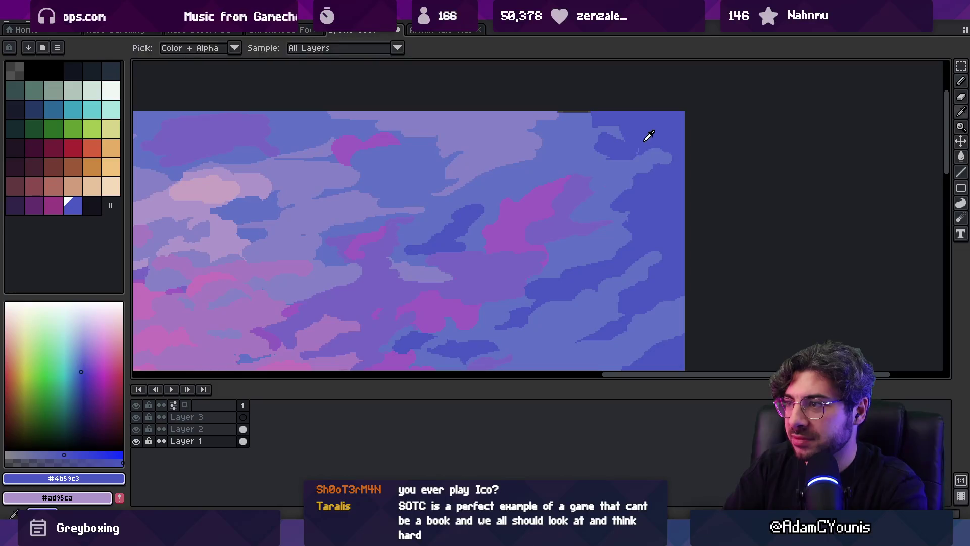
pyautogui.keyDown('alt'); pyautogui.click(585, 134); pyautogui.keyUp('alt')
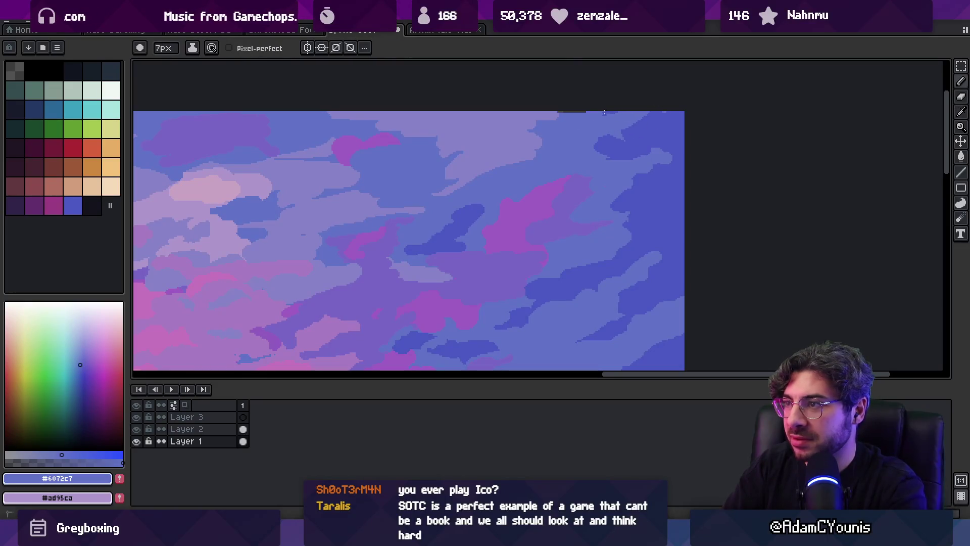
pyautogui.keyDown('alt'); pyautogui.click(571, 113); pyautogui.keyUp('alt')
pyautogui.keyDown('alt'); pyautogui.click(566, 115); pyautogui.keyUp('alt')
pyautogui.press('z')
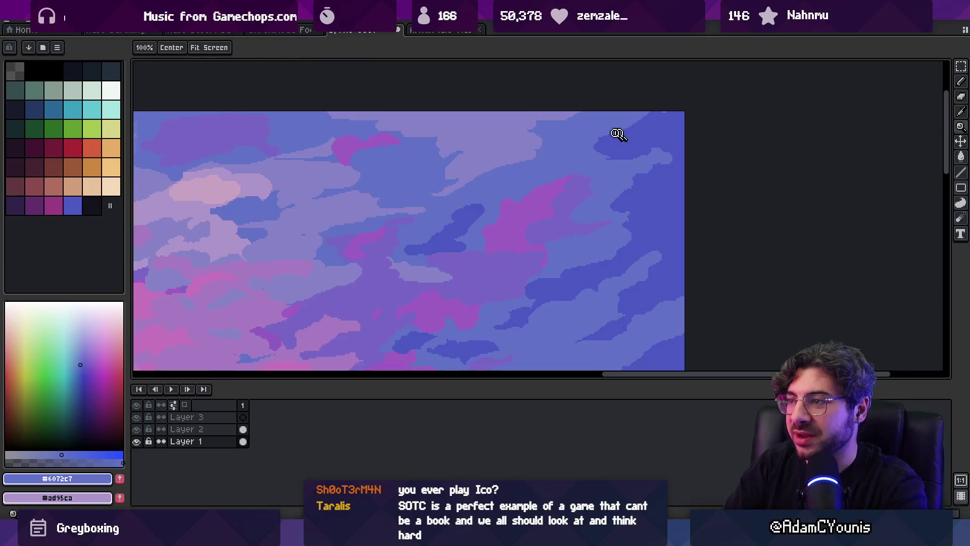
pyautogui.scroll(-5, 618, 134)
pyautogui.scroll(5, 631, 147)
pyautogui.press('b')
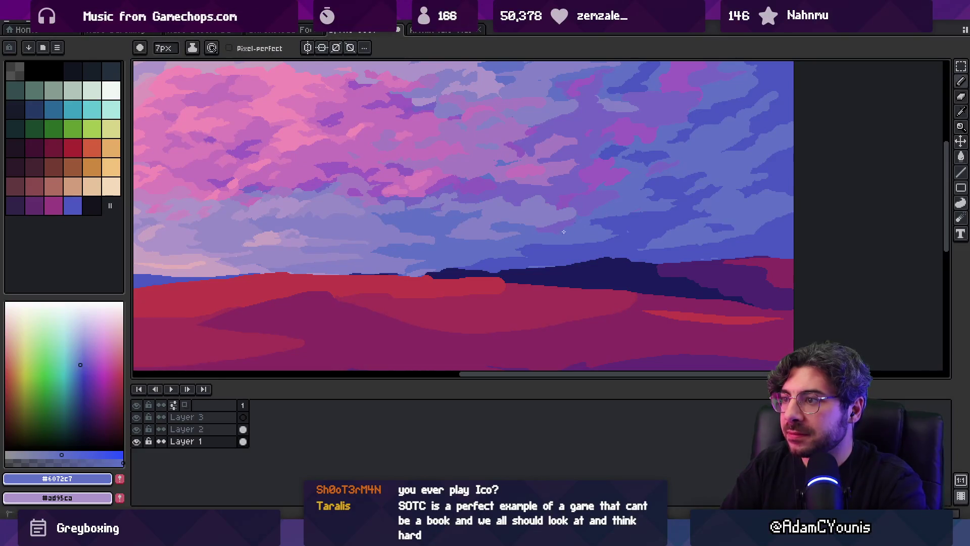
# Shift the painting layer slightly downward with the Move tool
pyautogui.scroll(-4, 564, 220)
pyautogui.scroll(1, 589, 151)
pyautogui.press('m')
pyautogui.press('z')
pyautogui.scroll(5, 531, 260)
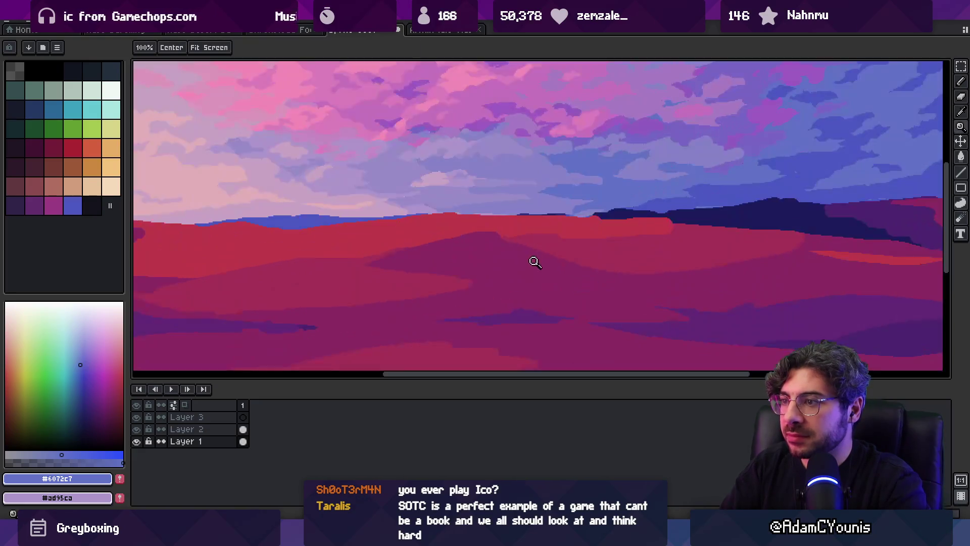
pyautogui.scroll(-3, 525, 275)
pyautogui.press('m')
pyautogui.moveTo(531, 260)
pyautogui.mouseDown()
pyautogui.moveTo(535, 277)
pyautogui.moveTo(530, 246)
pyautogui.mouseUp()
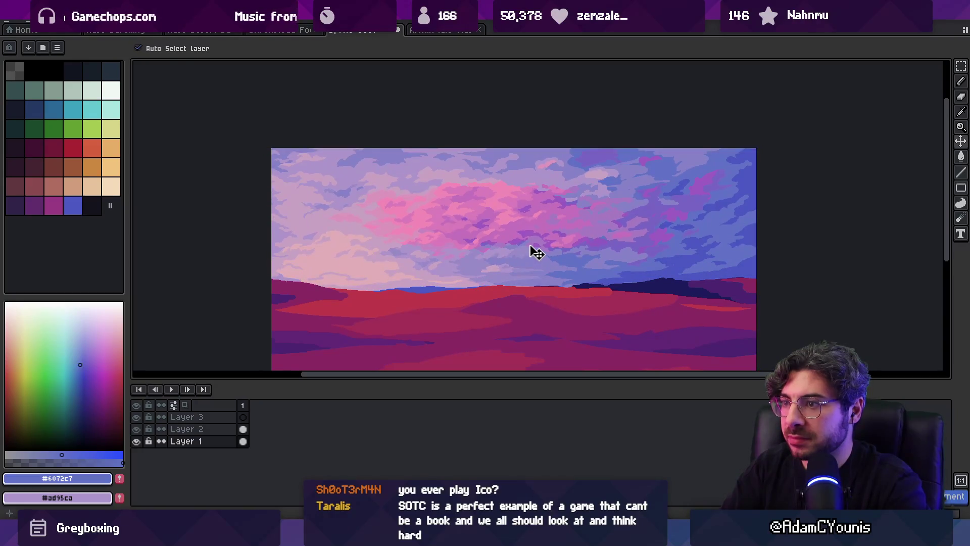
# Zoom into the central sky and pick the purple #7866c5 for the new cloud outline
pyautogui.press('z')
pyautogui.scroll(3, 505, 228)
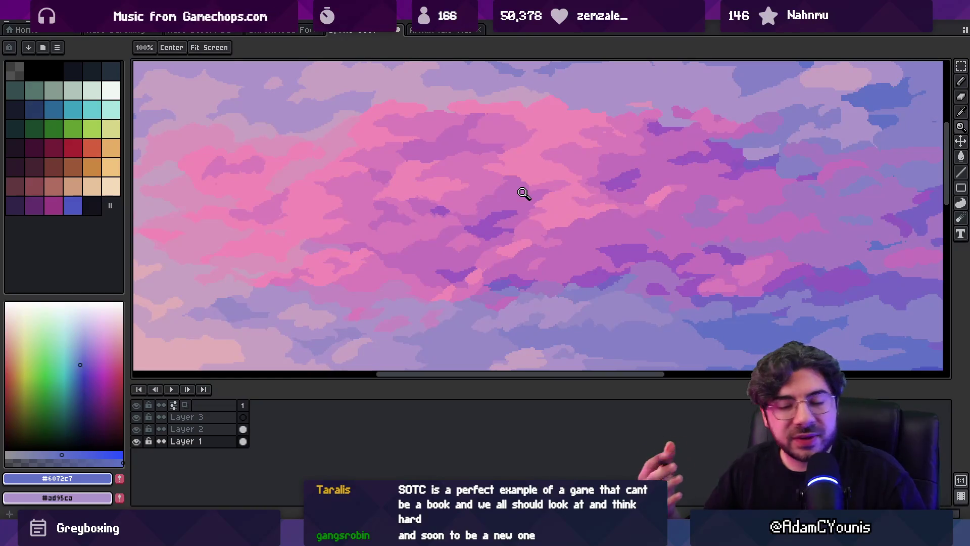
pyautogui.scroll(-1, 465, 217)
pyautogui.scroll(1, 440, 211)
pyautogui.scroll(-1, 448, 217)
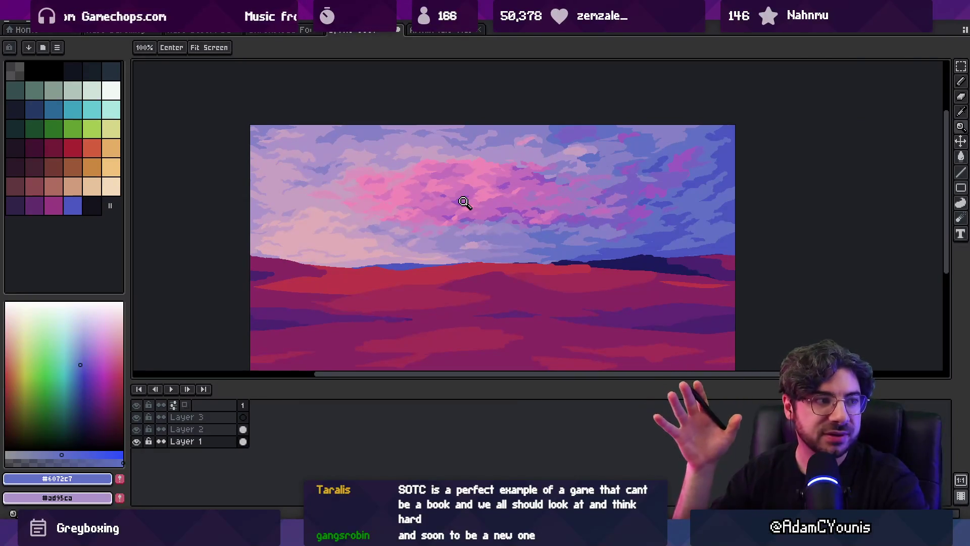
pyautogui.click(573, 192)
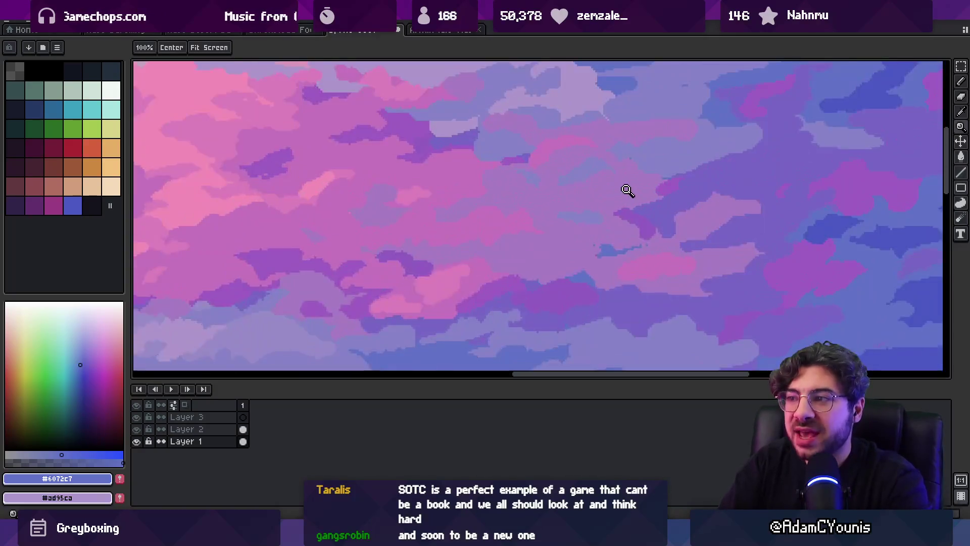
pyautogui.keyDown('alt'); pyautogui.click(613, 197); pyautogui.keyUp('alt')
pyautogui.press('b')
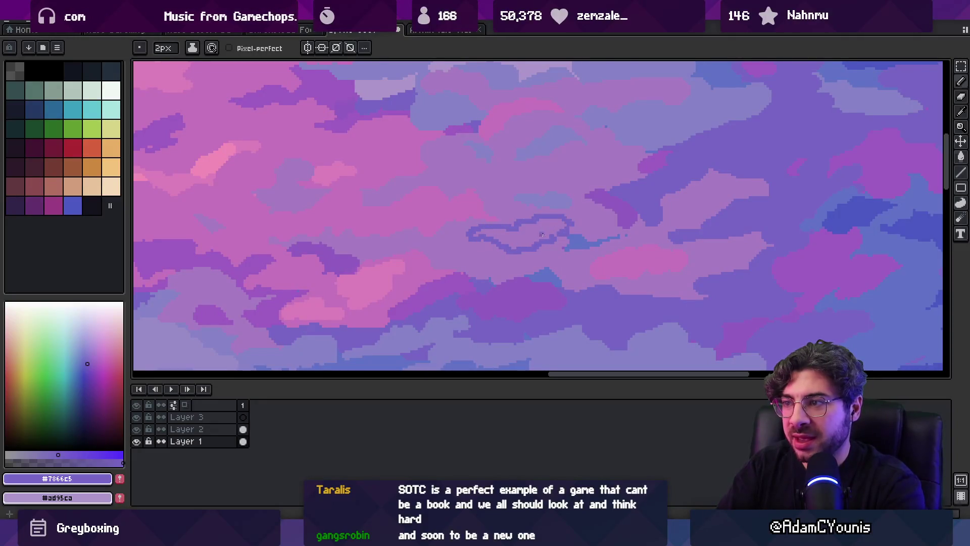
# Work the lilac #a67bc2 and purple #7866c5 into the clouds with the 2px pencil
pyautogui.press('z')
pyautogui.scroll(-5, 551, 194)
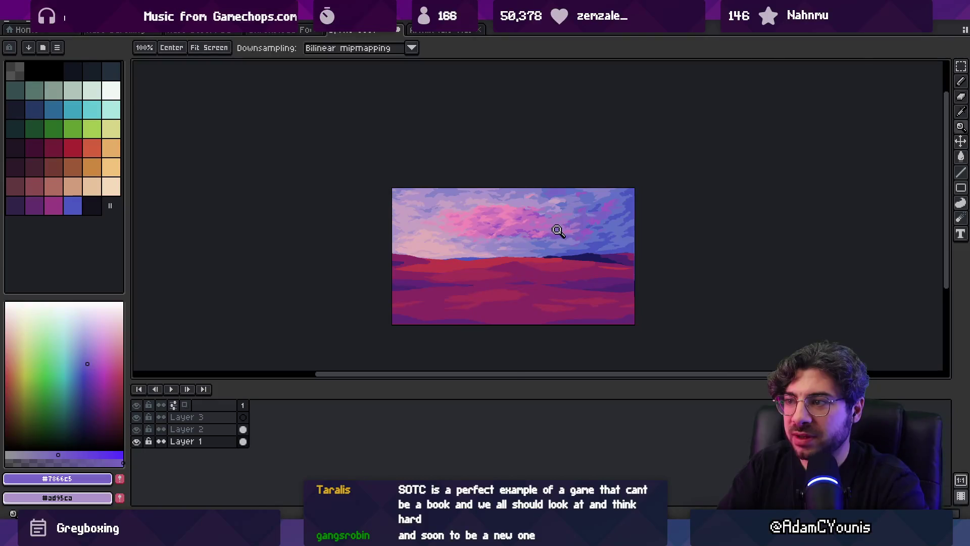
pyautogui.scroll(5, 558, 230)
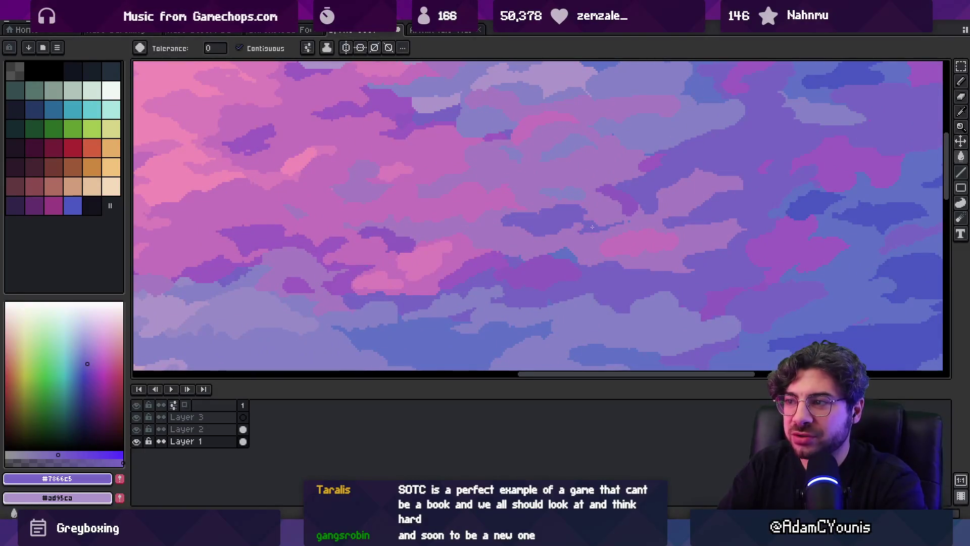
pyautogui.scroll(-5, 576, 208)
pyautogui.scroll(5, 604, 208)
pyautogui.keyDown('alt'); pyautogui.click(576, 217); pyautogui.keyUp('alt')
pyautogui.press('b')
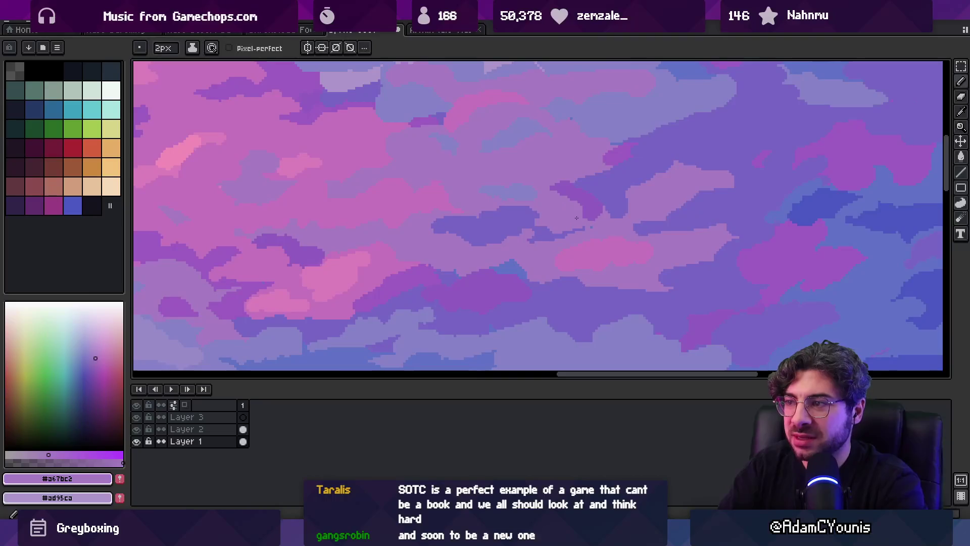
pyautogui.keyDown('alt'); pyautogui.click(530, 210); pyautogui.keyUp('alt')
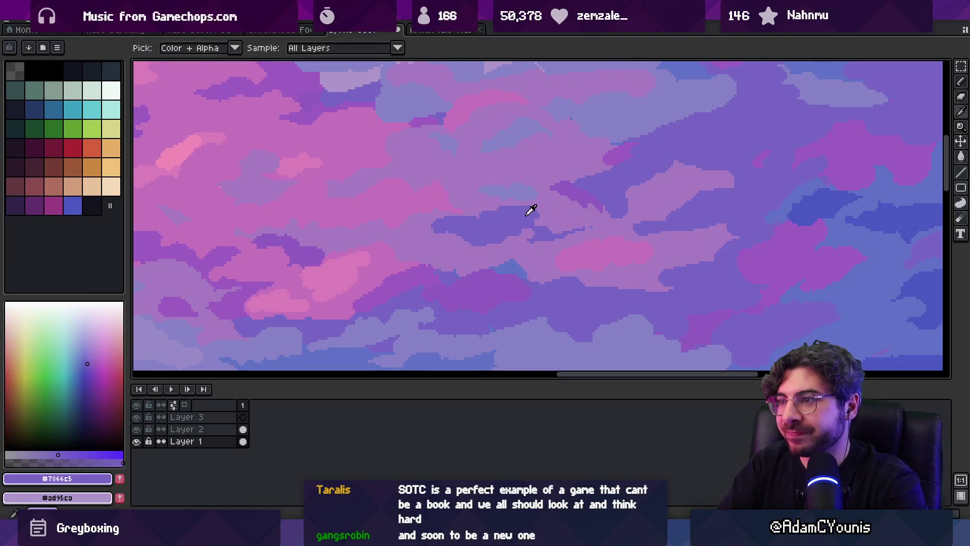
# Zoom closer into the cloudy sky and dab in the pink cloud colour
pyautogui.press('z')
pyautogui.scroll(-4, 560, 187)
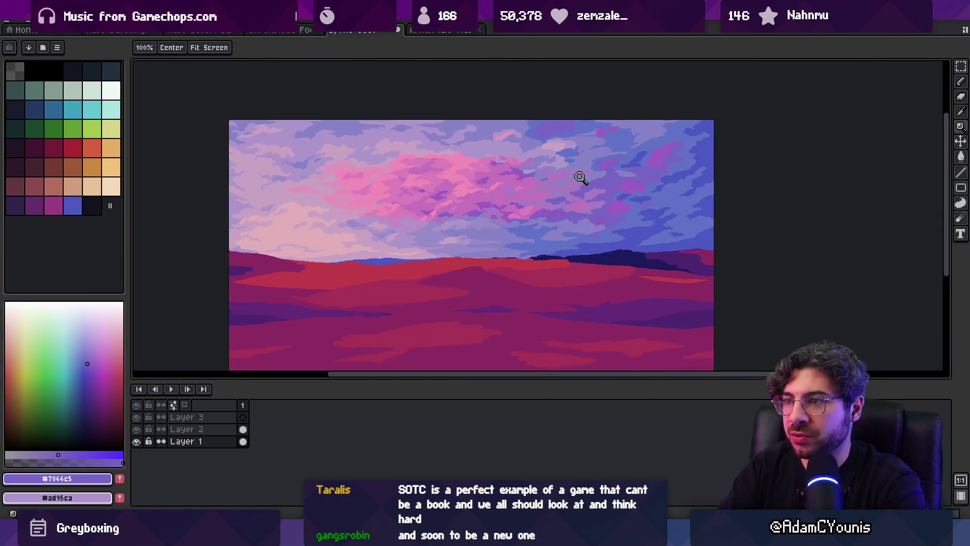
pyautogui.scroll(4, 593, 168)
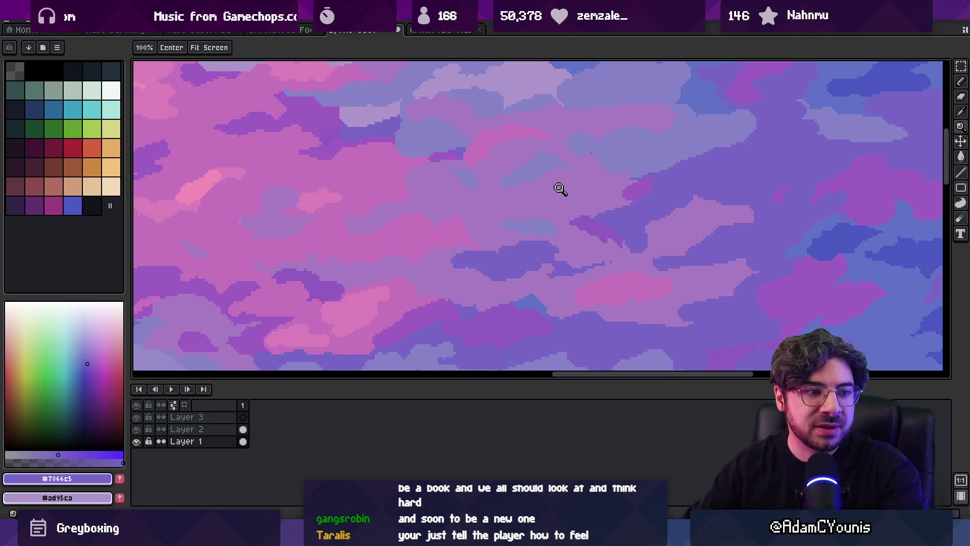
pyautogui.click(464, 231)
pyautogui.click(422, 207)
pyautogui.press('b')
pyautogui.keyDown('alt'); pyautogui.click(401, 244); pyautogui.keyUp('alt')
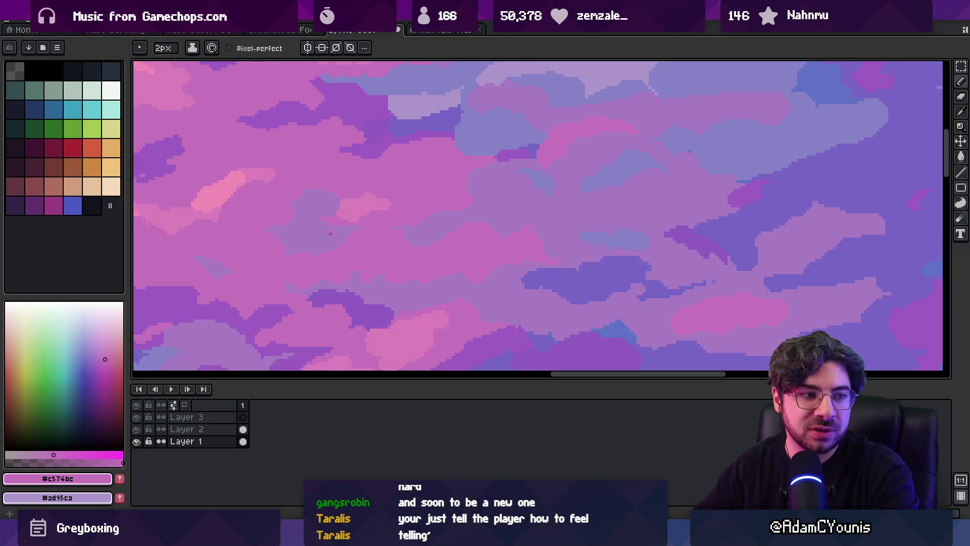
# Rework the lavender cloud edges, alternating with blue from a nearby cloud
pyautogui.press('z')
pyautogui.scroll(-4, 478, 172)
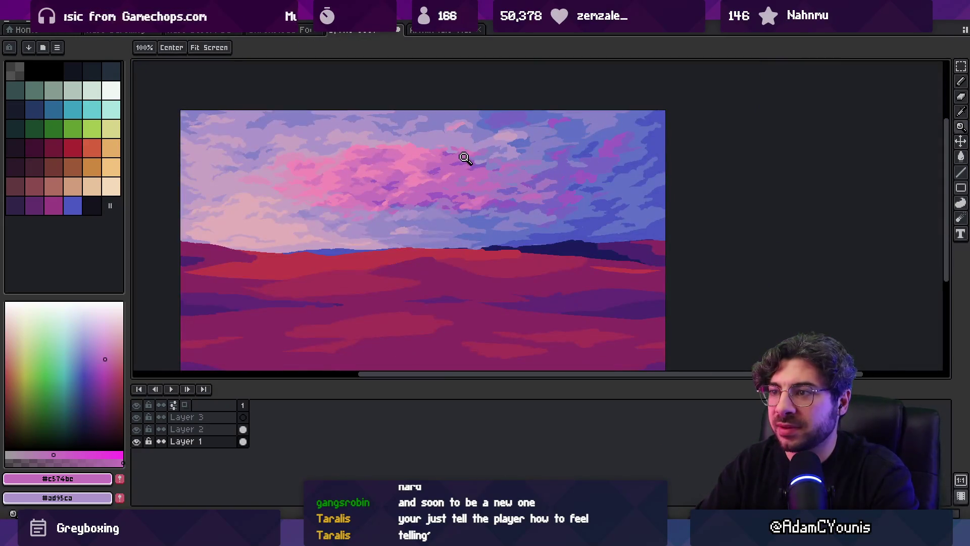
pyautogui.scroll(5, 509, 172)
pyautogui.press('b')
pyautogui.keyDown('alt'); pyautogui.click(501, 171); pyautogui.keyUp('alt')
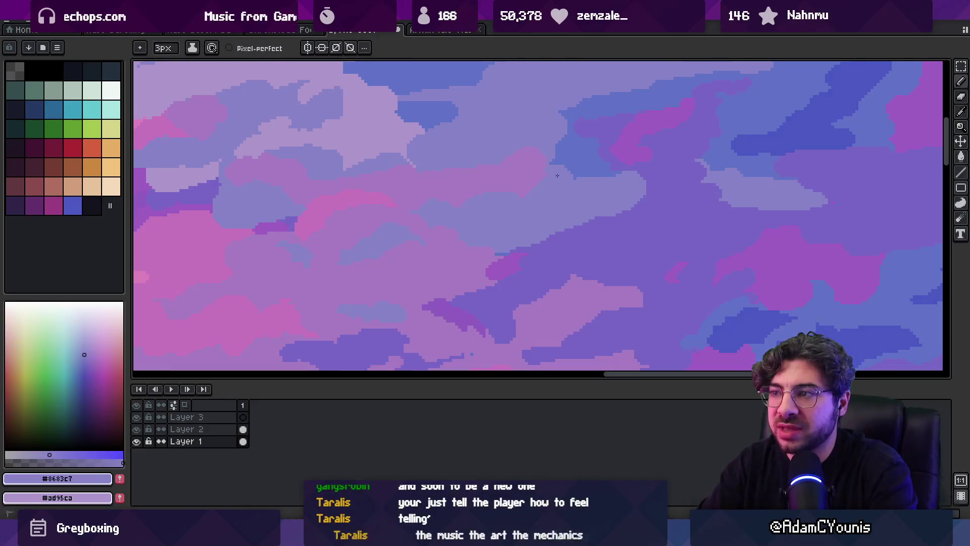
pyautogui.moveTo(535, 188); pyautogui.dragTo(518, 174)
pyautogui.keyDown('alt'); pyautogui.click(516, 178); pyautogui.keyUp('alt')
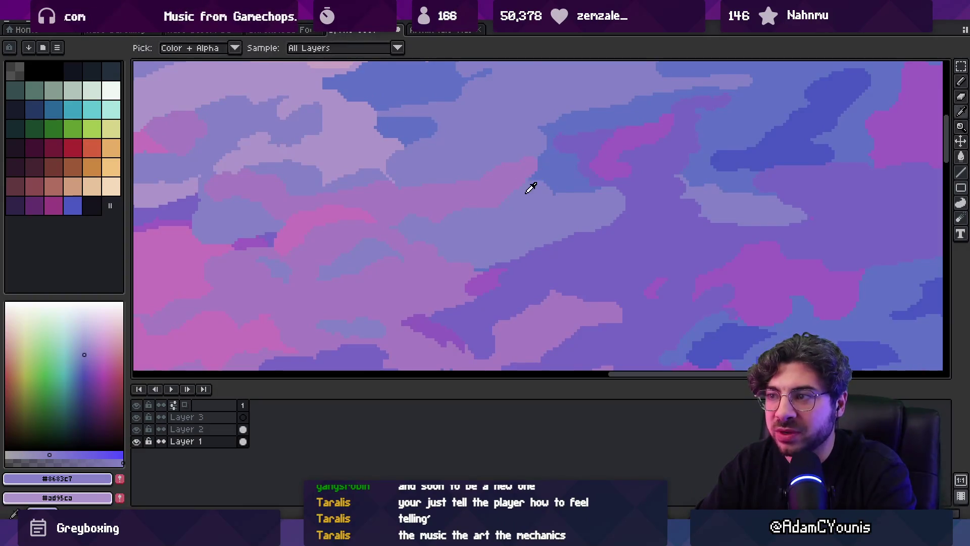
pyautogui.keyDown('alt'); pyautogui.click(546, 165); pyautogui.keyUp('alt')
pyautogui.keyDown('alt'); pyautogui.click(526, 173); pyautogui.keyUp('alt')
# Touch up clouds with the periwinkle colour, then bring up the desert-at-twilight reference images
pyautogui.press('z')
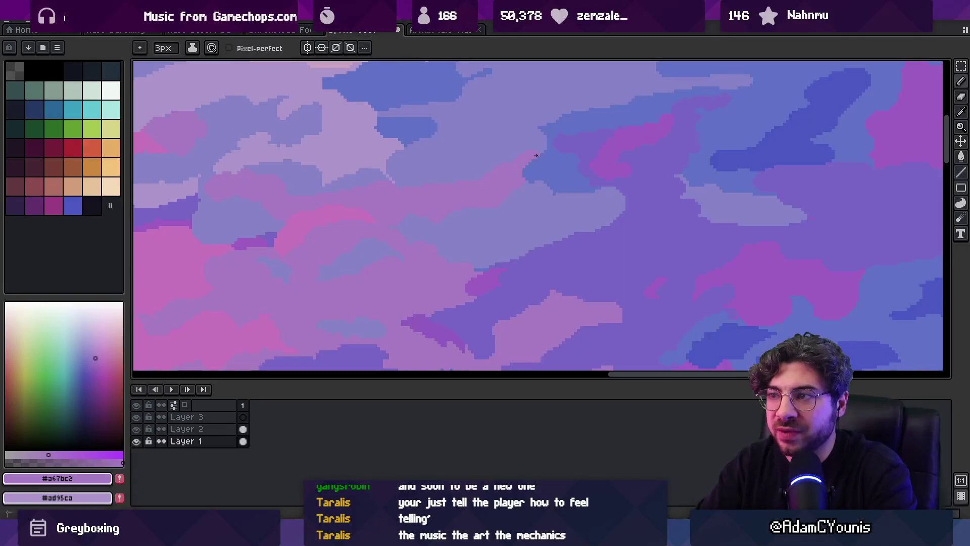
pyautogui.rightClick(512, 144)
pyautogui.click(519, 170)
pyautogui.press('b')
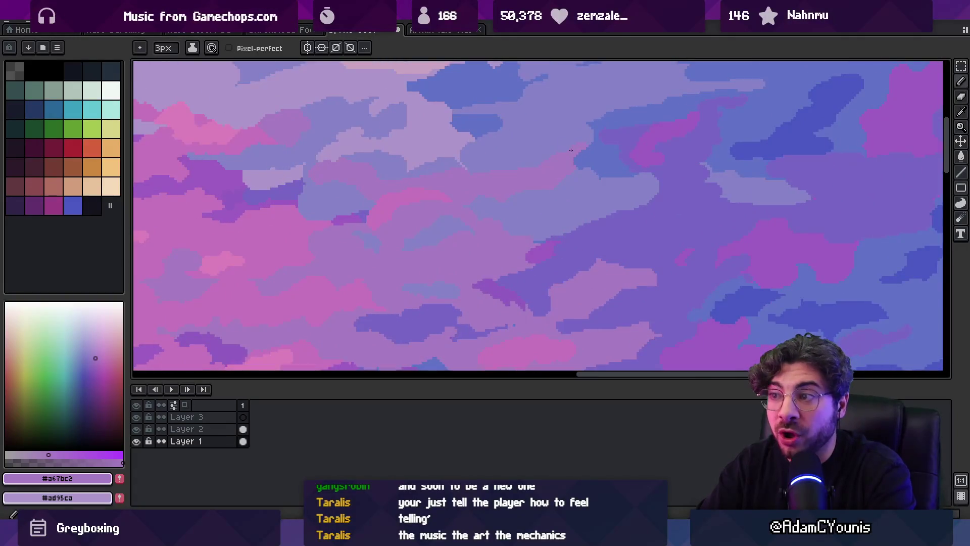
pyautogui.keyDown('alt'); pyautogui.click(554, 184); pyautogui.keyUp('alt')
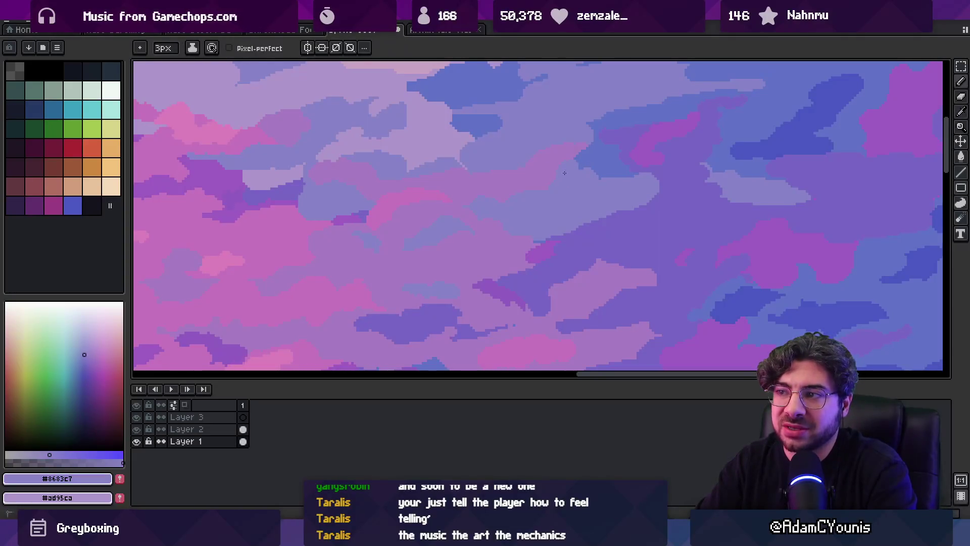
pyautogui.press('z')
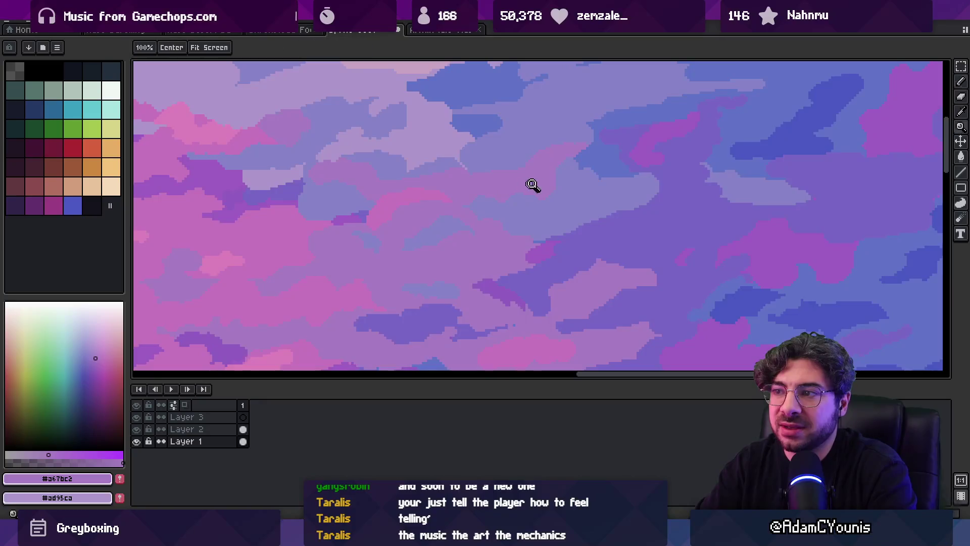
pyautogui.scroll(-5, 530, 186)
pyautogui.click(577, 182)
pyautogui.scroll(2, 559, 150)
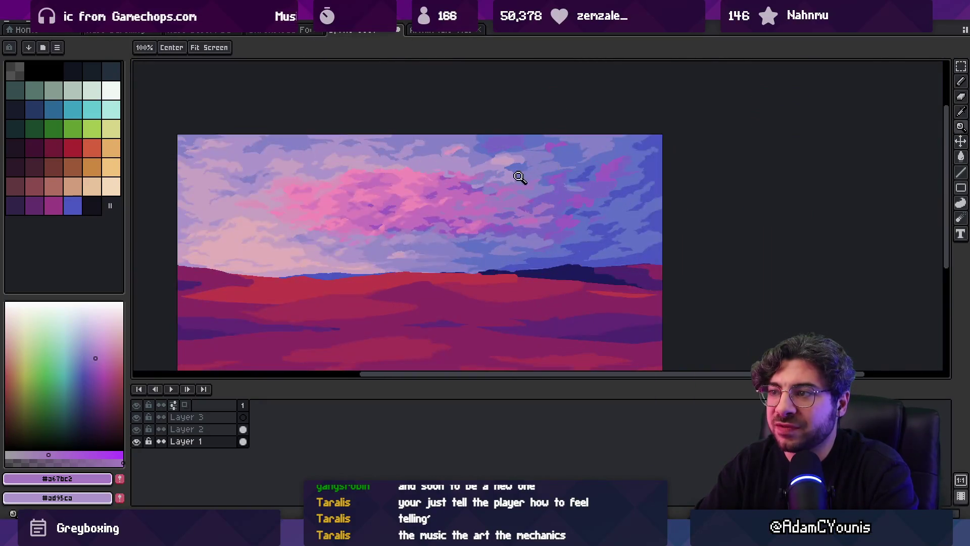
pyautogui.scroll(3, 519, 177)
pyautogui.keyDown('alt'); pyautogui.click(531, 210); pyautogui.keyUp('alt')
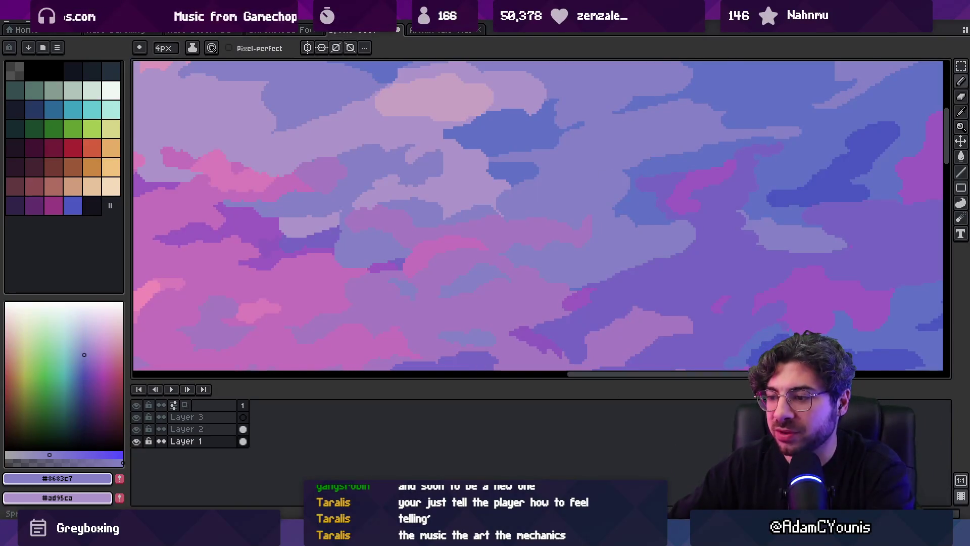
pyautogui.click(578, 462)
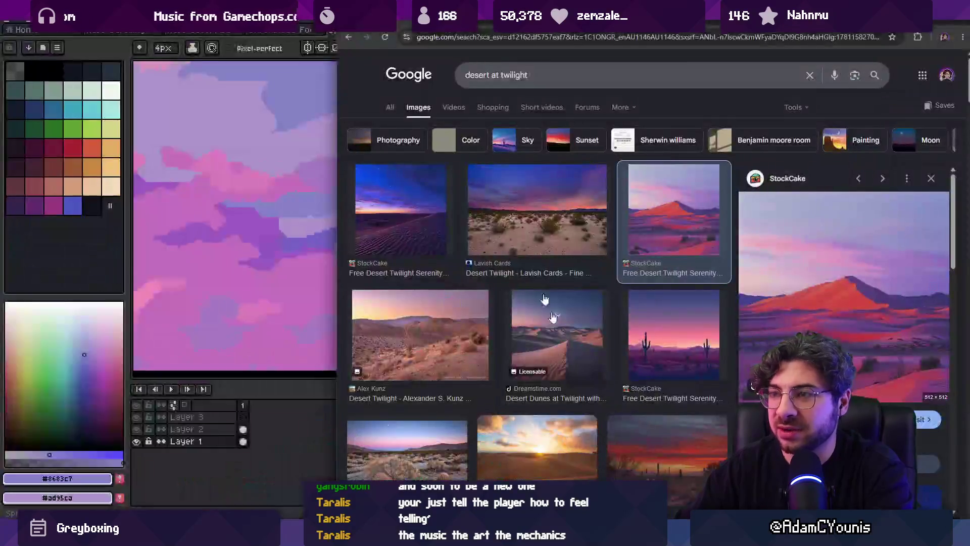
# Search Google for 'breath of the wild trrailer', open the YouTube trailer, and maximize the browser
pyautogui.click(470, 39)
pyautogui.write('breath')
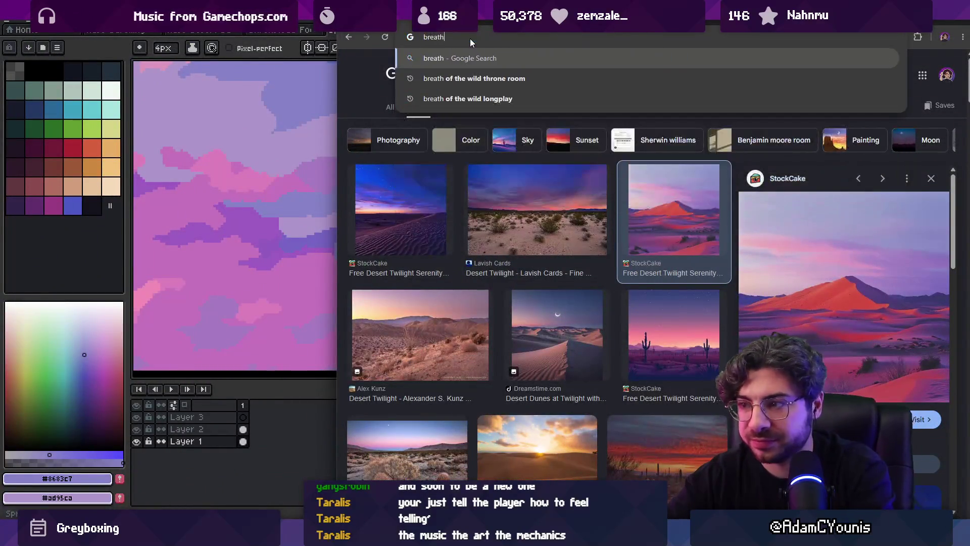
pyautogui.write(' of the wild trrailer')
pyautogui.press('Return')
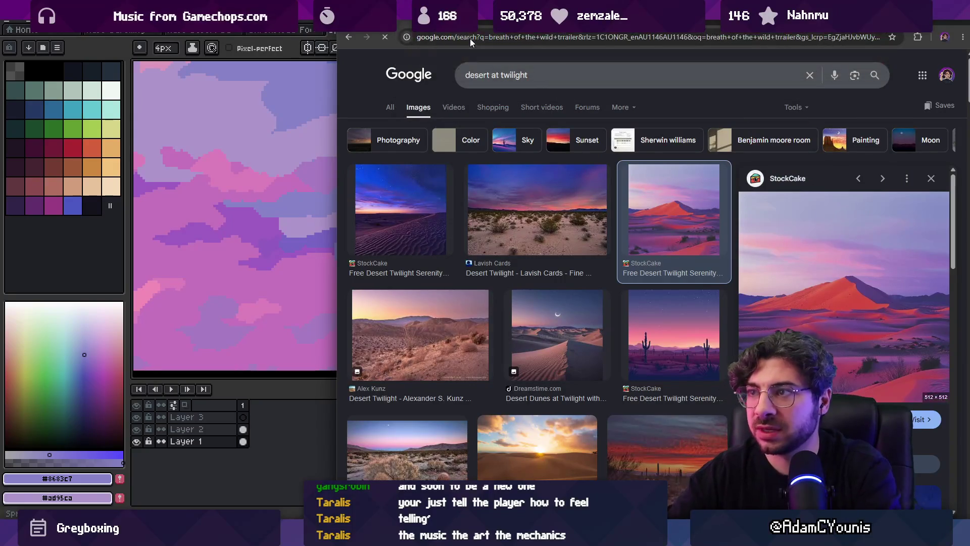
pyautogui.click(445, 195)
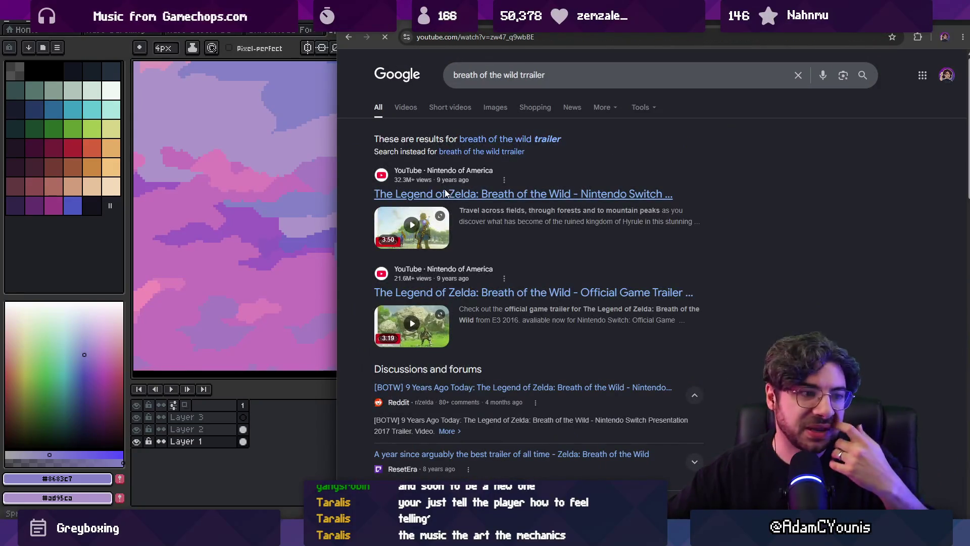
pyautogui.press('super+Up')
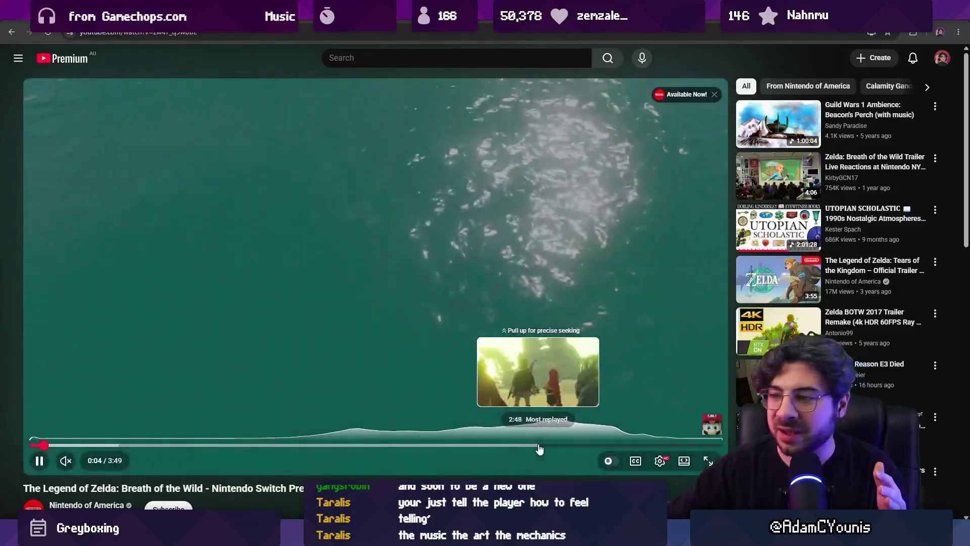
# Jump the trailer to 2:48 and watch it fullscreen, rewinding a few seconds
pyautogui.click(538, 446)
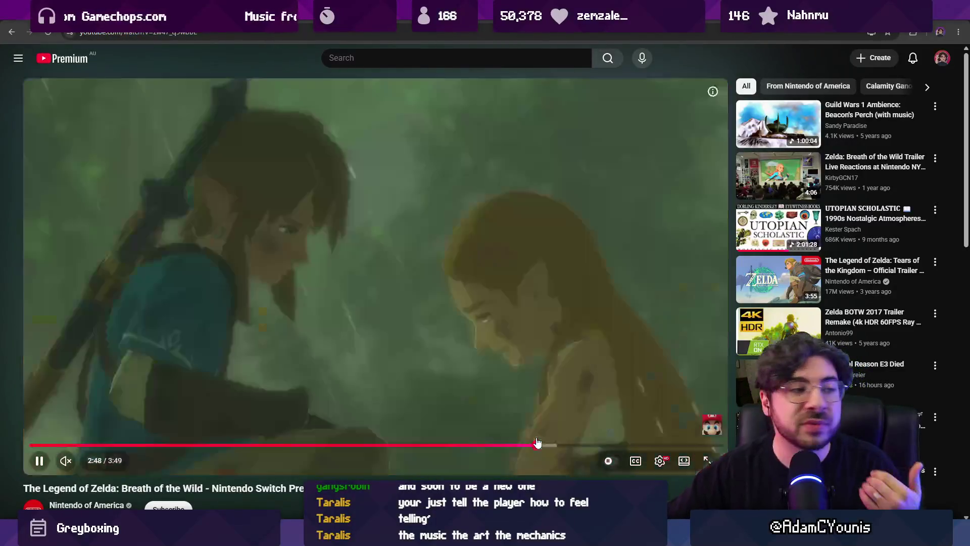
pyautogui.press('F11')
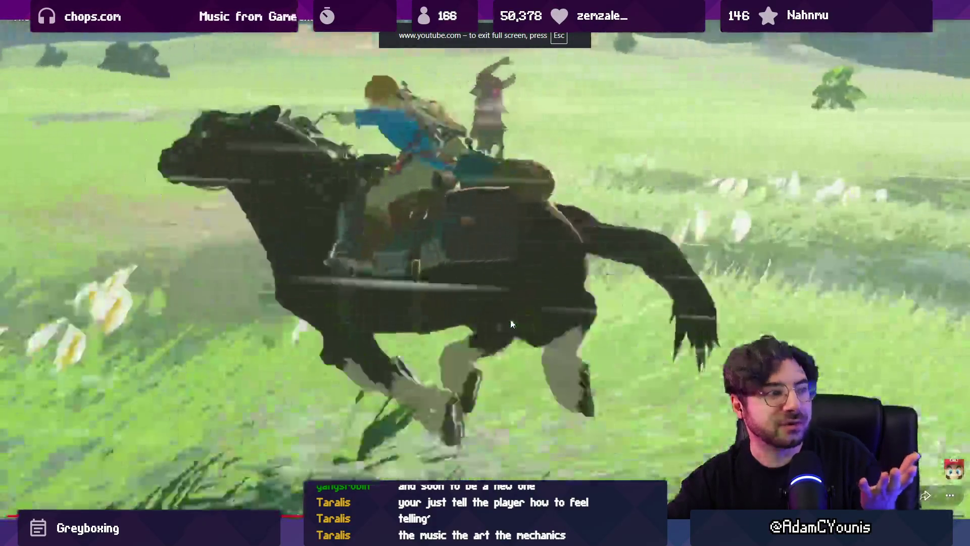
pyautogui.press('space')
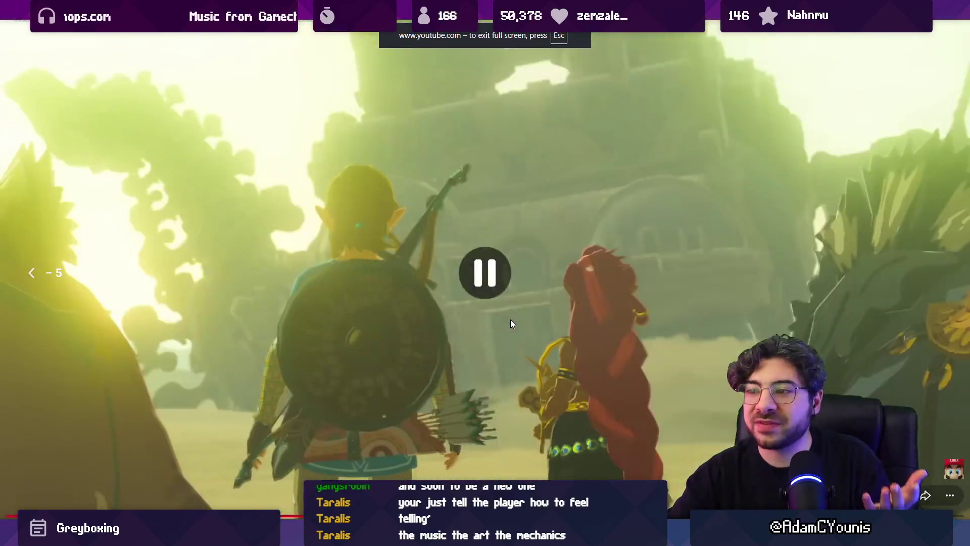
pyautogui.press('Left')
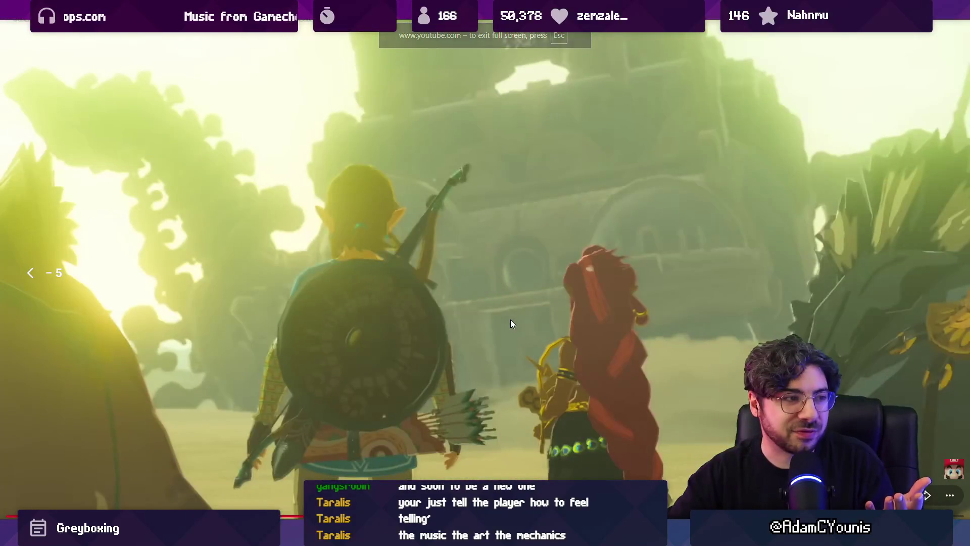
pyautogui.press('space')
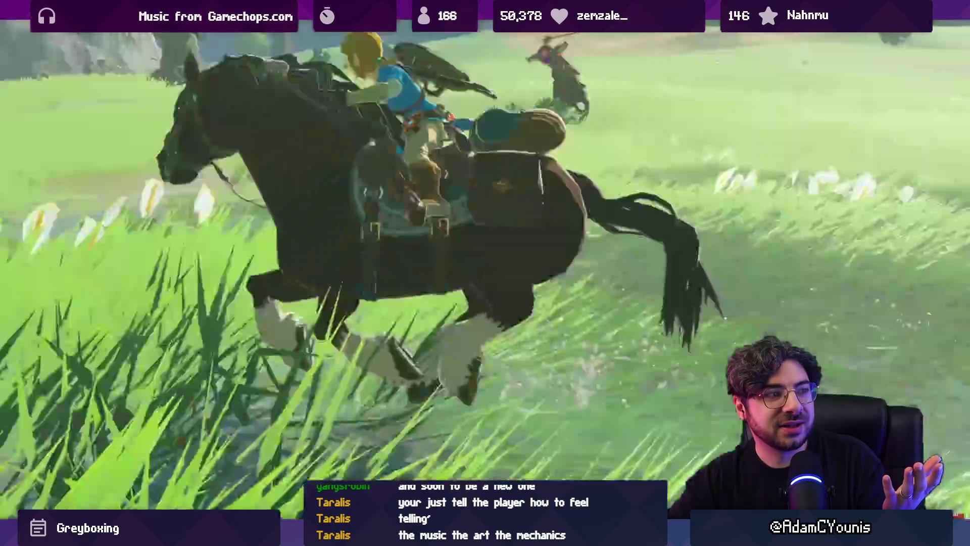
pyautogui.click(510, 319)
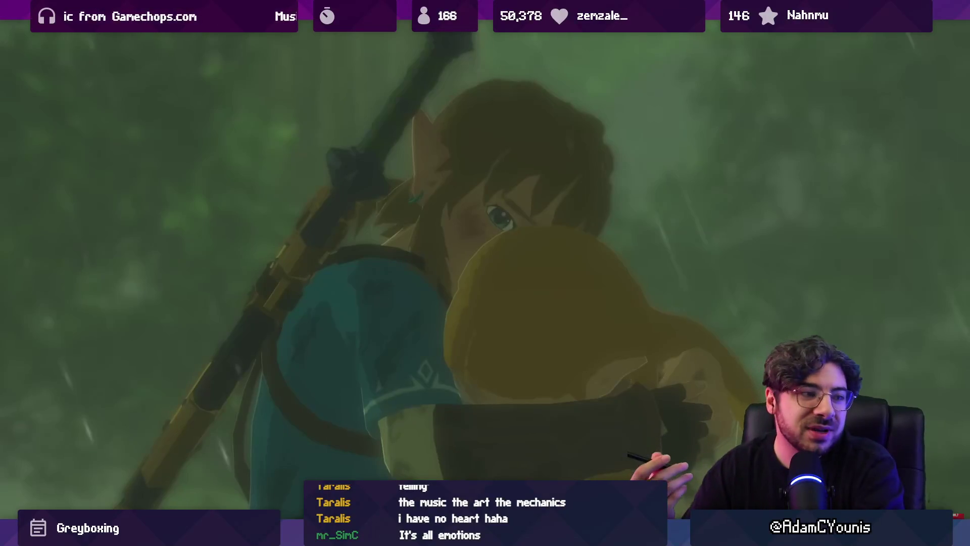
# Exit fullscreen and switch back to the Aseprite landscape
pyautogui.doubleClick(511, 324)
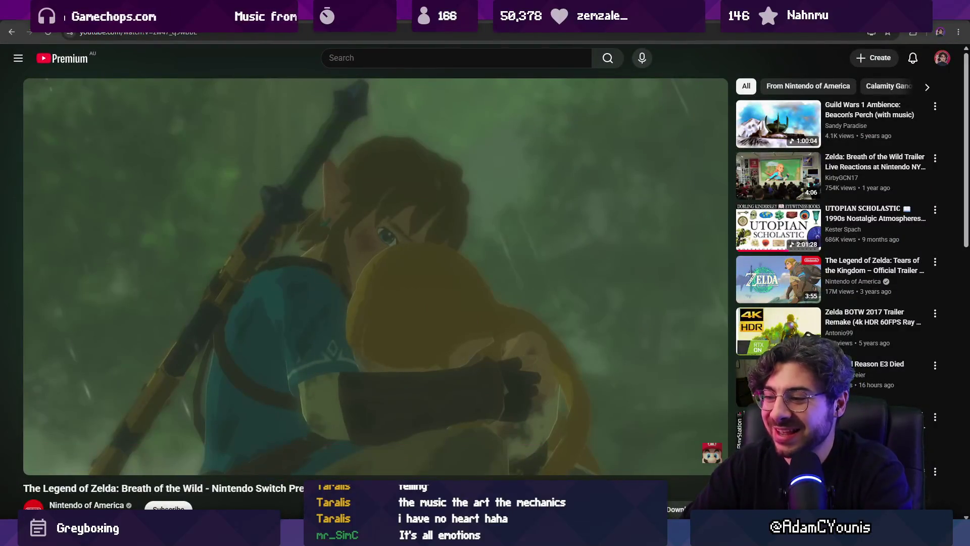
pyautogui.hotkey('alt', 'Tab')
pyautogui.scroll(-4, 508, 193)
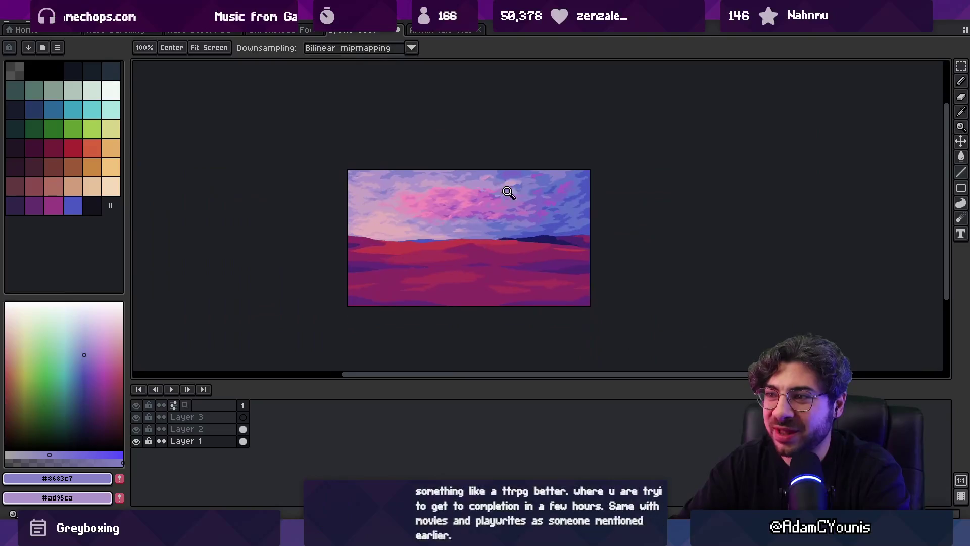
# Sample the pale pink #e3afb9 from the clouds and paint it onto the lower cloud bank
pyautogui.scroll(1, 453, 210)
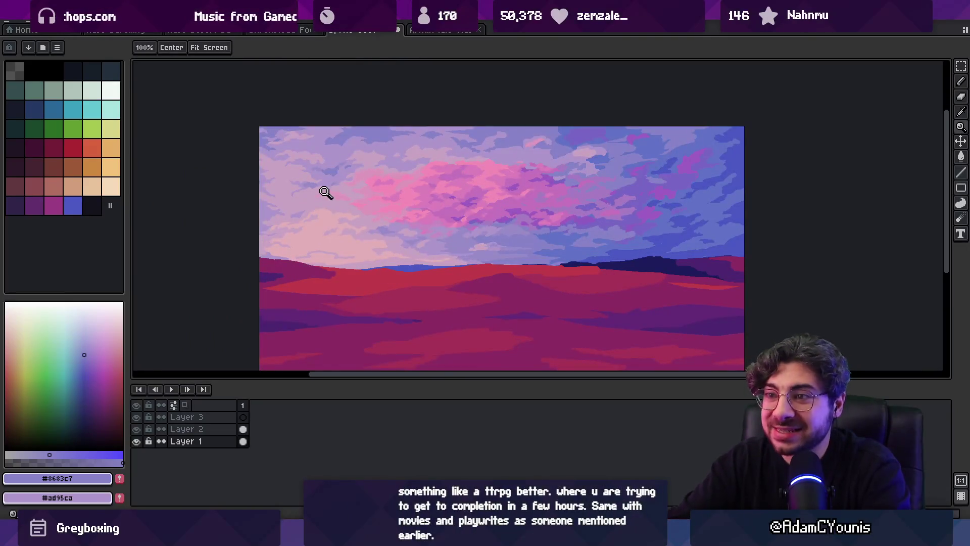
pyautogui.scroll(2, 325, 193)
pyautogui.press('o')
pyautogui.click(285, 219)
pyautogui.press('b')
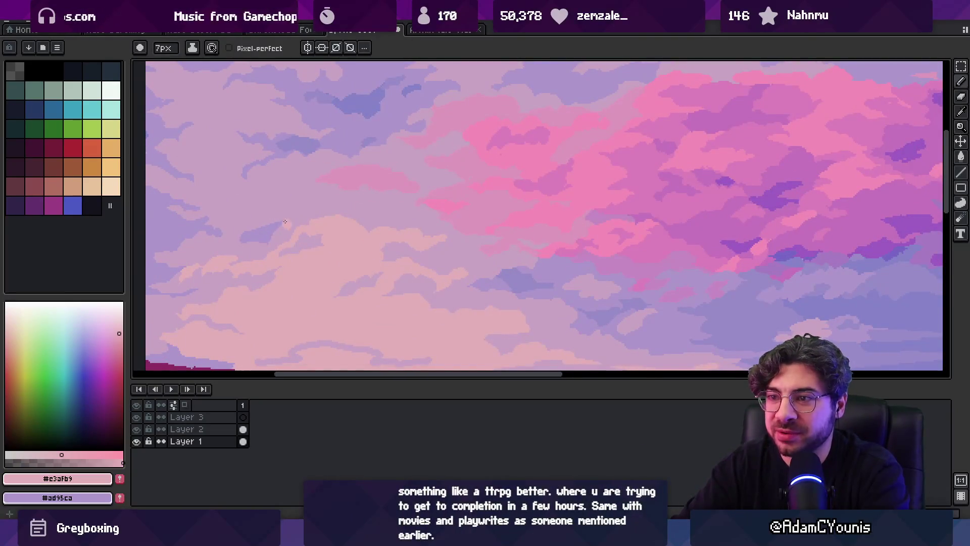
pyautogui.moveTo(301, 224)
pyautogui.mouseDown()
pyautogui.moveTo(253, 230)
pyautogui.moveTo(248, 263)
pyautogui.mouseUp()
# Check the whole image, then brighten the cloud edge with a pale pink stroke
pyautogui.press('z')
pyautogui.scroll(-5, 368, 186)
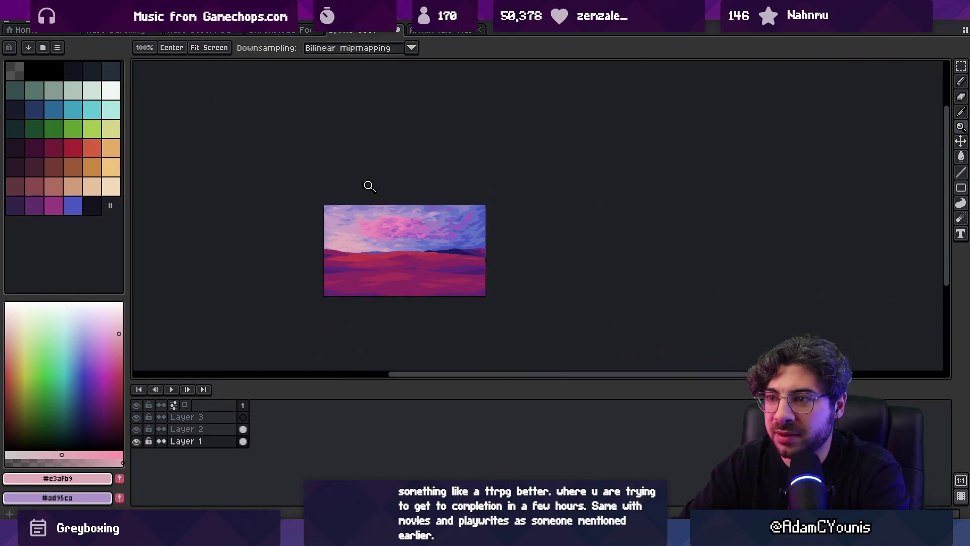
pyautogui.scroll(5, 329, 242)
pyautogui.press('b')
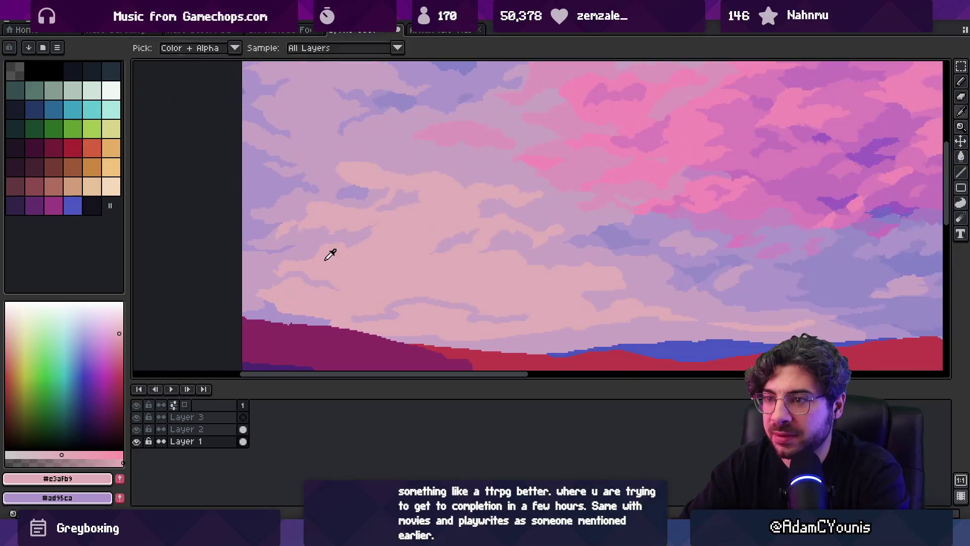
pyautogui.moveTo(317, 250); pyautogui.dragTo(282, 246)
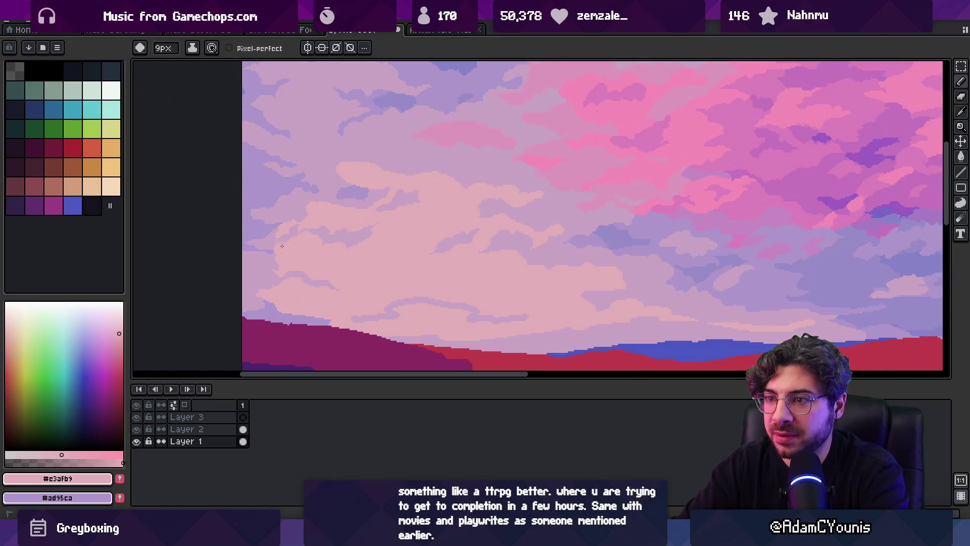
# Sample the pale pink and lavender #c7a3c3 sky colours from the canvas
pyautogui.keyDown('alt'); pyautogui.click(279, 201); pyautogui.keyUp('alt')
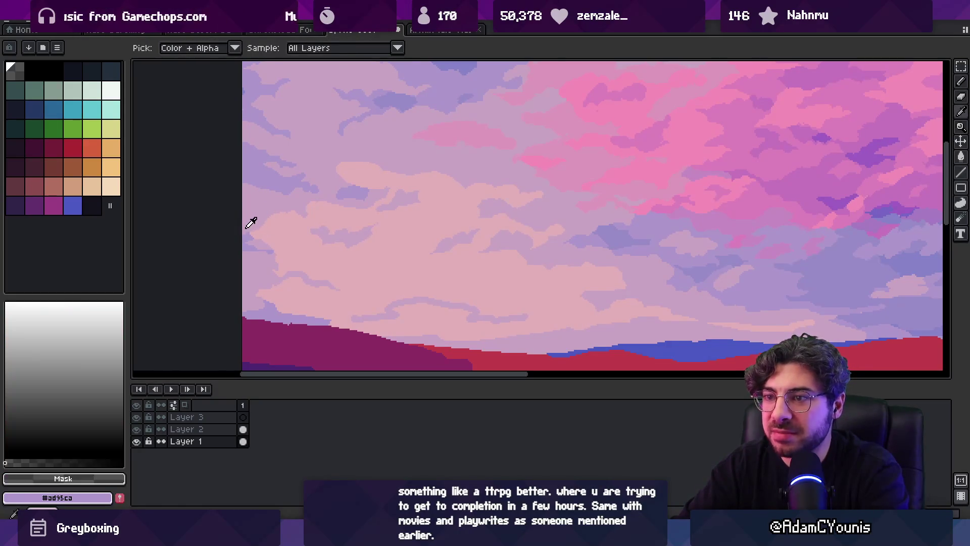
pyautogui.keyDown('alt'); pyautogui.click(274, 243); pyautogui.keyUp('alt')
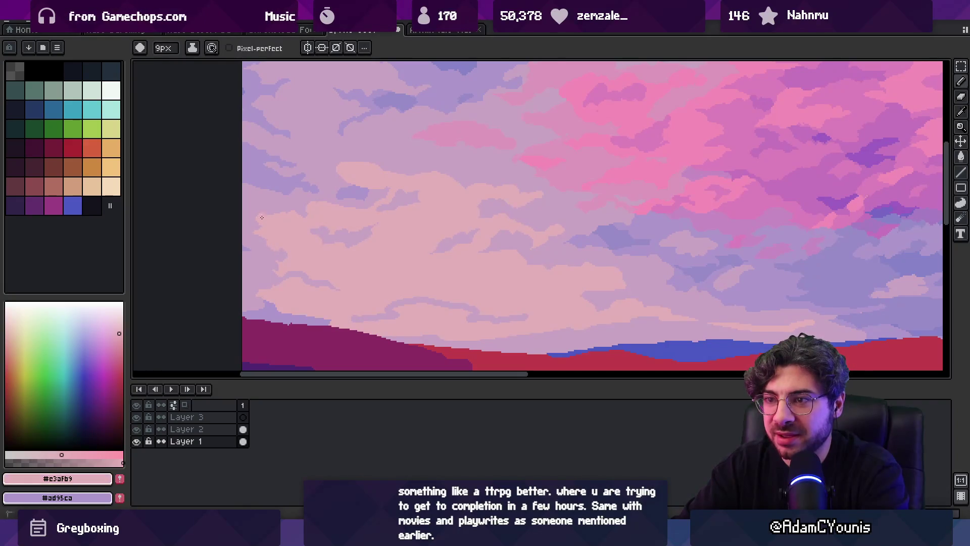
pyautogui.press('alt')
pyautogui.press('alt')
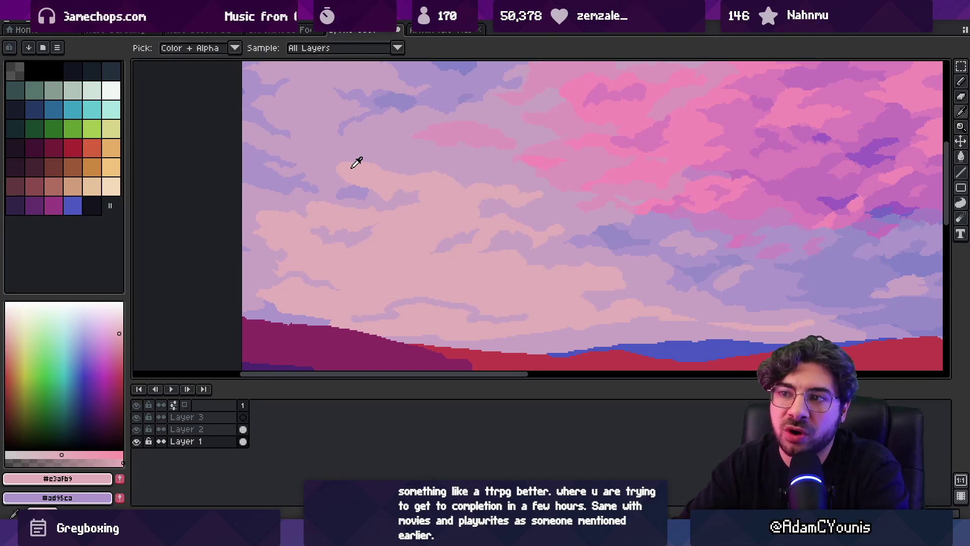
pyautogui.keyDown('alt'); pyautogui.click(356, 172); pyautogui.keyUp('alt')
pyautogui.press('alt')
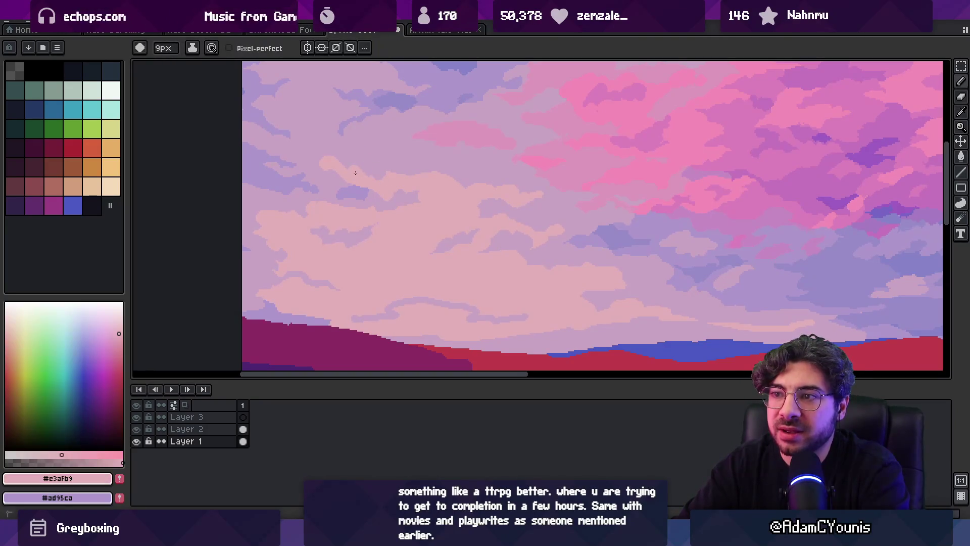
# With a 6px brush, paint lavender strokes along the low cloud band and its edge
pyautogui.press('z')
pyautogui.keyDown('alt'); pyautogui.click(358, 168); pyautogui.keyUp('alt')
pyautogui.scroll(4, 430, 163)
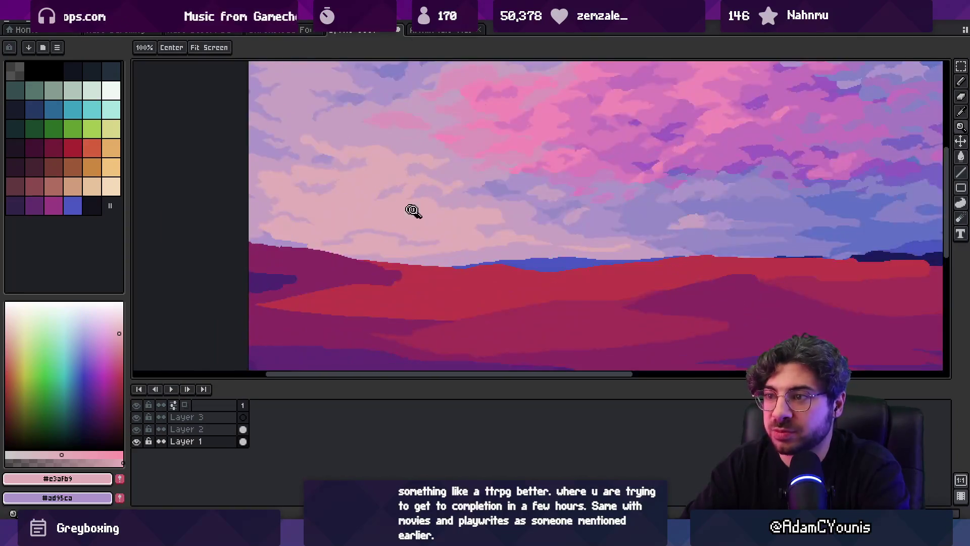
pyautogui.press('b')
pyautogui.keyDown('alt'); pyautogui.click(393, 250); pyautogui.keyUp('alt')
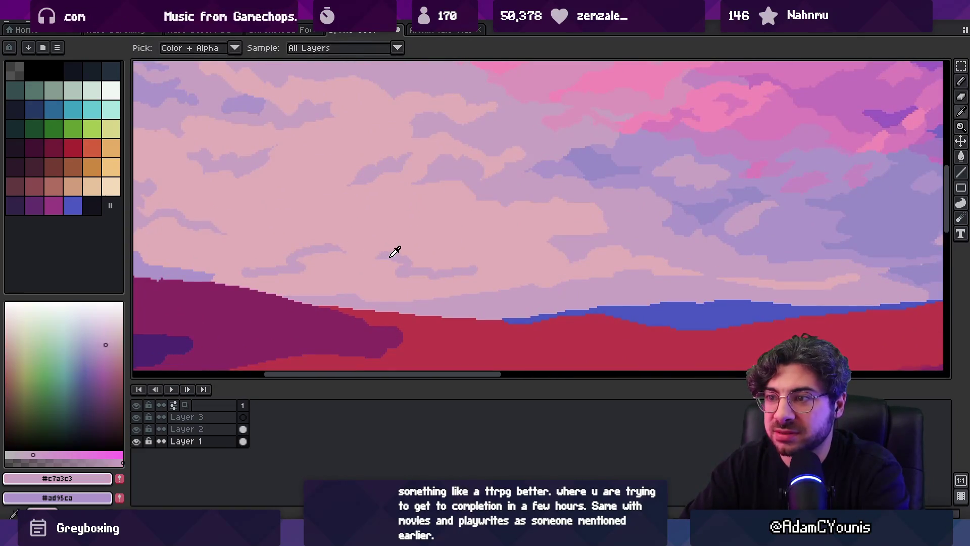
pyautogui.press('-')
pyautogui.press('-')
pyautogui.press('-')
pyautogui.moveTo(297, 269); pyautogui.dragTo(331, 275)
pyautogui.moveTo(433, 276); pyautogui.dragTo(389, 258)
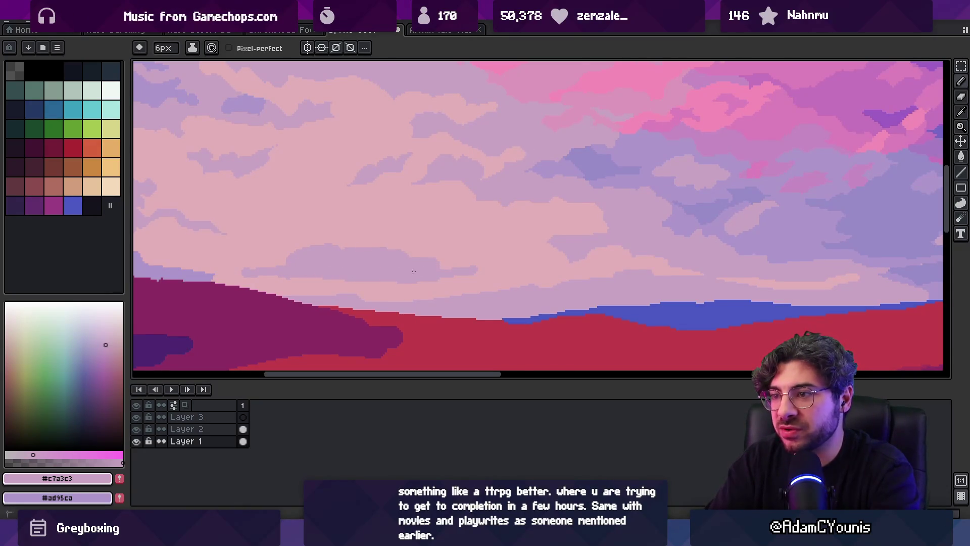
pyautogui.moveTo(274, 261); pyautogui.dragTo(222, 253)
# Paint a darker edge along the lower cloud after checking the full view
pyautogui.press('z')
pyautogui.scroll(-5, 396, 229)
pyautogui.scroll(4, 397, 230)
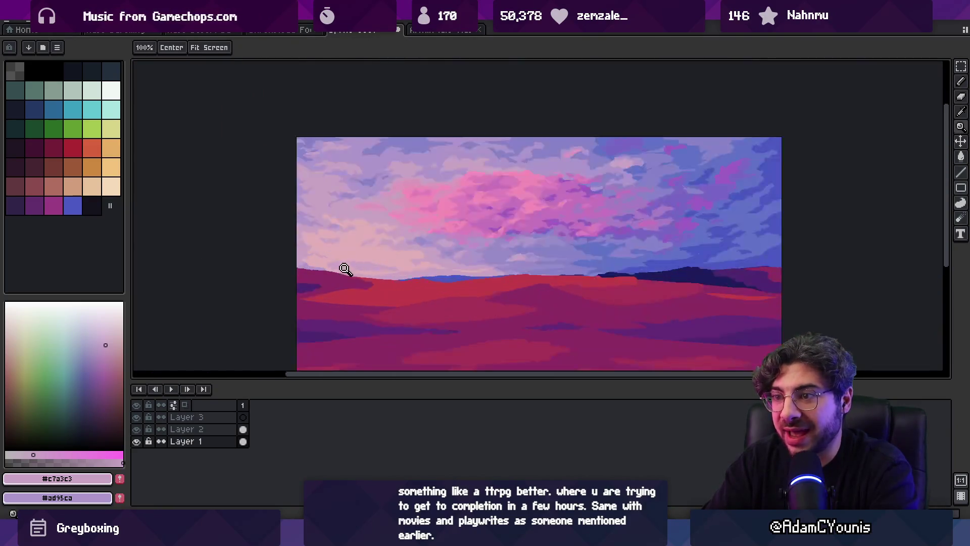
pyautogui.press('b')
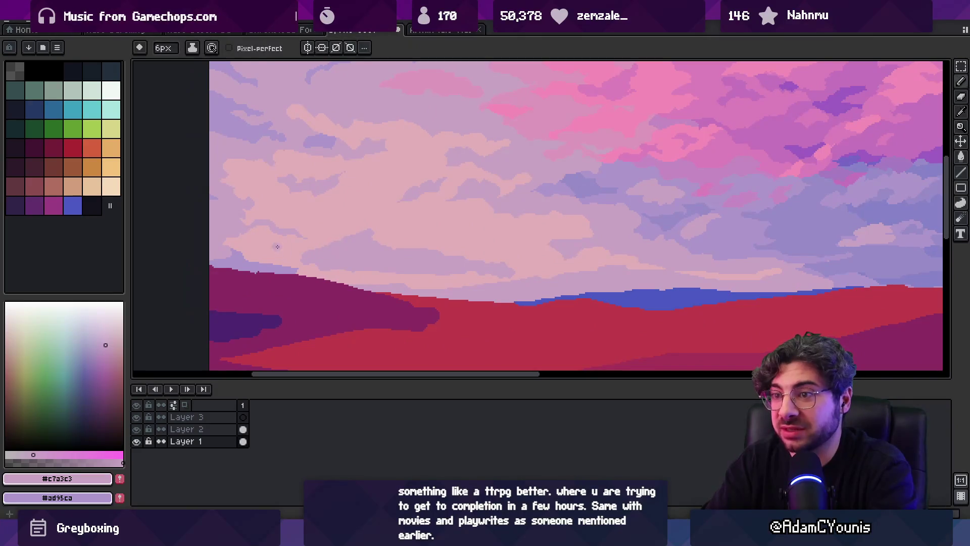
pyautogui.moveTo(245, 251); pyautogui.dragTo(296, 254)
# Alternately sample pale pink and lavender from the sky while checking the whole image
pyautogui.scroll(-4, 353, 248)
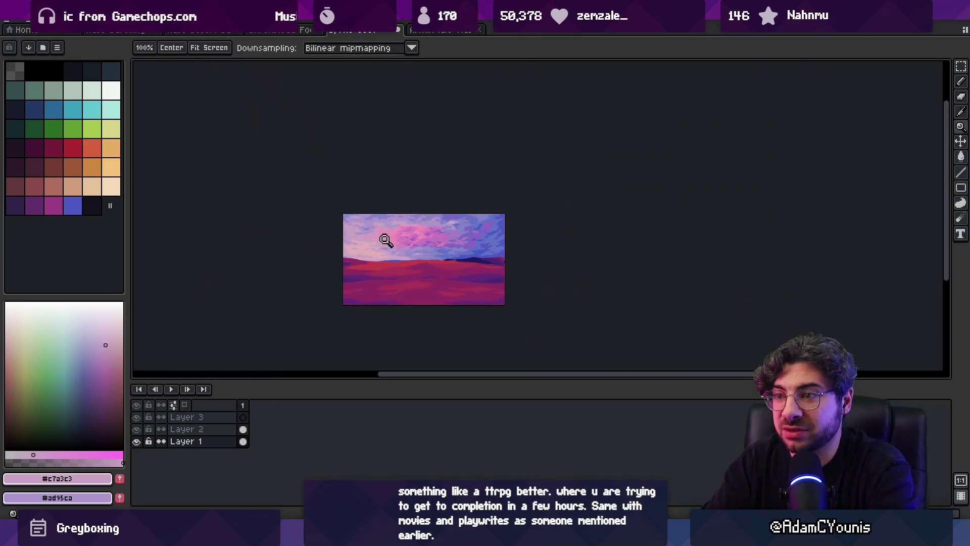
pyautogui.scroll(4, 384, 237)
pyautogui.keyDown('alt'); pyautogui.click(377, 249); pyautogui.keyUp('alt')
pyautogui.keyDown('alt'); pyautogui.click(326, 271); pyautogui.keyUp('alt')
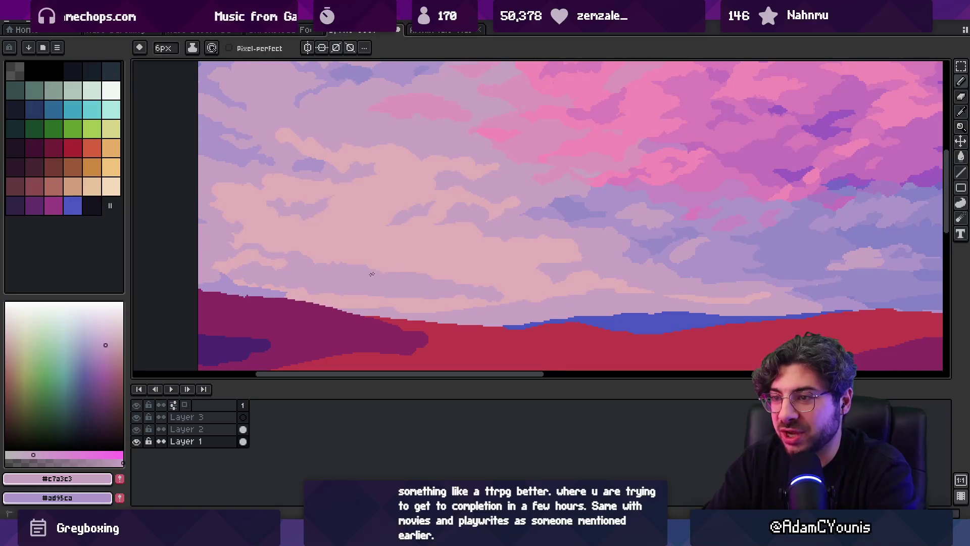
pyautogui.keyDown('alt'); pyautogui.click(437, 297); pyautogui.keyUp('alt')
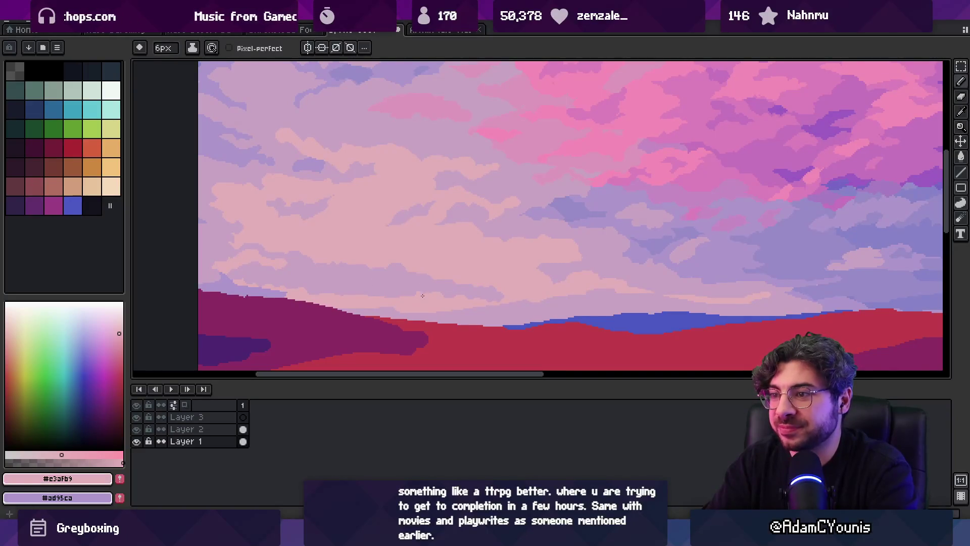
pyautogui.keyDown('alt'); pyautogui.click(472, 277); pyautogui.keyUp('alt')
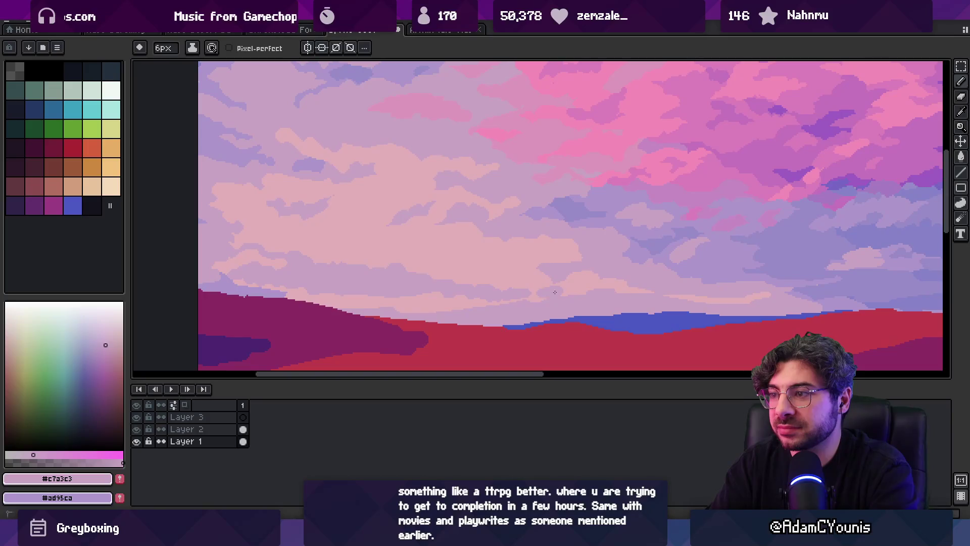
pyautogui.press('z')
pyautogui.scroll(-3, 475, 263)
pyautogui.scroll(3, 434, 276)
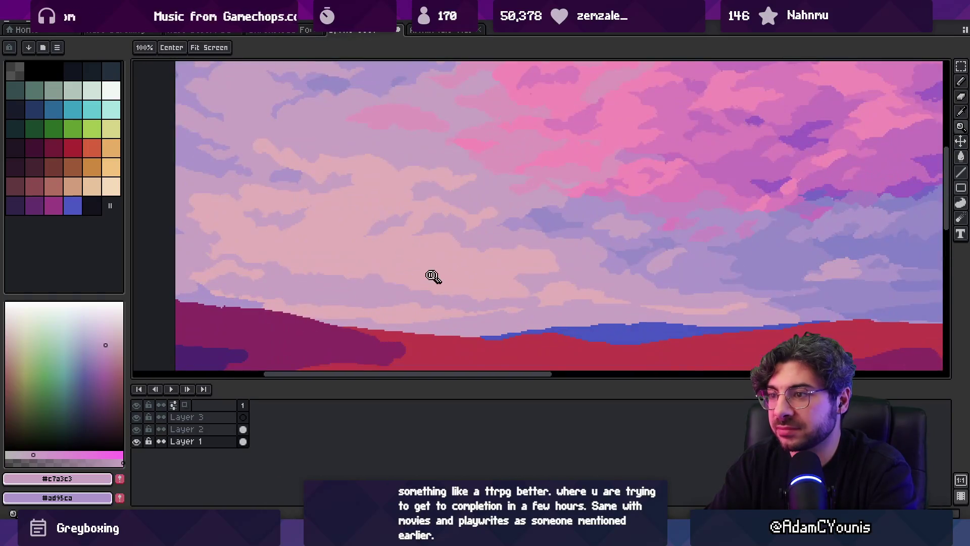
pyautogui.press('b')
pyautogui.keyDown('alt'); pyautogui.click(407, 276); pyautogui.keyUp('alt')
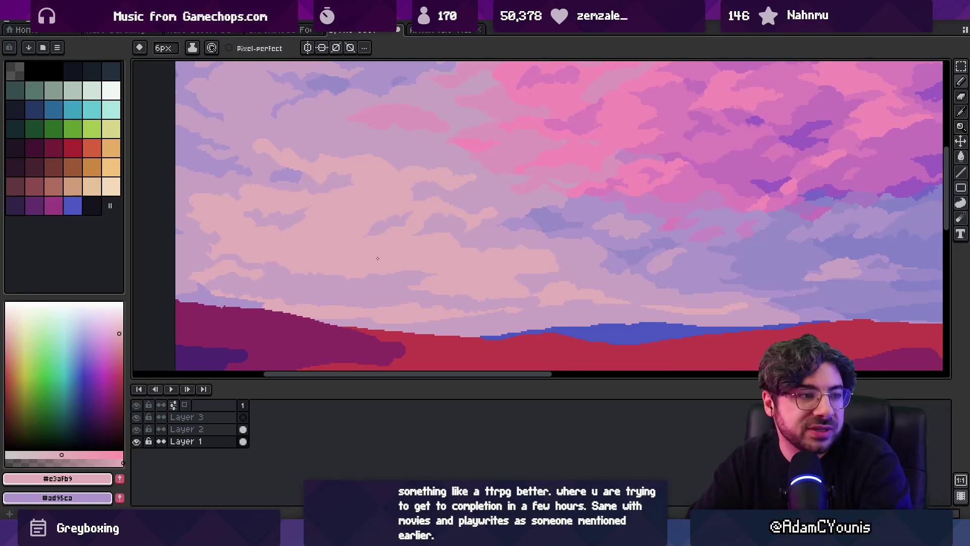
pyautogui.keyDown('alt'); pyautogui.click(512, 293); pyautogui.keyUp('alt')
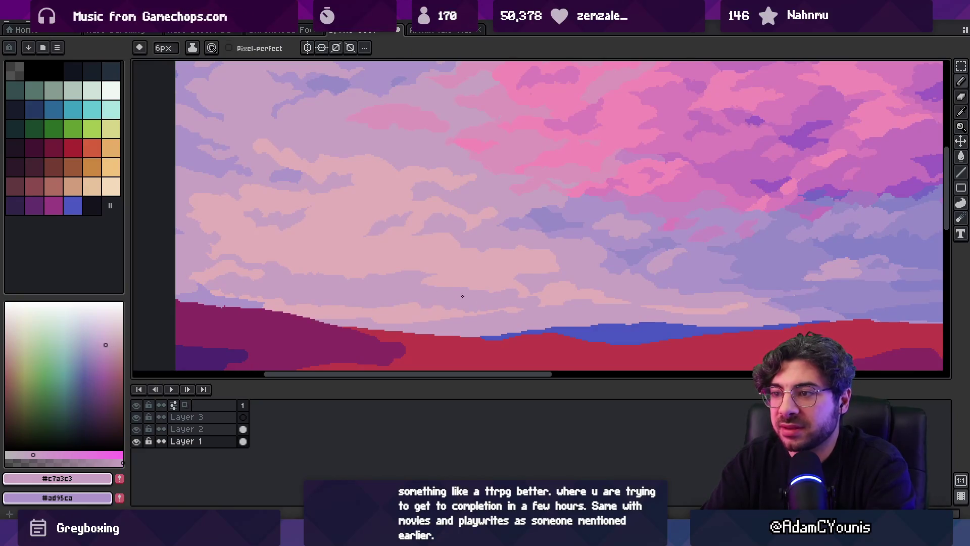
# Re-sample the pale pink cloud colour and zoom back in on the sky
pyautogui.press('z')
pyautogui.scroll(-5, 487, 256)
pyautogui.scroll(4, 481, 293)
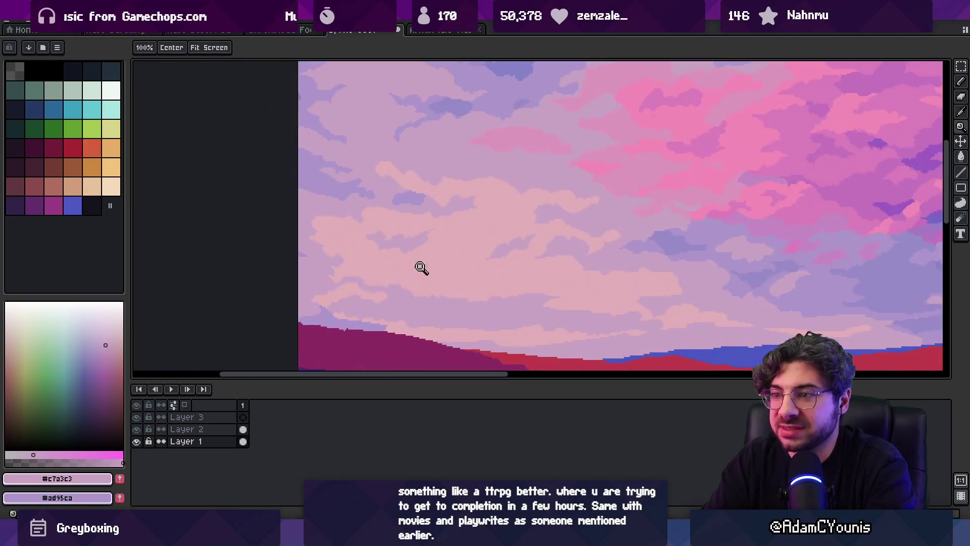
pyautogui.press('b')
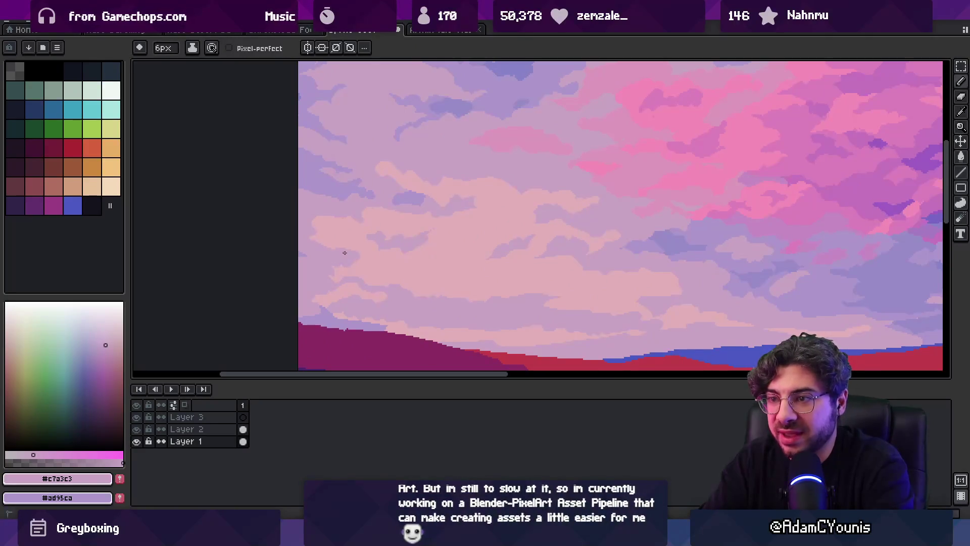
pyautogui.keyDown('alt'); pyautogui.click(337, 247); pyautogui.keyUp('alt')
pyautogui.keyDown('alt'); pyautogui.click(319, 245); pyautogui.keyUp('alt')
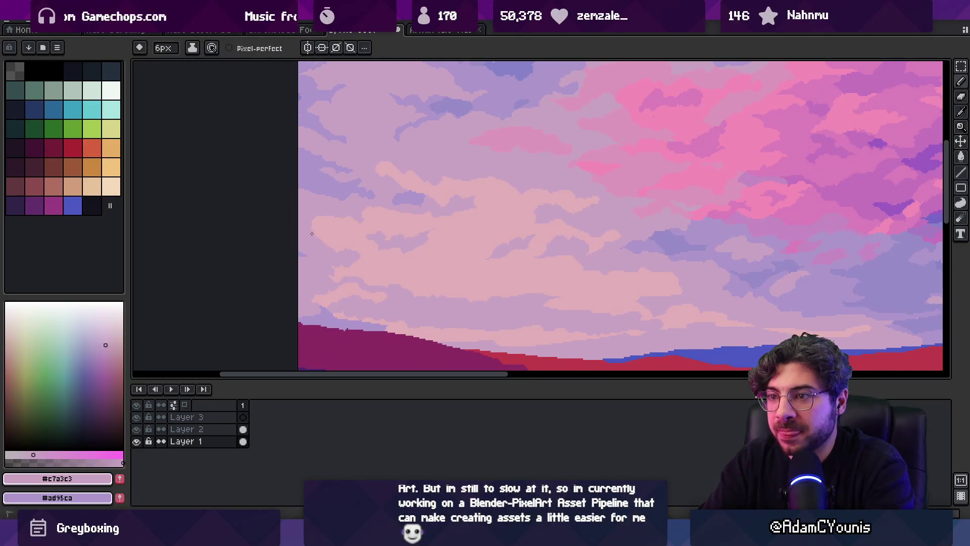
pyautogui.keyDown('alt'); pyautogui.click(325, 233); pyautogui.keyUp('alt')
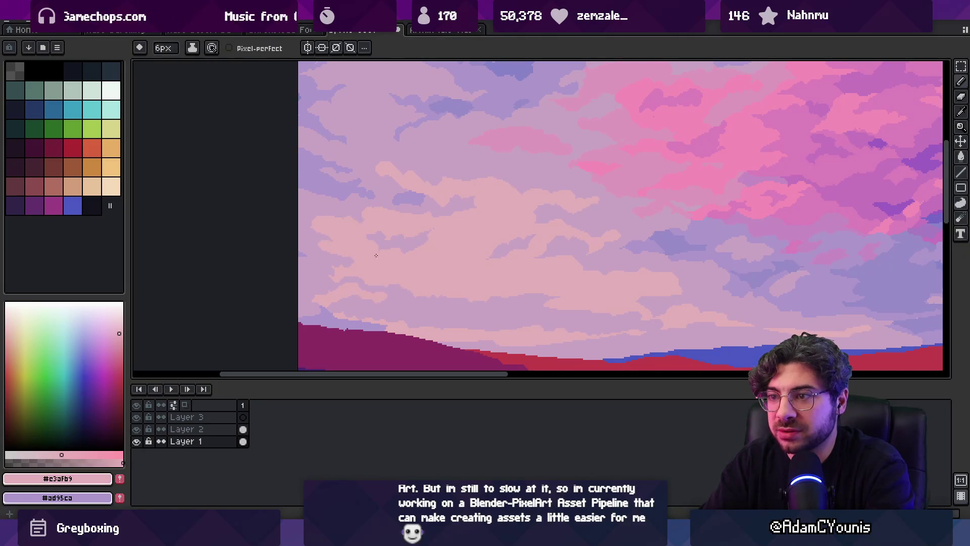
pyautogui.press('alt')
pyautogui.press('z')
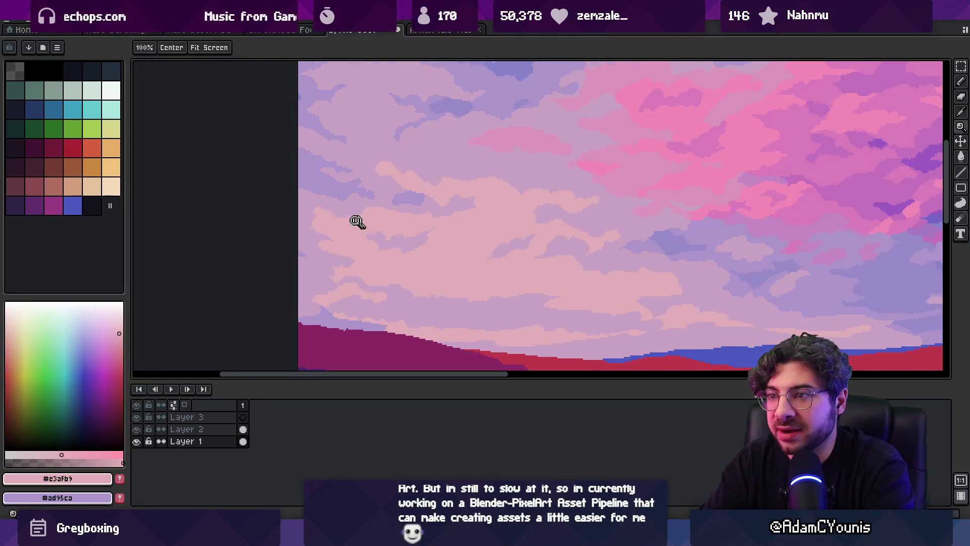
pyautogui.rightClick(357, 219)
pyautogui.click(357, 181)
# Extend a pale pink stroke and highlight across the upper-left cloud
pyautogui.press('b')
pyautogui.keyDown('alt'); pyautogui.click(327, 210); pyautogui.keyUp('alt')
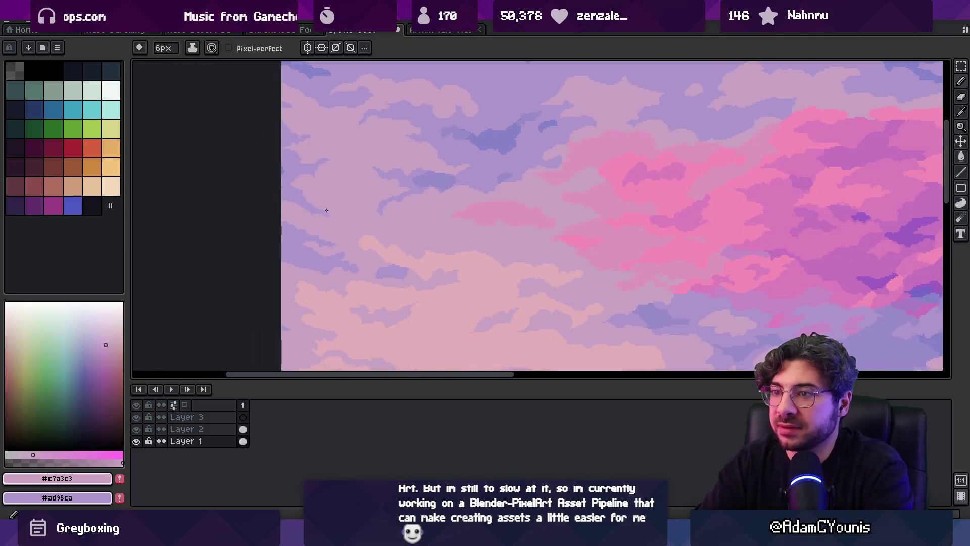
pyautogui.keyDown('alt'); pyautogui.click(334, 202); pyautogui.keyUp('alt')
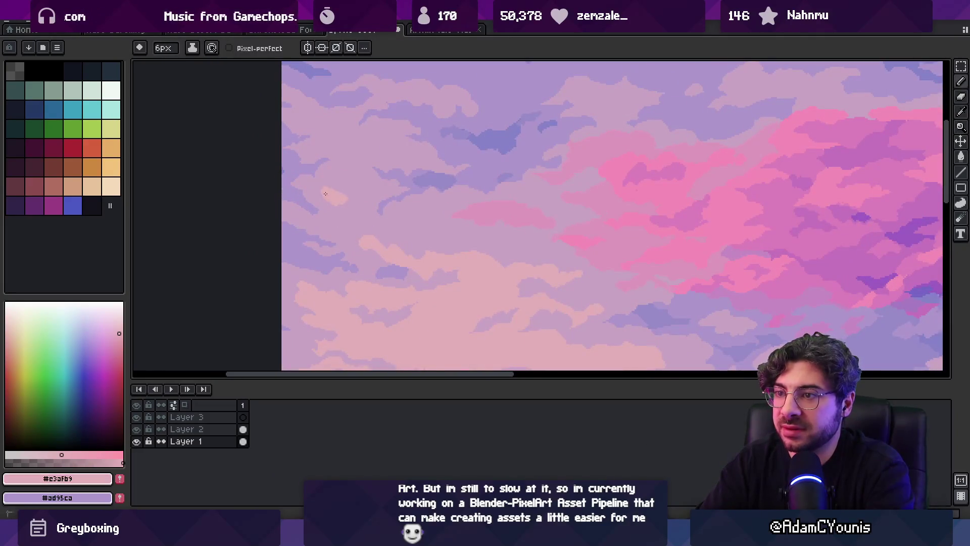
pyautogui.moveTo(335, 201); pyautogui.dragTo(357, 209)
pyautogui.keyDown('alt'); pyautogui.click(341, 214); pyautogui.keyUp('alt')
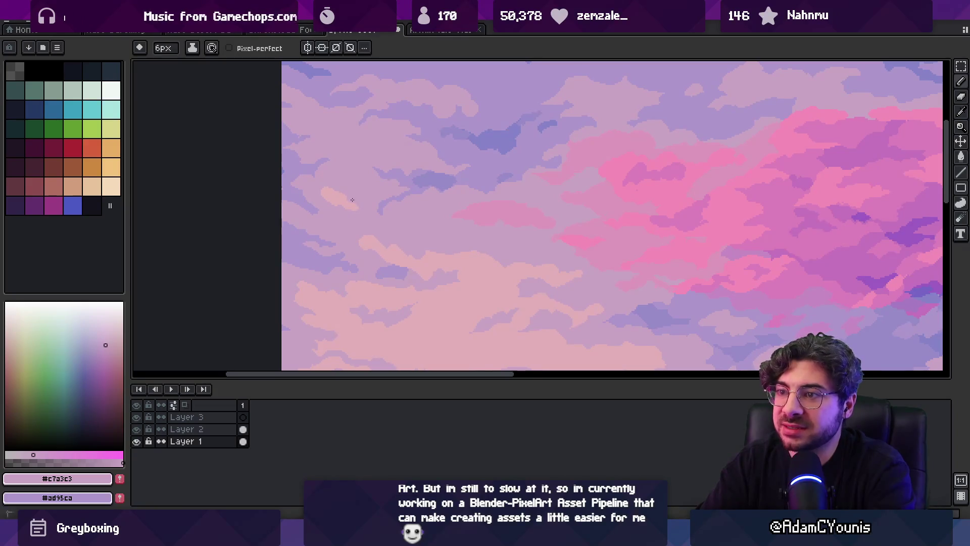
# Zoom closer on the upper-left clouds, alternating pale pink and lavender samples
pyautogui.keyDown('alt'); pyautogui.click(323, 192); pyautogui.keyUp('alt')
pyautogui.keyDown('alt'); pyautogui.click(319, 204); pyautogui.keyUp('alt')
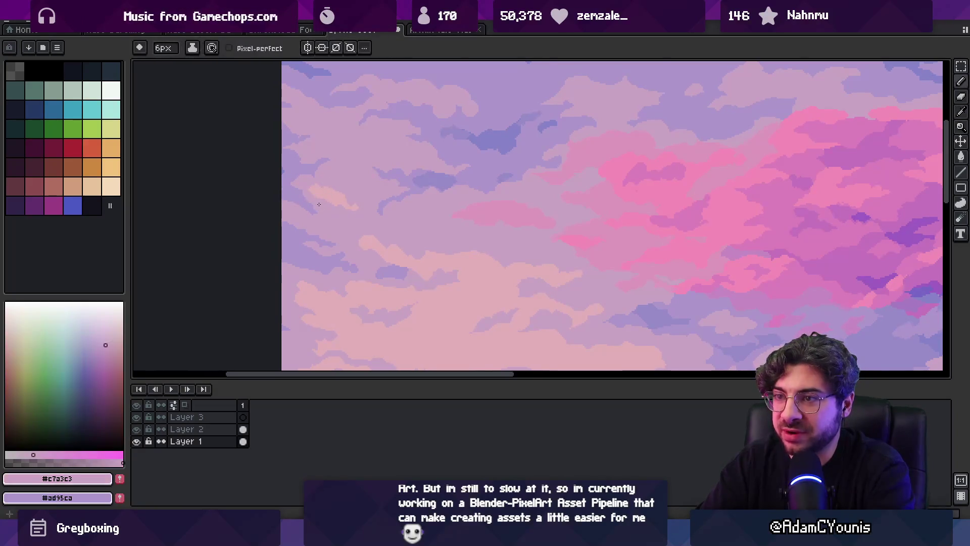
pyautogui.keyDown('alt'); pyautogui.click(317, 195); pyautogui.keyUp('alt')
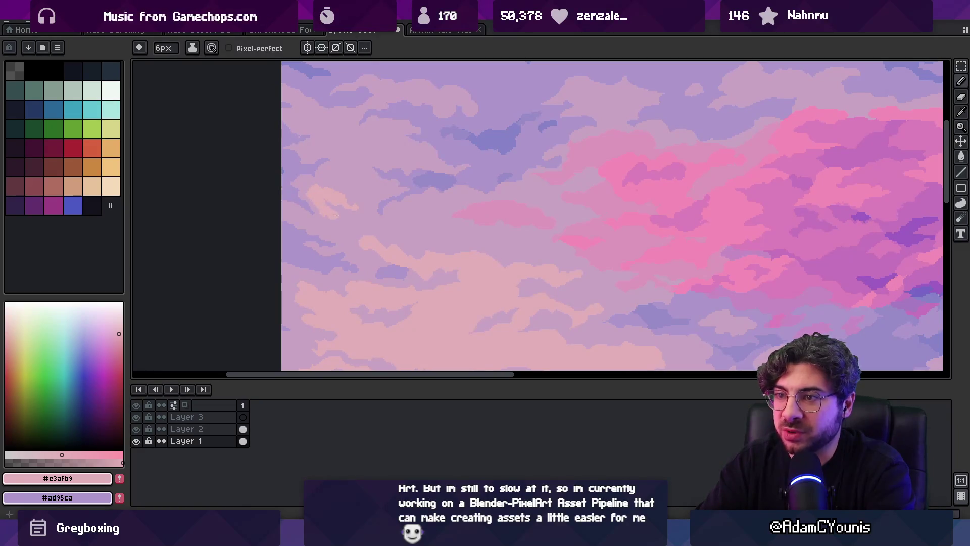
pyautogui.keyDown('alt'); pyautogui.click(321, 215); pyautogui.keyUp('alt')
pyautogui.scroll(-2, 390, 213)
pyautogui.scroll(3, 400, 234)
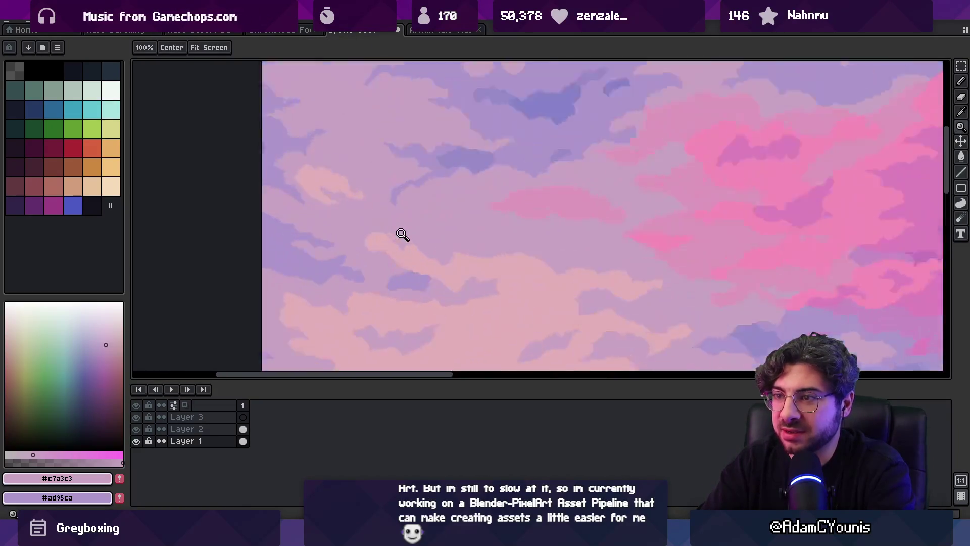
pyautogui.keyDown('alt'); pyautogui.click(362, 223); pyautogui.keyUp('alt')
pyautogui.press('z')
pyautogui.press('b')
pyautogui.keyDown('alt'); pyautogui.click(401, 253); pyautogui.keyUp('alt')
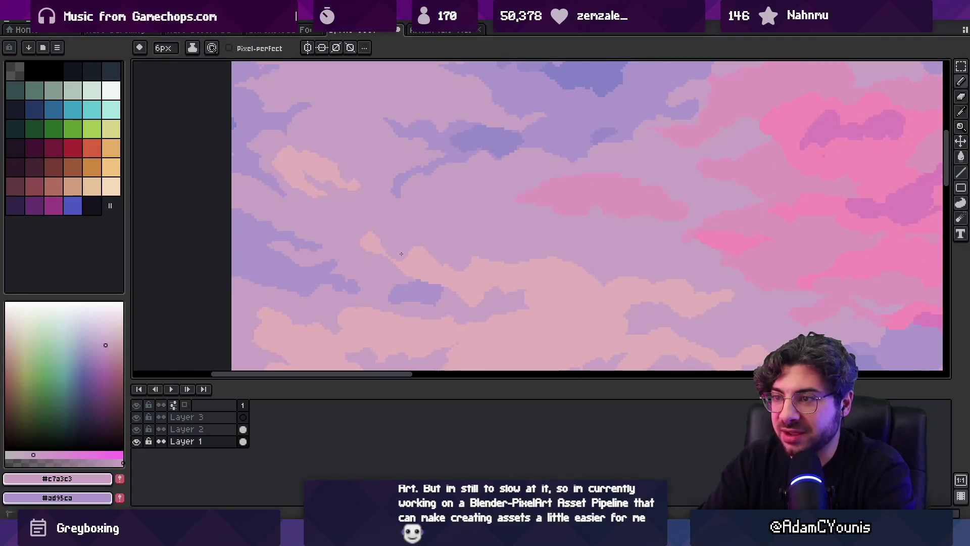
pyautogui.keyDown('alt'); pyautogui.click(385, 235); pyautogui.keyUp('alt')
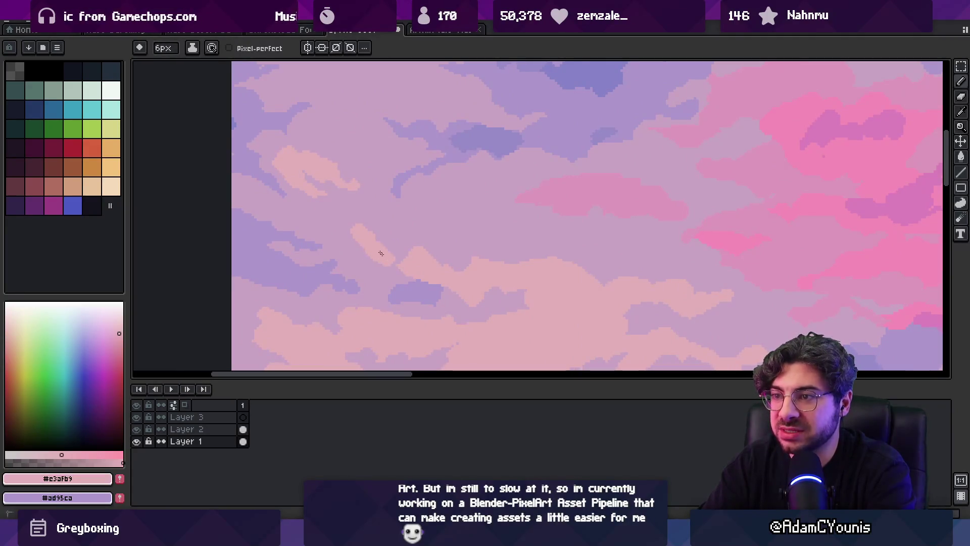
pyautogui.keyDown('alt'); pyautogui.click(400, 253); pyautogui.keyUp('alt')
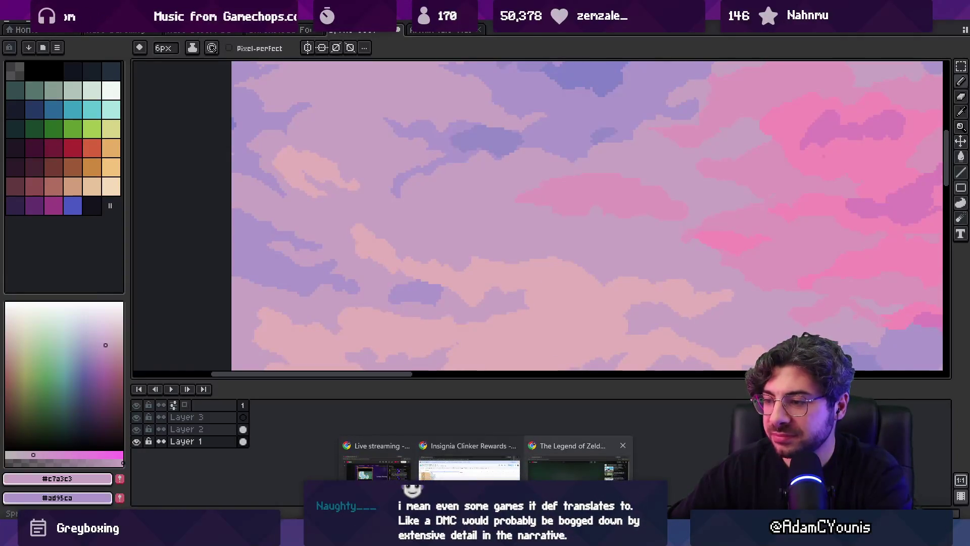
# Search Chrome for 'kingdom hearts title screen', preview the Nomura art image, then return to Aseprite
pyautogui.click(583, 457)
pyautogui.click(336, 33)
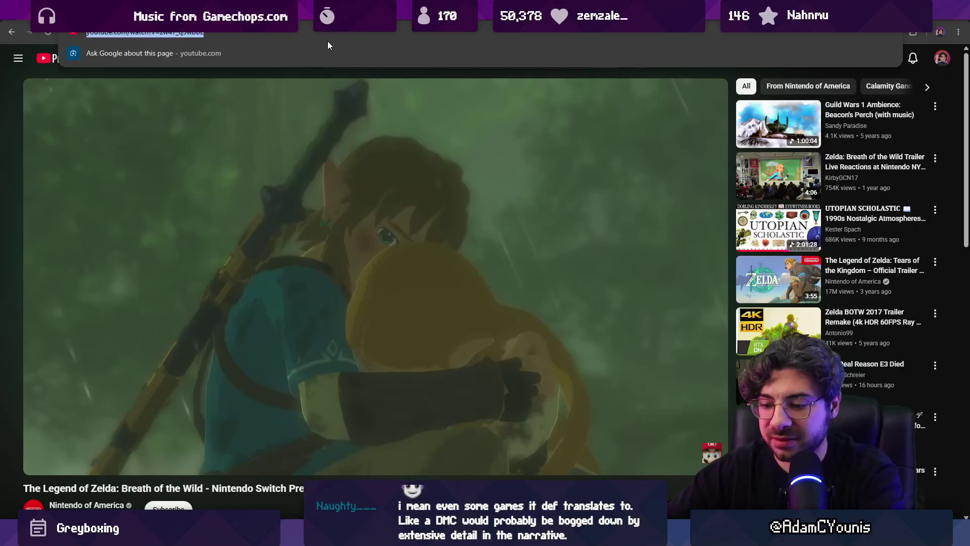
pyautogui.write('kingdom hearts title scr')
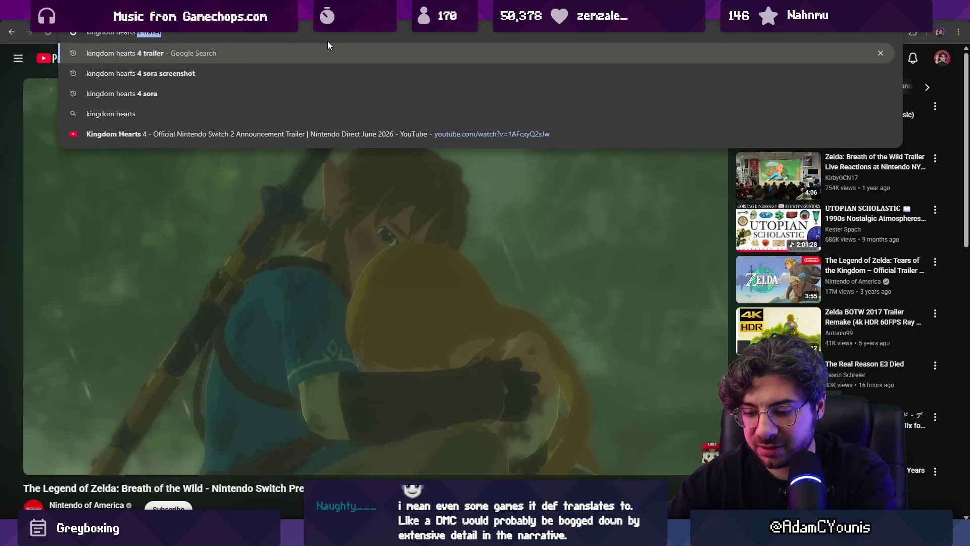
pyautogui.write('een')
pyautogui.press('Return')
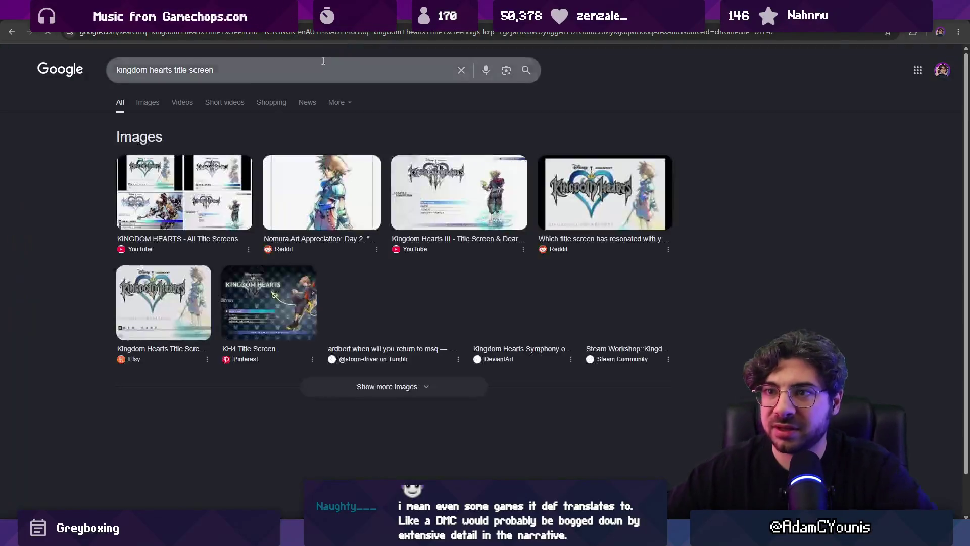
pyautogui.click(314, 181)
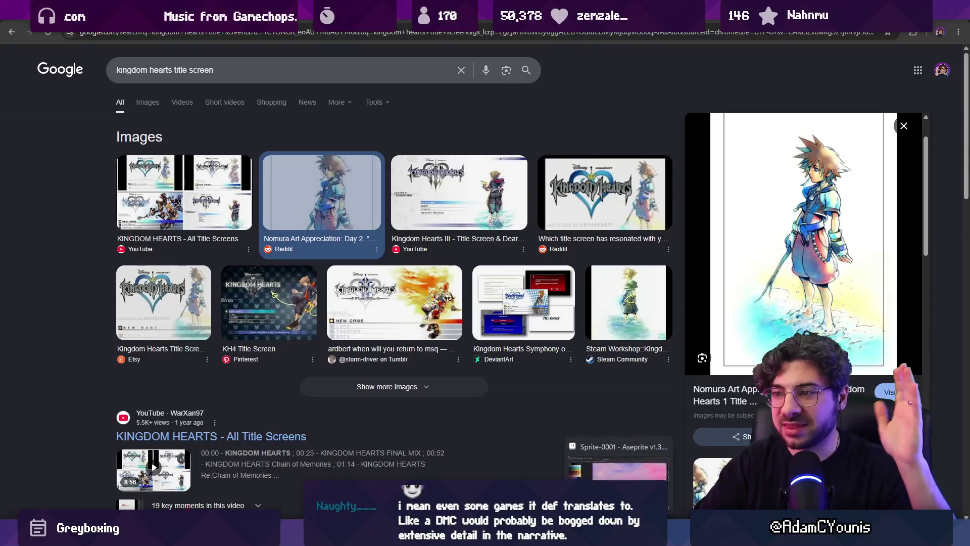
pyautogui.hotkey('alt', 'Tab')
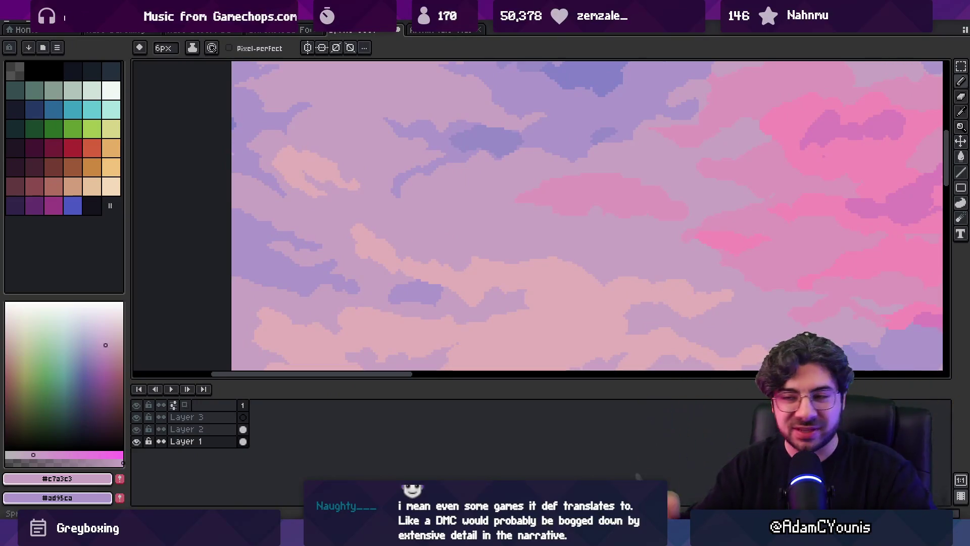
pyautogui.press('z')
pyautogui.scroll(-2, 347, 210)
pyautogui.scroll(2, 329, 193)
pyautogui.scroll(1, 329, 193)
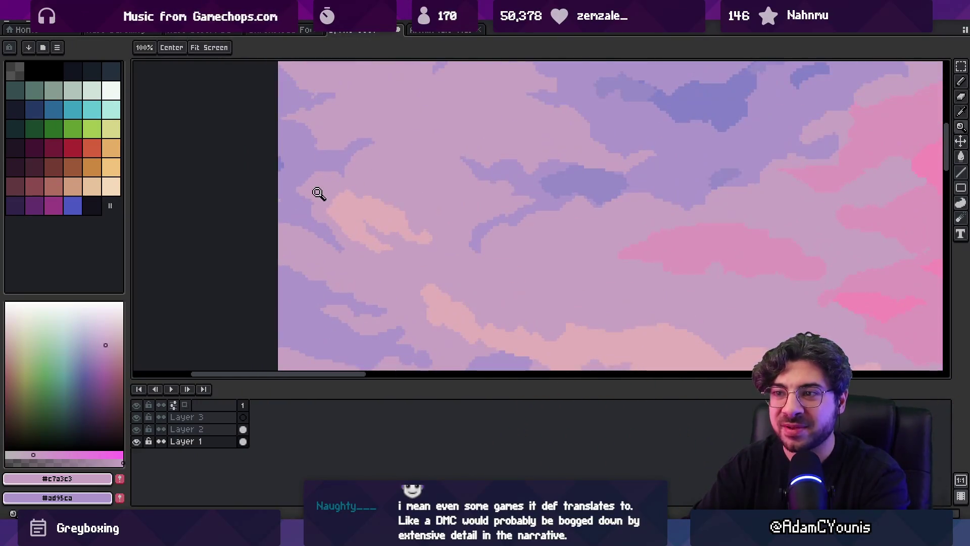
pyautogui.press('b')
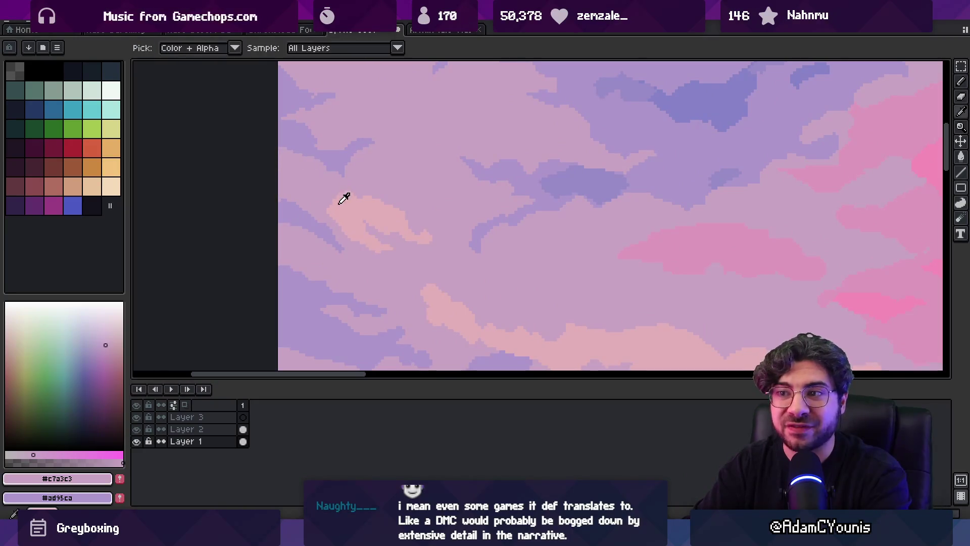
pyautogui.keyDown('alt'); pyautogui.click(333, 219); pyautogui.keyUp('alt')
pyautogui.press('z')
pyautogui.scroll(-2, 394, 158)
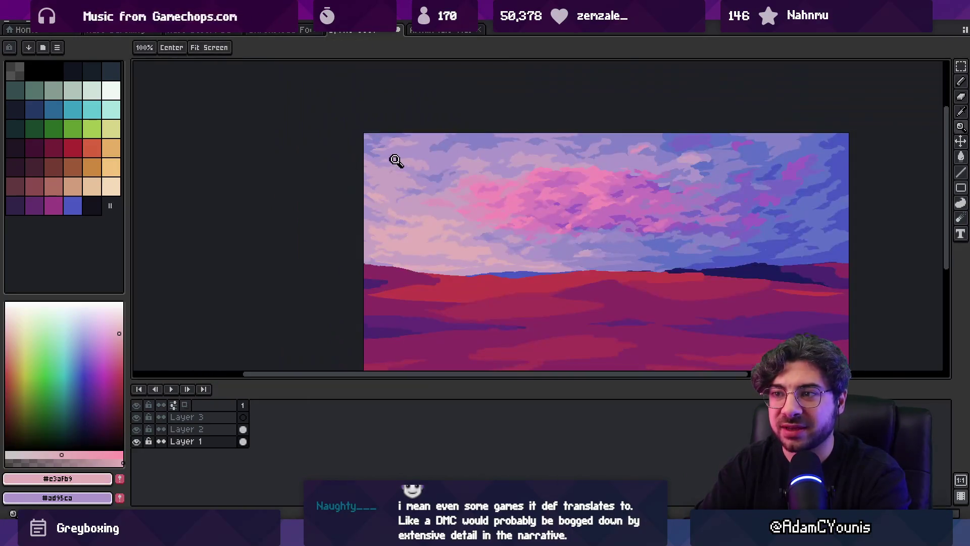
pyautogui.scroll(3, 368, 195)
pyautogui.keyDown('alt'); pyautogui.click(358, 165); pyautogui.keyUp('alt')
pyautogui.press('z')
pyautogui.scroll(-1, 375, 201)
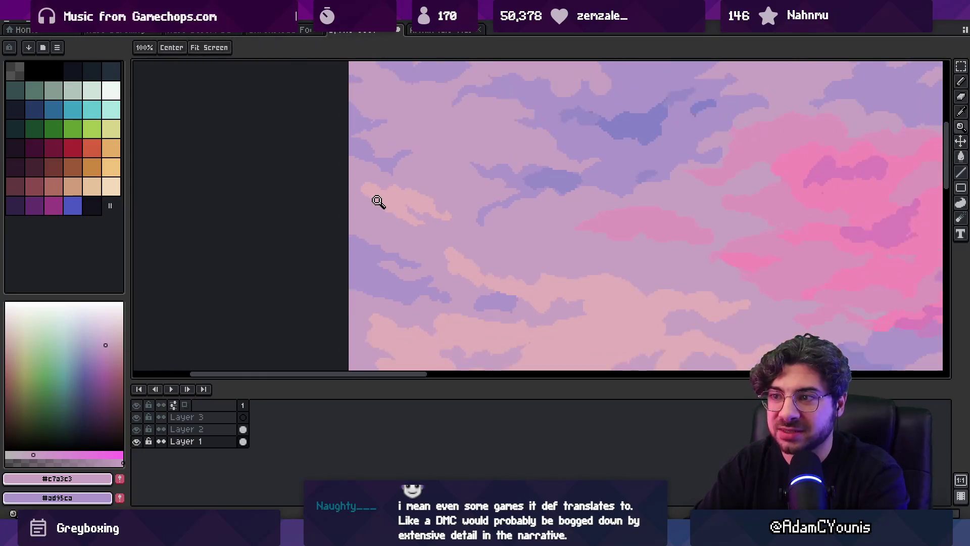
pyautogui.press('b')
pyautogui.keyDown('alt'); pyautogui.click(364, 189); pyautogui.keyUp('alt')
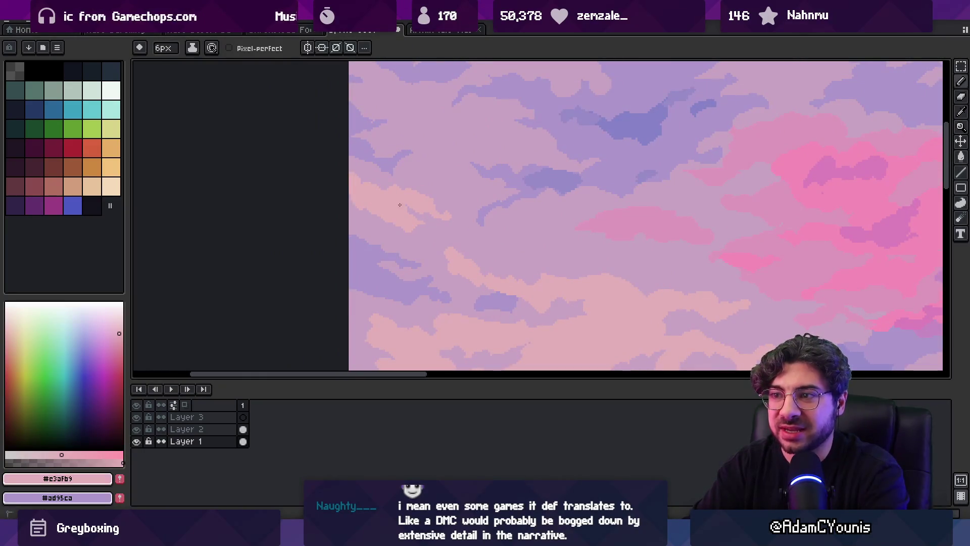
pyautogui.keyDown('alt'); pyautogui.click(437, 215); pyautogui.keyUp('alt')
pyautogui.press('z')
pyautogui.scroll(-4, 461, 199)
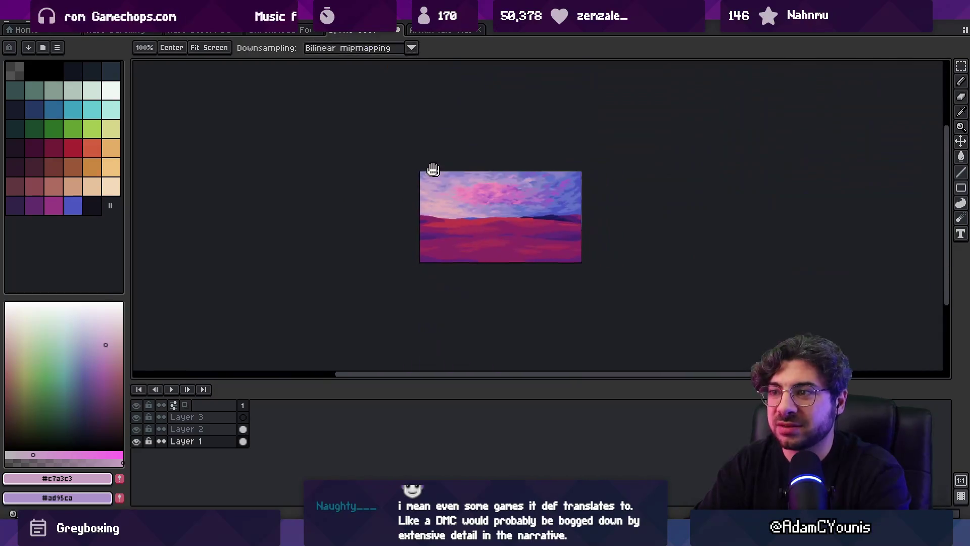
pyautogui.scroll(3, 436, 195)
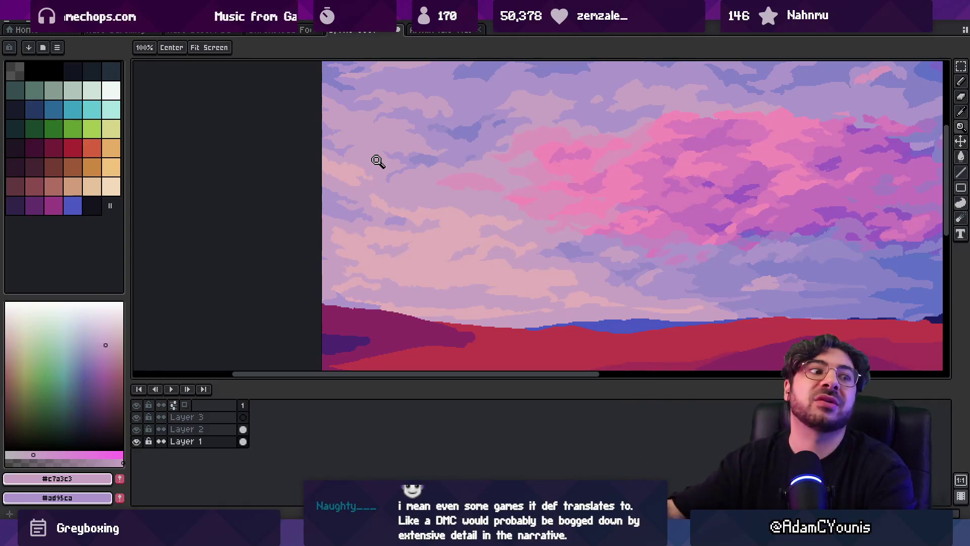
pyautogui.scroll(3, 433, 274)
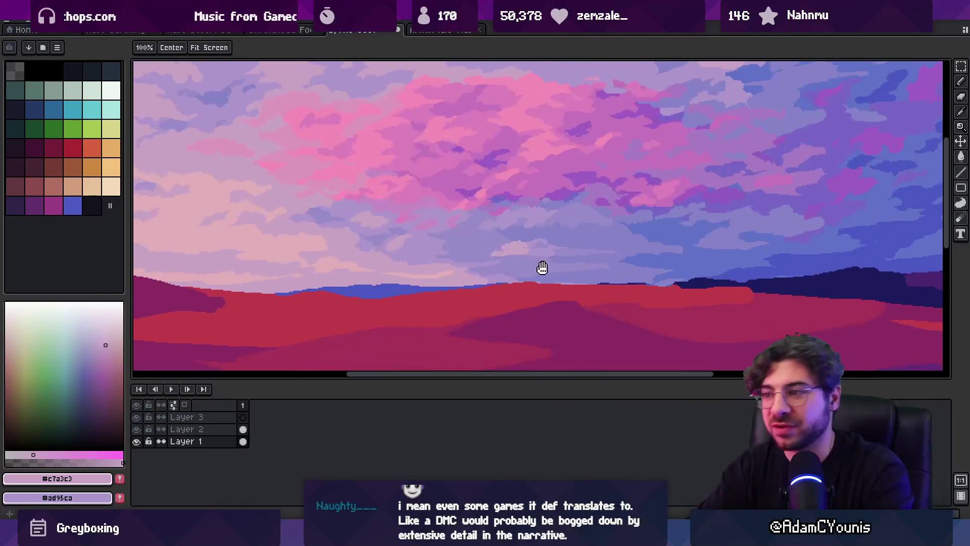
pyautogui.press('v')
pyautogui.keyDown('alt'); pyautogui.click(576, 275); pyautogui.keyUp('alt')
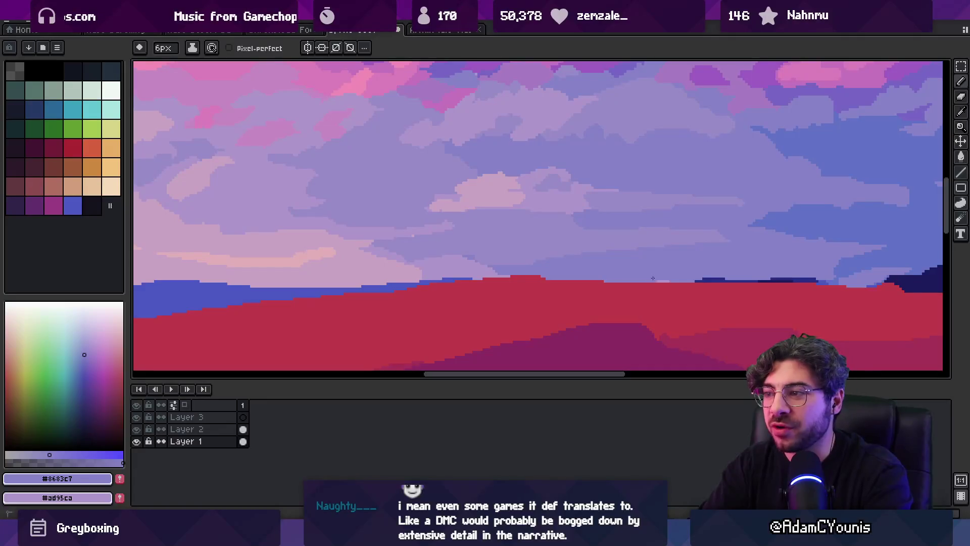
pyautogui.keyDown('alt'); pyautogui.click(397, 227); pyautogui.keyUp('alt')
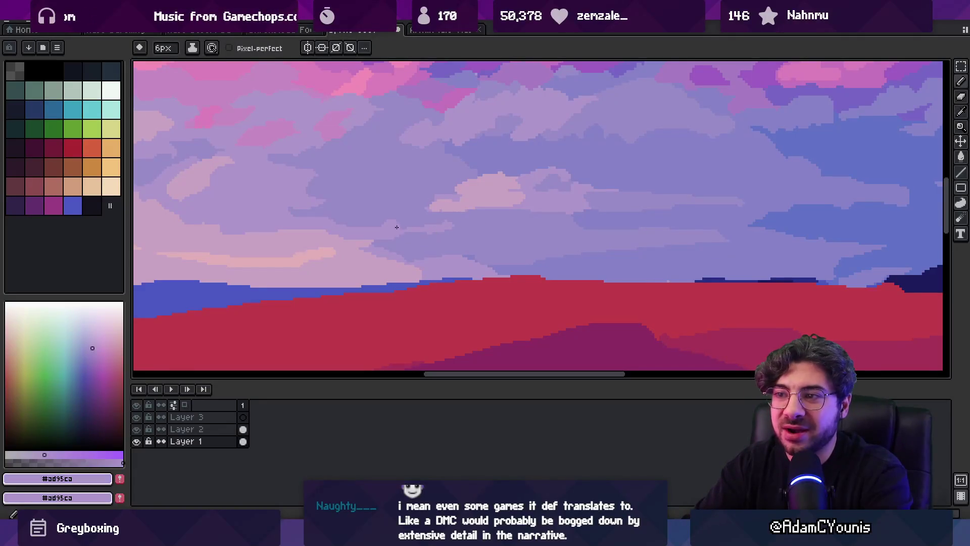
pyautogui.keyDown('alt'); pyautogui.click(456, 229); pyautogui.keyUp('alt')
pyautogui.keyDown('alt'); pyautogui.click(433, 221); pyautogui.keyUp('alt')
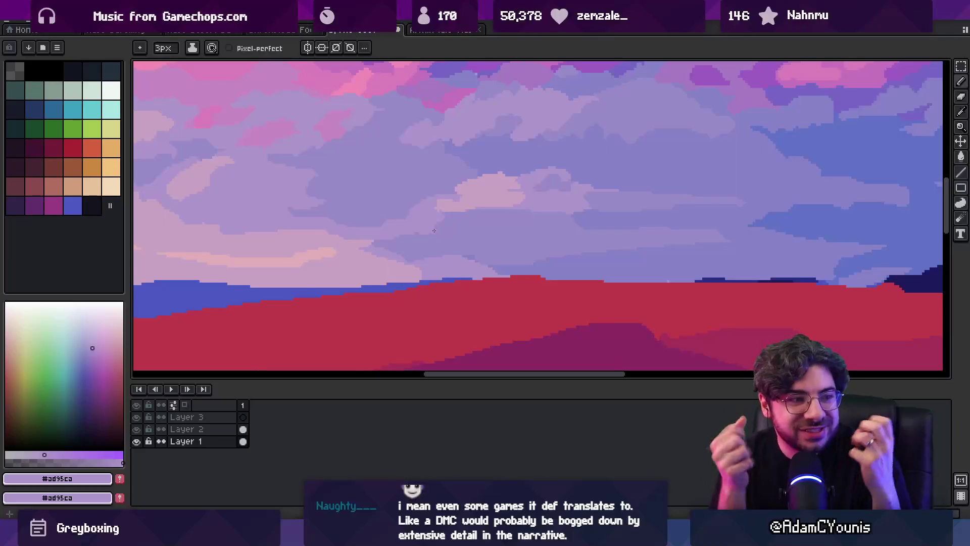
pyautogui.press('z')
pyautogui.press('b')
pyautogui.keyDown('alt'); pyautogui.click(456, 202); pyautogui.keyUp('alt')
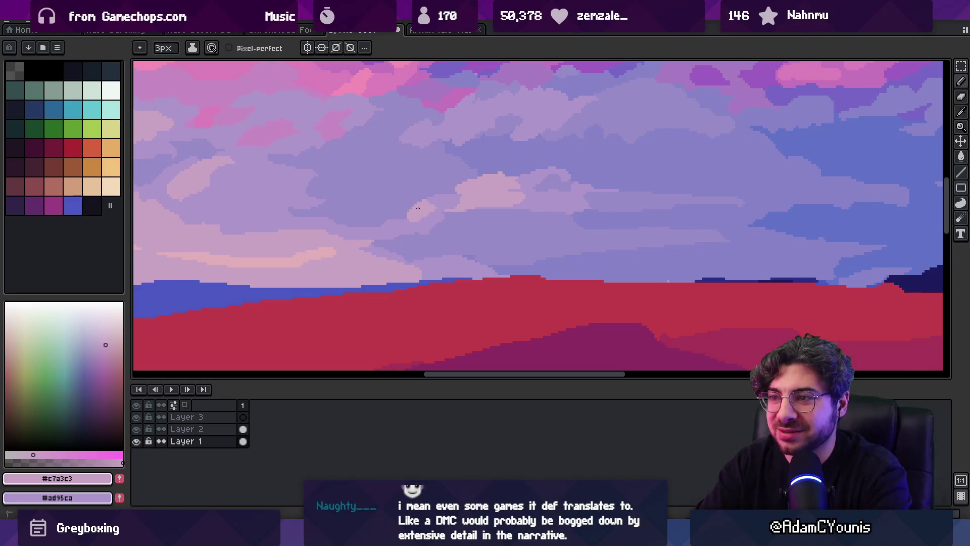
pyautogui.press('z')
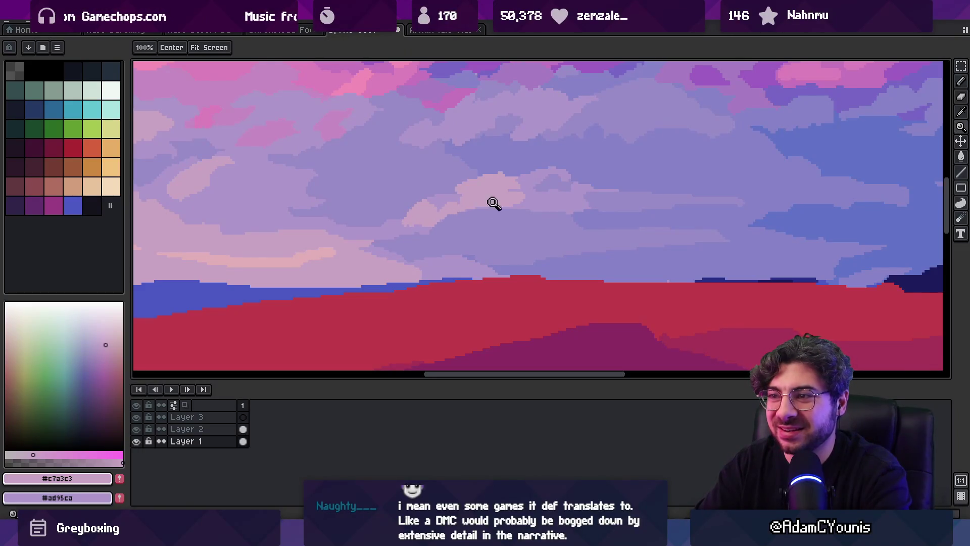
pyautogui.rightClick(508, 189)
pyautogui.click(521, 184)
pyautogui.rightClick(519, 183)
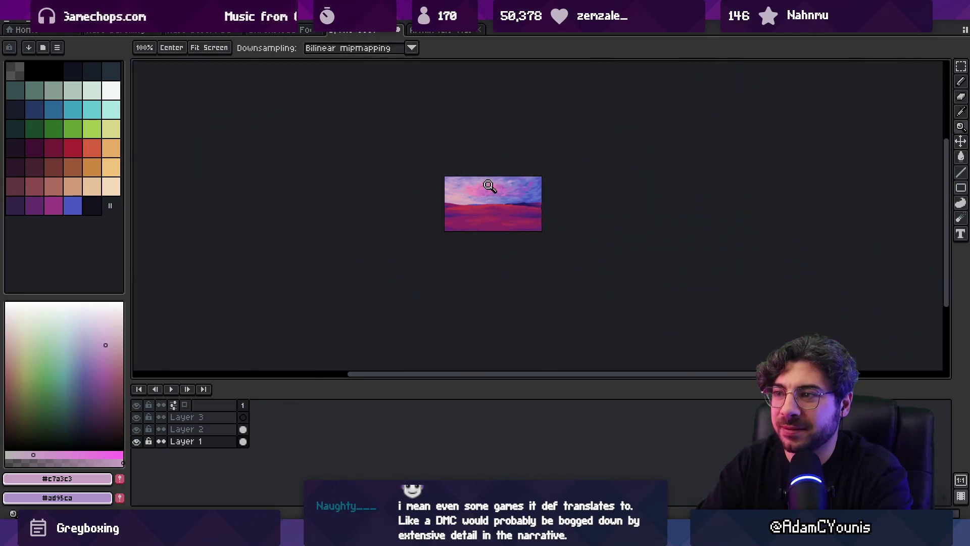
# Zoom in on the clouds at the upper left of the sky
pyautogui.click(478, 190)
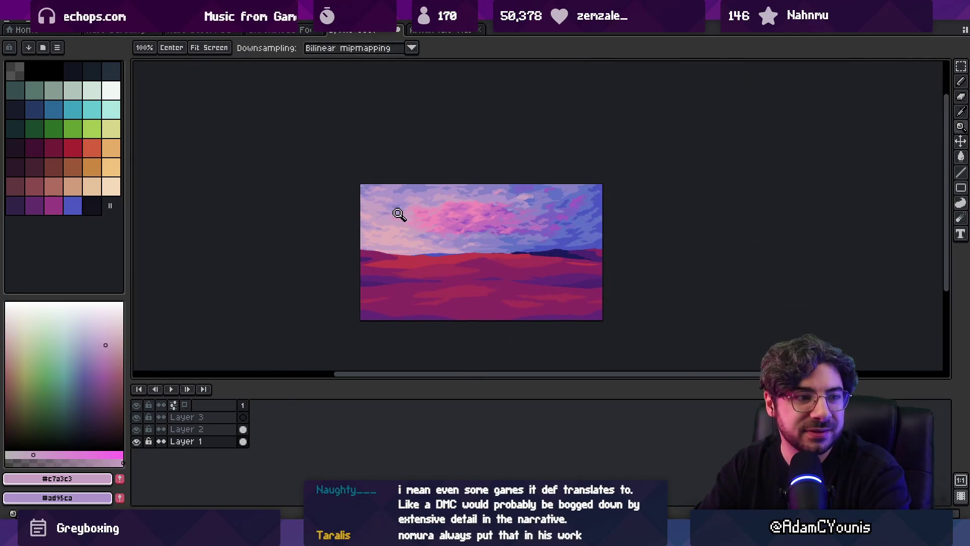
pyautogui.click(394, 203)
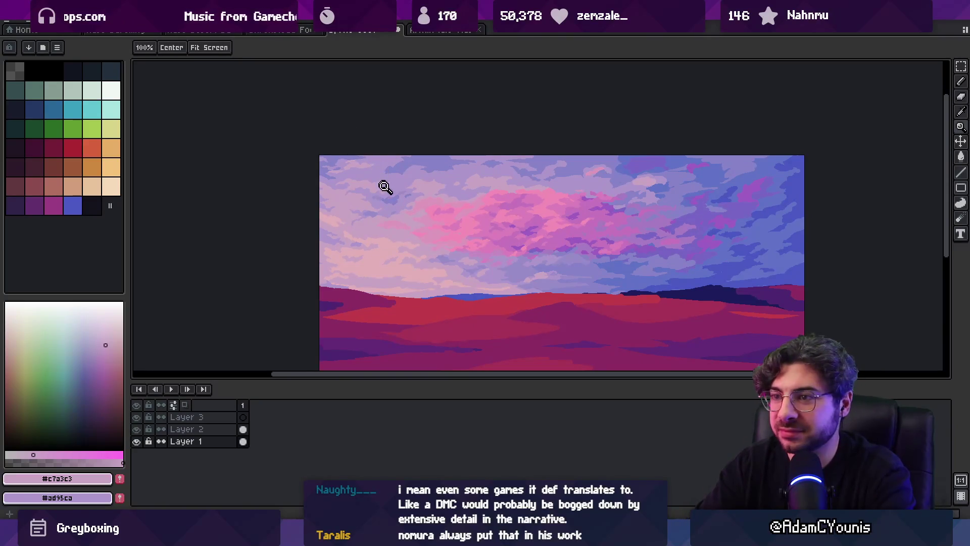
pyautogui.click(371, 221)
pyautogui.press('b')
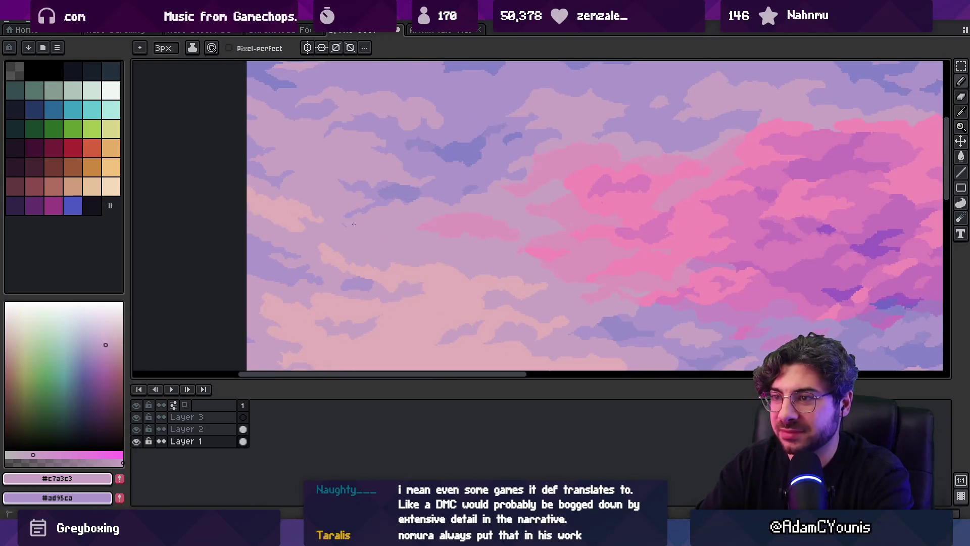
# Sample lavender #ad95ca and mauve #c7a3c3 from the clouds and sky
pyautogui.keyDown('alt'); pyautogui.click(363, 209); pyautogui.keyUp('alt')
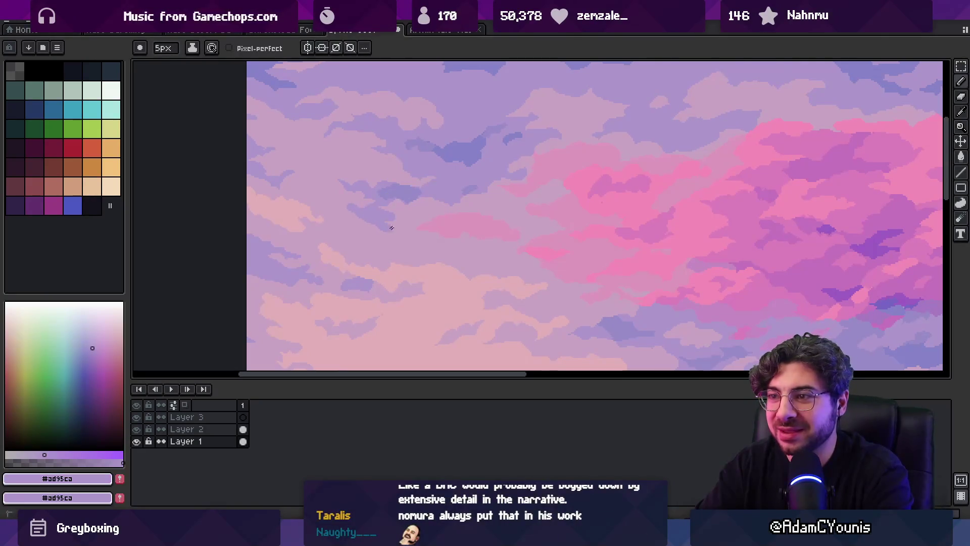
pyautogui.press('alt')
pyautogui.keyDown('alt'); pyautogui.click(403, 215); pyautogui.keyUp('alt')
pyautogui.keyDown('alt'); pyautogui.click(392, 223); pyautogui.keyUp('alt')
pyautogui.keyDown('alt'); pyautogui.click(419, 235); pyautogui.keyUp('alt')
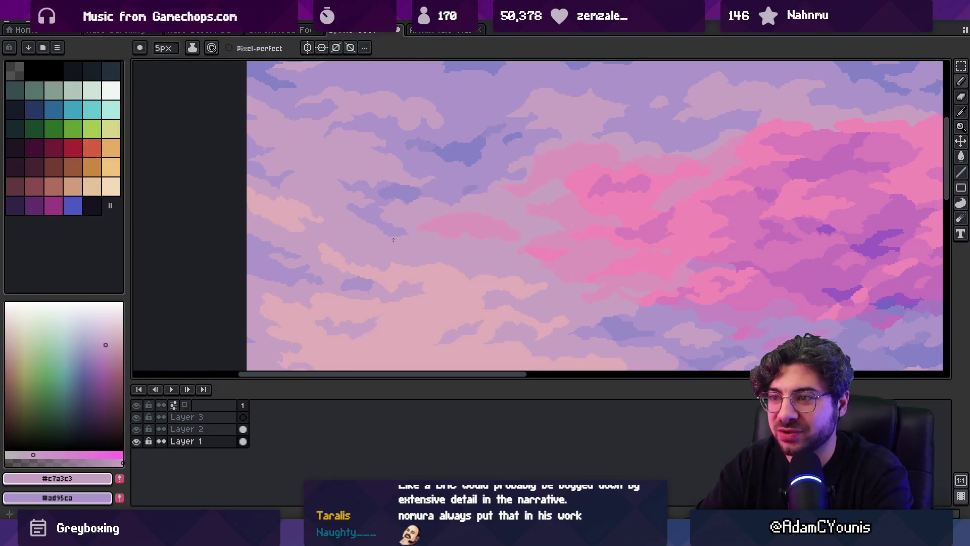
pyautogui.keyDown('alt'); pyautogui.click(365, 217); pyautogui.keyUp('alt')
pyautogui.keyDown('alt'); pyautogui.click(355, 226); pyautogui.keyUp('alt')
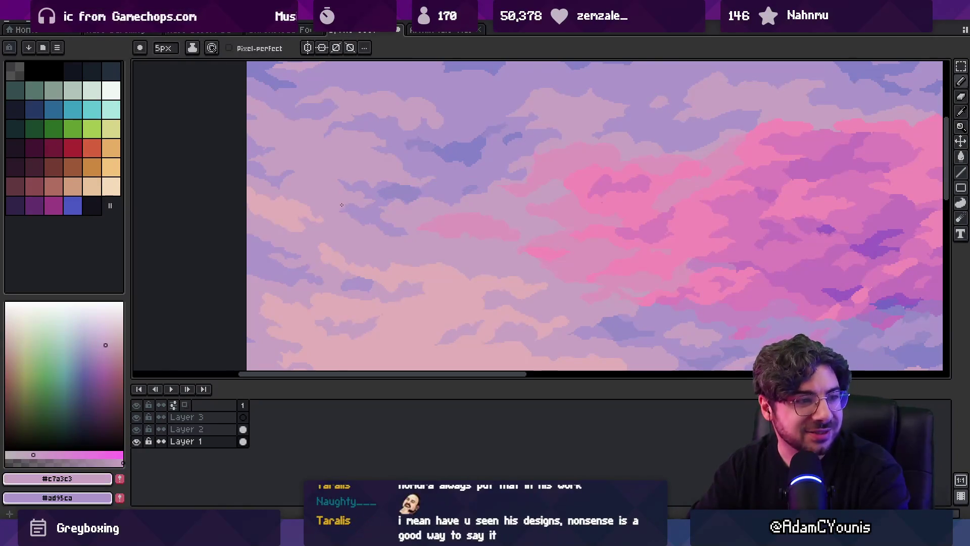
# Pan to show more sky and sample the pale pink cloud colour #c3afb9
pyautogui.moveTo(385, 218); pyautogui.dragTo(314, 210)
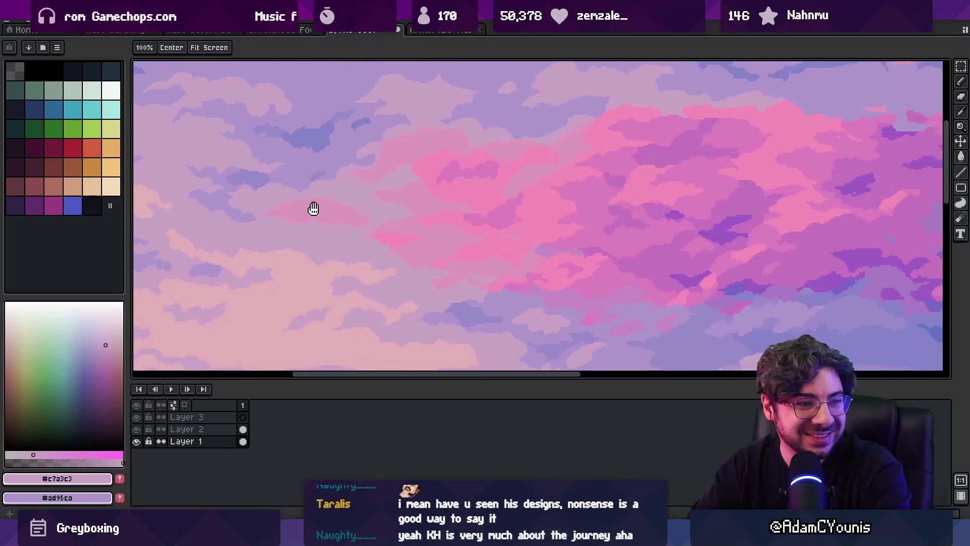
pyautogui.press('z')
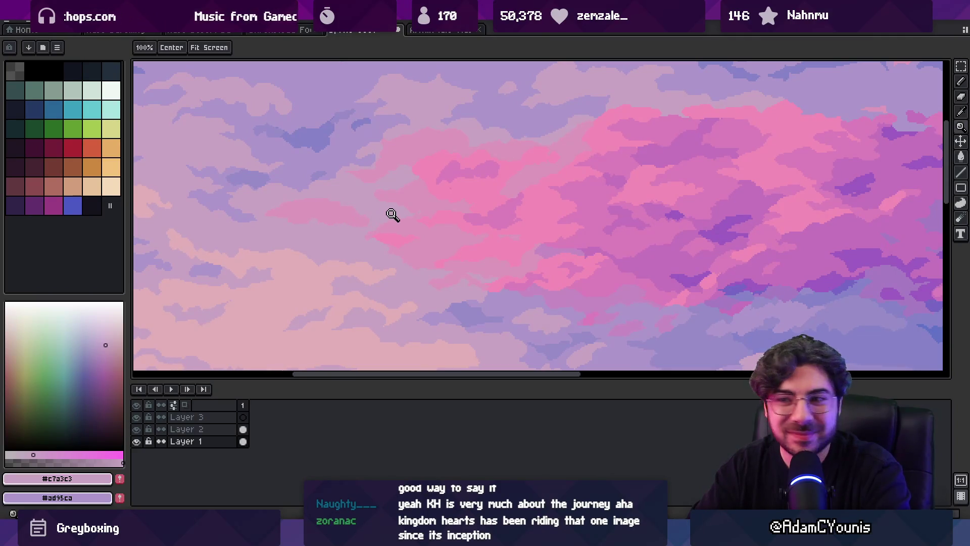
pyautogui.scroll(-3, 384, 210)
pyautogui.scroll(2, 374, 212)
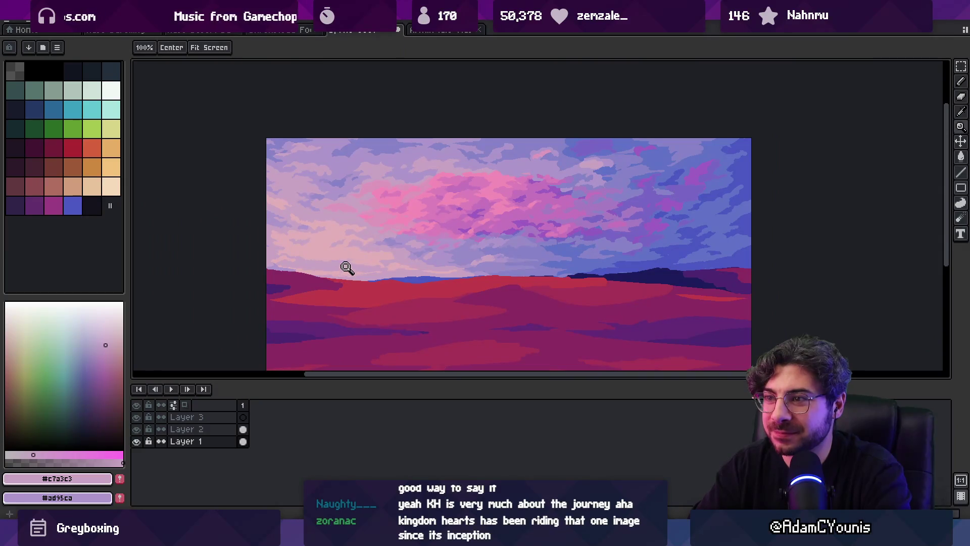
pyautogui.scroll(2, 353, 237)
pyautogui.press('b')
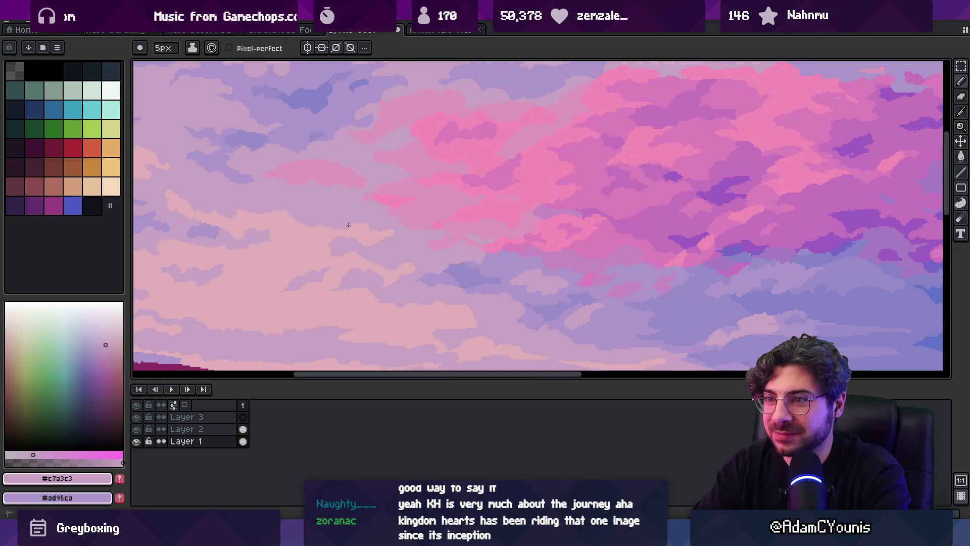
pyautogui.press('i')
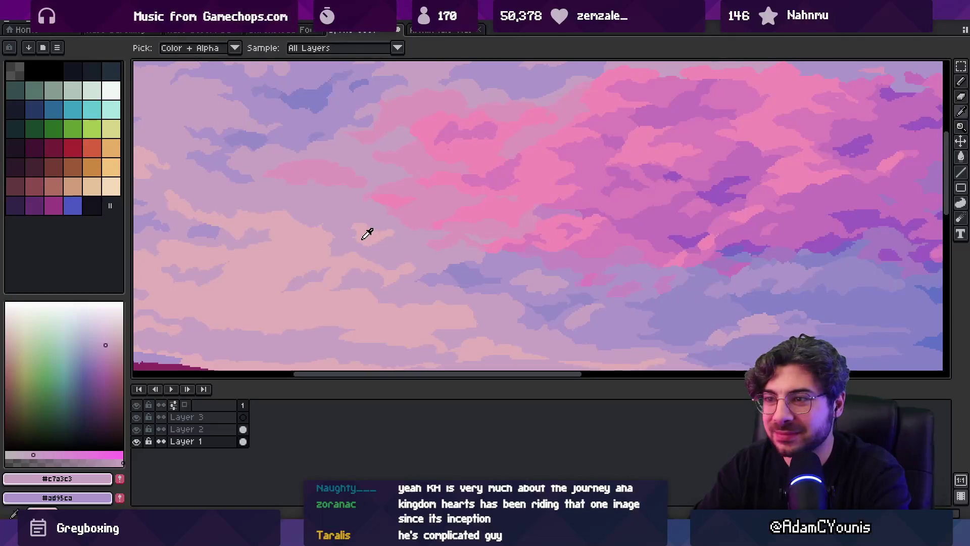
pyautogui.click(351, 225)
pyautogui.press('b')
# Pick lavender and pale pink from the sky, then zoom in on the clouds
pyautogui.press('alt')
pyautogui.press('alt')
pyautogui.press('alt')
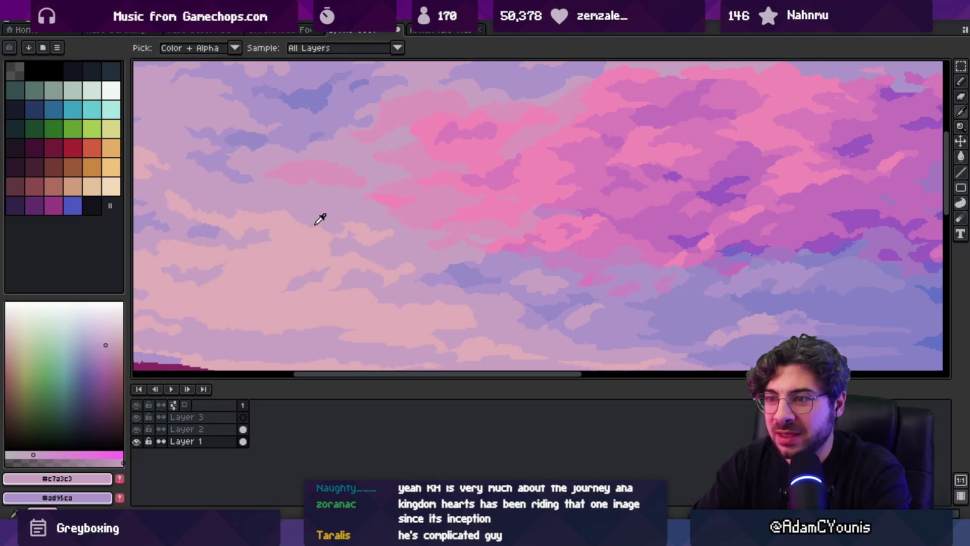
pyautogui.scroll(-4, 360, 218)
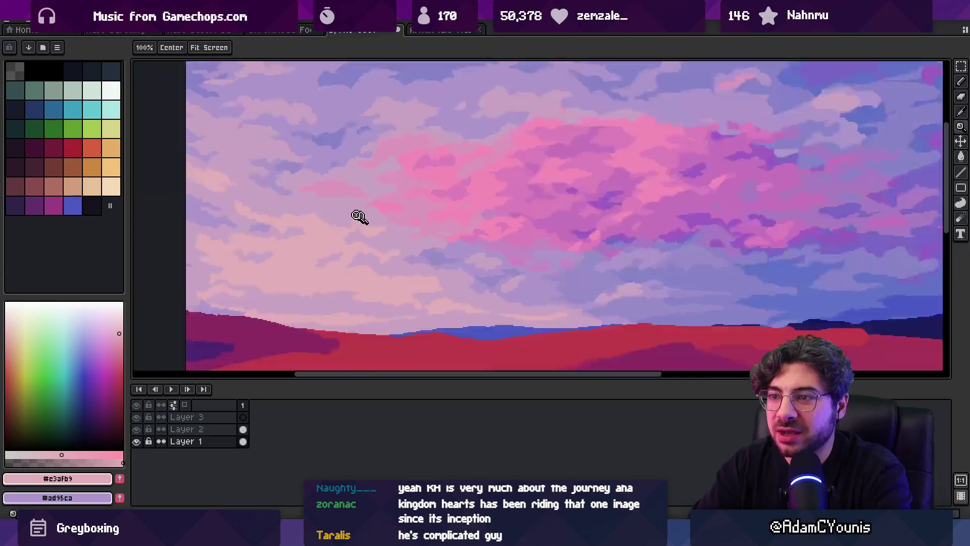
pyautogui.scroll(5, 359, 223)
pyautogui.press('alt')
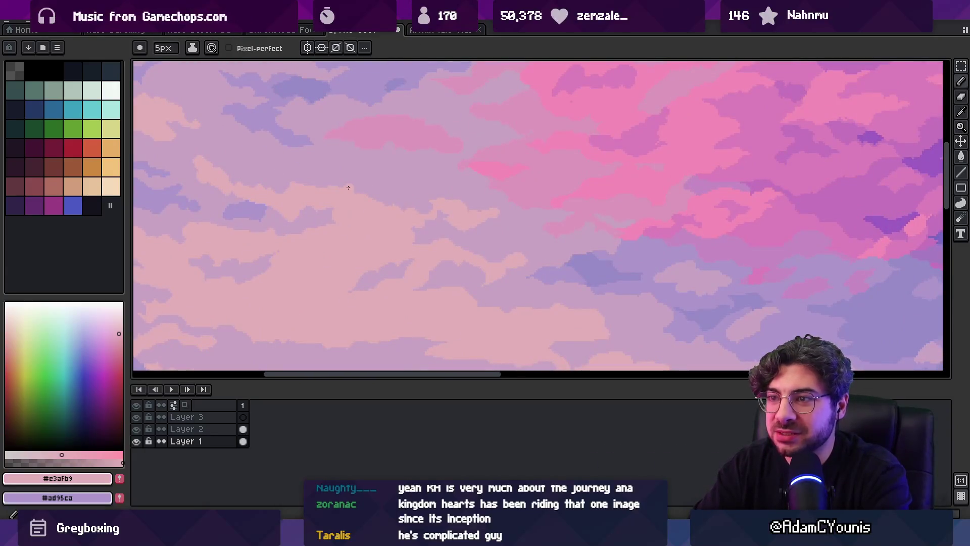
pyautogui.keyDown('alt'); pyautogui.click(333, 171); pyautogui.keyUp('alt')
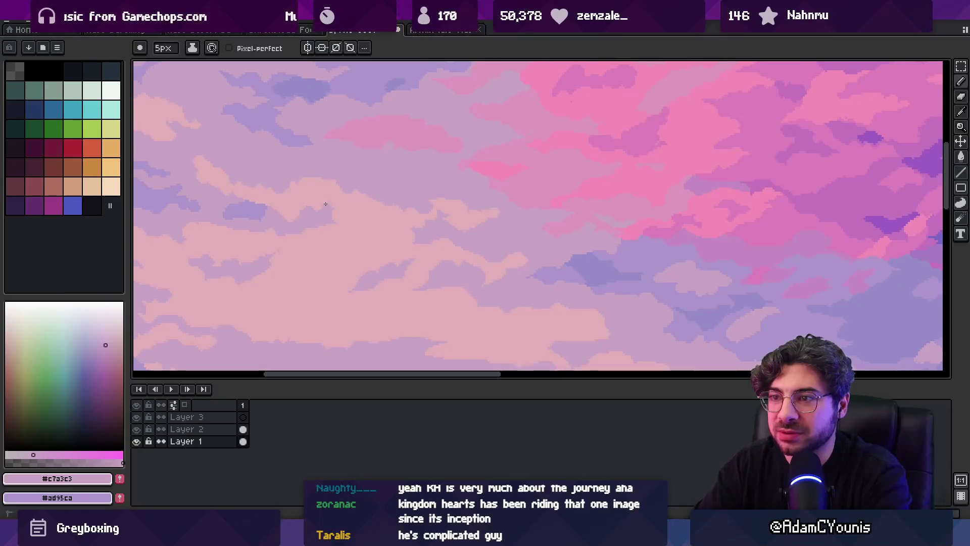
pyautogui.keyDown('alt'); pyautogui.click(329, 228); pyautogui.keyUp('alt')
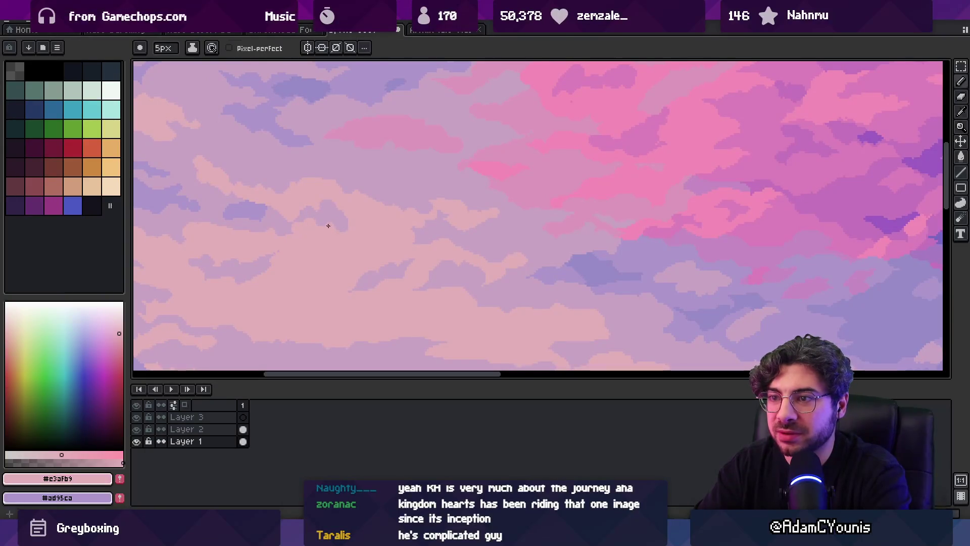
pyautogui.press('z')
pyautogui.scroll(-3, 339, 200)
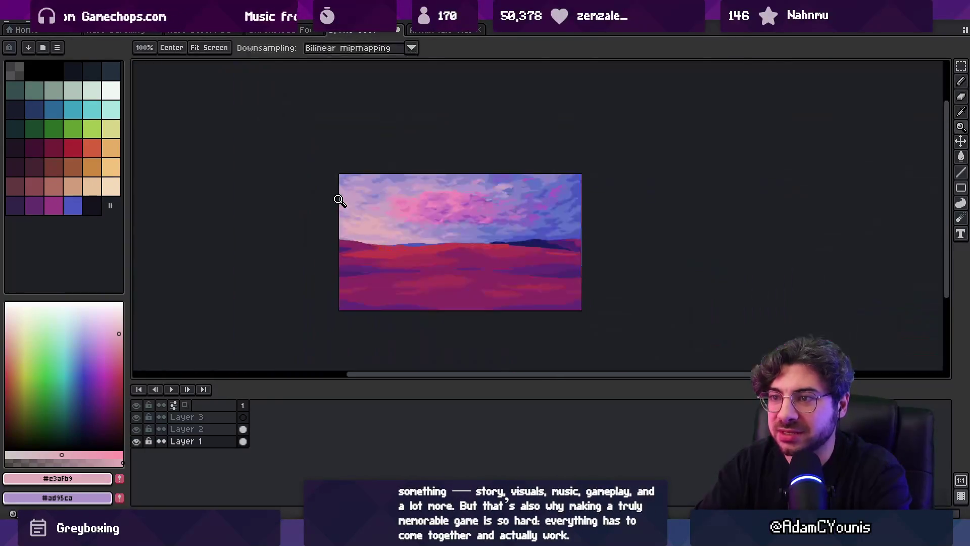
pyautogui.scroll(3, 343, 202)
pyautogui.keyDown('alt'); pyautogui.click(351, 208); pyautogui.keyUp('alt')
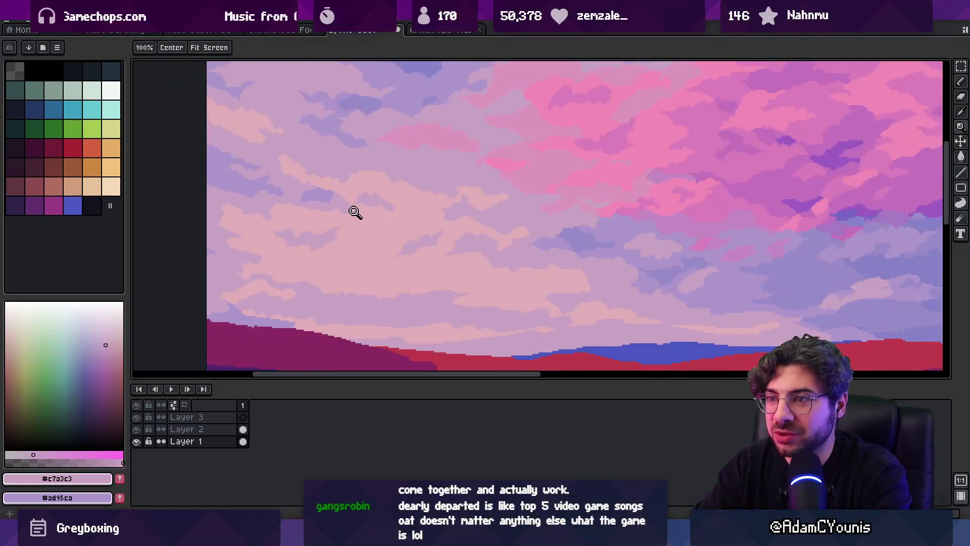
# Pan to the left part of the sky and sample its pale pink and lavender
pyautogui.press('b')
pyautogui.keyDown('alt'); pyautogui.click(351, 200); pyautogui.keyUp('alt')
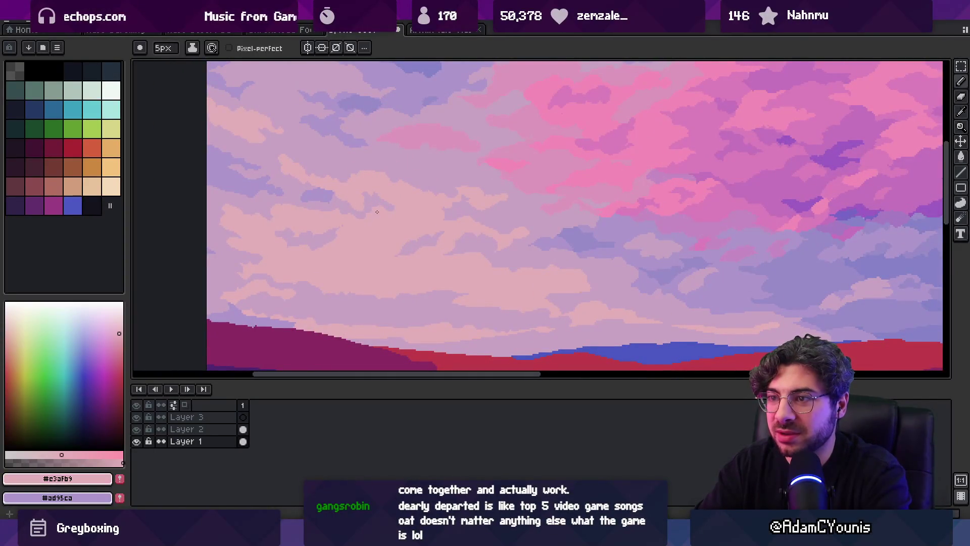
pyautogui.keyDown('alt'); pyautogui.click(369, 200); pyautogui.keyUp('alt')
pyautogui.scroll(-5, 354, 186)
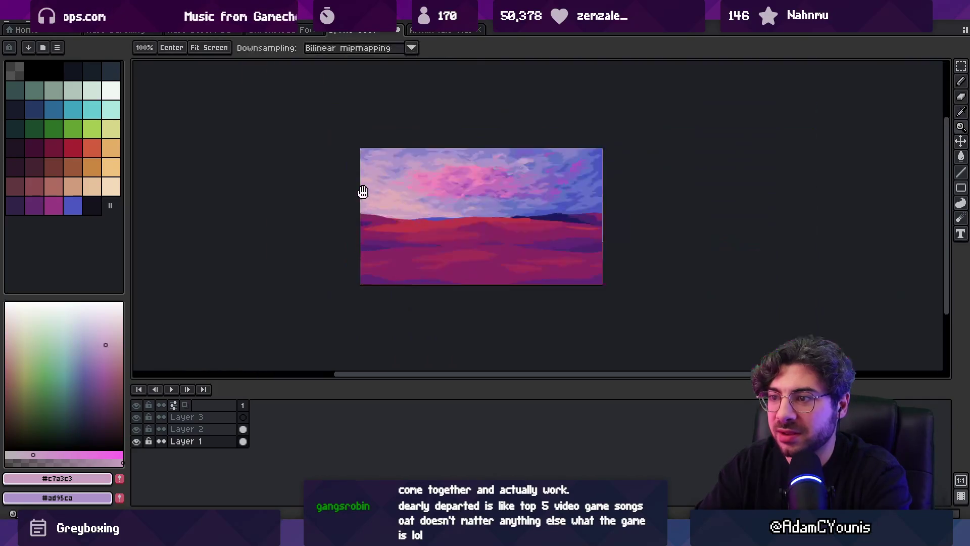
pyautogui.scroll(4, 388, 191)
pyautogui.moveTo(318, 216); pyautogui.dragTo(365, 219)
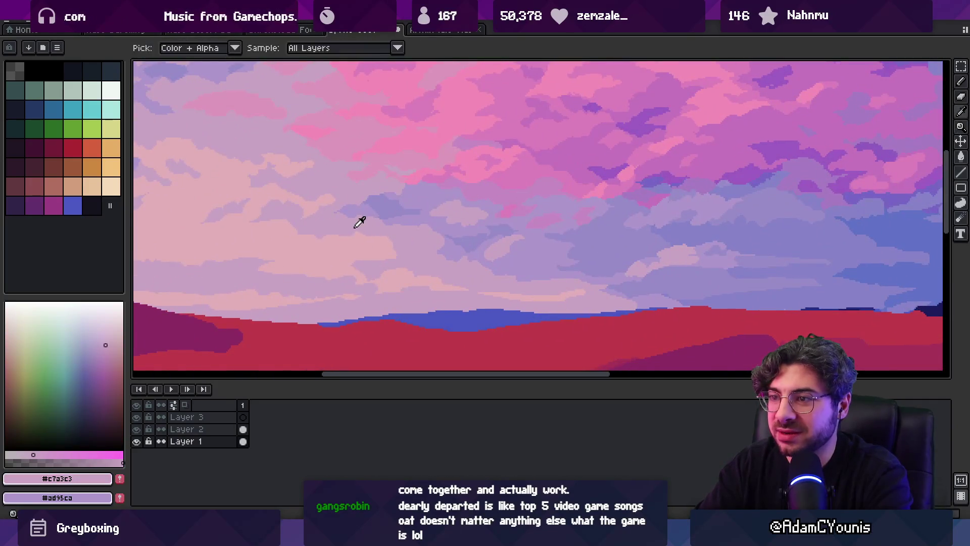
pyautogui.keyDown('alt'); pyautogui.click(364, 242); pyautogui.keyUp('alt')
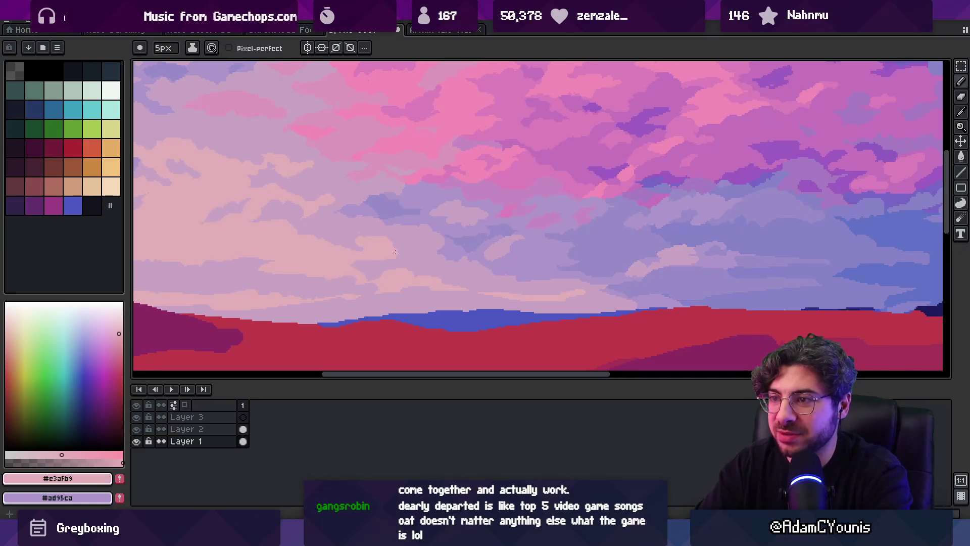
pyautogui.keyDown('alt'); pyautogui.click(389, 241); pyautogui.keyUp('alt')
pyautogui.keyDown('alt'); pyautogui.click(364, 232); pyautogui.keyUp('alt')
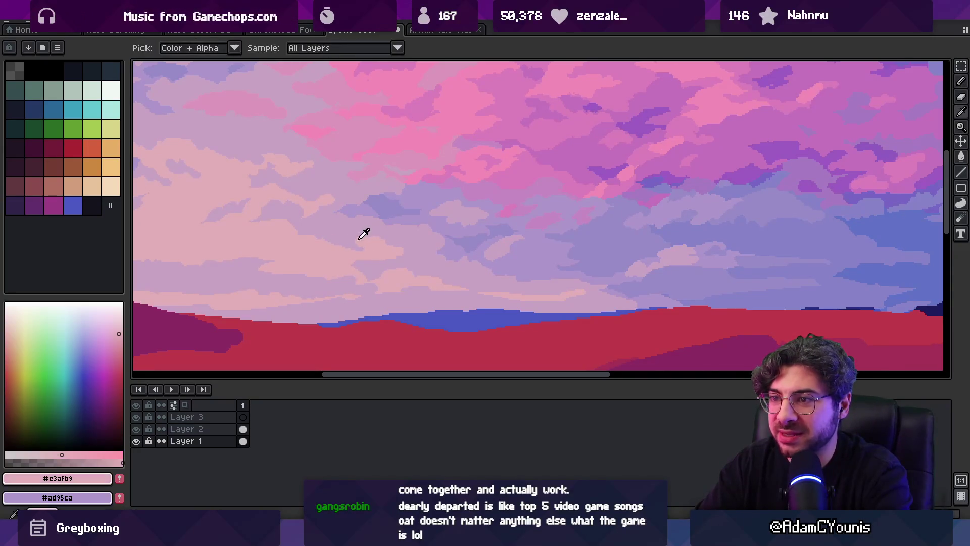
pyautogui.keyDown('alt'); pyautogui.click(357, 231); pyautogui.keyUp('alt')
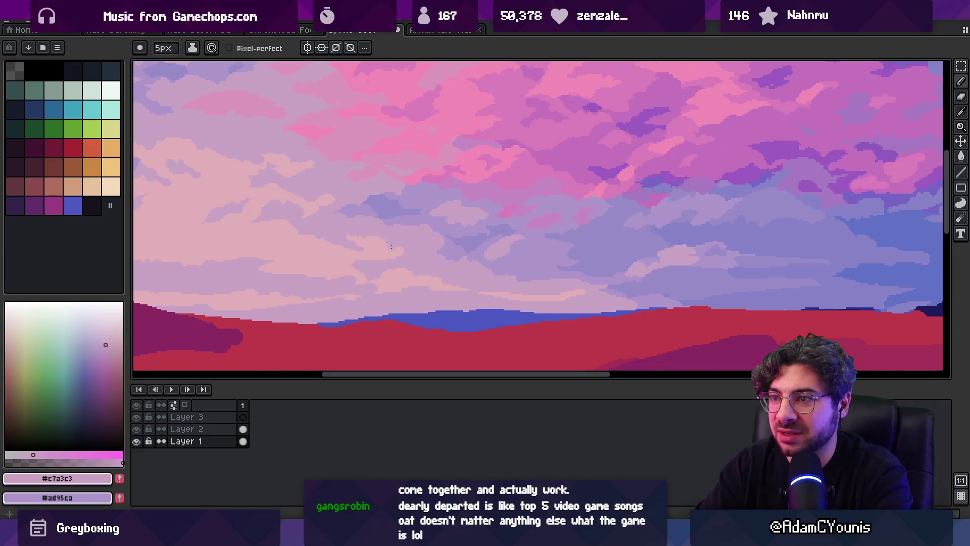
# Re-sample the pale pink cloud colour and zoom out over the whole landscape
pyautogui.scroll(1, 391, 246)
pyautogui.keyDown('alt'); pyautogui.click(416, 253); pyautogui.keyUp('alt')
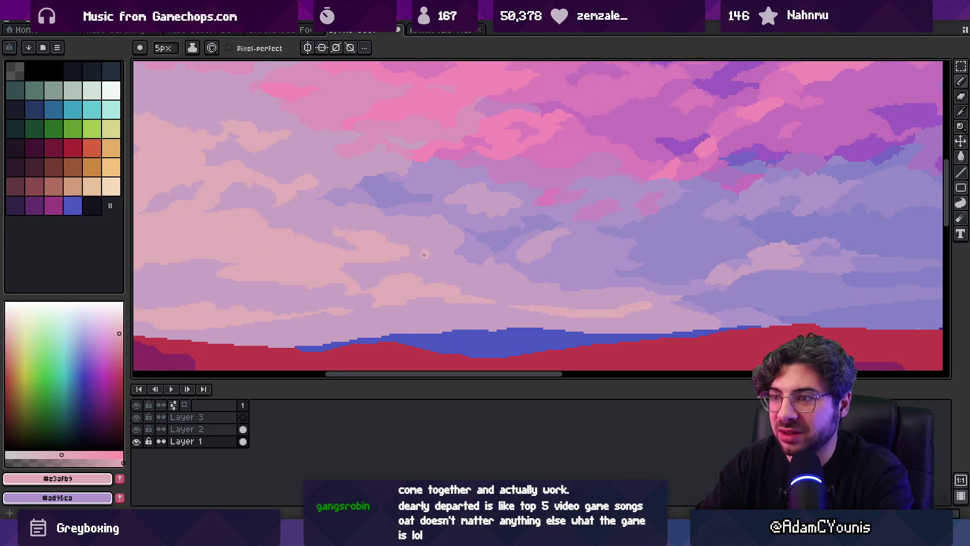
pyautogui.keyDown('alt'); pyautogui.click(362, 260); pyautogui.keyUp('alt')
pyautogui.keyDown('alt'); pyautogui.click(336, 270); pyautogui.keyUp('alt')
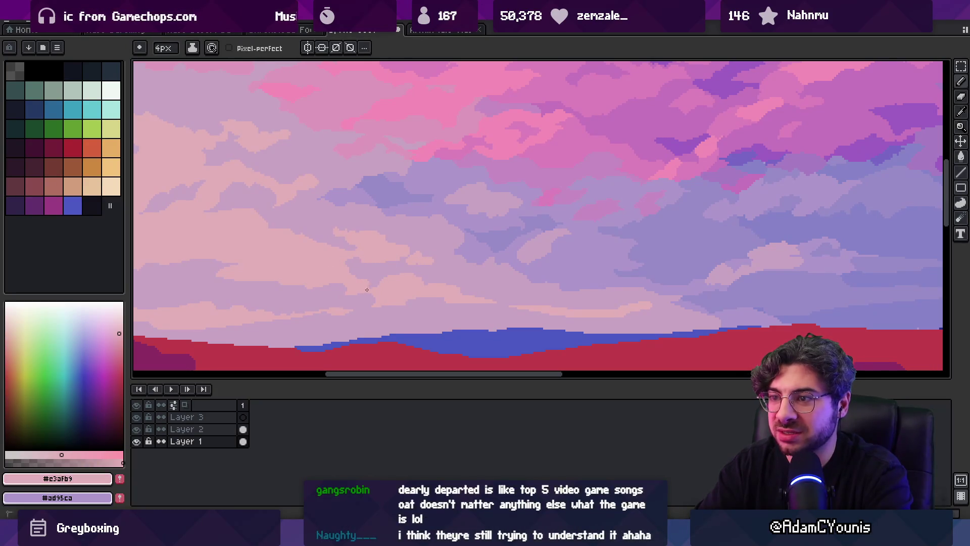
pyautogui.press('z')
pyautogui.scroll(-2, 404, 223)
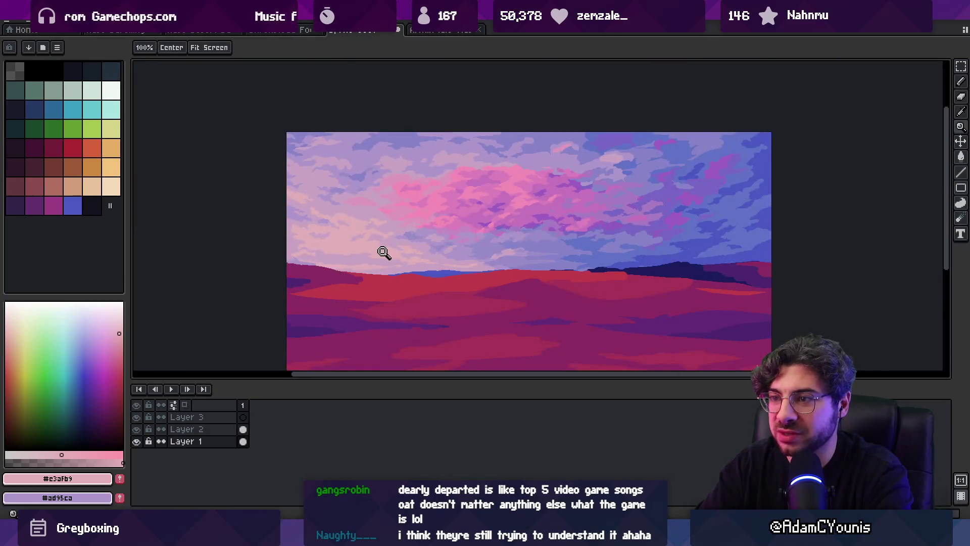
pyautogui.scroll(3, 301, 255)
pyautogui.press('b')
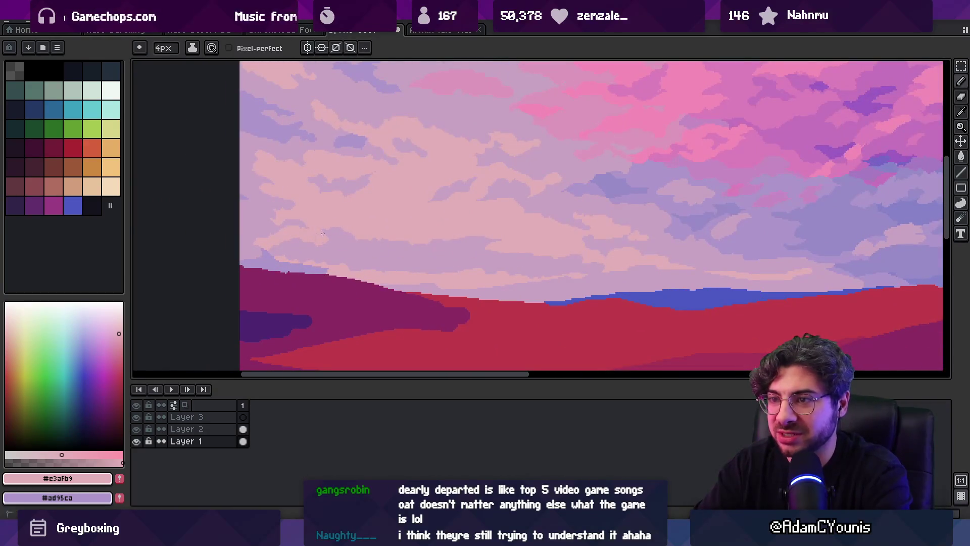
# Pick the lavender cloud colour from the left sky and zoom out to check the landscape
pyautogui.press('i')
pyautogui.press('b')
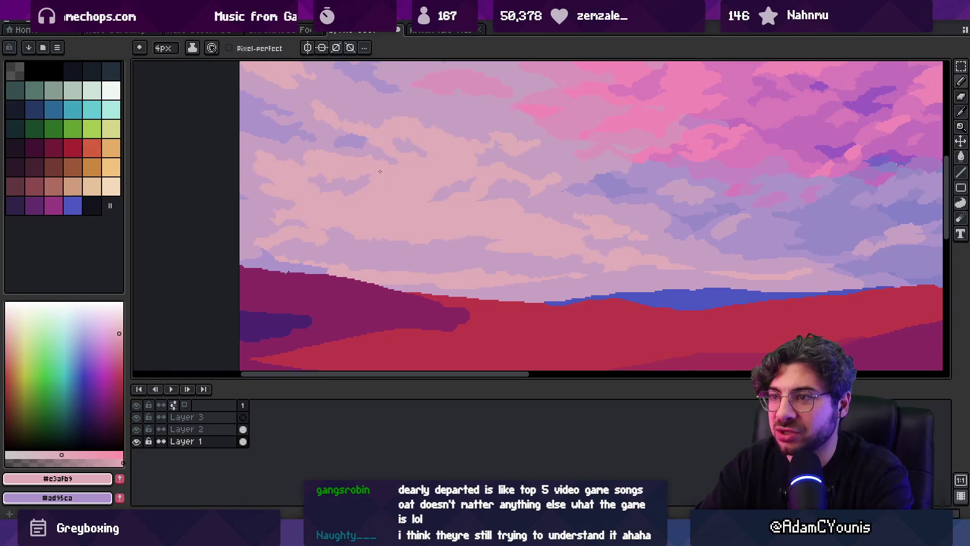
pyautogui.press('i')
pyautogui.press('b')
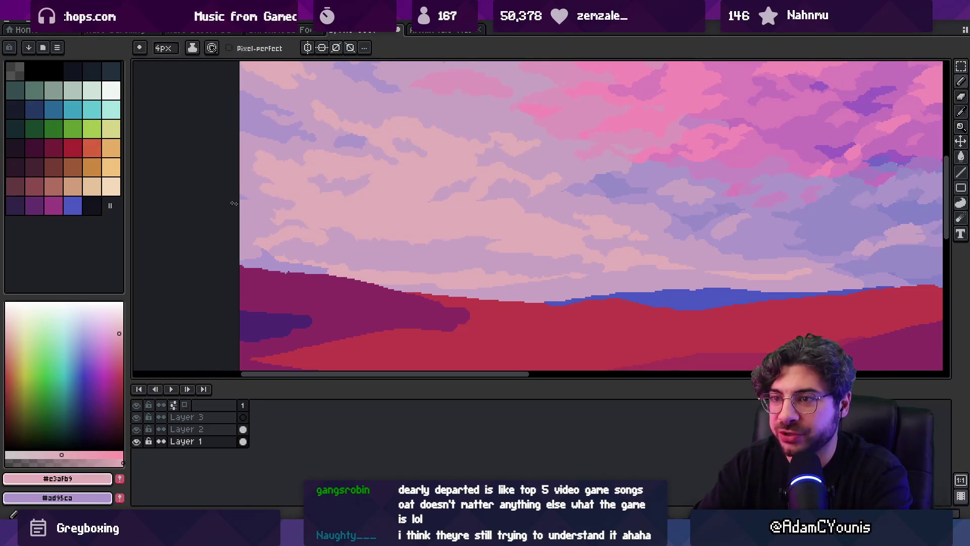
pyautogui.press('i')
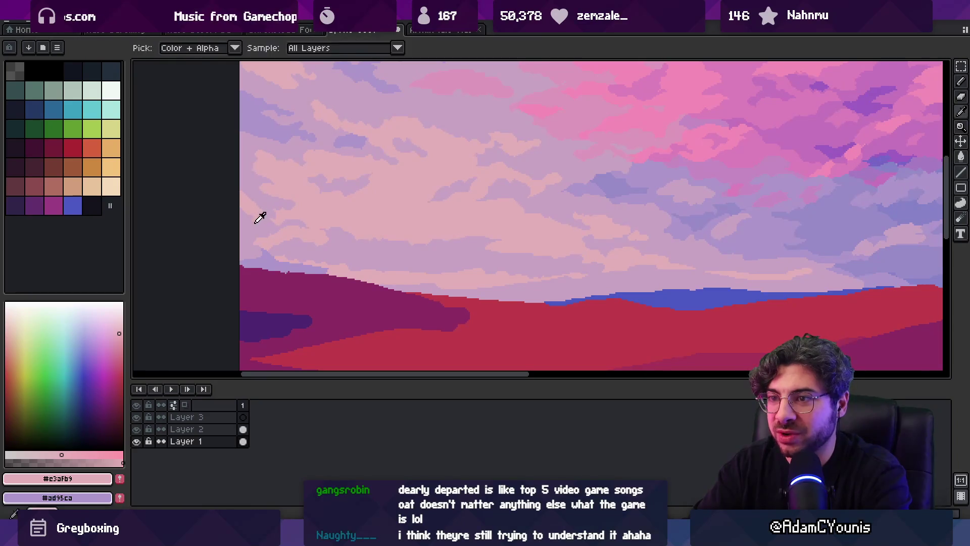
pyautogui.press('b')
pyautogui.press('i')
pyautogui.press('b')
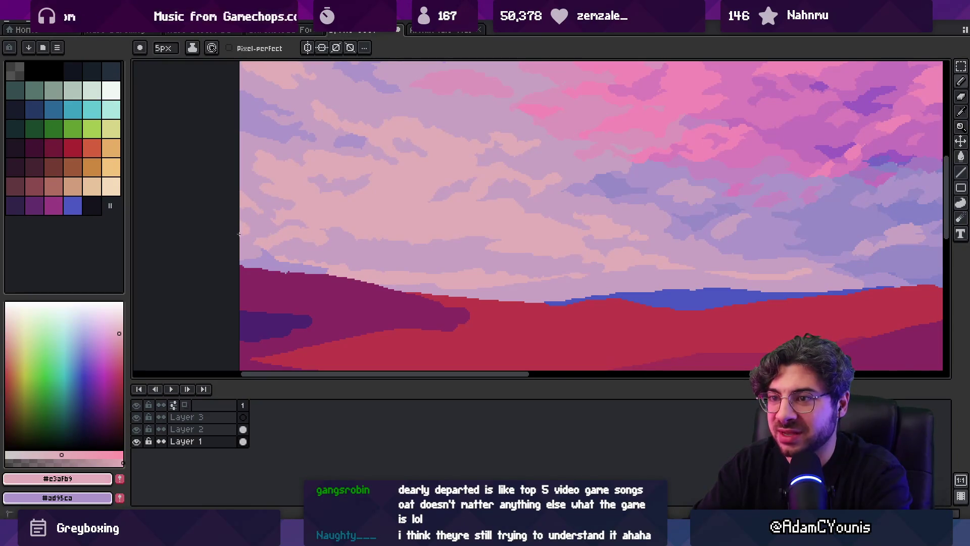
pyautogui.keyDown('alt'); pyautogui.click(253, 223); pyautogui.keyUp('alt')
pyautogui.press('i')
pyautogui.press('b')
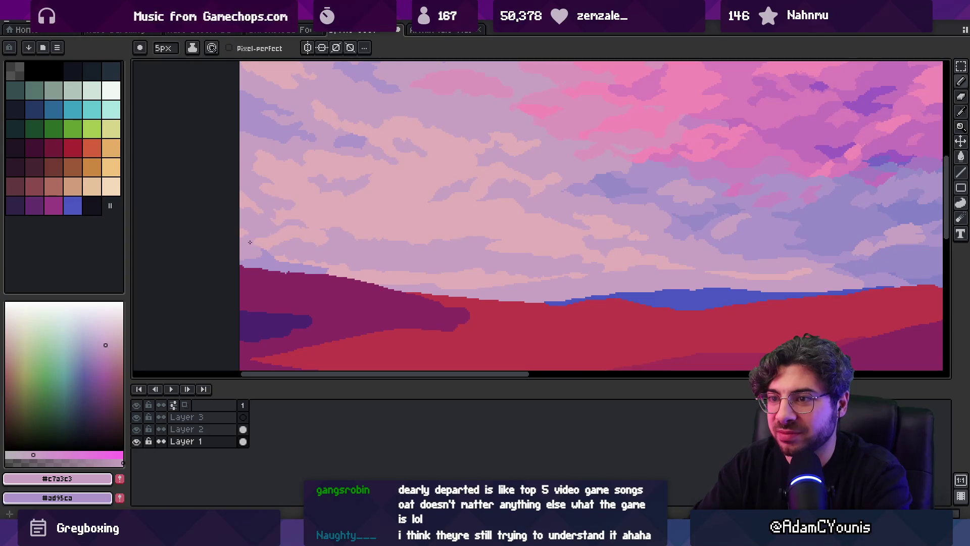
pyautogui.press('z')
pyautogui.scroll(-3, 340, 186)
pyautogui.scroll(1, 326, 223)
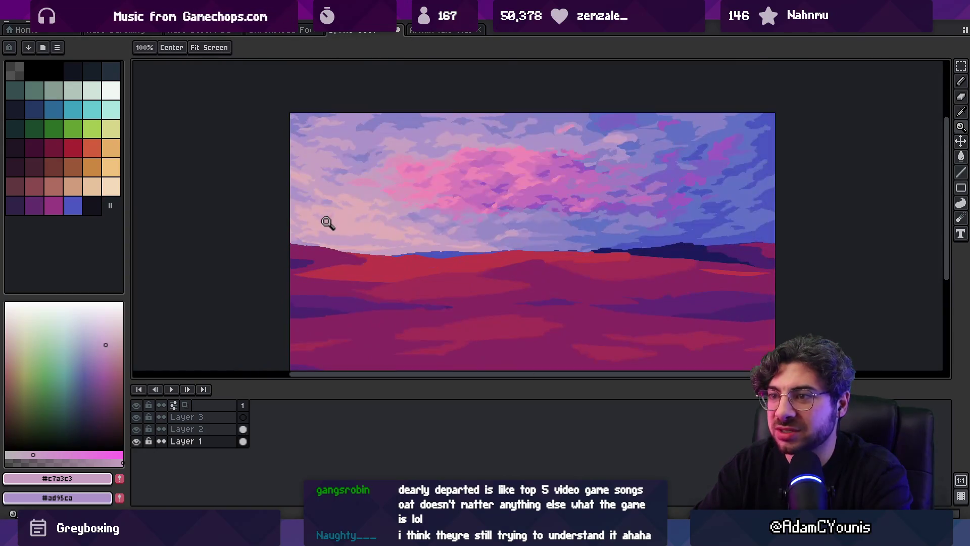
pyautogui.scroll(1, 379, 228)
pyautogui.press('b')
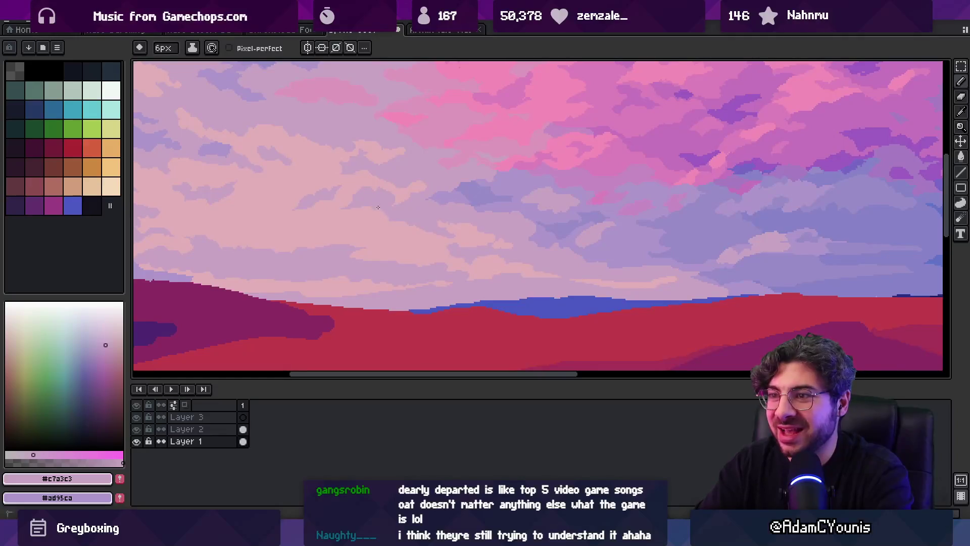
pyautogui.keyDown('alt'); pyautogui.click(399, 238); pyautogui.keyUp('alt')
pyautogui.keyDown('alt'); pyautogui.click(414, 231); pyautogui.keyUp('alt')
pyautogui.keyDown('alt'); pyautogui.click(431, 236); pyautogui.keyUp('alt')
pyautogui.keyDown('alt'); pyautogui.click(399, 237); pyautogui.keyUp('alt')
pyautogui.keyDown('alt'); pyautogui.click(388, 241); pyautogui.keyUp('alt')
pyautogui.keyDown('alt'); pyautogui.click(338, 245); pyautogui.keyUp('alt')
pyautogui.keyDown('alt'); pyautogui.click(350, 230); pyautogui.keyUp('alt')
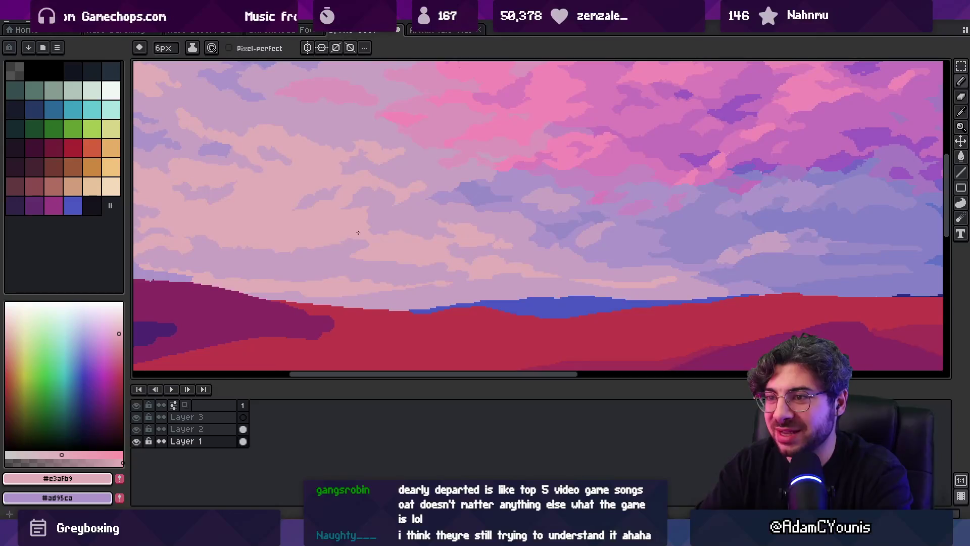
pyautogui.keyDown('alt'); pyautogui.click(356, 234); pyautogui.keyUp('alt')
pyautogui.keyDown('alt'); pyautogui.click(334, 230); pyautogui.keyUp('alt')
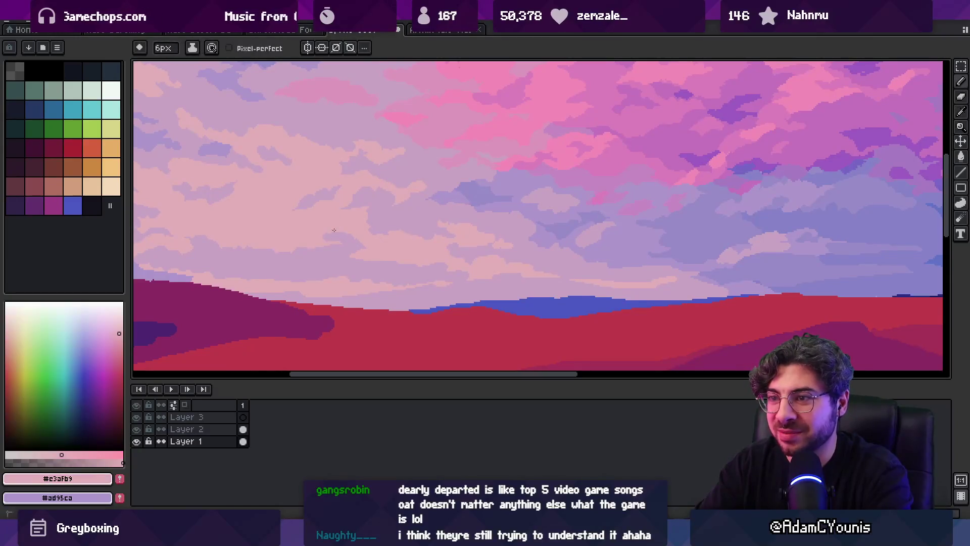
pyautogui.keyDown('alt'); pyautogui.click(345, 239); pyautogui.keyUp('alt')
pyautogui.keyDown('alt'); pyautogui.click(316, 231); pyautogui.keyUp('alt')
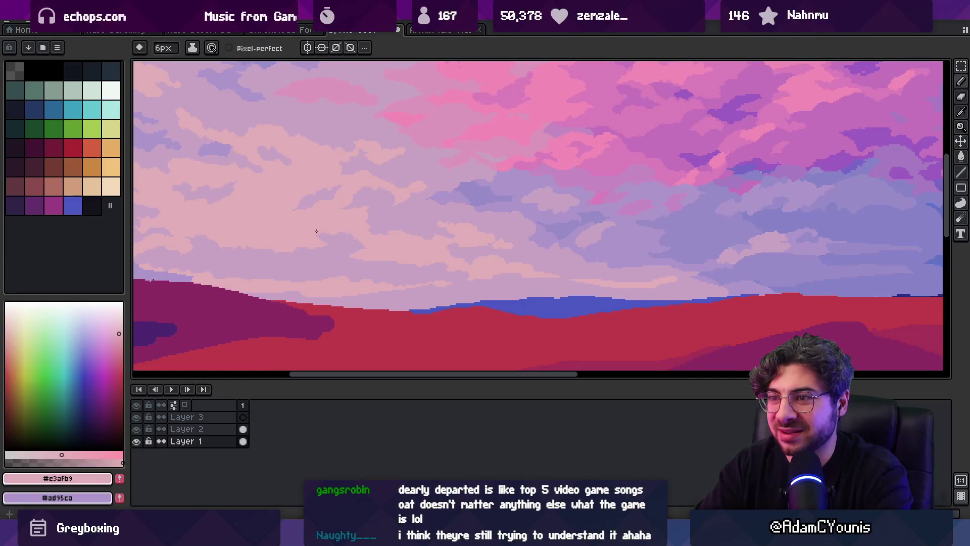
pyautogui.press('z')
pyautogui.scroll(-4, 355, 234)
pyautogui.scroll(5, 377, 213)
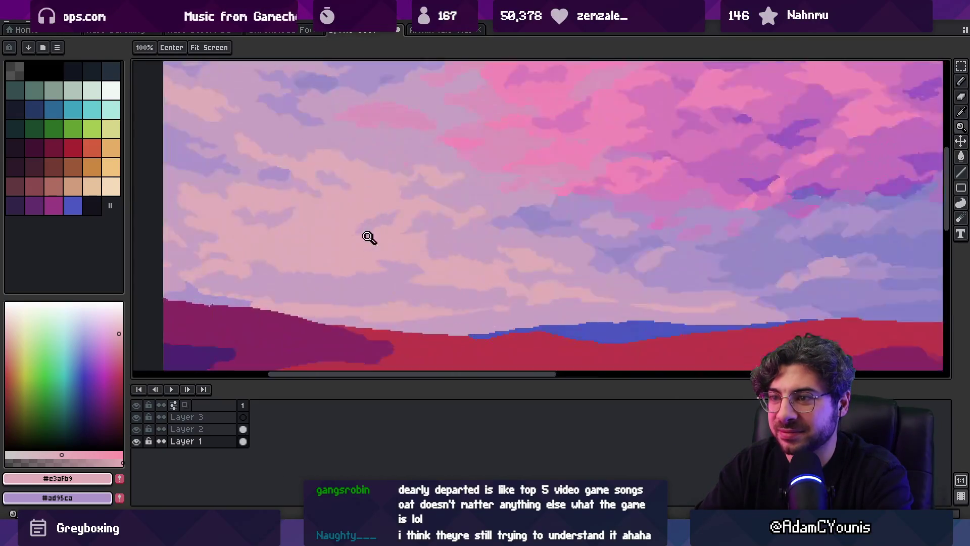
pyautogui.press('b')
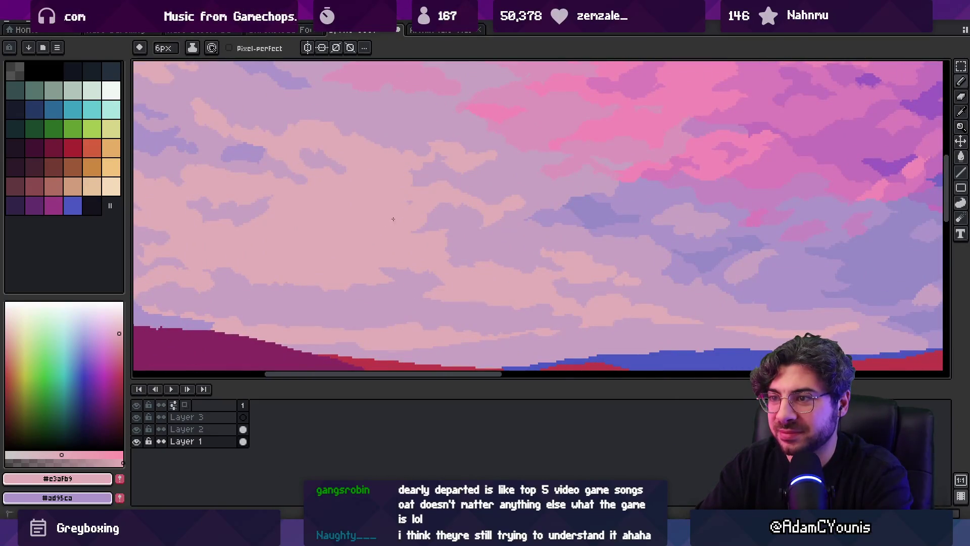
pyautogui.keyDown('alt'); pyautogui.click(407, 205); pyautogui.keyUp('alt')
pyautogui.keyDown('alt'); pyautogui.click(399, 192); pyautogui.keyUp('alt')
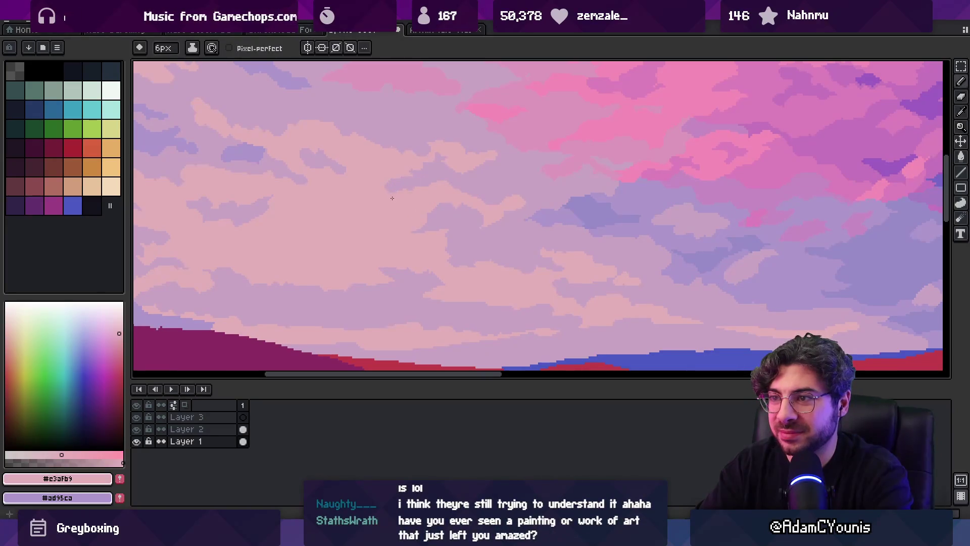
pyautogui.keyDown('alt'); pyautogui.click(394, 184); pyautogui.keyUp('alt')
pyautogui.keyDown('alt'); pyautogui.click(379, 176); pyautogui.keyUp('alt')
pyautogui.press('z')
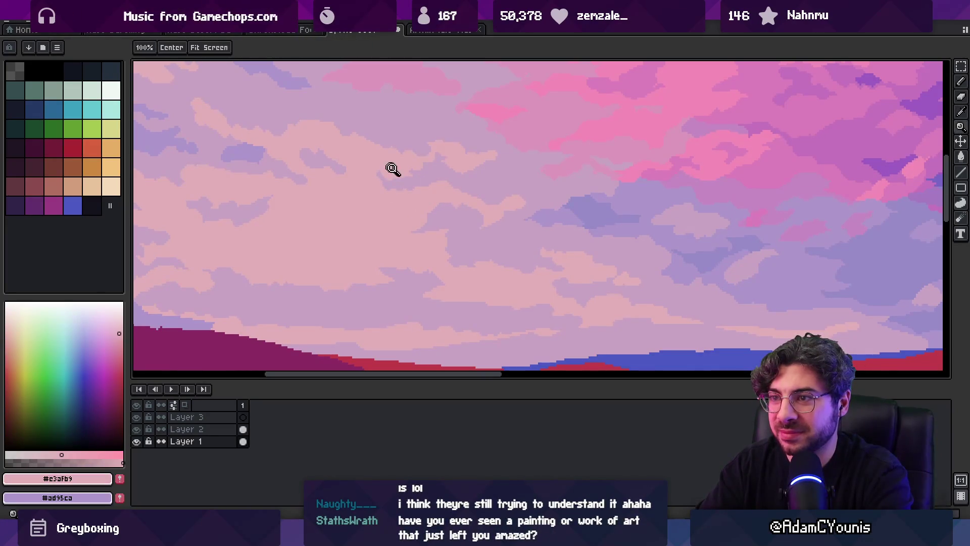
pyautogui.scroll(-3, 392, 168)
pyautogui.scroll(4, 414, 149)
pyautogui.press('alt')
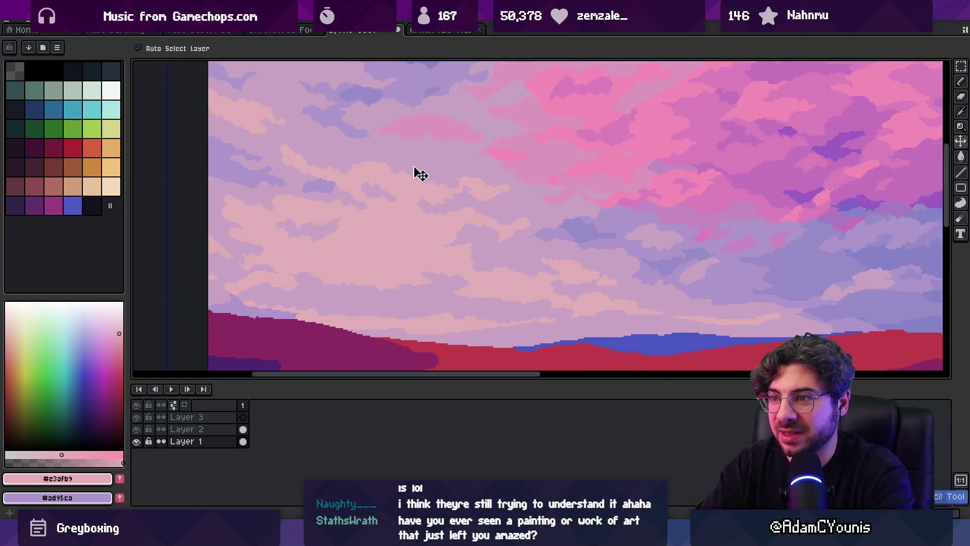
pyautogui.keyDown('alt'); pyautogui.click(365, 200); pyautogui.keyUp('alt')
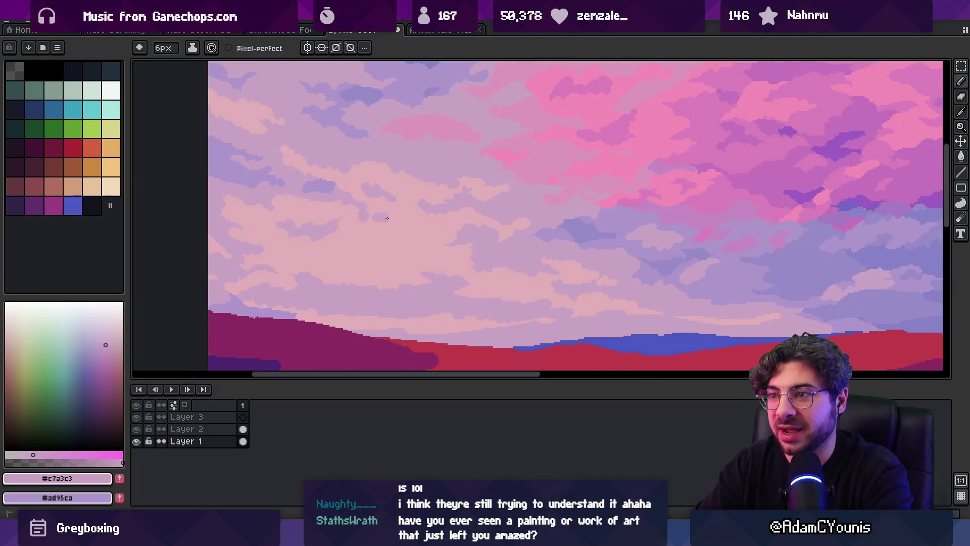
pyautogui.keyDown('alt'); pyautogui.click(371, 228); pyautogui.keyUp('alt')
pyautogui.keyDown('alt'); pyautogui.click(364, 206); pyautogui.keyUp('alt')
pyautogui.keyDown('alt'); pyautogui.click(378, 201); pyautogui.keyUp('alt')
pyautogui.keyDown('alt'); pyautogui.click(367, 204); pyautogui.keyUp('alt')
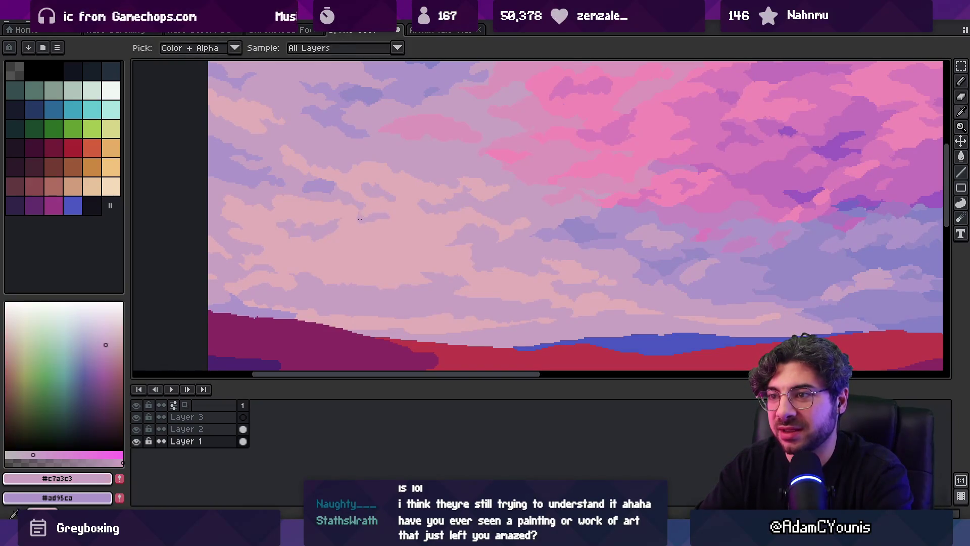
pyautogui.keyDown('alt'); pyautogui.click(345, 224); pyautogui.keyUp('alt')
pyautogui.keyDown('alt'); pyautogui.click(343, 226); pyautogui.keyUp('alt')
pyautogui.press('z')
pyautogui.scroll(-3, 357, 202)
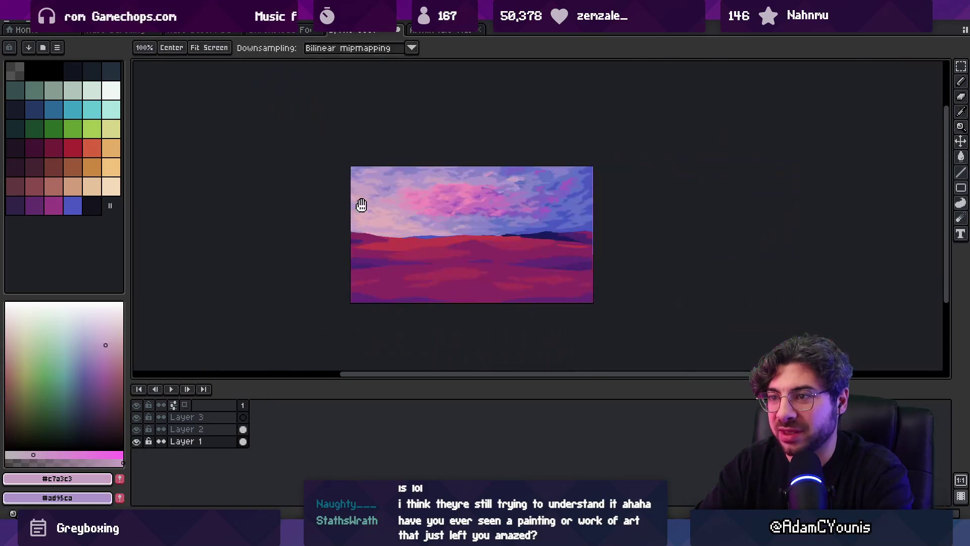
pyautogui.scroll(3, 400, 176)
pyautogui.keyDown('alt'); pyautogui.click(296, 245); pyautogui.keyUp('alt')
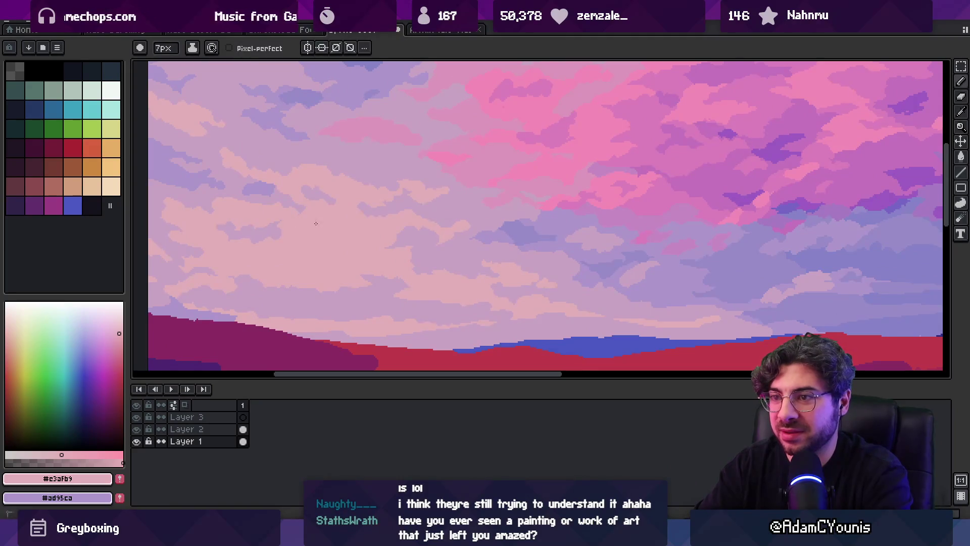
pyautogui.keyDown('alt'); pyautogui.click(317, 288); pyautogui.keyUp('alt')
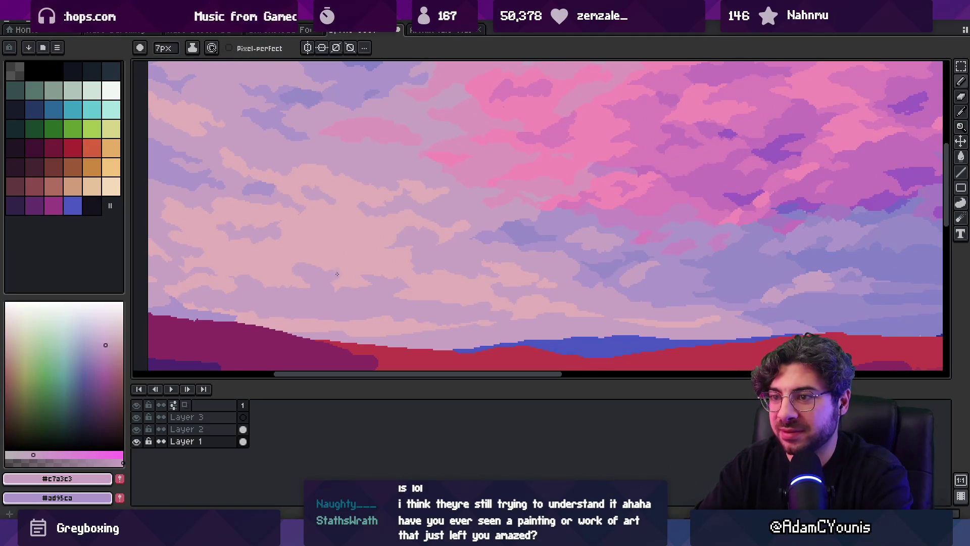
pyautogui.keyDown('alt'); pyautogui.click(301, 270); pyautogui.keyUp('alt')
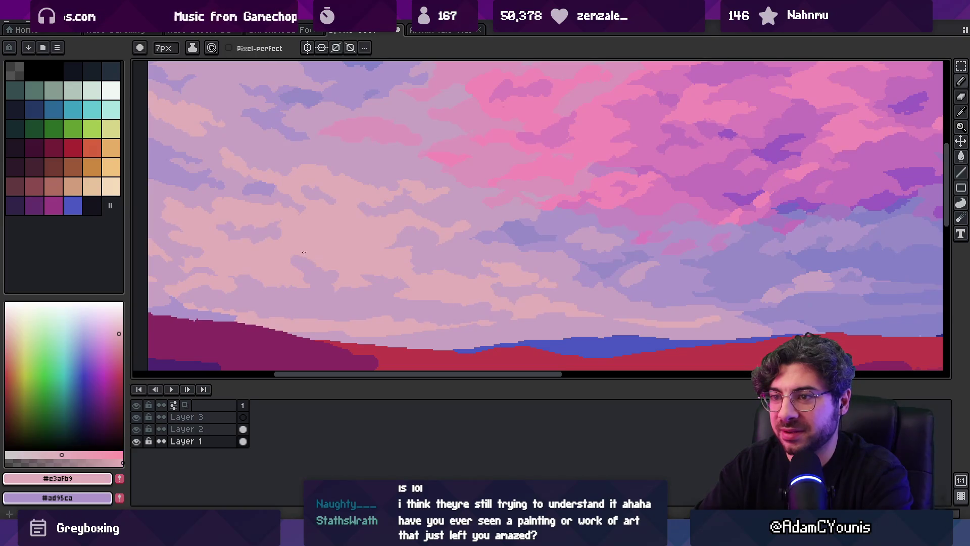
pyautogui.scroll(-5, 342, 259)
pyautogui.press('z')
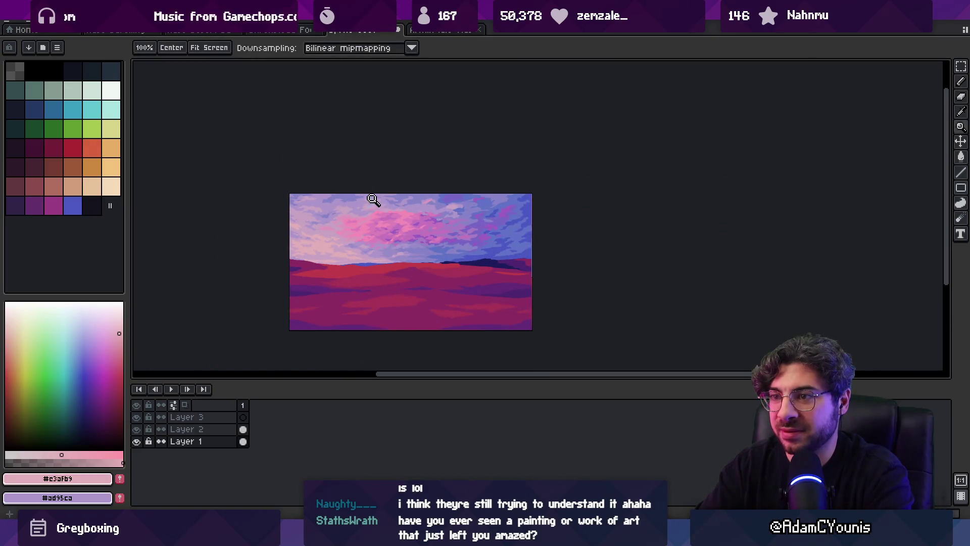
pyautogui.click(383, 217)
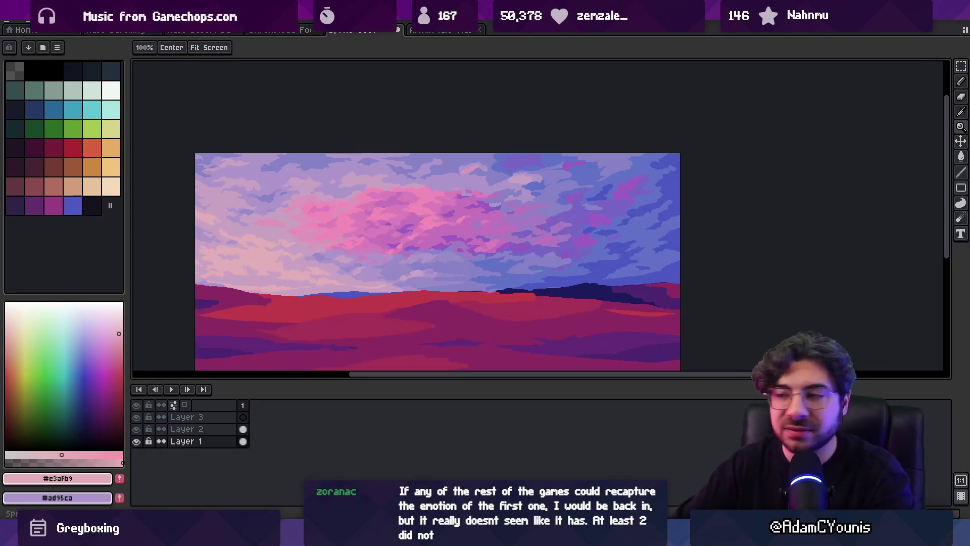
pyautogui.click(372, 223)
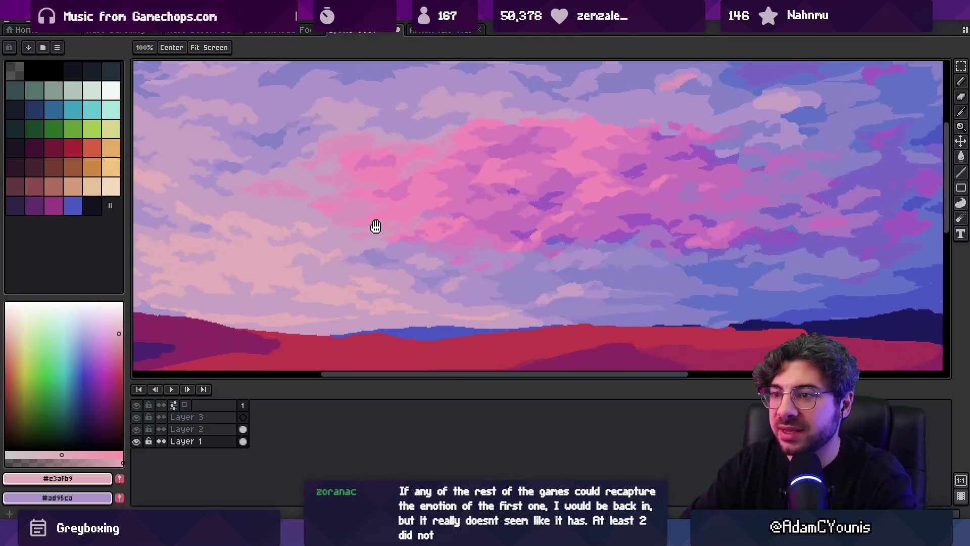
# Extend the small pink cloud patch rightward with the deeper pink sampled from the clouds
pyautogui.click(369, 221)
pyautogui.press('i')
pyautogui.click(505, 194)
pyautogui.press('b')
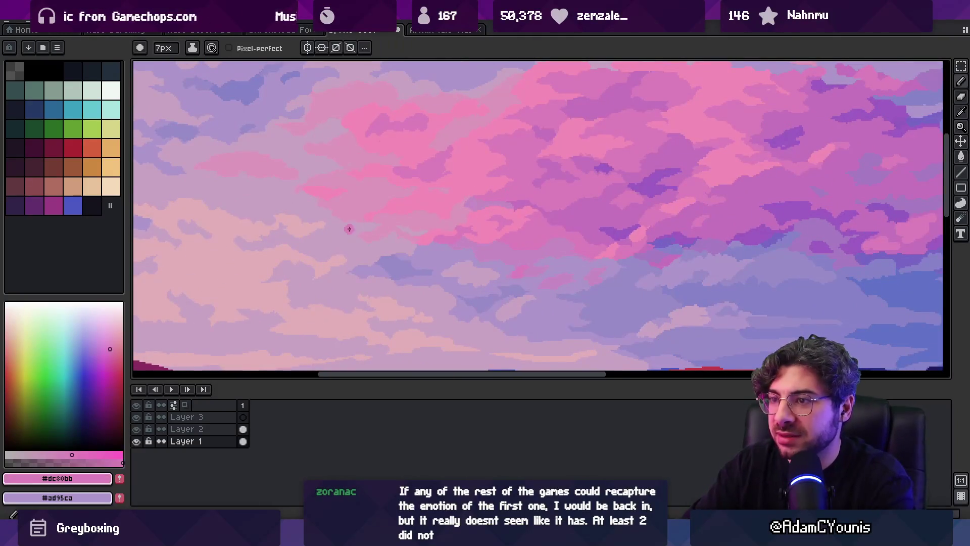
pyautogui.moveTo(352, 206); pyautogui.dragTo(363, 204)
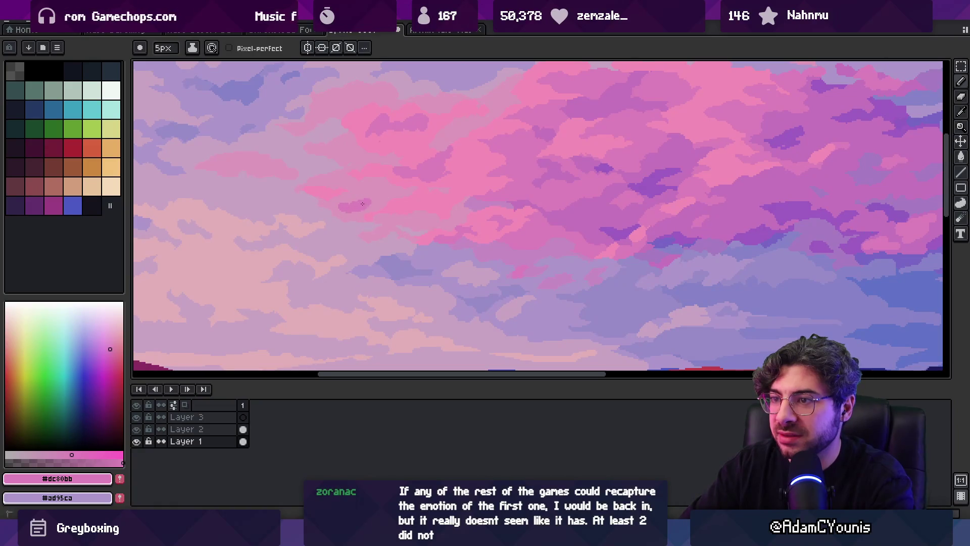
# Sample a paler cloud pink and zoom out to view the whole image
pyautogui.keyDown('alt'); pyautogui.click(379, 201); pyautogui.keyUp('alt')
pyautogui.press('z')
pyautogui.rightClick(403, 192)
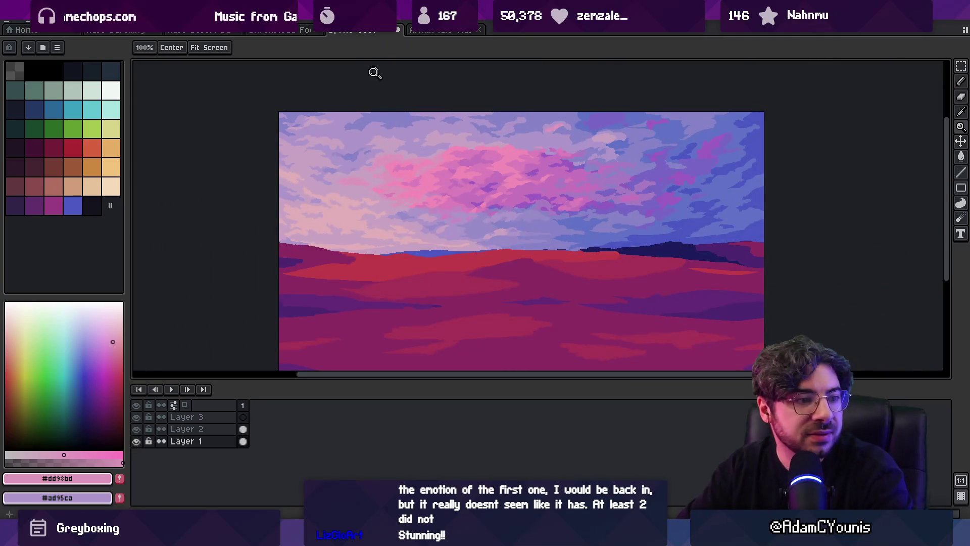
pyautogui.moveTo(414, 188)
pyautogui.mouseDown()
pyautogui.moveTo(389, 166)
pyautogui.moveTo(399, 156)
pyautogui.mouseUp()
# Take a light cloud pink at 50% brush opacity and make Layer 2 active
pyautogui.click(398, 223)
pyautogui.press('i')
pyautogui.keyDown('alt'); pyautogui.click(437, 244); pyautogui.keyUp('alt')
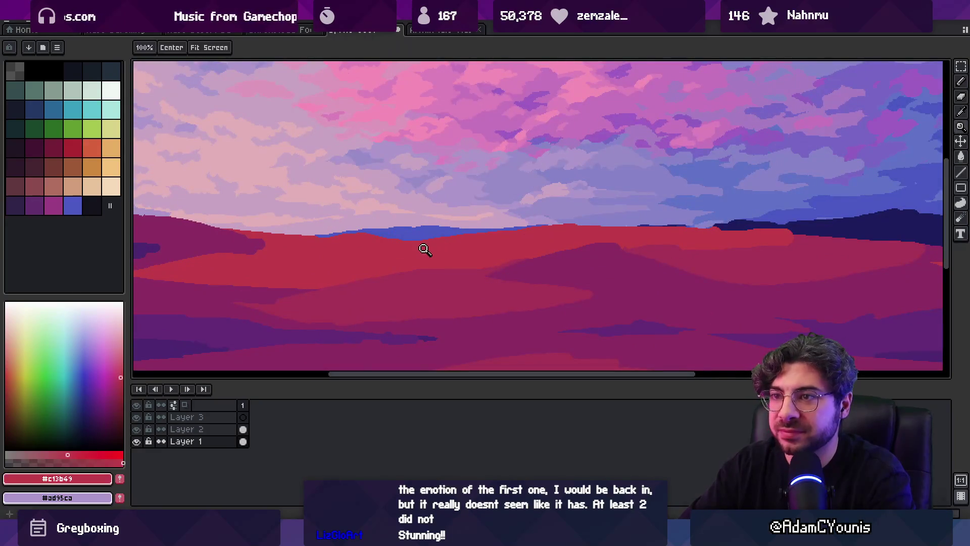
pyautogui.keyDown('alt'); pyautogui.click(385, 119); pyautogui.keyUp('alt')
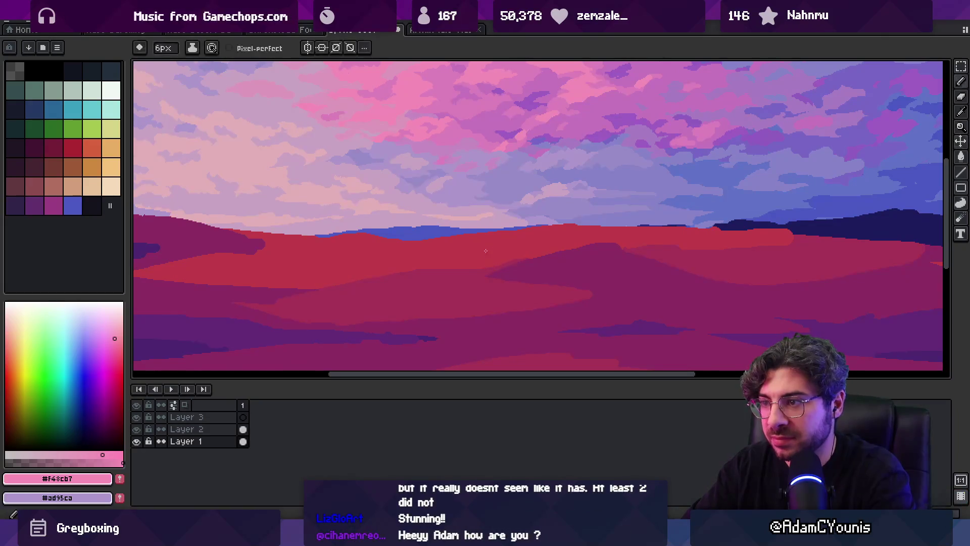
pyautogui.press('b')
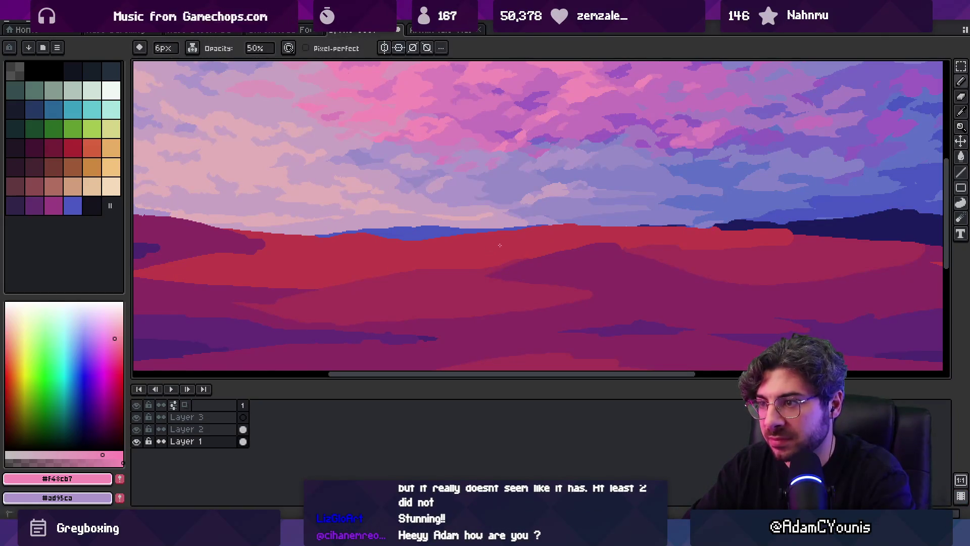
pyautogui.keyDown('ctrl'); pyautogui.click(500, 246); pyautogui.keyUp('ctrl')
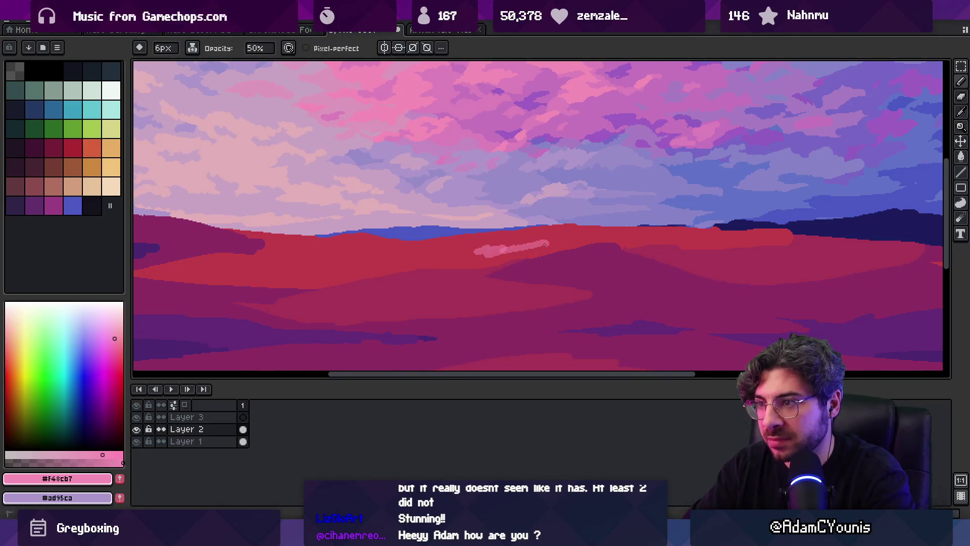
pyautogui.press('z')
pyautogui.scroll(-3, 511, 230)
pyautogui.scroll(2, 536, 236)
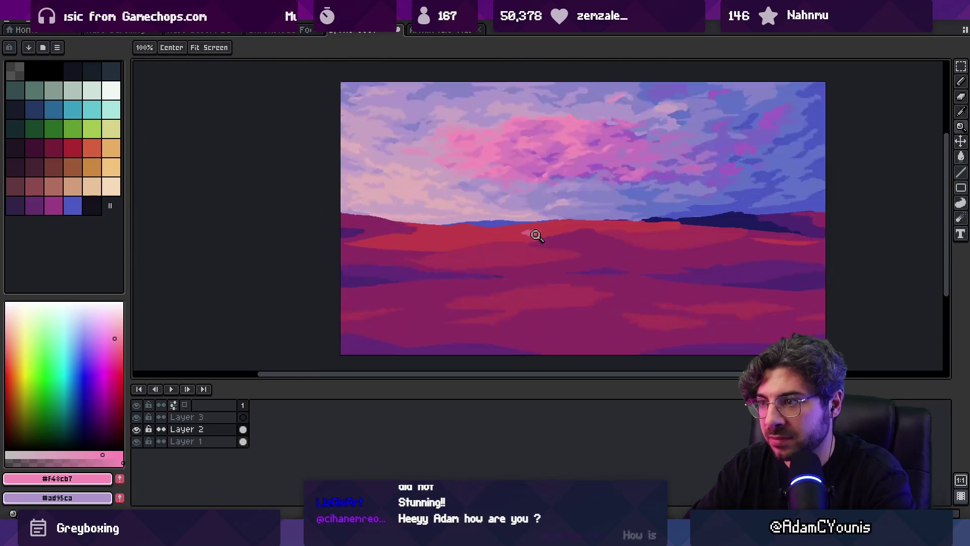
pyautogui.scroll(2, 537, 236)
# Trim the left edge of the new dune highlight with the dune red
pyautogui.keyDown('alt'); pyautogui.click(530, 223); pyautogui.keyUp('alt')
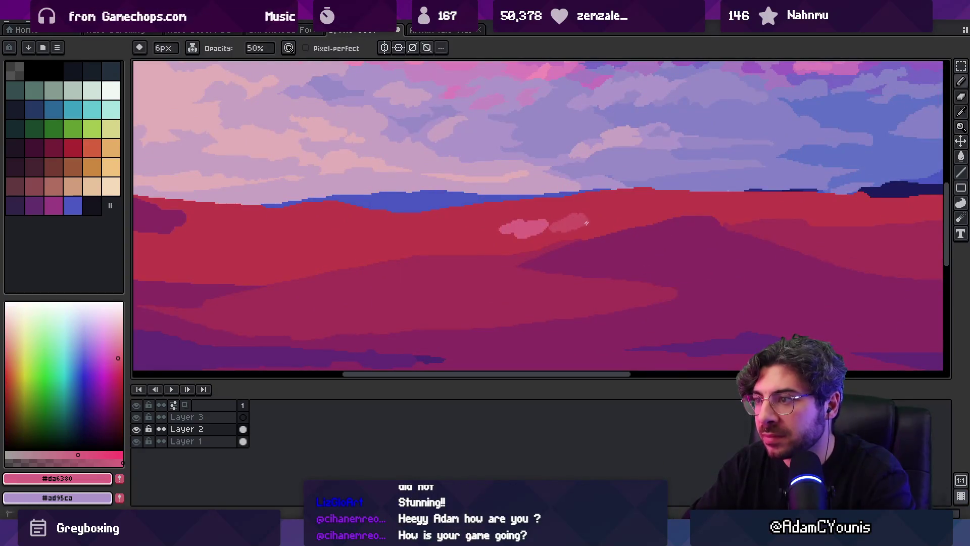
pyautogui.keyDown('alt'); pyautogui.click(542, 215); pyautogui.keyUp('alt')
pyautogui.moveTo(503, 232); pyautogui.dragTo(543, 217)
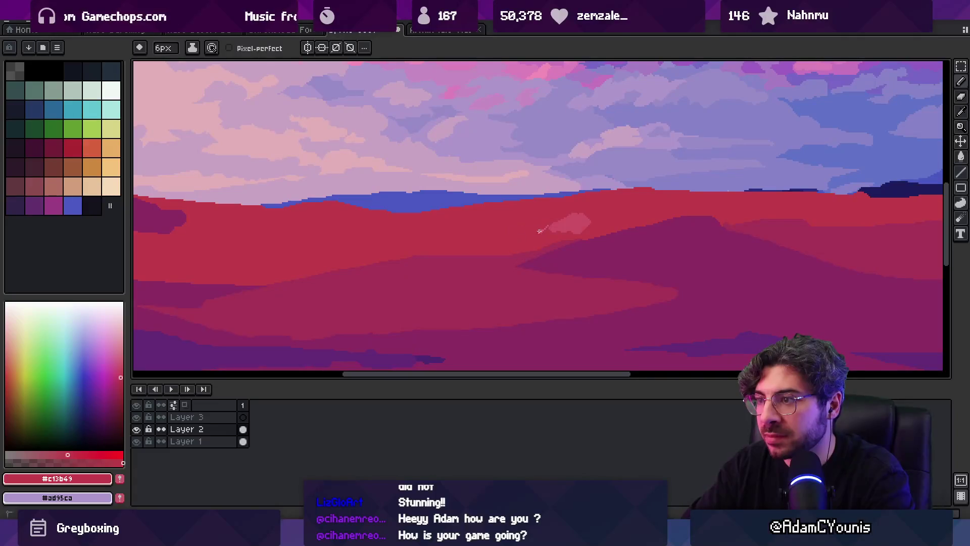
pyautogui.keyDown('alt'); pyautogui.click(548, 225); pyautogui.keyUp('alt')
pyautogui.press('z')
pyautogui.scroll(-4, 507, 204)
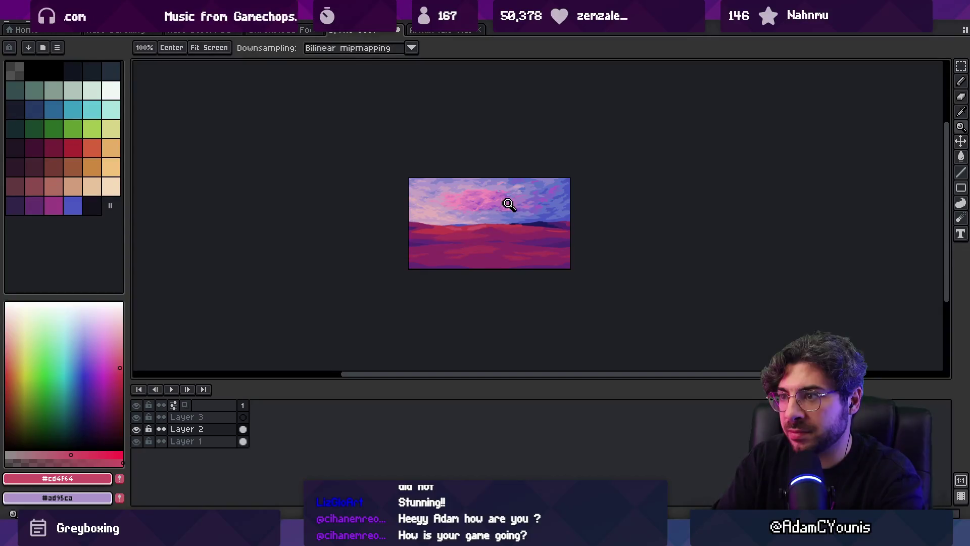
pyautogui.scroll(2, 498, 223)
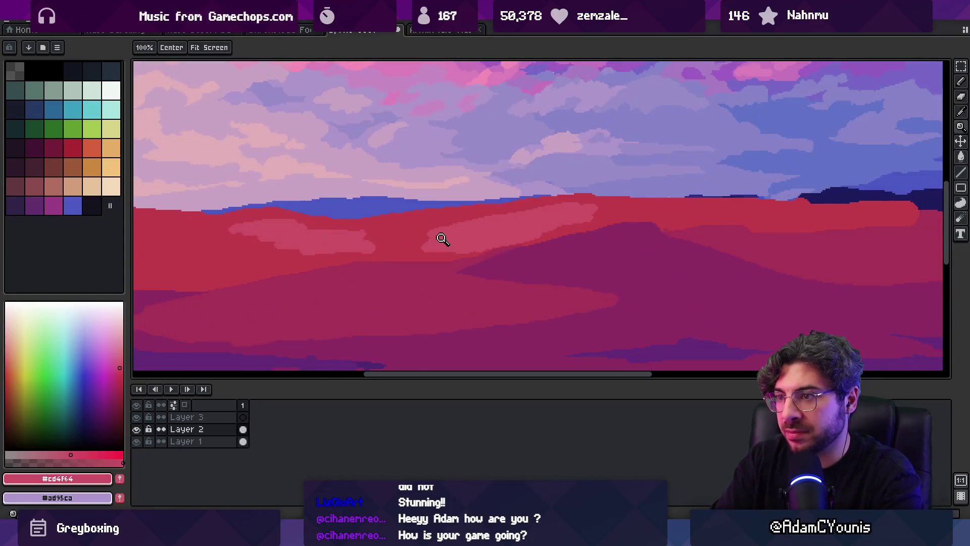
pyautogui.scroll(1, 445, 238)
# Paint a light highlight along the dune ridge and trim its top with dune red
pyautogui.press('b')
pyautogui.moveTo(524, 239)
pyautogui.mouseDown()
pyautogui.moveTo(547, 233)
pyautogui.moveTo(514, 222)
pyautogui.moveTo(594, 211)
pyautogui.moveTo(516, 228)
pyautogui.mouseUp()
pyautogui.keyDown('alt'); pyautogui.click(548, 212); pyautogui.keyUp('alt')
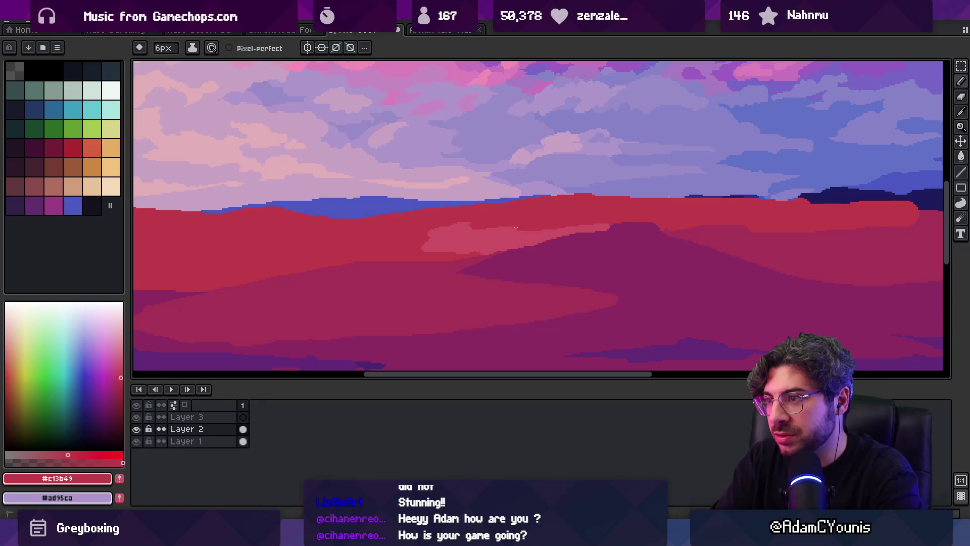
pyautogui.keyDown('alt'); pyautogui.click(482, 232); pyautogui.keyUp('alt')
pyautogui.press('space')
pyautogui.moveTo(418, 248)
pyautogui.mouseDown()
pyautogui.moveTo(558, 253)
pyautogui.moveTo(452, 238)
pyautogui.mouseUp()
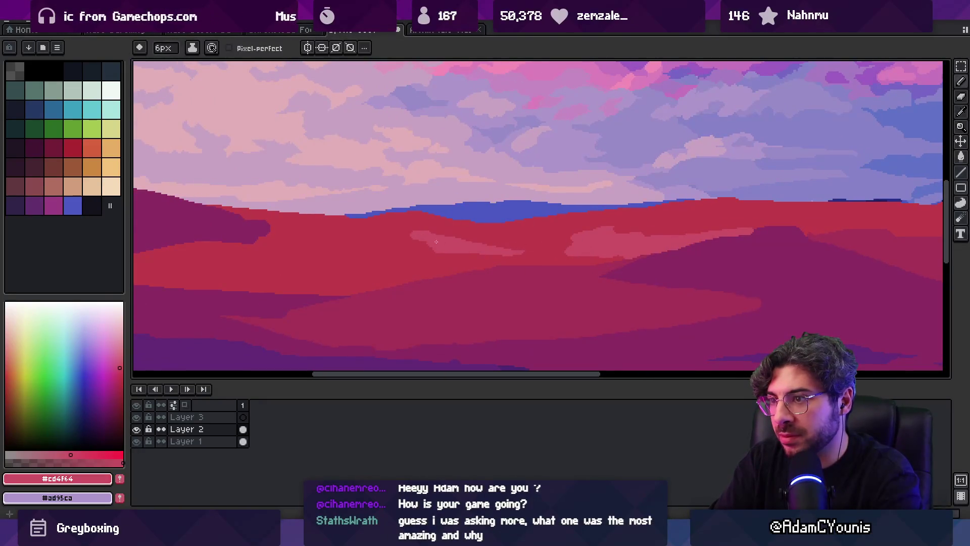
pyautogui.hscroll(5, 572, 236)
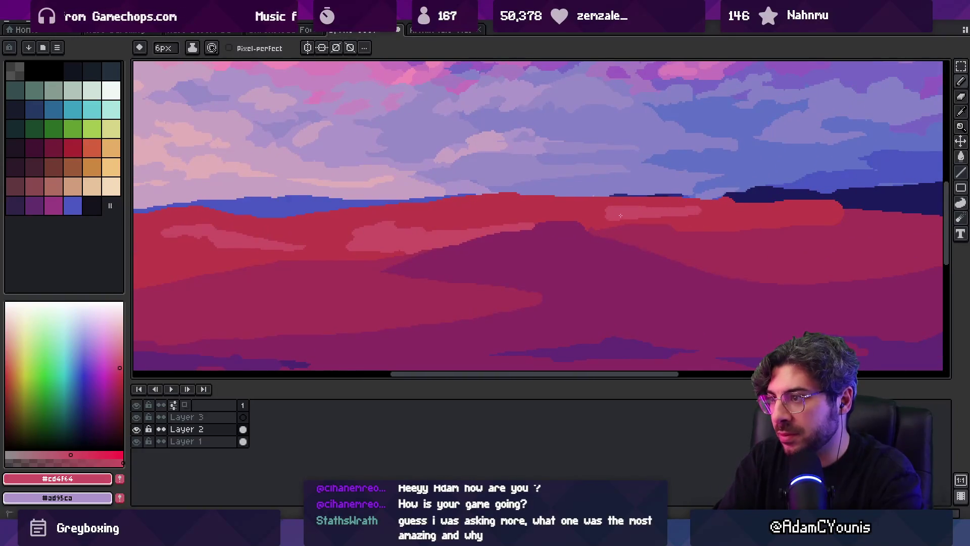
# Zoom in on the dunes and back out to review the whole landscape
pyautogui.press('z')
pyautogui.moveTo(628, 215); pyautogui.dragTo(490, 210)
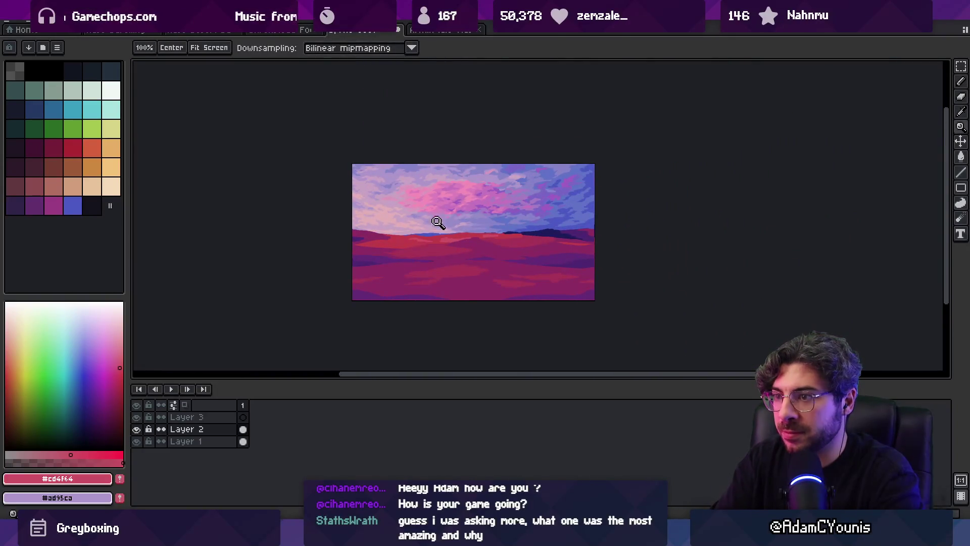
pyautogui.click(429, 234)
pyautogui.moveTo(453, 251); pyautogui.dragTo(354, 273)
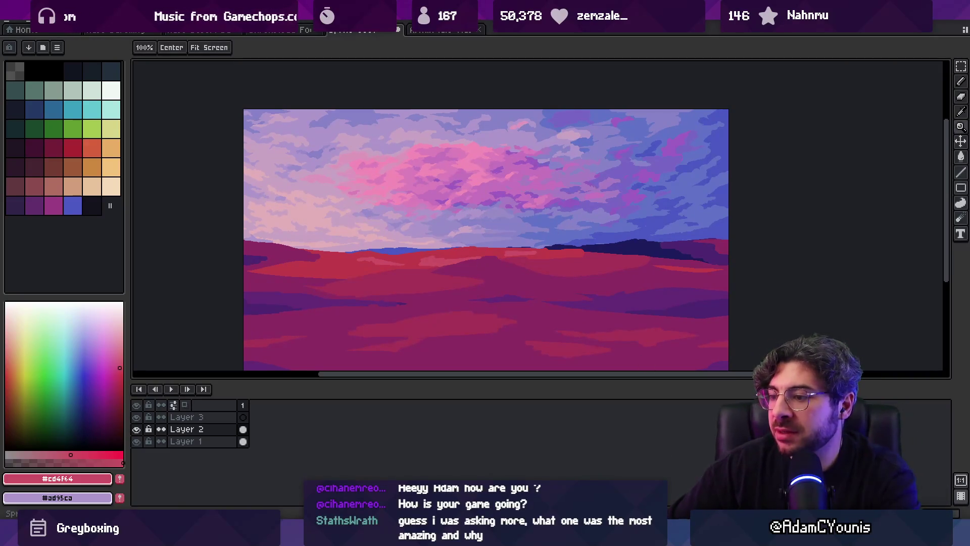
pyautogui.moveTo(487, 537)
pyautogui.moveTo(630, 452)
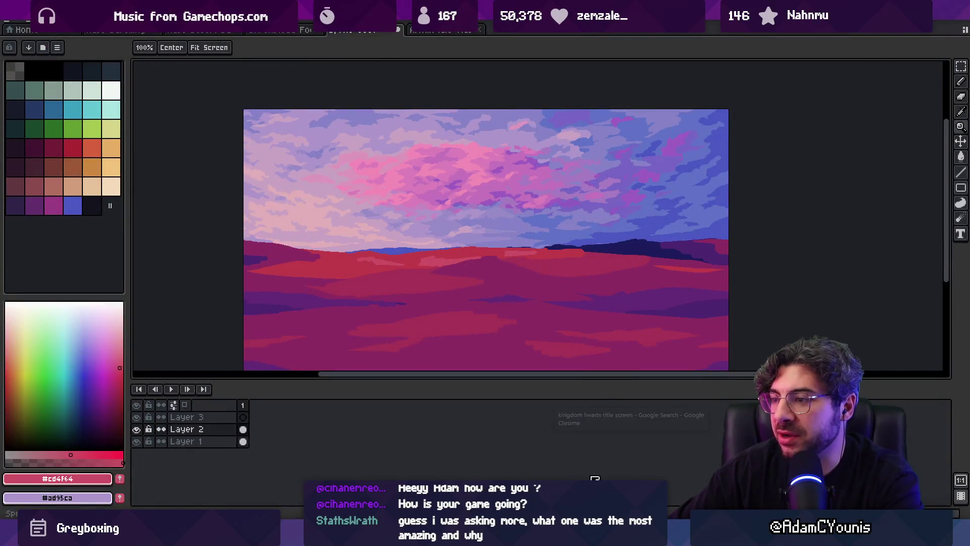
pyautogui.rightClick(575, 181)
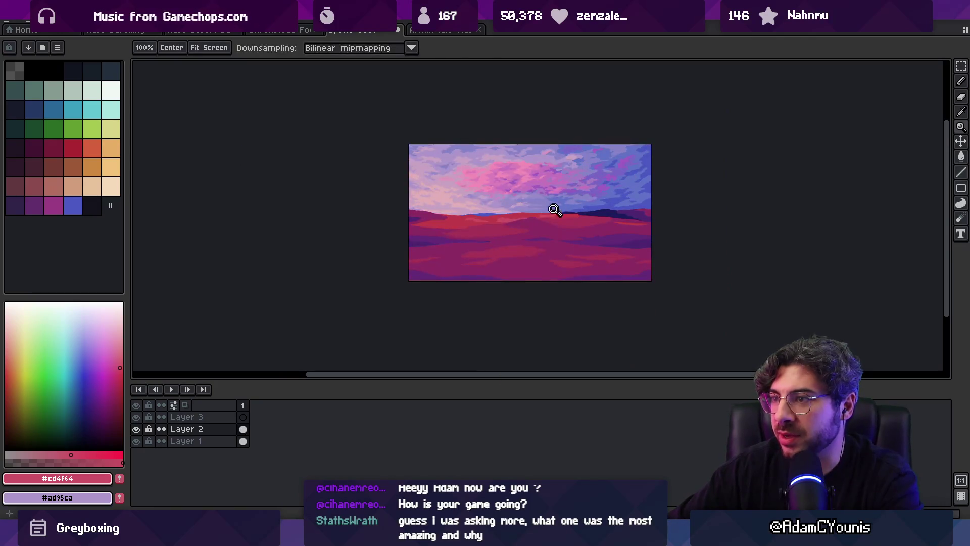
# Sample the lavender cloud colour and undo an accidental lavender fill on the upper clouds
pyautogui.click(553, 211)
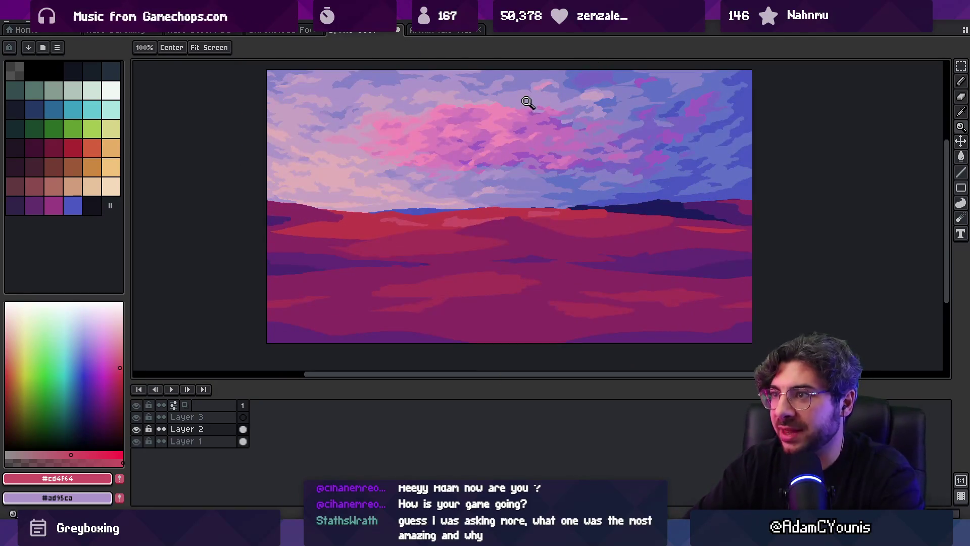
pyautogui.click(528, 101)
pyautogui.keyDown('alt'); pyautogui.click(537, 120); pyautogui.keyUp('alt')
pyautogui.press('g')
pyautogui.click(537, 119)
pyautogui.hotkey('ctrl', 'z')
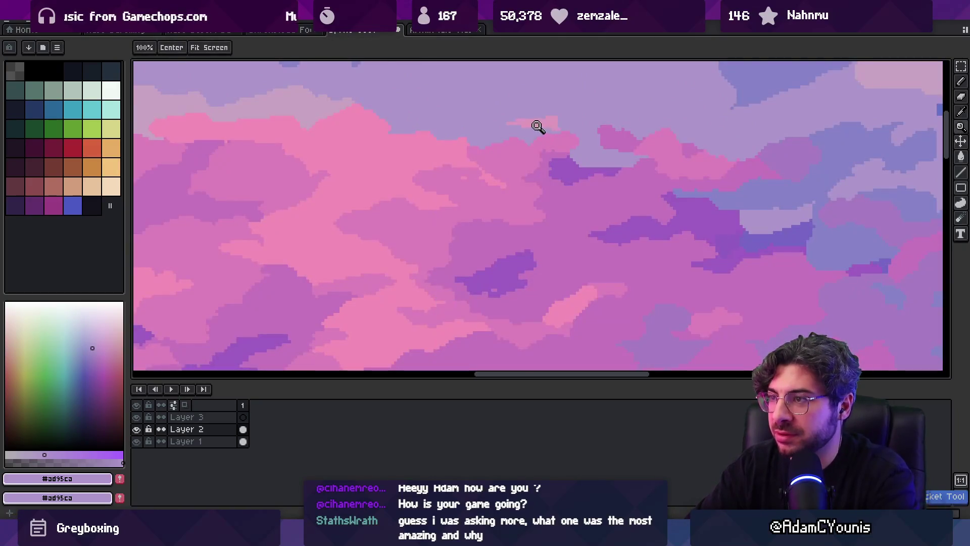
pyautogui.hotkey('alt', 'Down')
pyautogui.press('z')
pyautogui.rightClick(515, 146)
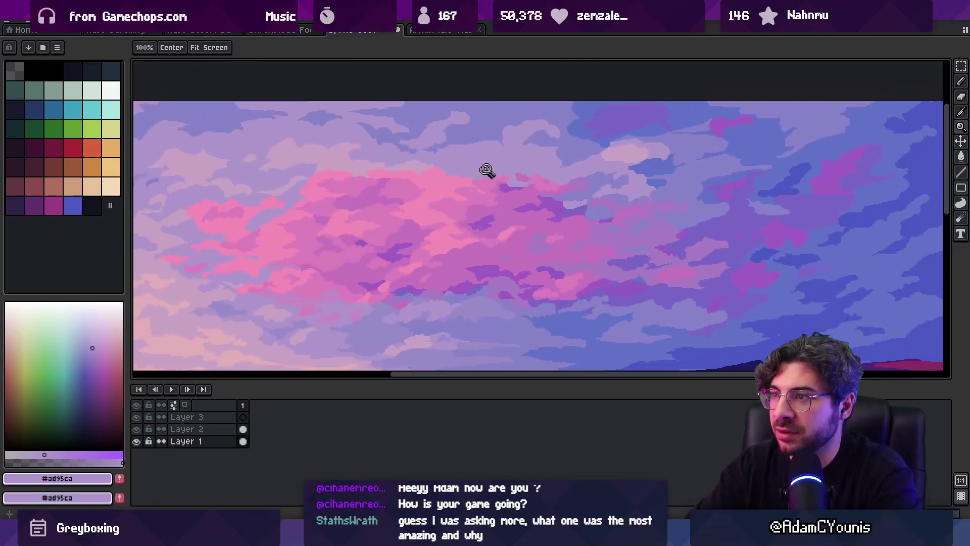
pyautogui.click(525, 172)
# Touch up cloud edges with pink, lavender and pale mauve tones taken from the sky
pyautogui.press('b')
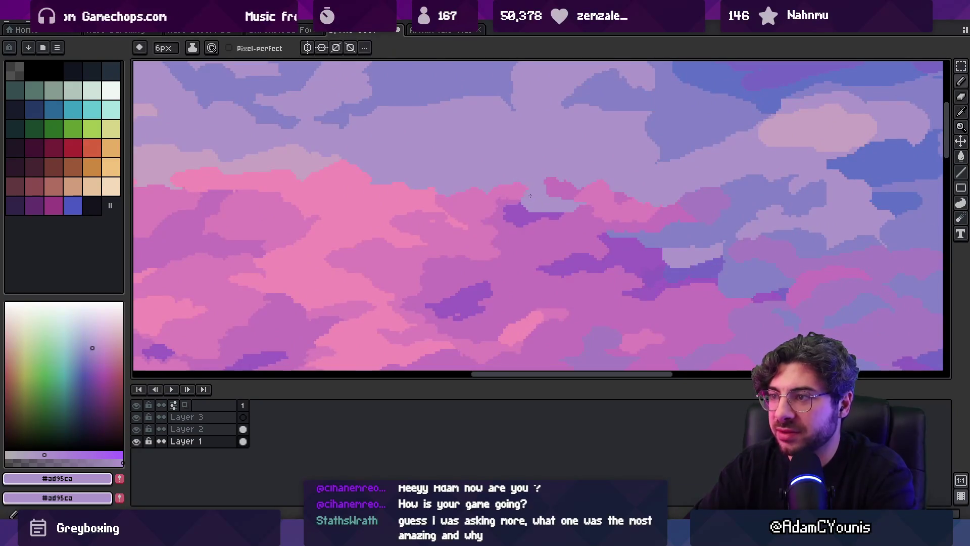
pyautogui.keyDown('alt'); pyautogui.click(518, 186); pyautogui.keyUp('alt')
pyautogui.scroll(3, 547, 151)
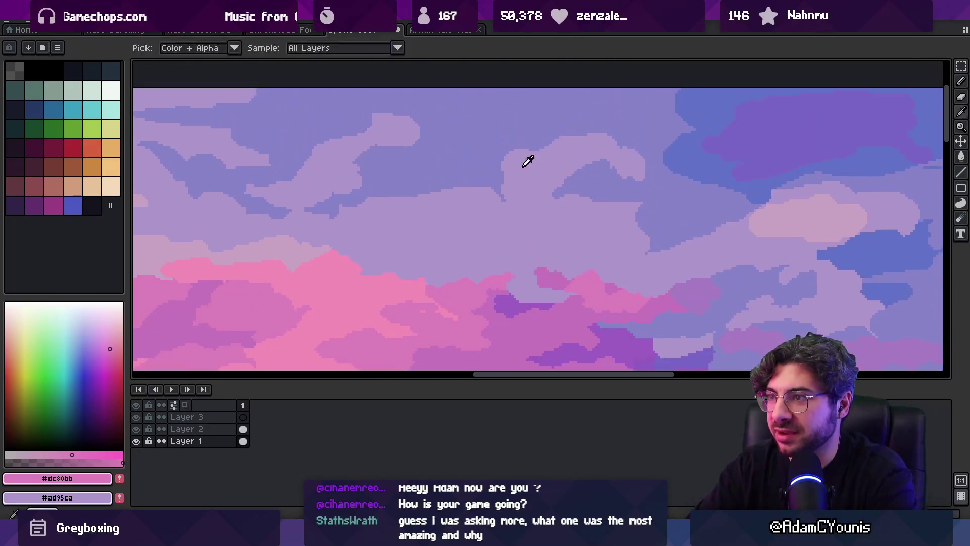
pyautogui.keyDown('alt'); pyautogui.click(478, 194); pyautogui.keyUp('alt')
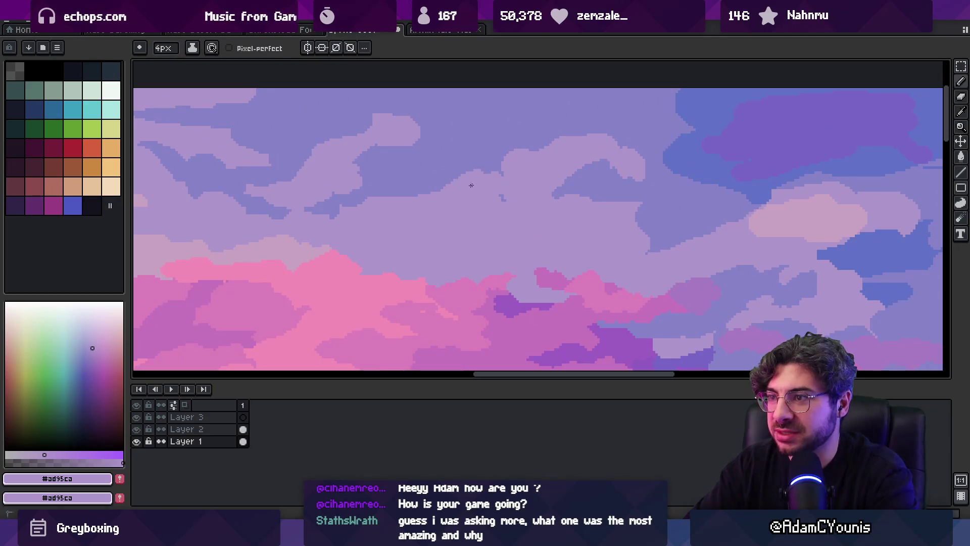
pyautogui.press('z')
pyautogui.scroll(-5, 498, 184)
pyautogui.scroll(5, 511, 199)
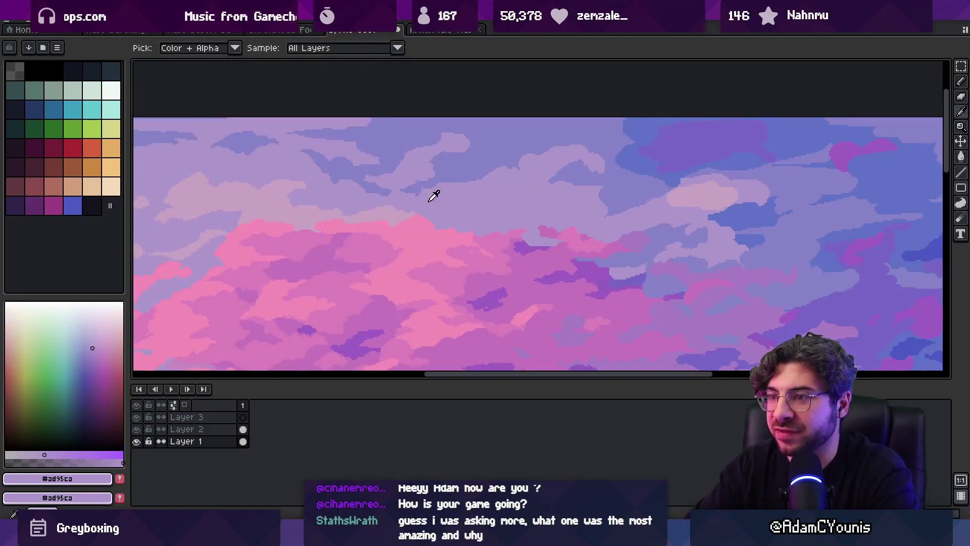
pyautogui.keyDown('alt'); pyautogui.click(457, 216); pyautogui.keyUp('alt')
pyautogui.press('b')
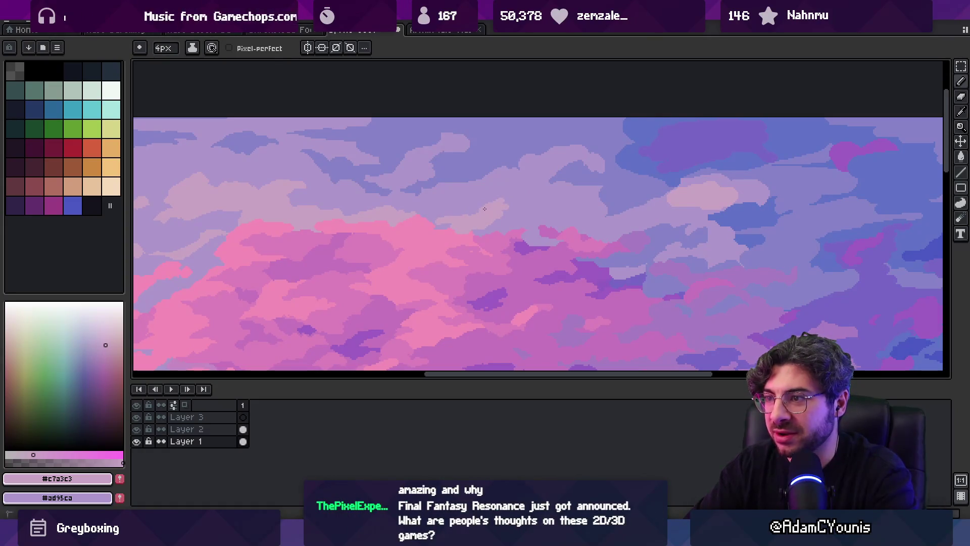
# Rework the upper clouds using the lavender sky and blue-violet cloud colours
pyautogui.press('z')
pyautogui.scroll(-3, 519, 184)
pyautogui.scroll(1, 561, 182)
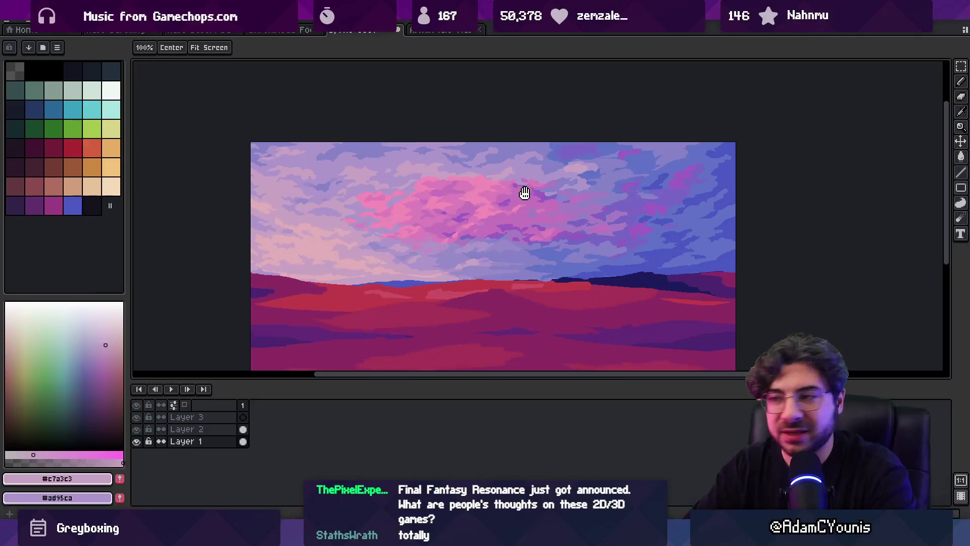
pyautogui.scroll(2, 521, 144)
pyautogui.press('b')
pyautogui.keyDown('alt'); pyautogui.click(505, 144); pyautogui.keyUp('alt')
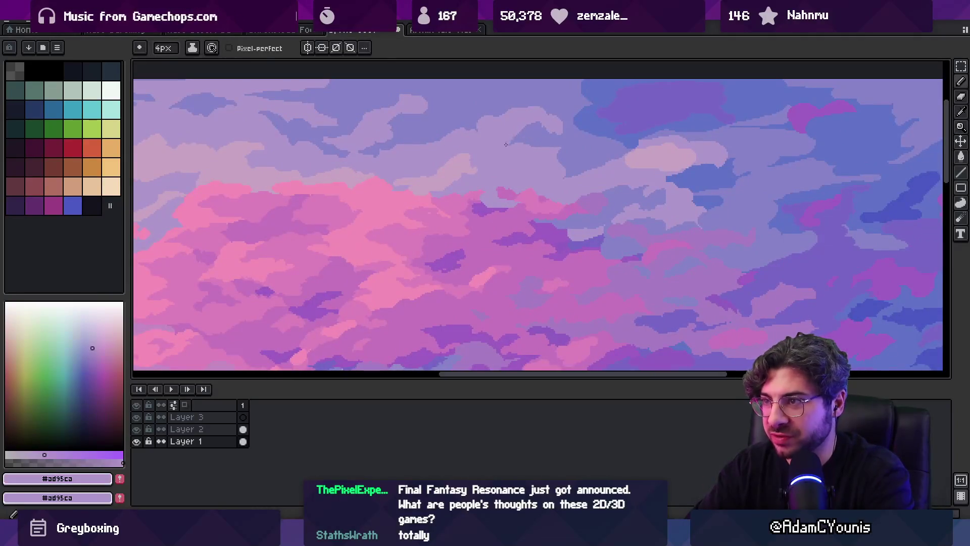
pyautogui.keyDown('alt'); pyautogui.click(543, 140); pyautogui.keyUp('alt')
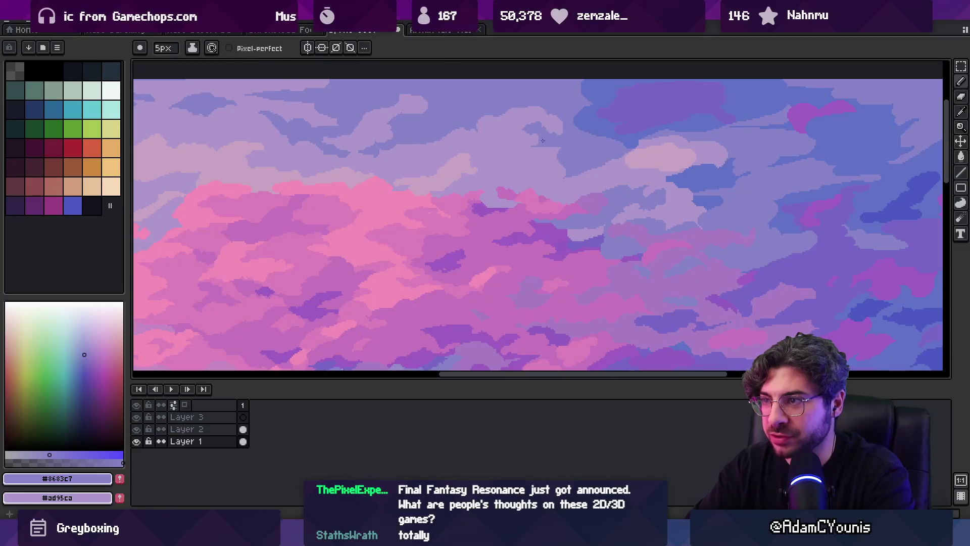
pyautogui.keyDown('alt'); pyautogui.click(567, 151); pyautogui.keyUp('alt')
pyautogui.press('z')
pyautogui.scroll(-3, 569, 131)
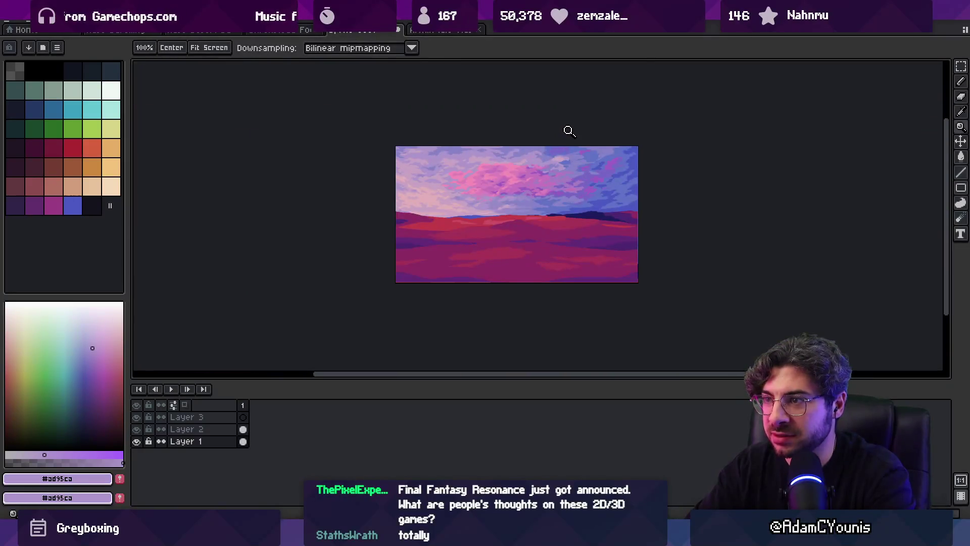
pyautogui.scroll(3, 548, 150)
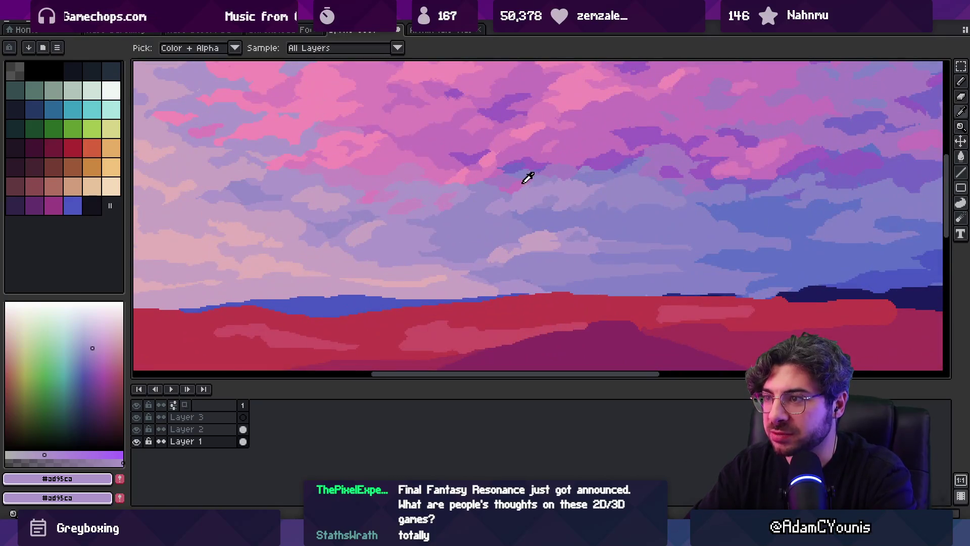
# Touch up the clouds with pink and purple tones, then zoom out to review the landscape
pyautogui.keyDown('alt'); pyautogui.click(528, 177); pyautogui.keyUp('alt')
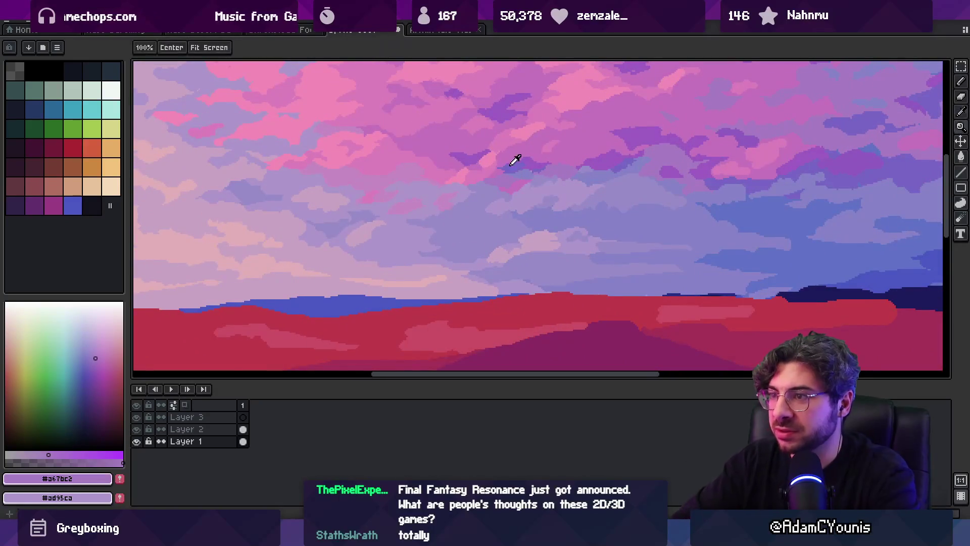
pyautogui.keyDown('alt'); pyautogui.click(474, 171); pyautogui.keyUp('alt')
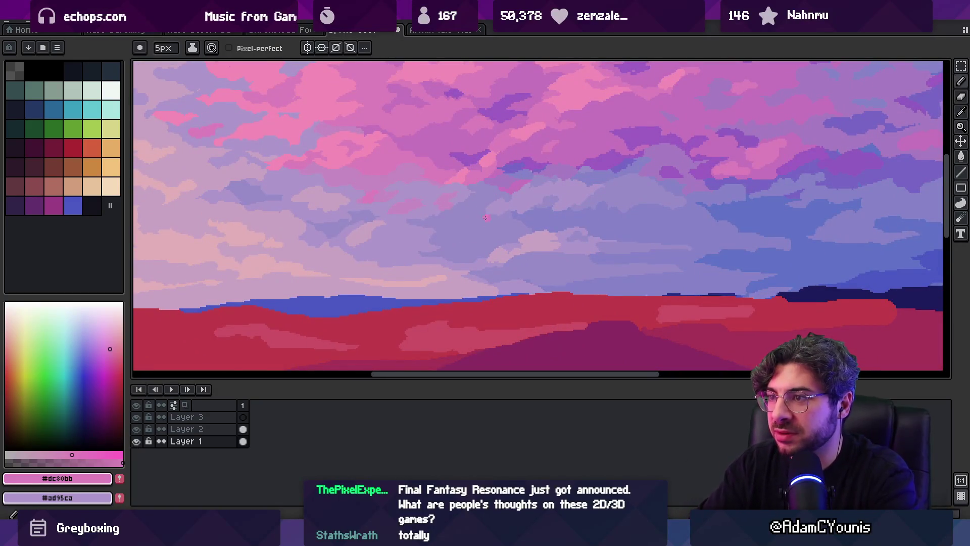
pyautogui.keyDown('alt'); pyautogui.click(520, 180); pyautogui.keyUp('alt')
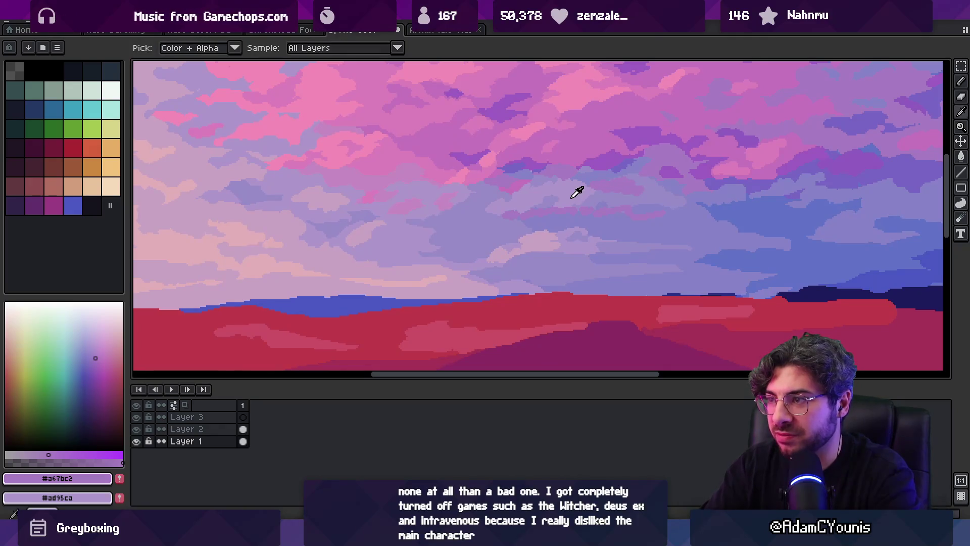
pyautogui.press('alt')
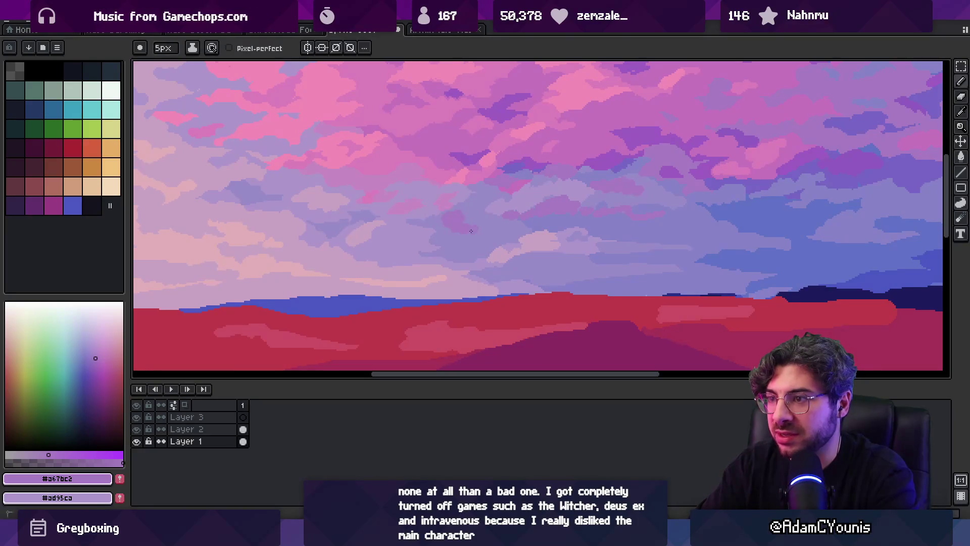
pyautogui.press('alt')
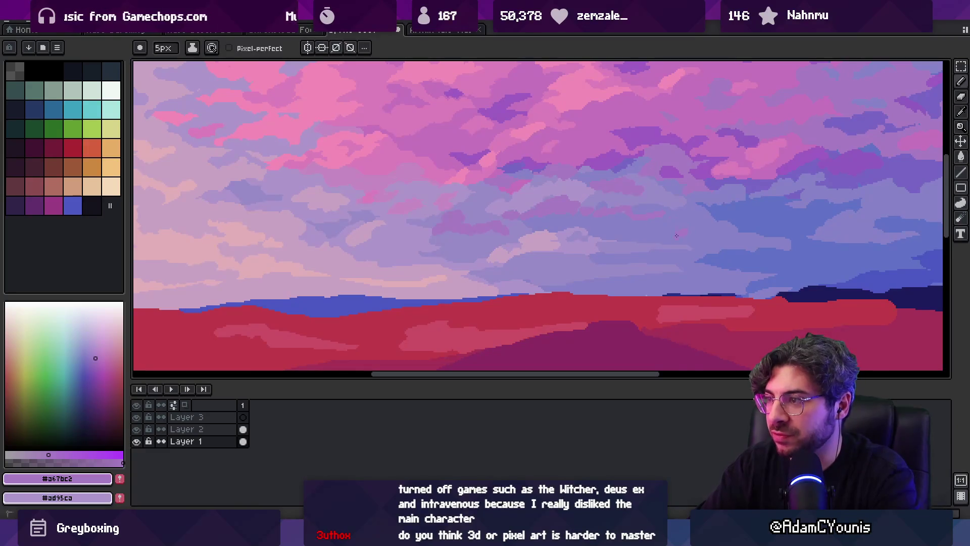
pyautogui.press('z')
pyautogui.scroll(-3, 621, 184)
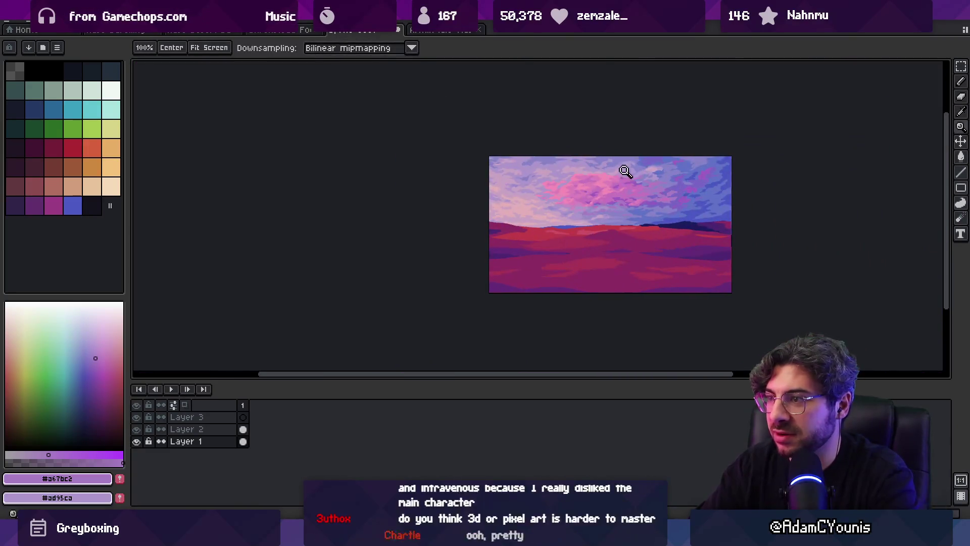
pyautogui.scroll(4, 616, 210)
pyautogui.scroll(1, 614, 210)
# Reshape the blue-lavender cloud edges, alternating with mauve, purple and lavender sky tones
pyautogui.press('b')
pyautogui.keyDown('alt'); pyautogui.click(548, 236); pyautogui.keyUp('alt')
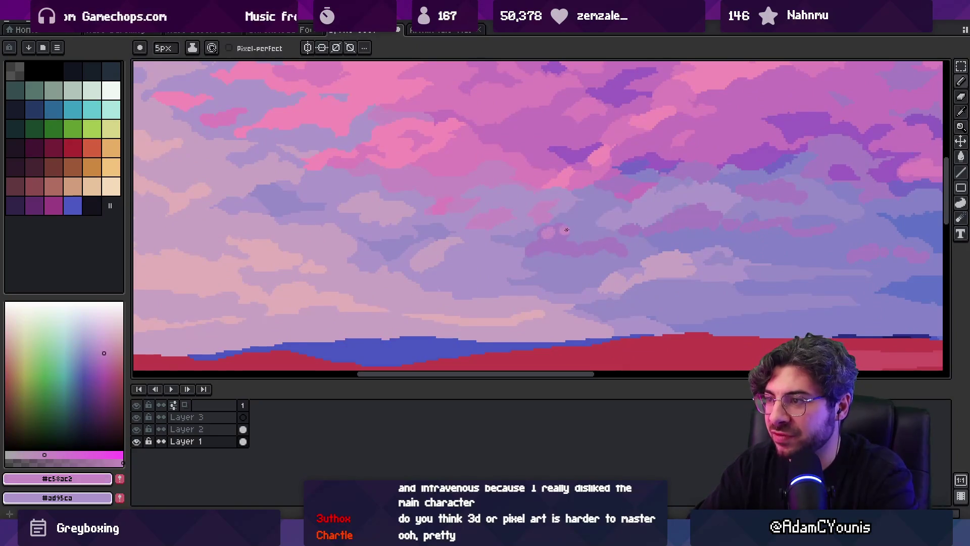
pyautogui.press('alt')
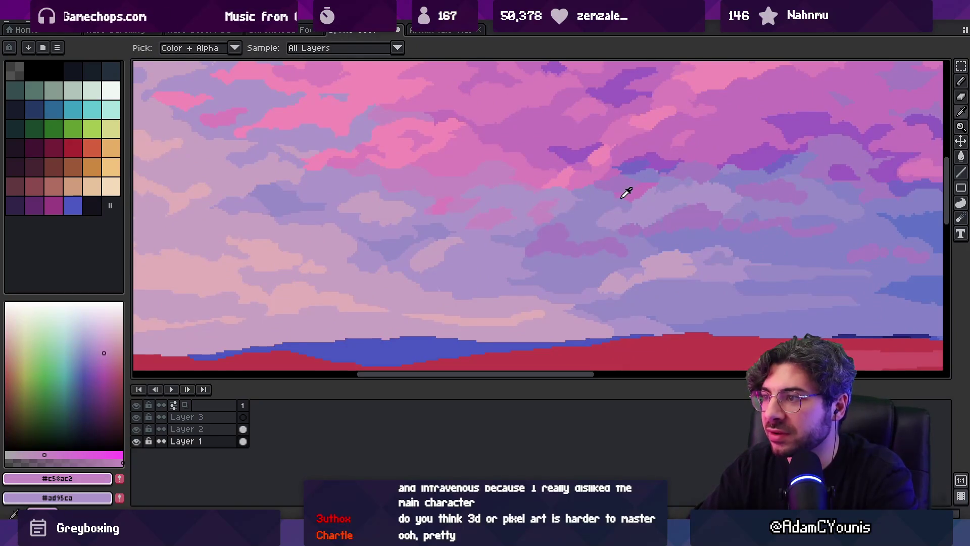
pyautogui.keyDown('alt'); pyautogui.click(547, 238); pyautogui.keyUp('alt')
pyautogui.keyDown('alt'); pyautogui.click(510, 248); pyautogui.keyUp('alt')
pyautogui.keyDown('alt'); pyautogui.click(476, 270); pyautogui.keyUp('alt')
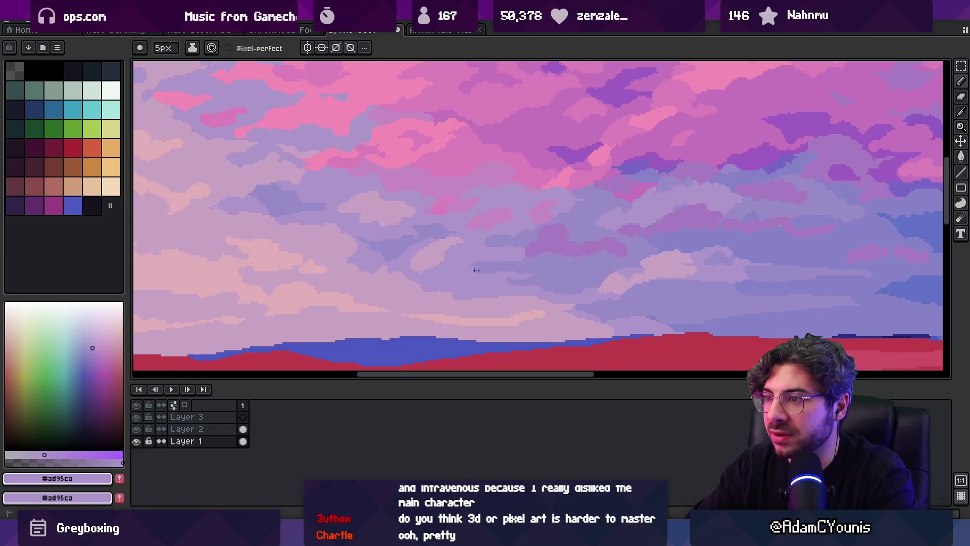
pyautogui.keyDown('alt'); pyautogui.click(527, 258); pyautogui.keyUp('alt')
pyautogui.keyDown('alt'); pyautogui.click(494, 245); pyautogui.keyUp('alt')
pyautogui.keyDown('alt'); pyautogui.click(517, 256); pyautogui.keyUp('alt')
pyautogui.keyDown('alt'); pyautogui.click(460, 254); pyautogui.keyUp('alt')
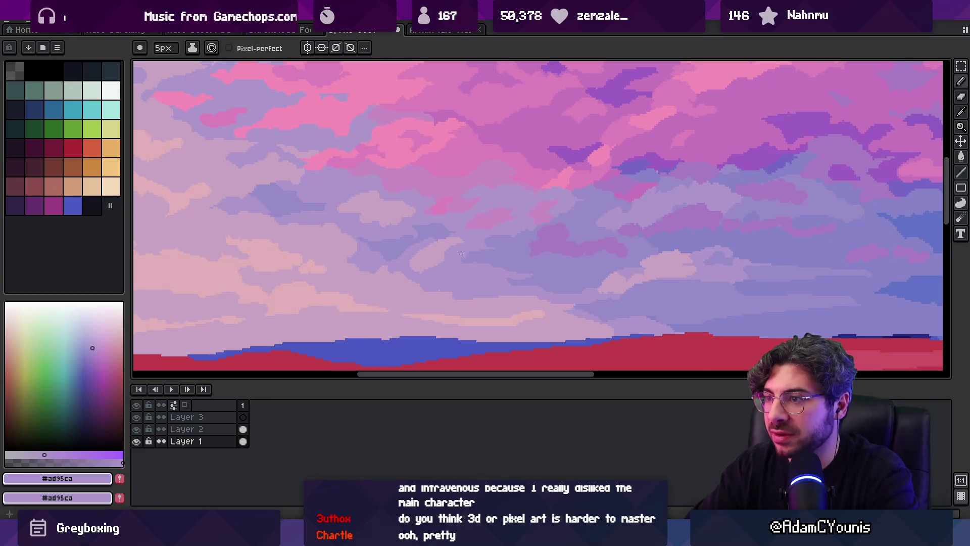
# Touch up the cloud edges in blue-violet across the sky
pyautogui.press('z')
pyautogui.scroll(-4, 499, 245)
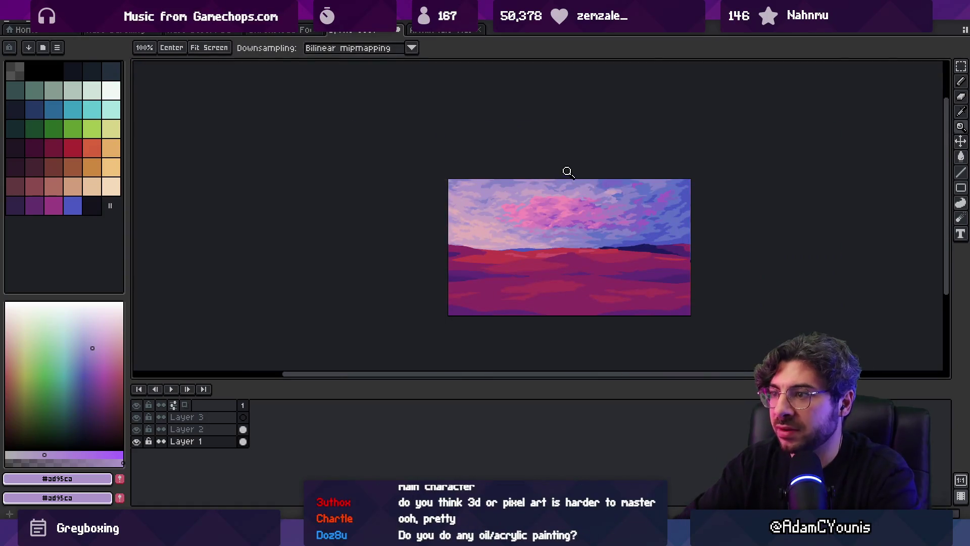
pyautogui.scroll(3, 610, 231)
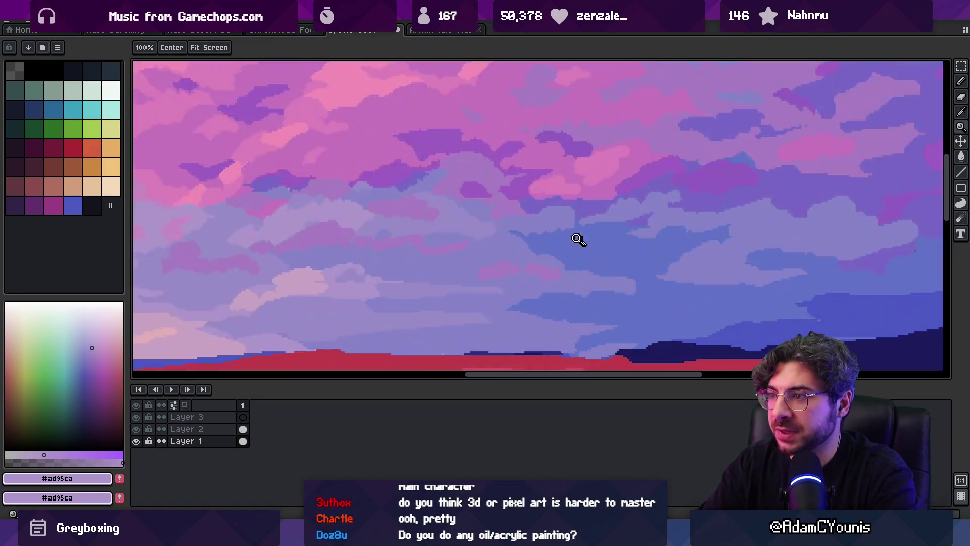
pyautogui.keyDown('alt'); pyautogui.click(523, 222); pyautogui.keyUp('alt')
pyautogui.scroll(2, 511, 230)
pyautogui.press('b')
pyautogui.keyDown('alt'); pyautogui.click(530, 253); pyautogui.keyUp('alt')
pyautogui.keyDown('alt'); pyautogui.click(543, 241); pyautogui.keyUp('alt')
pyautogui.keyDown('alt'); pyautogui.click(585, 219); pyautogui.keyUp('alt')
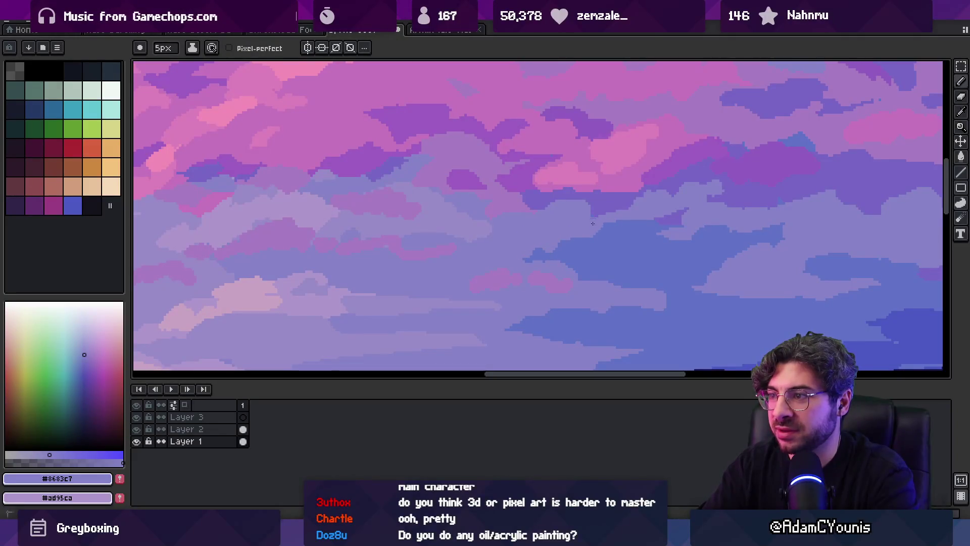
pyautogui.moveTo(641, 266); pyautogui.dragTo(756, 255)
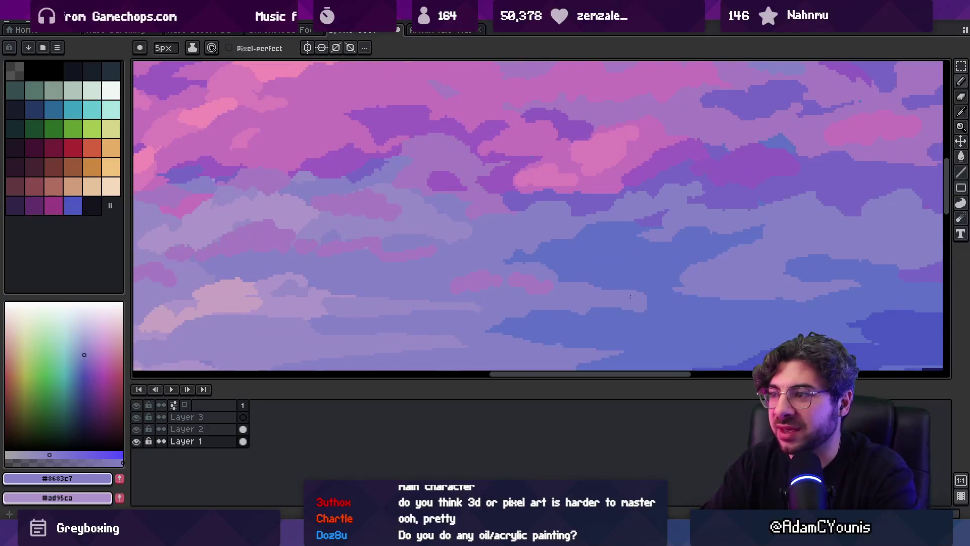
# Sample the deeper blue cloud tone, review the image, then take bright pink #f48cb7
pyautogui.keyDown('alt'); pyautogui.click(657, 299); pyautogui.keyUp('alt')
pyautogui.press('z')
pyautogui.scroll(-5, 644, 303)
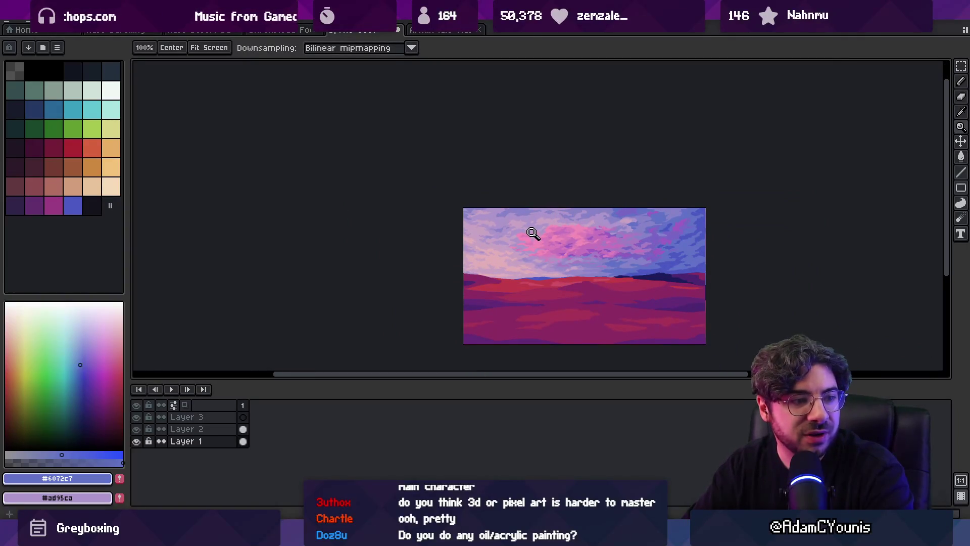
pyautogui.scroll(3, 581, 243)
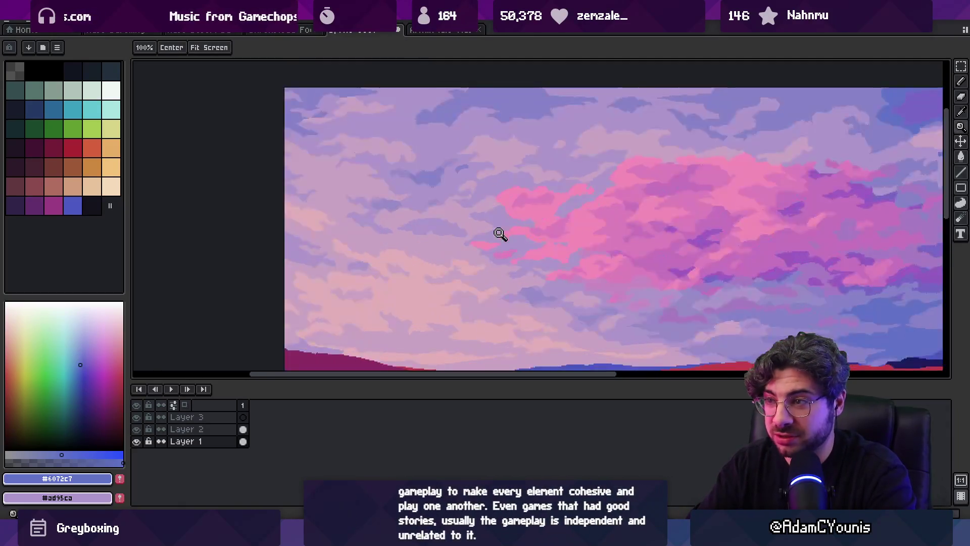
pyautogui.scroll(1, 500, 234)
pyautogui.press('b')
pyautogui.keyDown('alt'); pyautogui.click(520, 223); pyautogui.keyUp('alt')
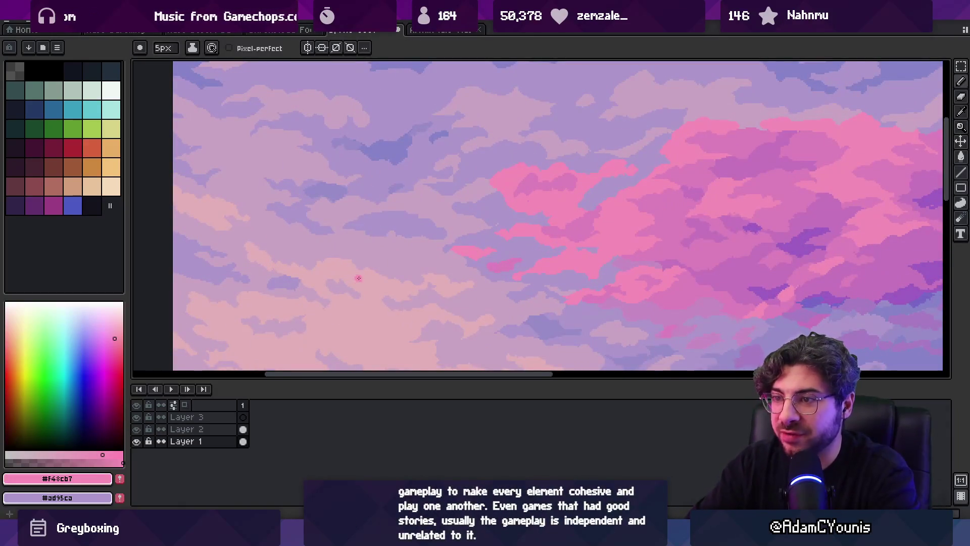
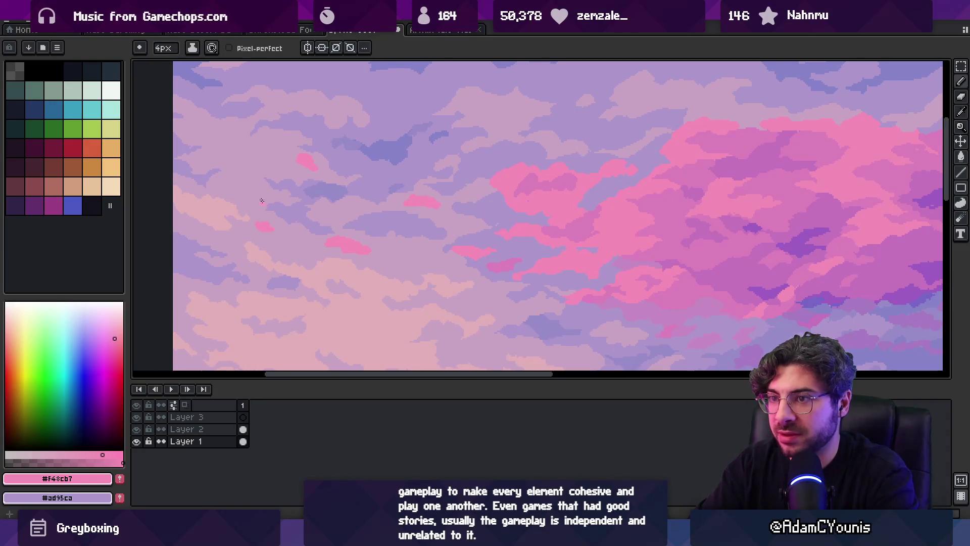
# Sample the pink cloud colour and bucket-fill the small pink cloud blob with a paler pink
pyautogui.press('z')
pyautogui.press('1')
pyautogui.scroll(5, 379, 206)
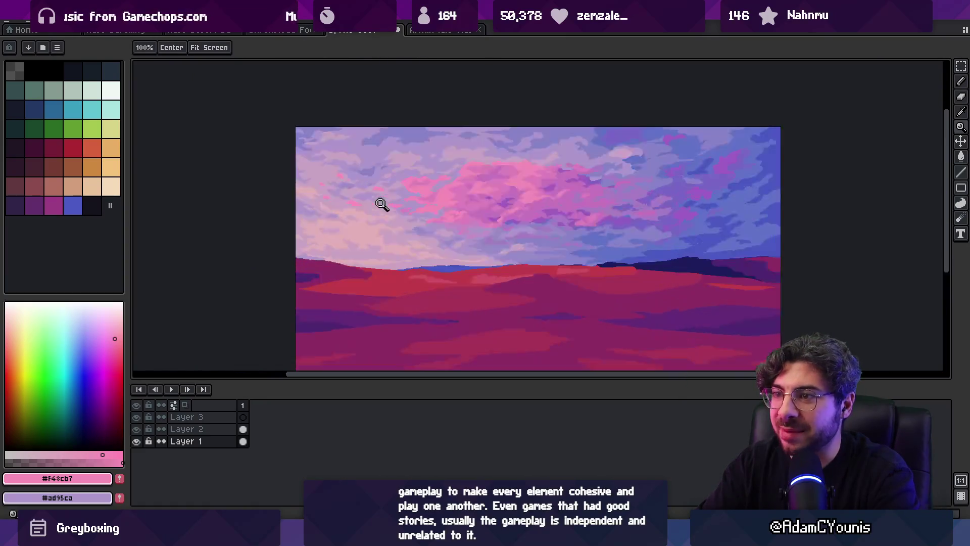
pyautogui.press('b')
pyautogui.press('e')
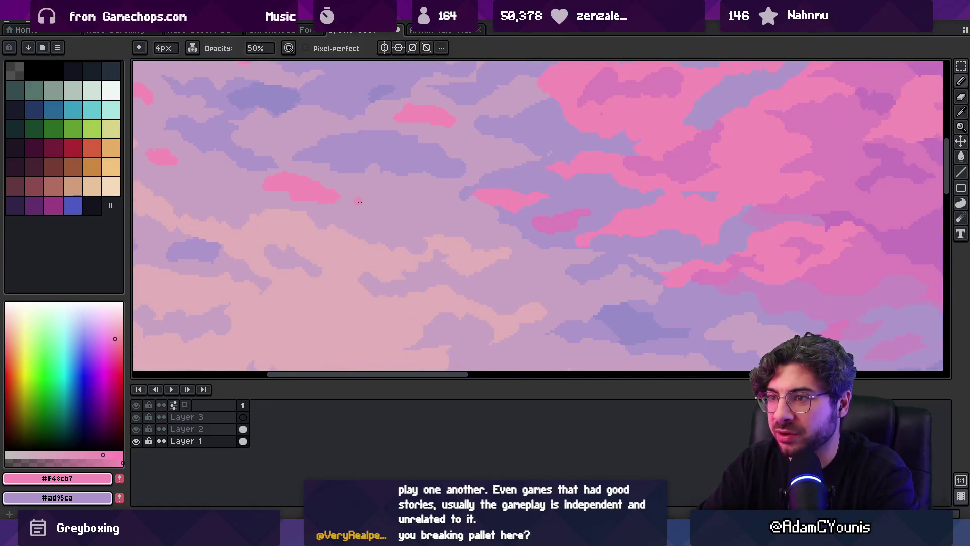
pyautogui.keyDown('alt'); pyautogui.click(355, 206); pyautogui.keyUp('alt')
pyautogui.moveTo(323, 200); pyautogui.dragTo(397, 234)
pyautogui.press('g')
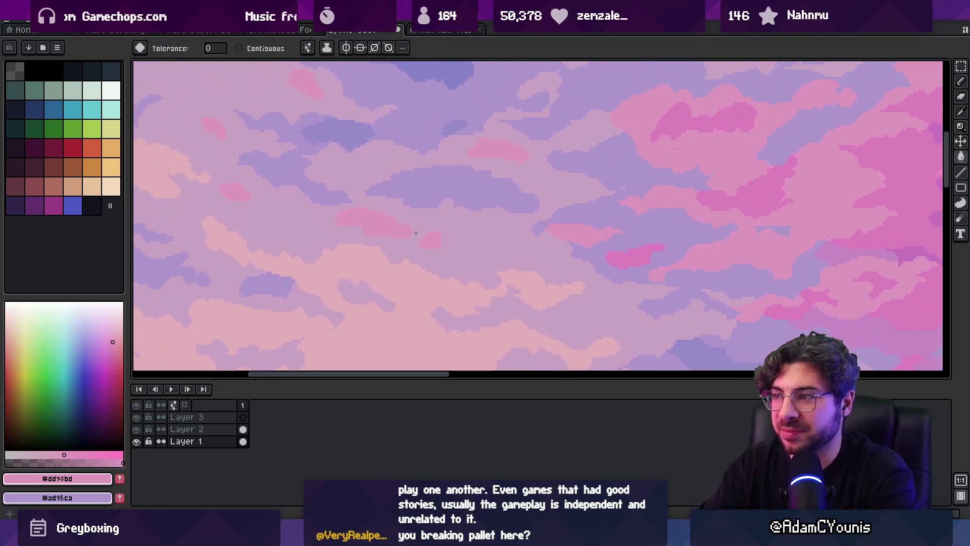
pyautogui.click(397, 233)
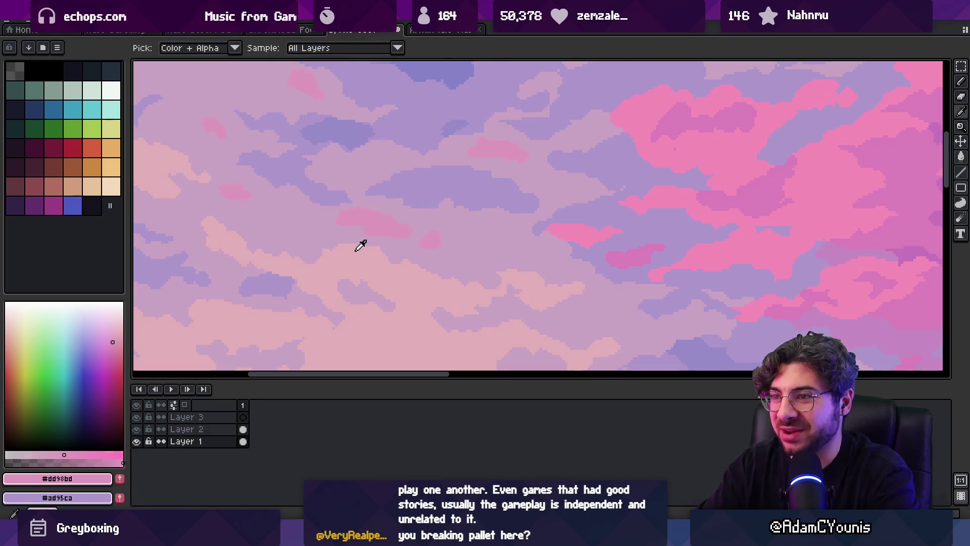
# Sample the mauve #c7a3c3 from the sky and check the result against the whole image
pyautogui.keyDown('alt'); pyautogui.click(377, 247); pyautogui.keyUp('alt')
pyautogui.press('b')
pyautogui.press('e')
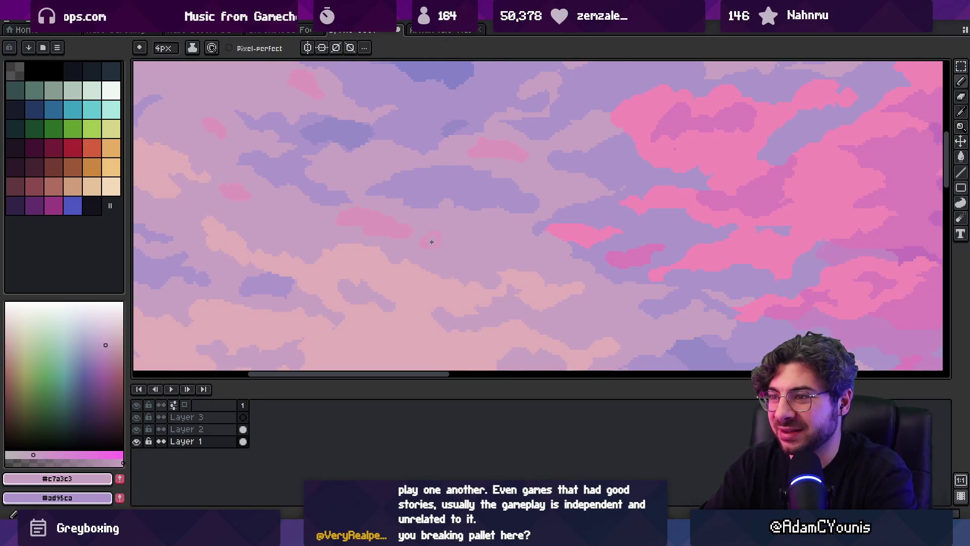
pyautogui.press('z')
pyautogui.scroll(-3, 470, 169)
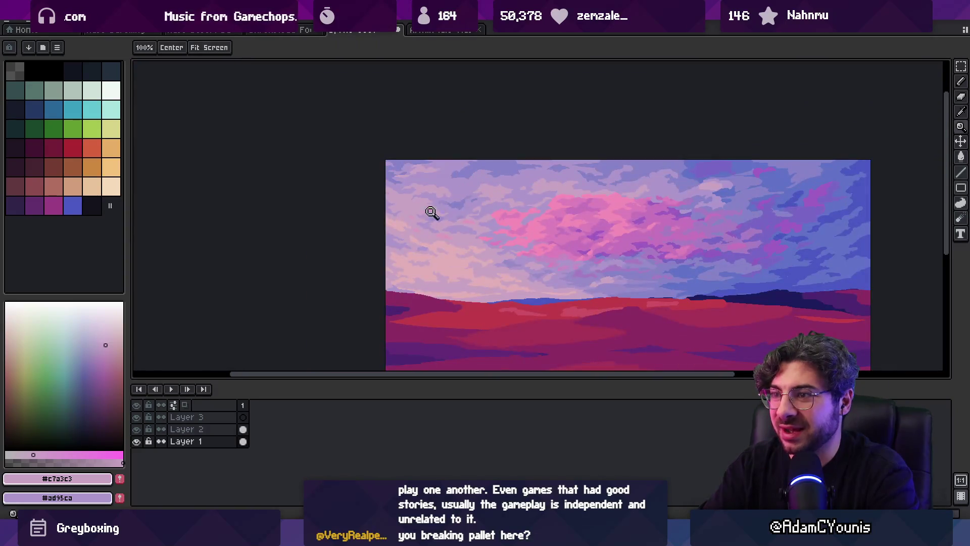
pyautogui.scroll(2, 431, 212)
pyautogui.keyDown('alt'); pyautogui.click(458, 171); pyautogui.keyUp('alt')
pyautogui.press('b')
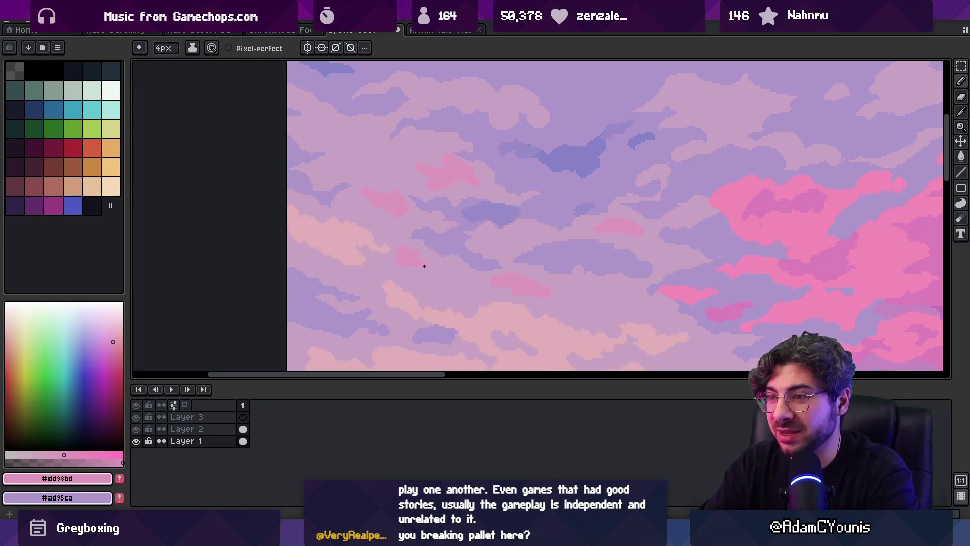
pyautogui.moveTo(451, 285); pyautogui.dragTo(429, 242)
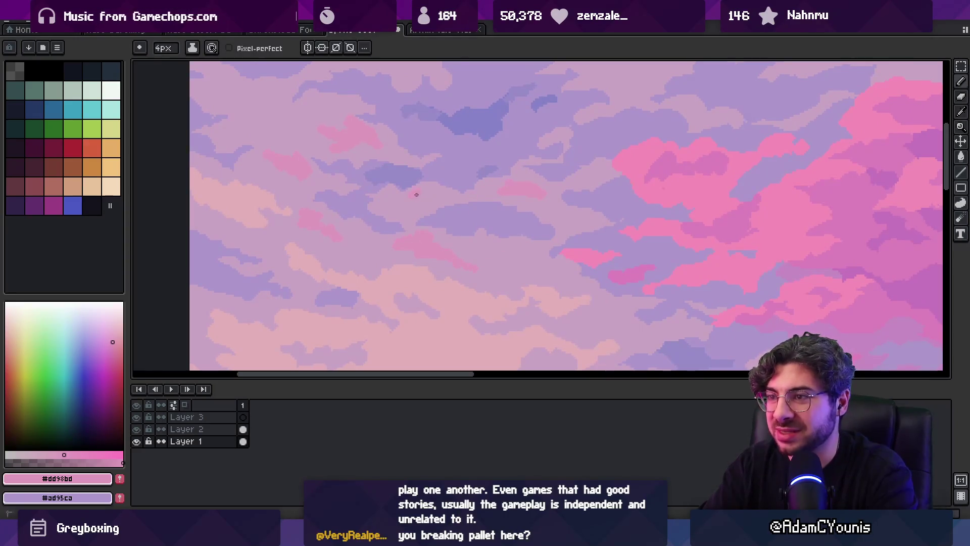
# Zoom in on the cloudy sky and sample the mauve #c7a3c3 again
pyautogui.press('z')
pyautogui.scroll(-4, 418, 192)
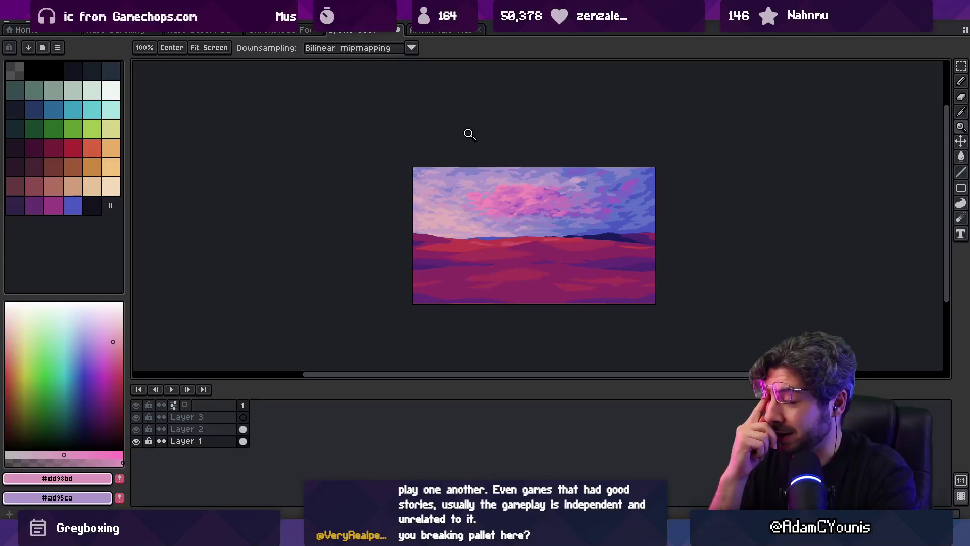
pyautogui.click(469, 205)
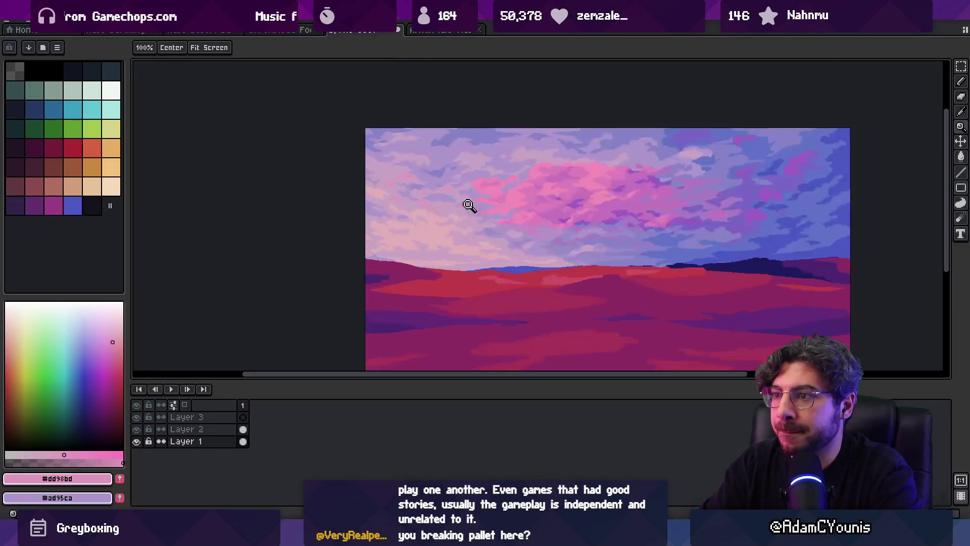
pyautogui.click(469, 205)
pyautogui.click(478, 177)
pyautogui.press('i')
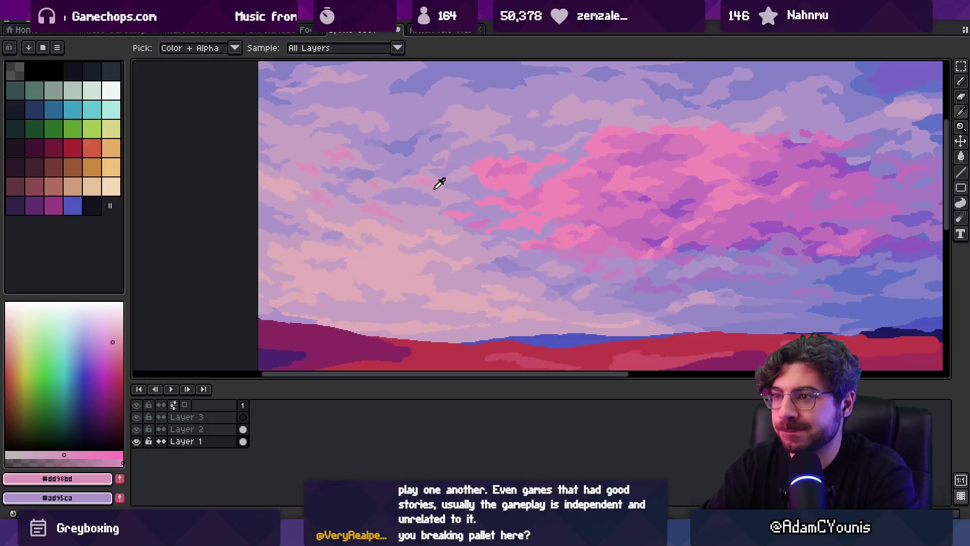
pyautogui.click(439, 183)
# Paint darker lavender #ad95ca into the clouds right of centre
pyautogui.press('g')
pyautogui.press('z')
pyautogui.scroll(-3, 433, 194)
pyautogui.scroll(3, 445, 193)
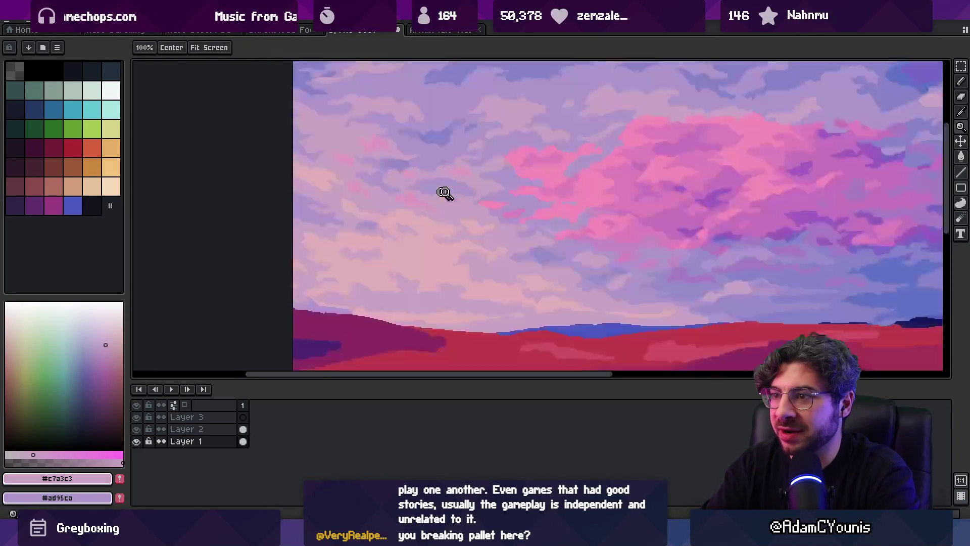
pyautogui.click(444, 192)
pyautogui.press('o')
pyautogui.click(438, 146)
pyautogui.press('p')
pyautogui.moveTo(424, 144); pyautogui.dragTo(480, 136)
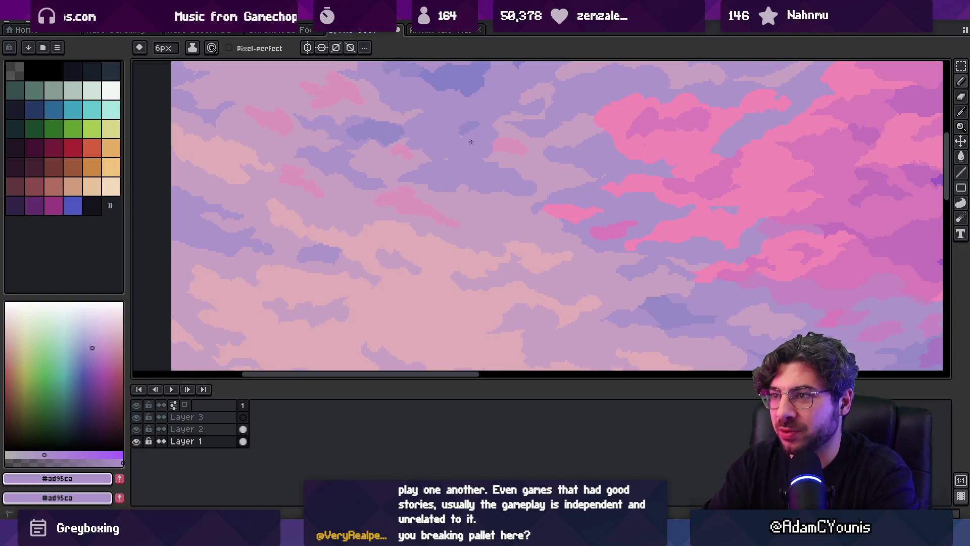
# Switch to the bluer lavender #998cc9 and review the overall sky
pyautogui.keyDown('alt'); pyautogui.click(459, 129); pyautogui.keyUp('alt')
pyautogui.press('z')
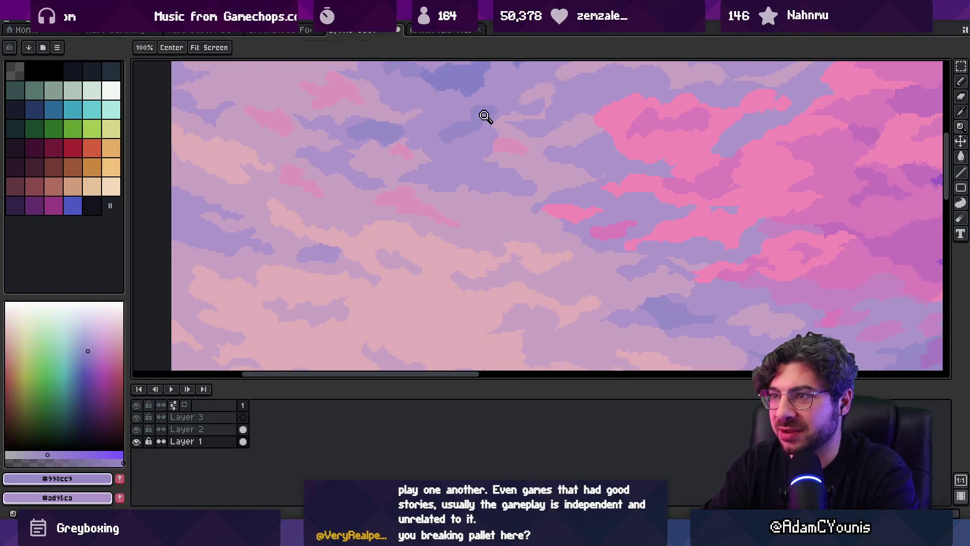
pyautogui.scroll(-4, 403, 191)
pyautogui.scroll(4, 449, 161)
pyautogui.scroll(-4, 449, 169)
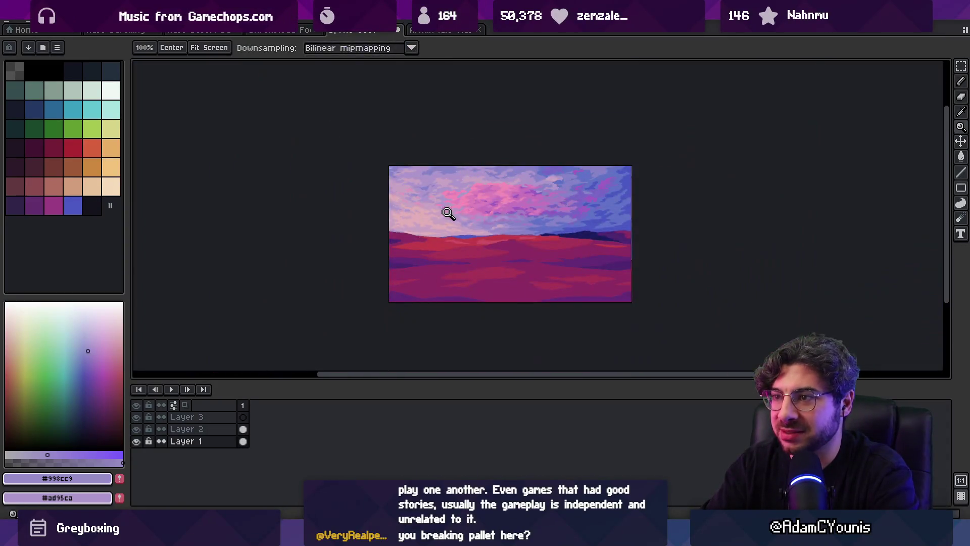
pyautogui.click(448, 213)
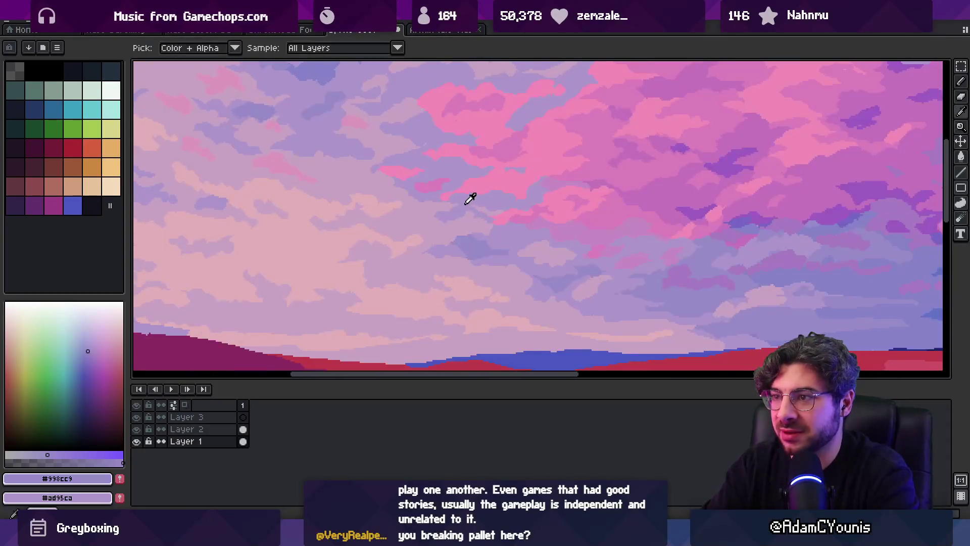
# Touch up the clouds with lavender #ad95ca, bright pink, soft pink #dc80bb and mauve #c7a3c3
pyautogui.keyDown('alt'); pyautogui.click(451, 204); pyautogui.keyUp('alt')
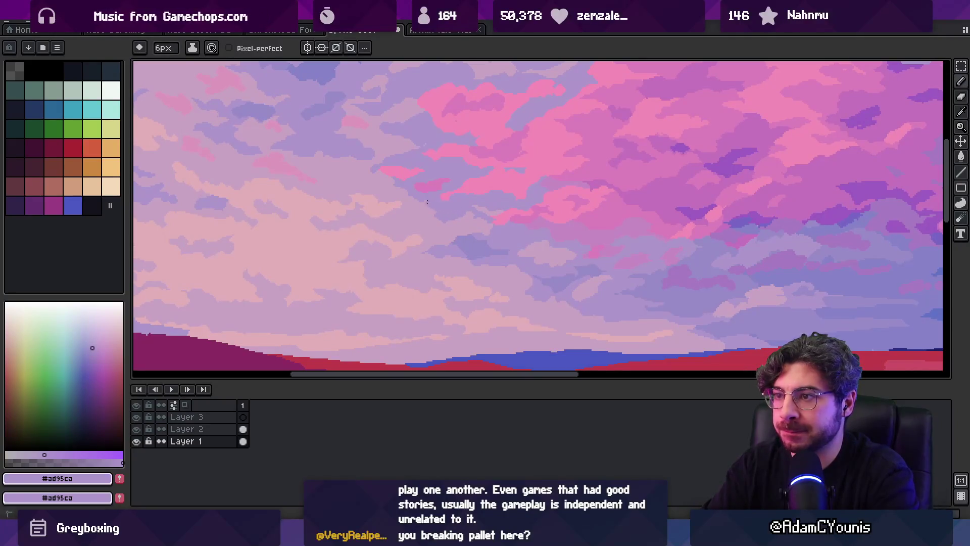
pyautogui.keyDown('alt'); pyautogui.click(450, 192); pyautogui.keyUp('alt')
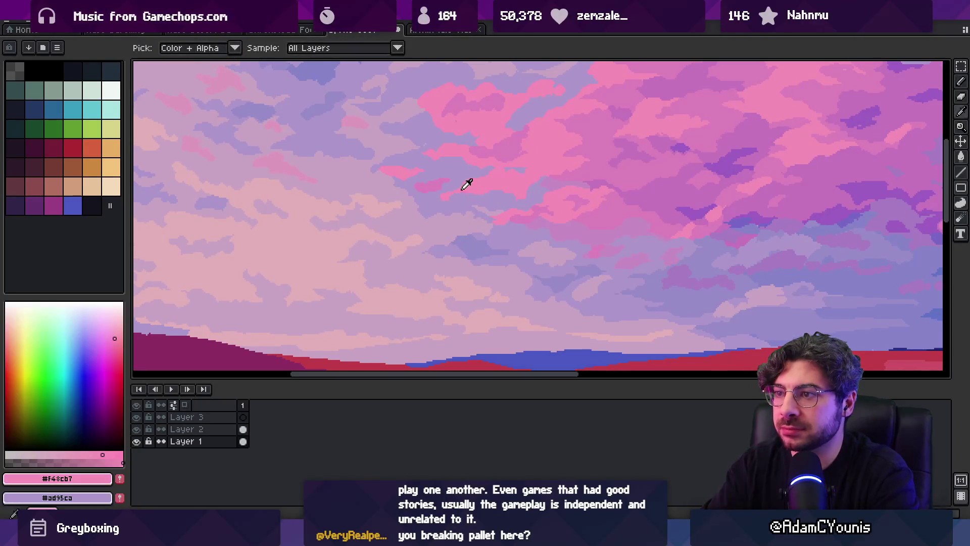
pyautogui.keyDown('alt'); pyautogui.click(428, 181); pyautogui.keyUp('alt')
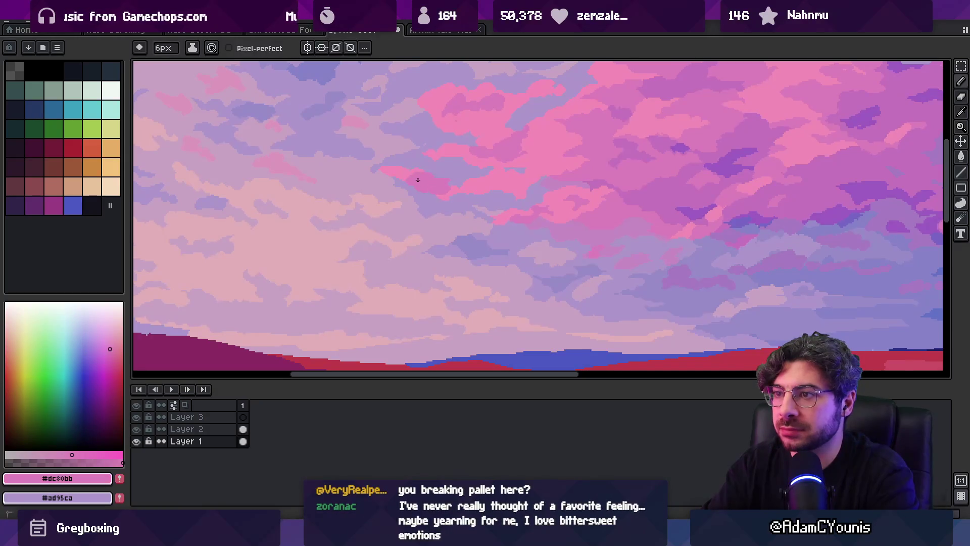
pyautogui.keyDown('alt'); pyautogui.click(416, 172); pyautogui.keyUp('alt')
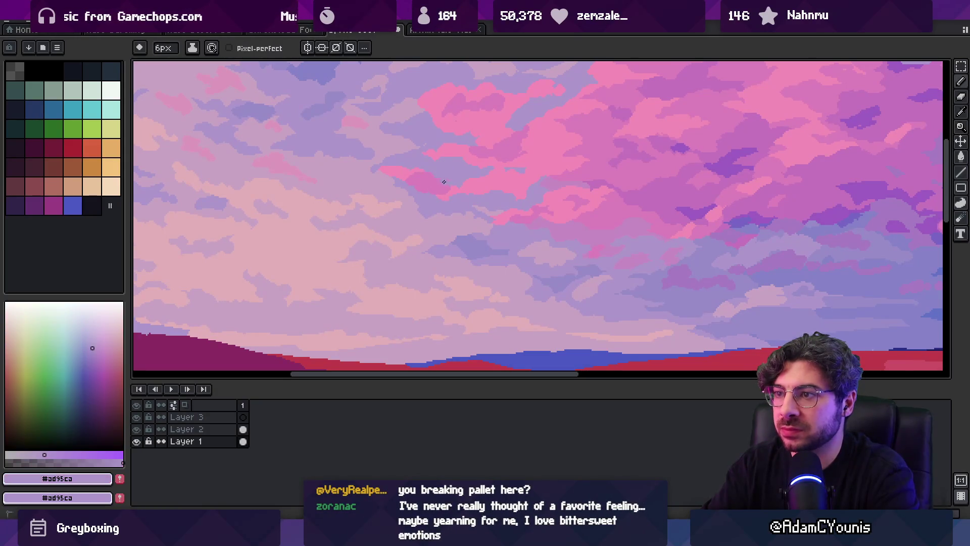
pyautogui.keyDown('alt'); pyautogui.click(374, 174); pyautogui.keyUp('alt')
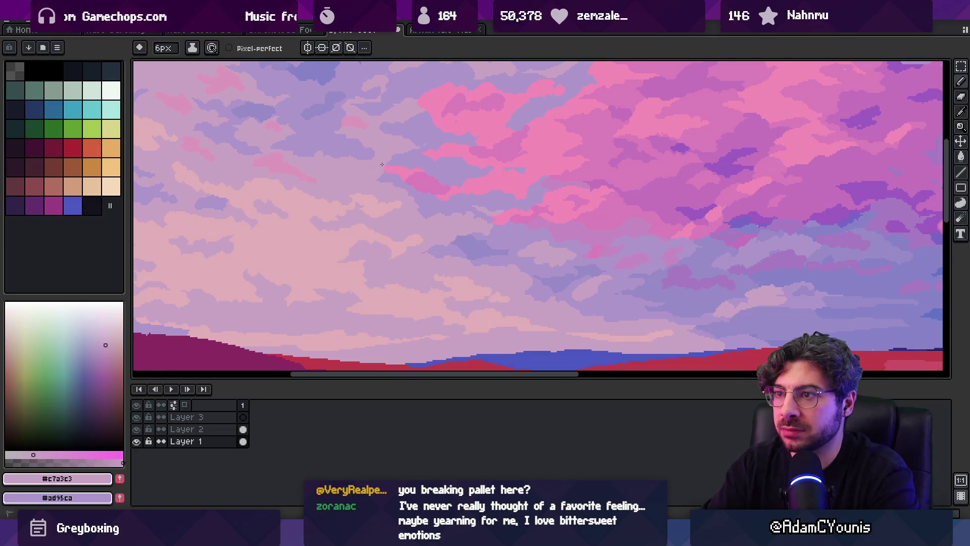
pyautogui.keyDown('alt'); pyautogui.click(398, 154); pyautogui.keyUp('alt')
pyautogui.press('z')
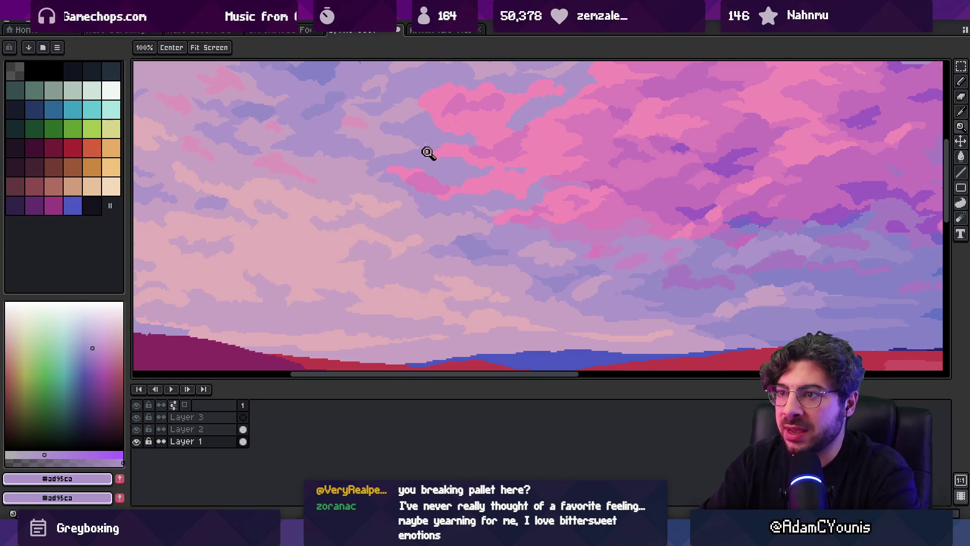
pyautogui.scroll(-2, 422, 111)
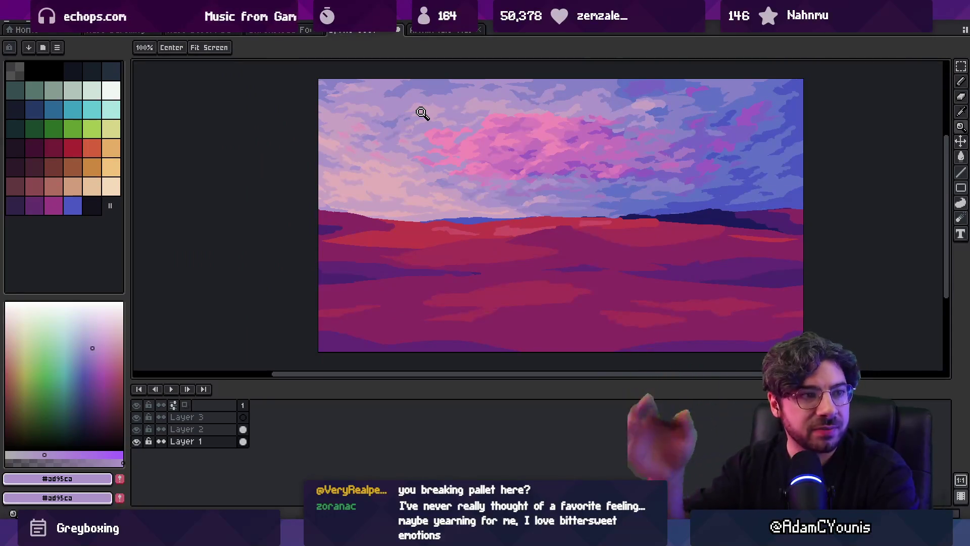
# Recentre the image and sample the lavender sky and the mauve #c7a3c3 for the clouds
pyautogui.moveTo(420, 111)
pyautogui.mouseDown()
pyautogui.moveTo(323, 244)
pyautogui.moveTo(371, 217)
pyautogui.mouseUp()
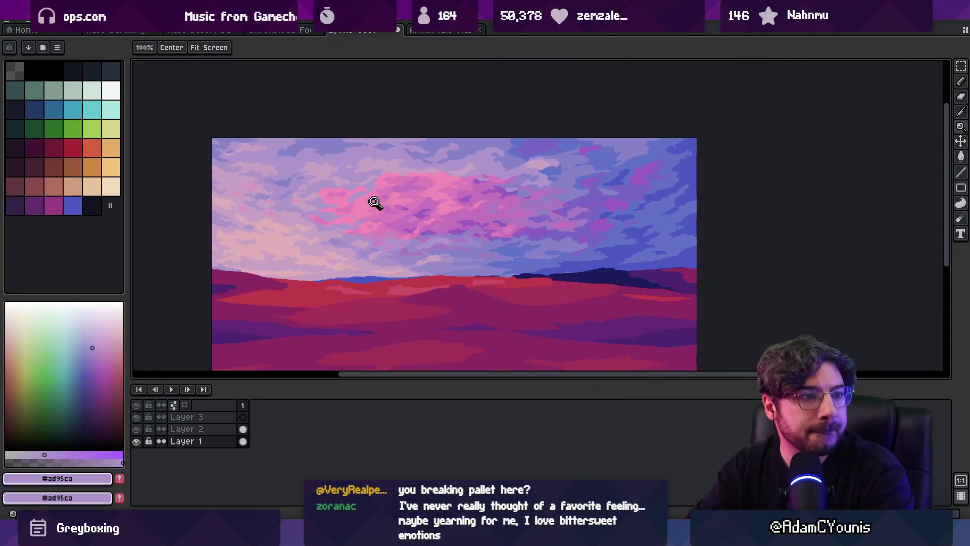
pyautogui.scroll(-1, 372, 200)
pyautogui.scroll(3, 322, 210)
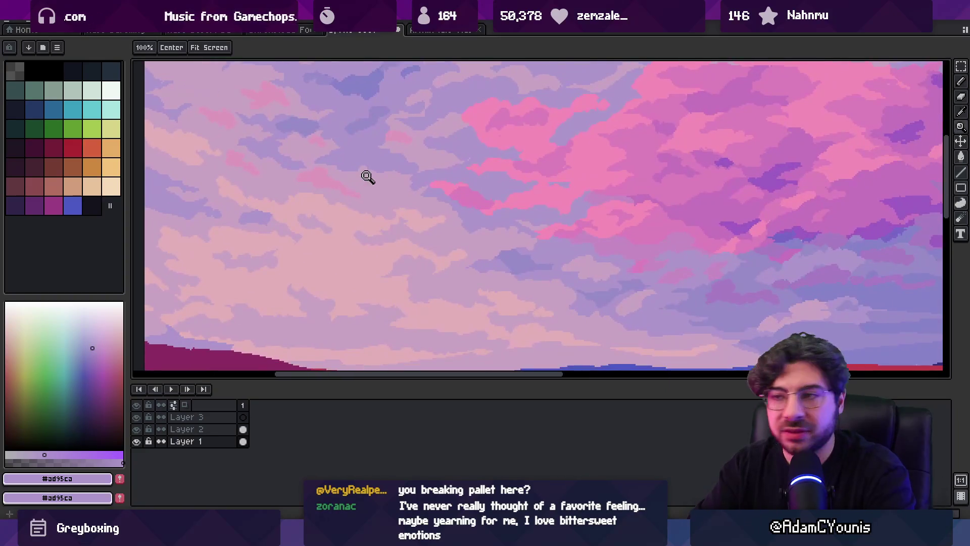
pyautogui.press('p')
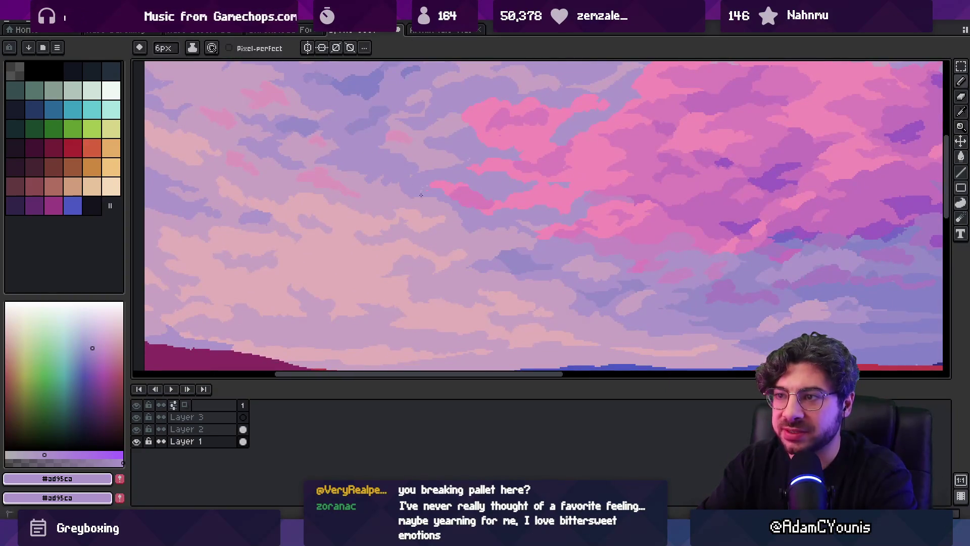
pyautogui.keyDown('alt'); pyautogui.click(374, 183); pyautogui.keyUp('alt')
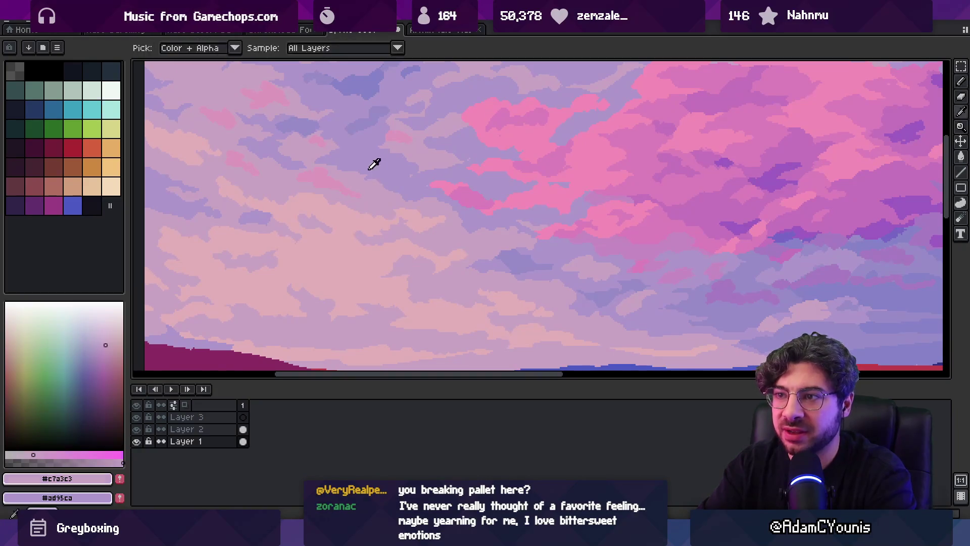
pyautogui.keyDown('alt'); pyautogui.click(340, 175); pyautogui.keyUp('alt')
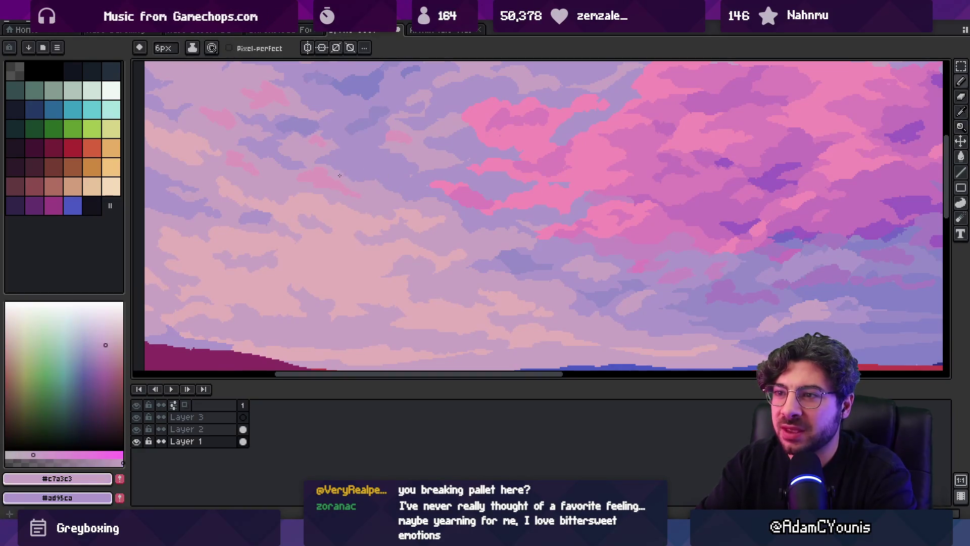
# Rework cloud edges with lavender #ad95ca, then pinkish lavender #c7a3c3, checking the whole image
pyautogui.press('z')
pyautogui.scroll(-3, 400, 128)
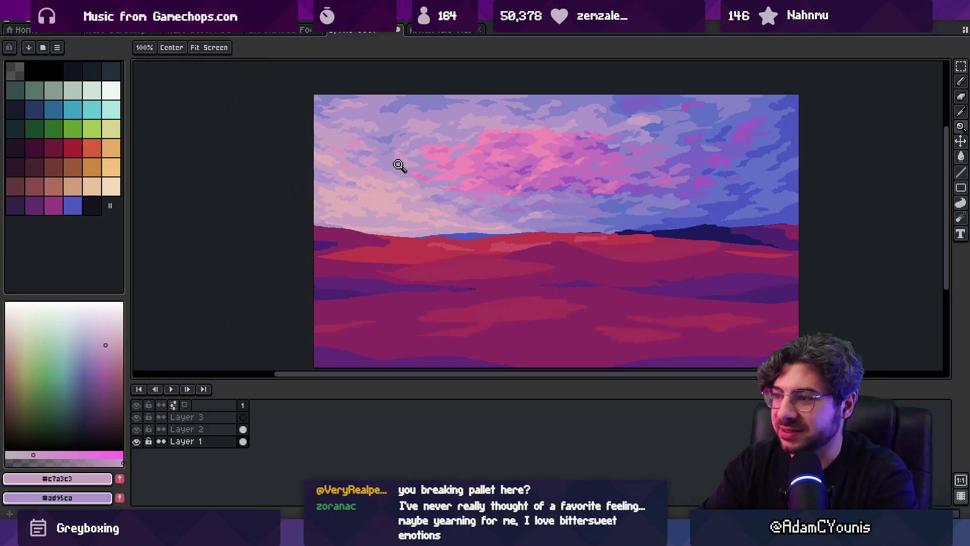
pyautogui.scroll(3, 432, 144)
pyautogui.press('b')
pyautogui.keyDown('alt'); pyautogui.click(412, 143); pyautogui.keyUp('alt')
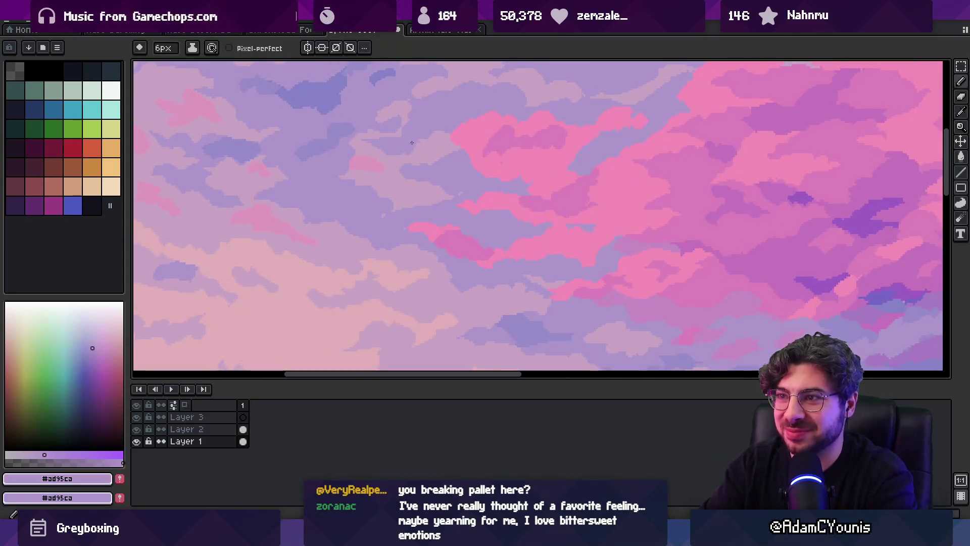
pyautogui.press('z')
pyautogui.scroll(-3, 402, 136)
pyautogui.scroll(3, 397, 172)
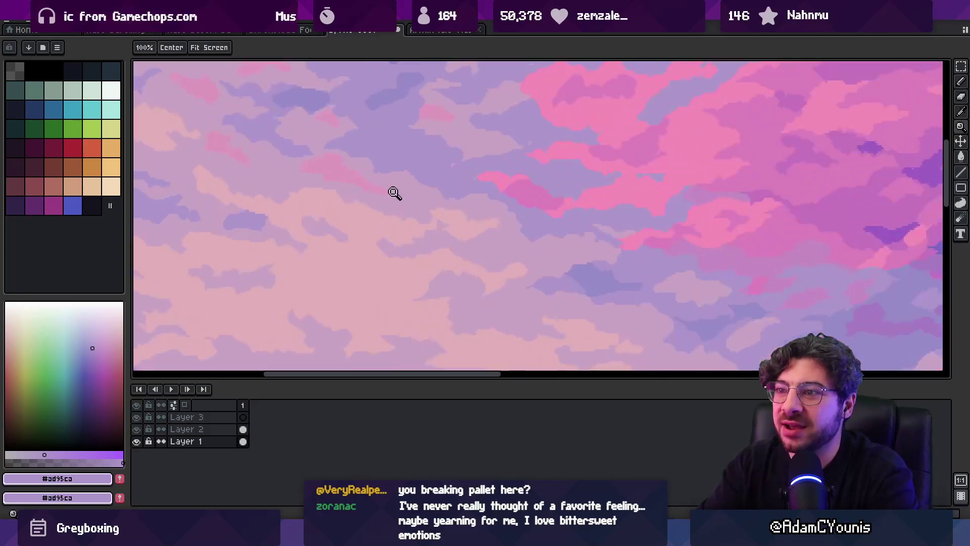
pyautogui.press('b')
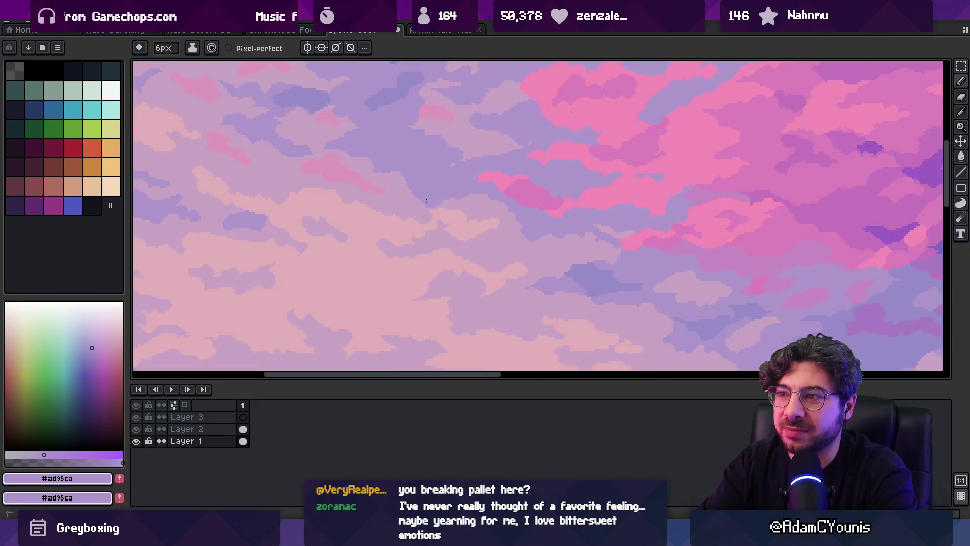
pyautogui.keyDown('alt'); pyautogui.click(407, 188); pyautogui.keyUp('alt')
# Paint cloud edges with pink #dd98bd, then pale mauve #c3afb9
pyautogui.press('z')
pyautogui.scroll(-2, 435, 169)
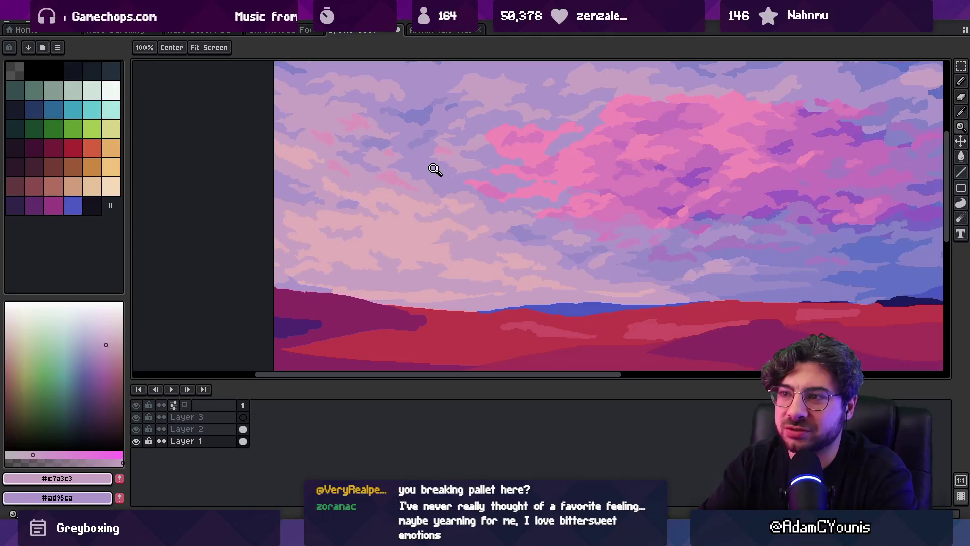
pyautogui.scroll(3, 423, 179)
pyautogui.press('b')
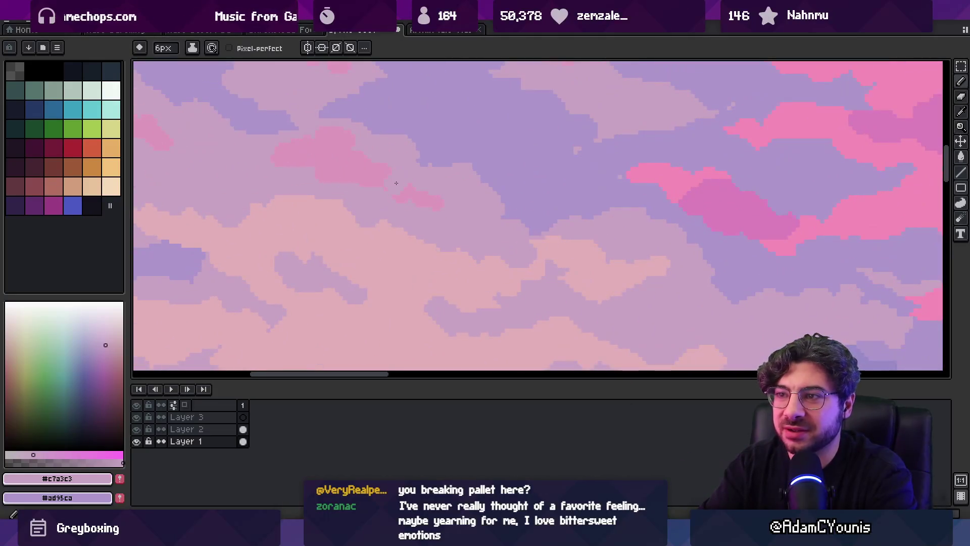
pyautogui.keyDown('alt'); pyautogui.click(389, 167); pyautogui.keyUp('alt')
pyautogui.press('z')
pyautogui.scroll(-3, 401, 180)
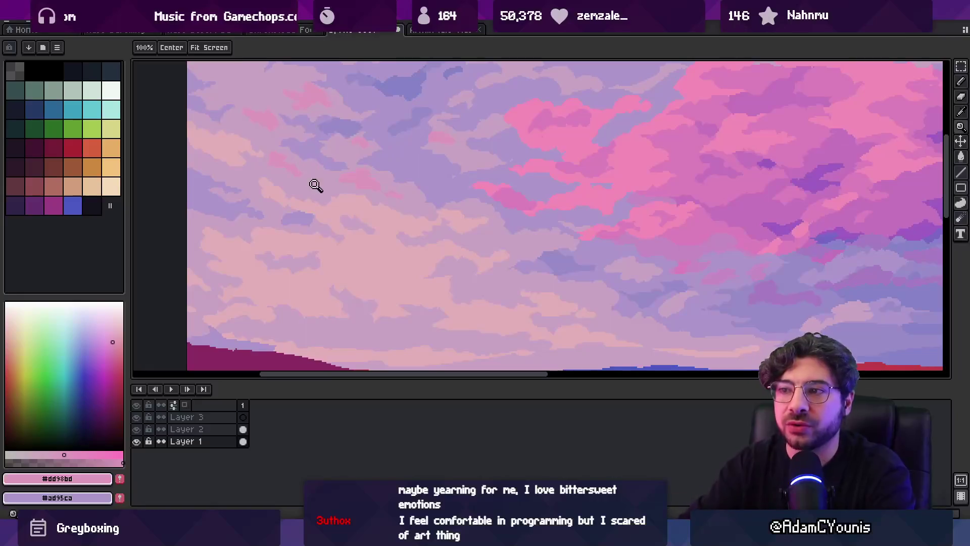
pyautogui.scroll(1, 369, 228)
pyautogui.scroll(1, 370, 228)
pyautogui.keyDown('alt'); pyautogui.click(402, 234); pyautogui.keyUp('alt')
# Blend pinkish lavender #c7a3c3 and pale mauve #c3afb9 into the lower clouds
pyautogui.press('b')
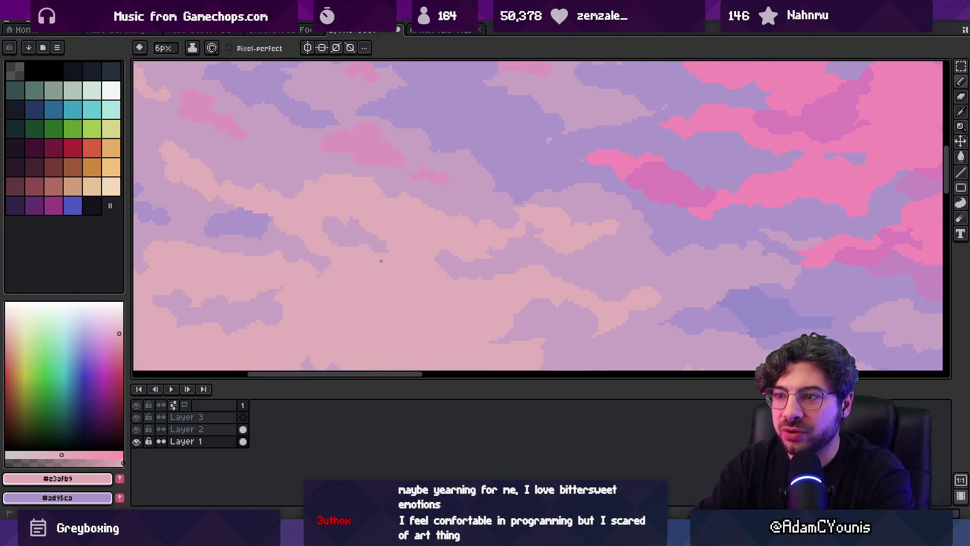
pyautogui.keyDown('alt'); pyautogui.click(441, 263); pyautogui.keyUp('alt')
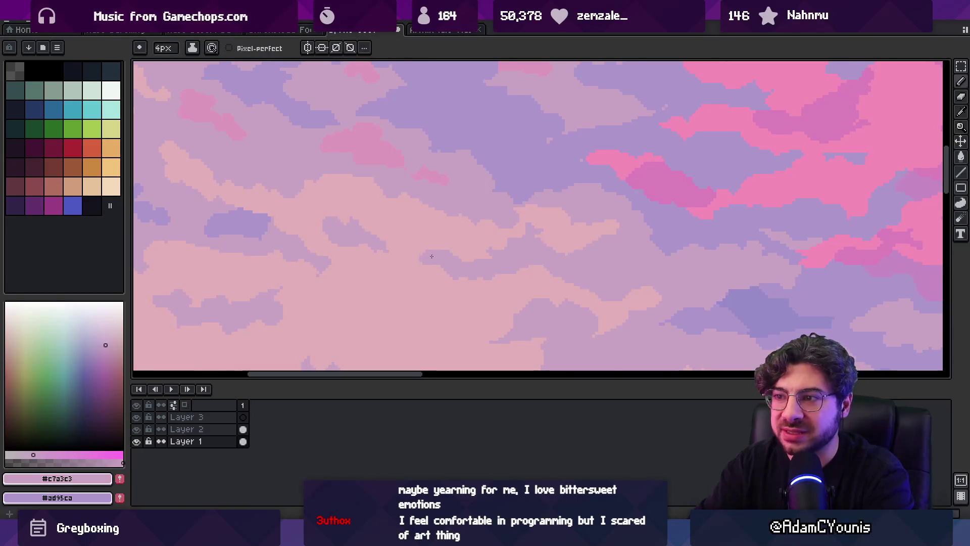
pyautogui.keyDown('alt'); pyautogui.click(432, 256); pyautogui.keyUp('alt')
pyautogui.press('z')
pyautogui.scroll(-5, 404, 245)
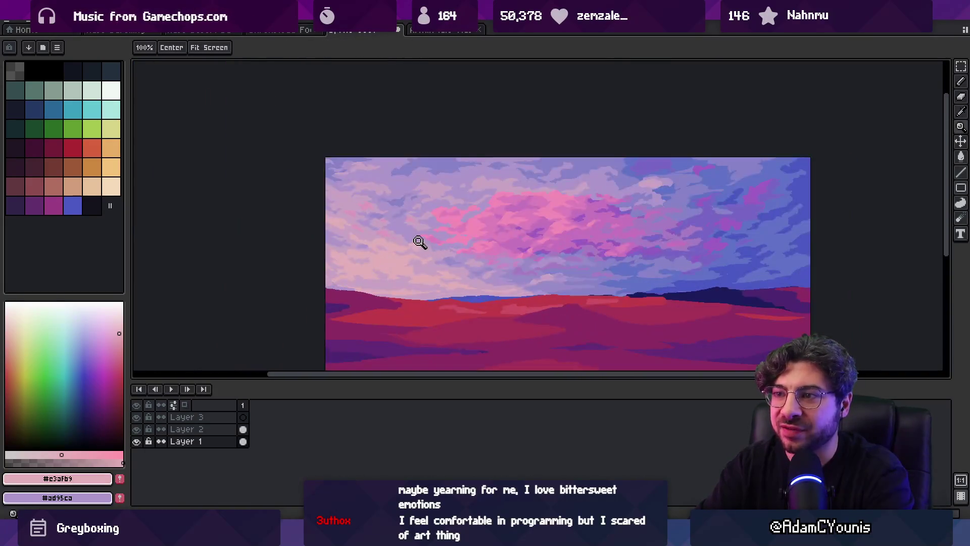
# Rework the upper-left clouds with lavender #ad95ca, periwinkle #998cc9 and blue-violet #8683c7
pyautogui.click(419, 243)
pyautogui.click(379, 142)
pyautogui.click(374, 191)
pyautogui.keyDown('alt'); pyautogui.click(388, 210); pyautogui.keyUp('alt')
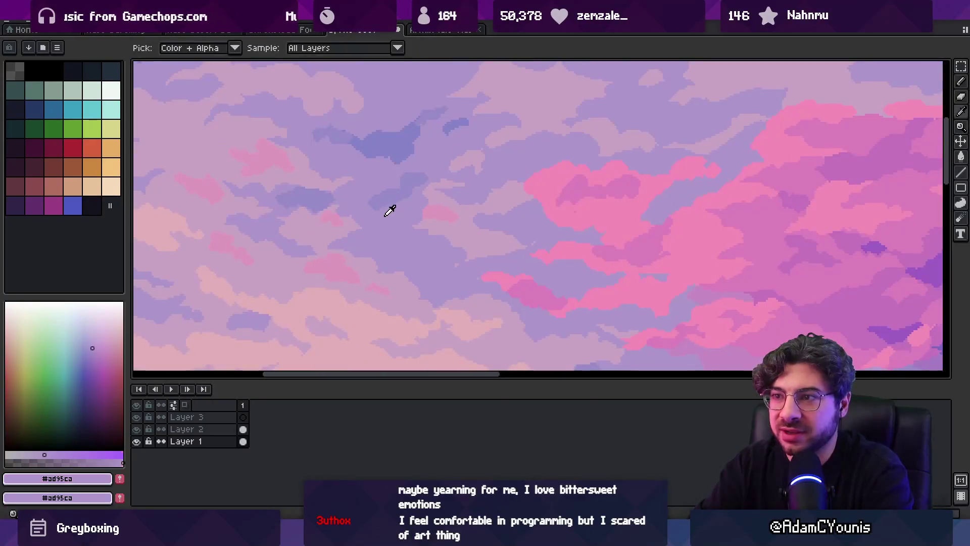
pyautogui.keyDown('alt'); pyautogui.click(347, 136); pyautogui.keyUp('alt')
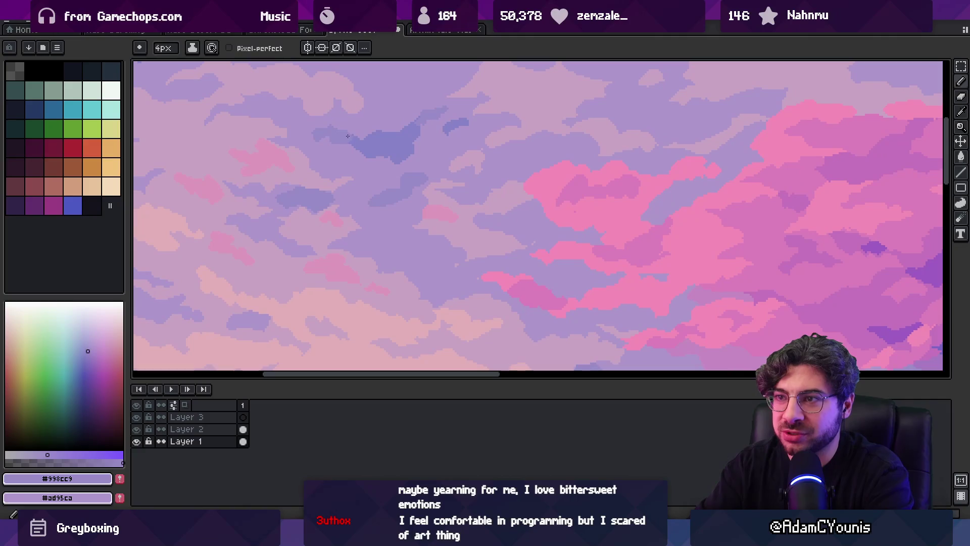
pyautogui.keyDown('alt'); pyautogui.click(412, 124); pyautogui.keyUp('alt')
# Refine the upper sky clouds with periwinkle #998cc9 and lavender #ad95ca
pyautogui.press('z')
pyautogui.rightClick(411, 145)
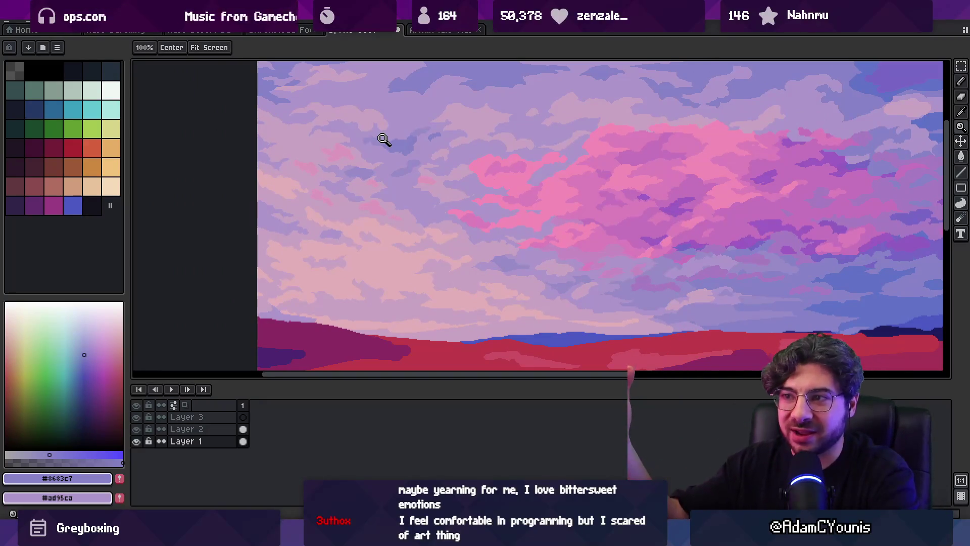
pyautogui.click(368, 180)
pyautogui.press('b')
pyautogui.keyDown('alt'); pyautogui.click(405, 148); pyautogui.keyUp('alt')
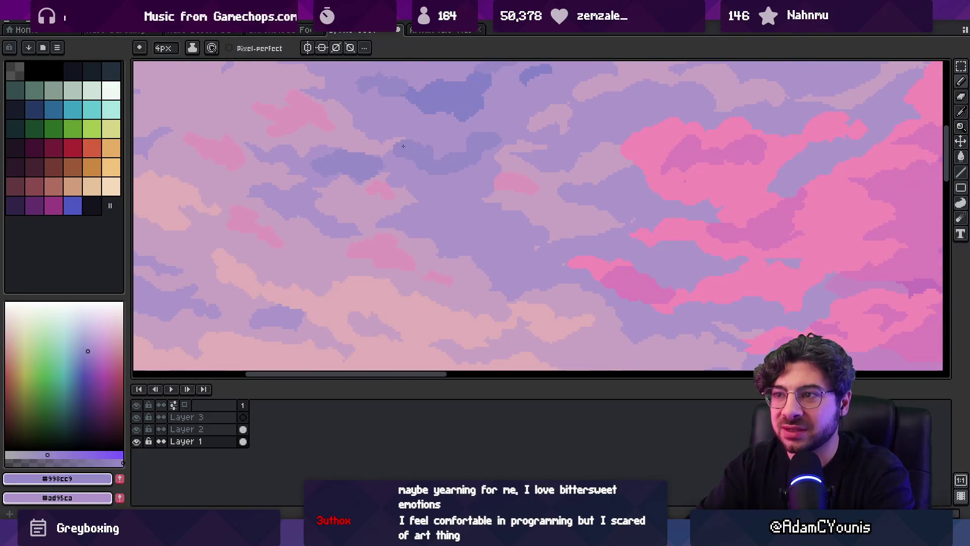
pyautogui.keyDown('alt'); pyautogui.click(426, 139); pyautogui.keyUp('alt')
pyautogui.scroll(-3, 452, 156)
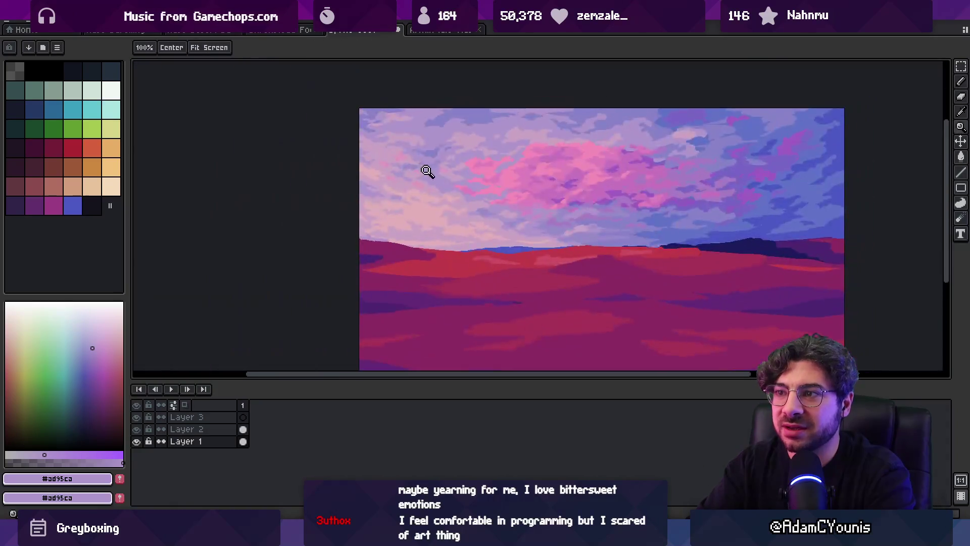
pyautogui.scroll(2, 429, 179)
# Add pinkish lavender #c7a3c3 to the right-hand clouds
pyautogui.press('z')
pyautogui.scroll(-3, 415, 169)
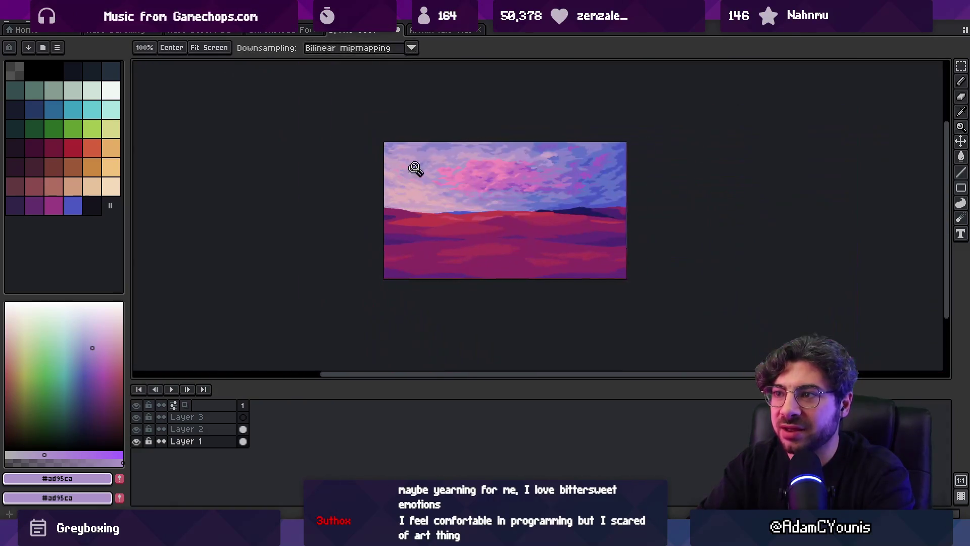
pyautogui.scroll(4, 424, 171)
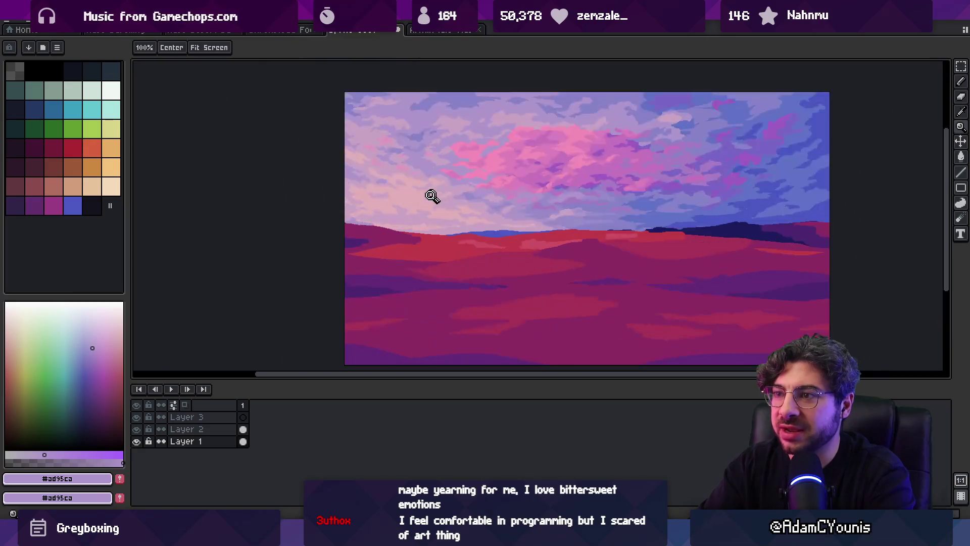
pyautogui.press('b')
pyautogui.keyDown('alt'); pyautogui.click(477, 210); pyautogui.keyUp('alt')
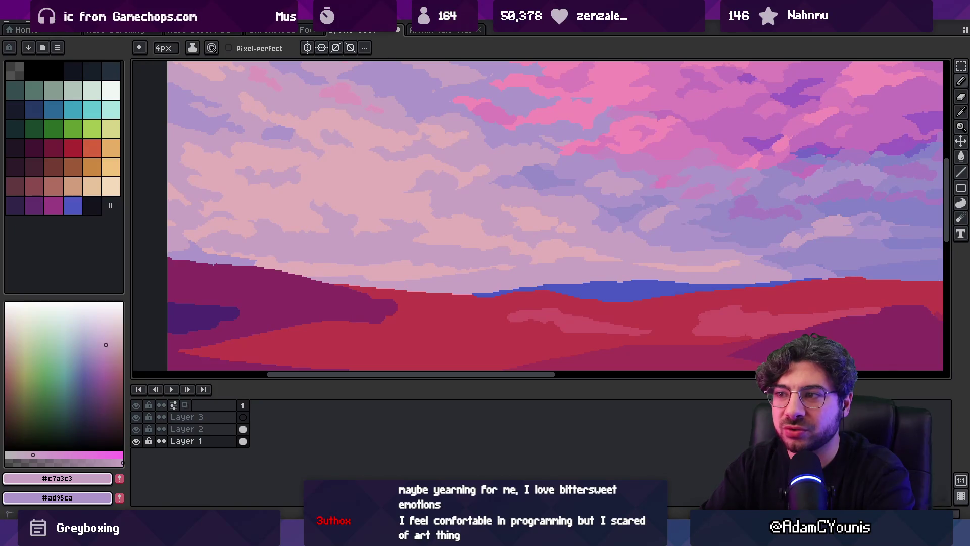
# Shape the top cloud edges with lavender #ad95ca and pinkish lavender #c7a3c3
pyautogui.press('z')
pyautogui.scroll(-3, 468, 217)
pyautogui.scroll(4, 476, 214)
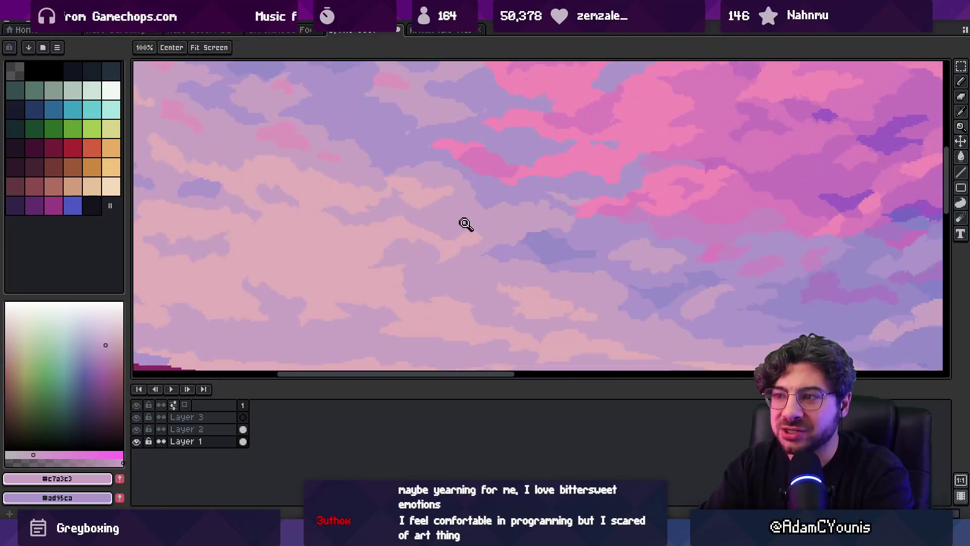
pyautogui.press('b')
pyautogui.keyDown('alt'); pyautogui.click(401, 132); pyautogui.keyUp('alt')
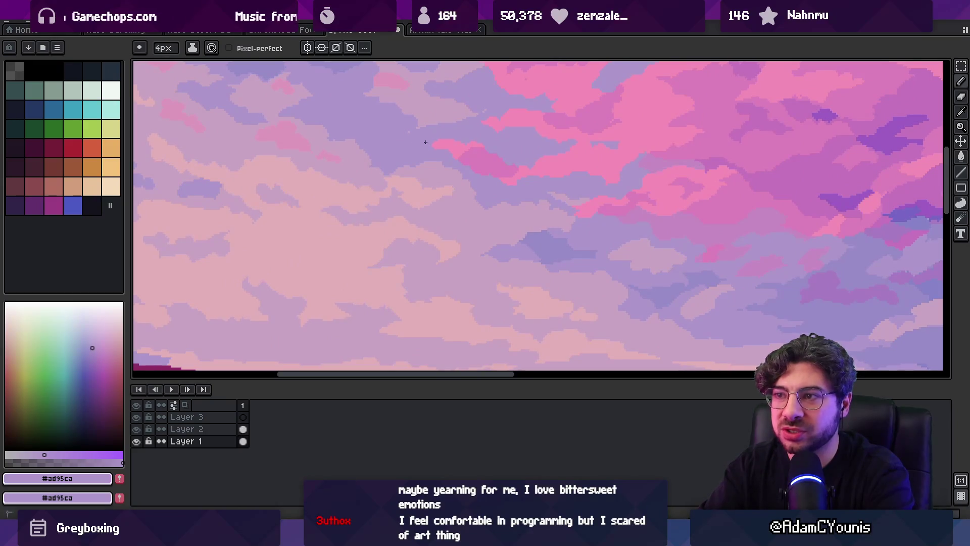
pyautogui.keyDown('alt'); pyautogui.click(442, 125); pyautogui.keyUp('alt')
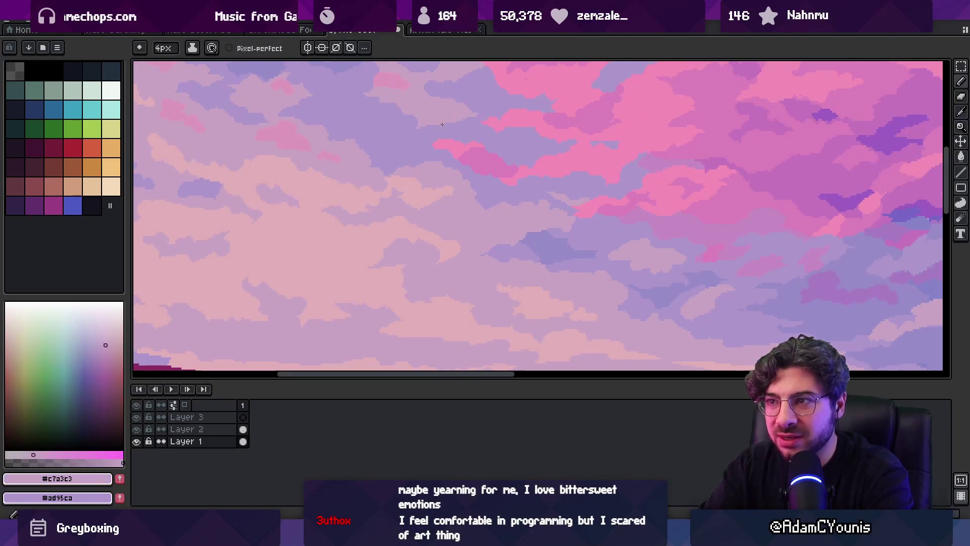
# Paint the sky above the horizon with pale mauve #c3afb9 and the pale horizon colour
pyautogui.press('z')
pyautogui.scroll(-3, 451, 158)
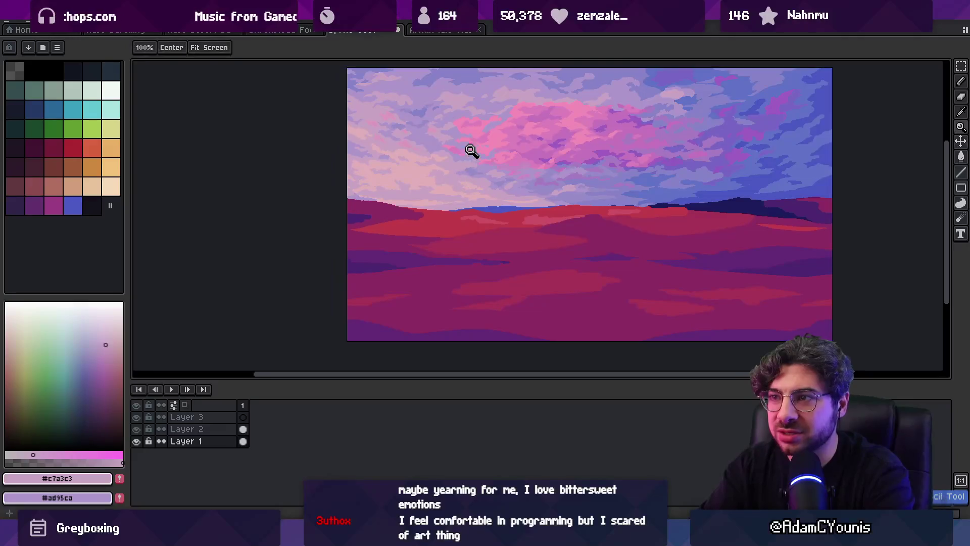
pyautogui.scroll(-1, 466, 161)
pyautogui.scroll(1, 427, 187)
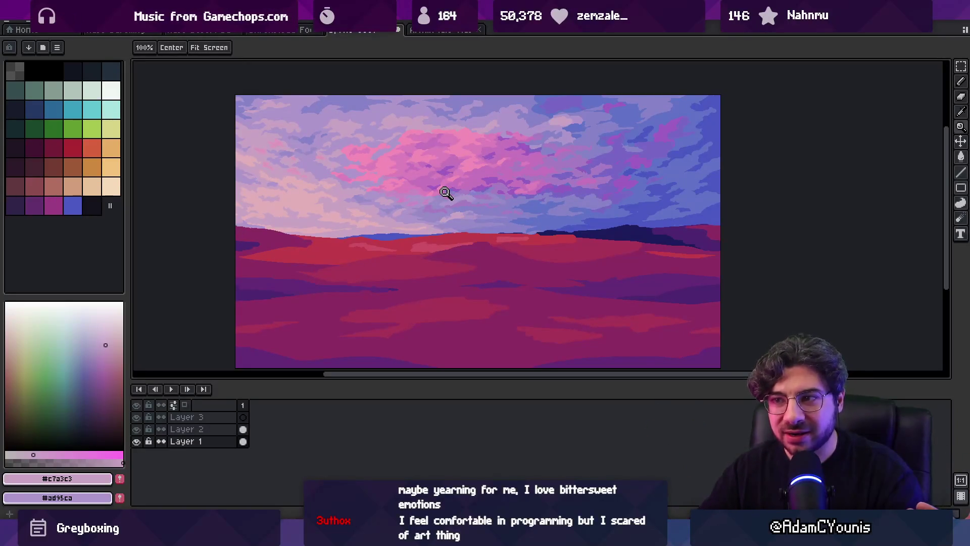
pyautogui.click(399, 233)
pyautogui.press('o')
pyautogui.click(428, 220)
pyautogui.press('b')
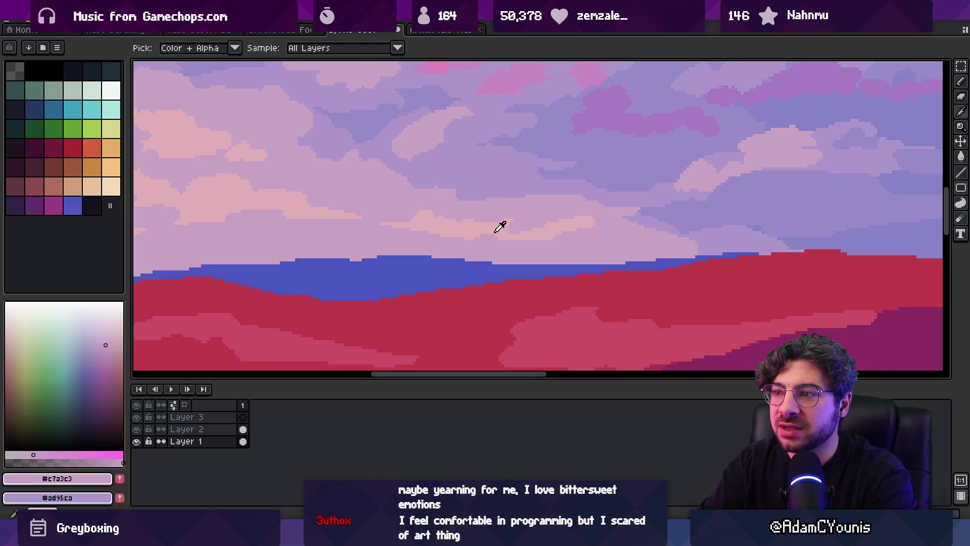
pyautogui.keyDown('alt'); pyautogui.click(501, 225); pyautogui.keyUp('alt')
# Extend the pale horizon sky colour further right and review the whole landscape
pyautogui.press('z')
pyautogui.scroll(-3, 534, 223)
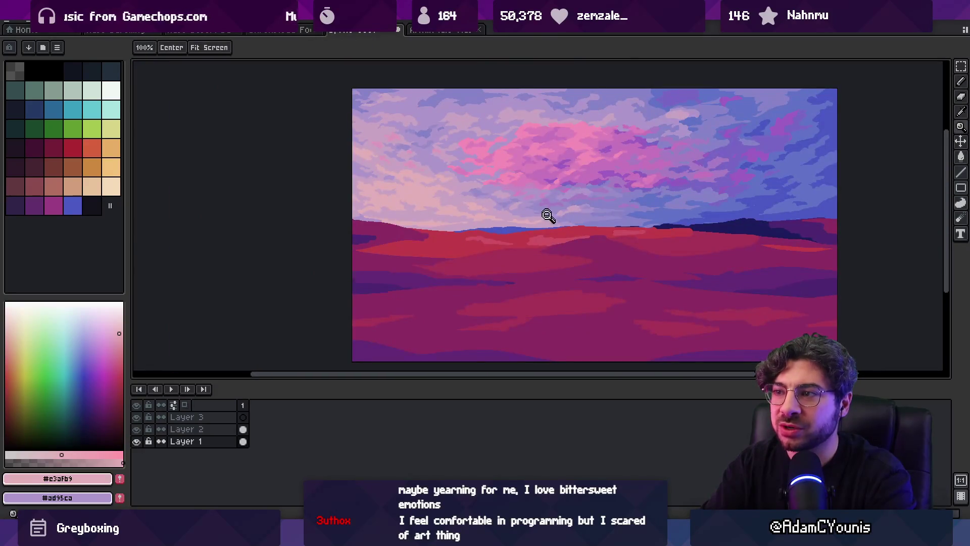
pyautogui.scroll(3, 547, 215)
pyautogui.press('b')
pyautogui.keyDown('alt'); pyautogui.click(558, 207); pyautogui.keyUp('alt')
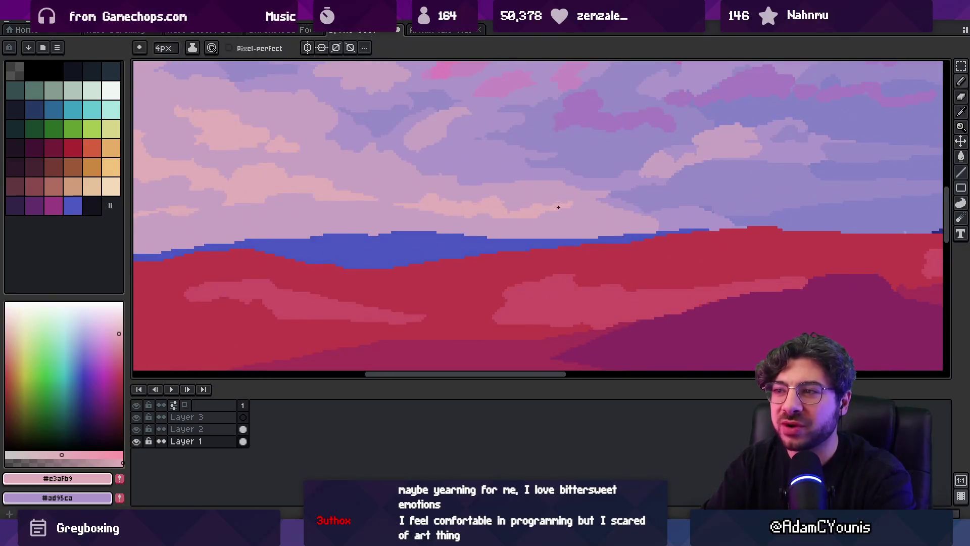
pyautogui.press('z')
pyautogui.scroll(-3, 556, 212)
pyautogui.scroll(4, 556, 213)
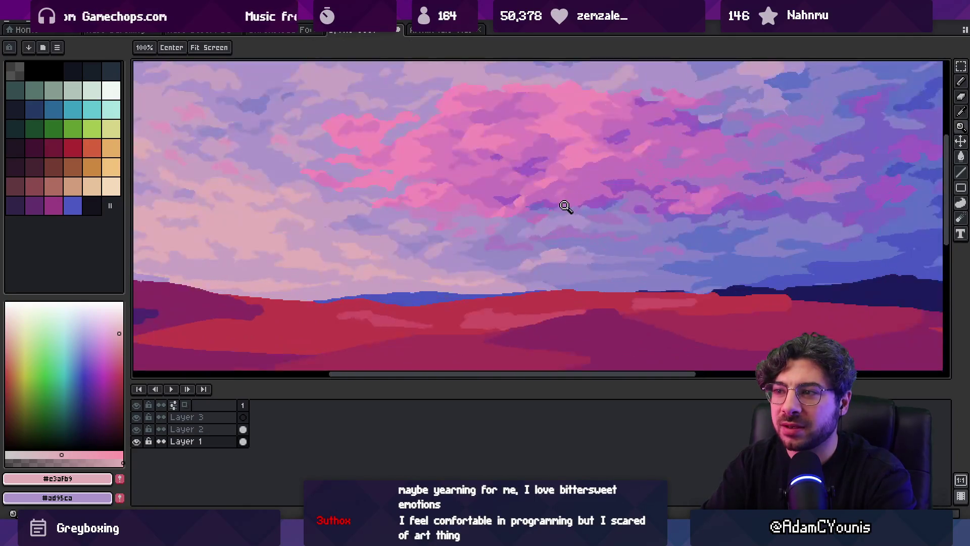
pyautogui.scroll(-1, 524, 207)
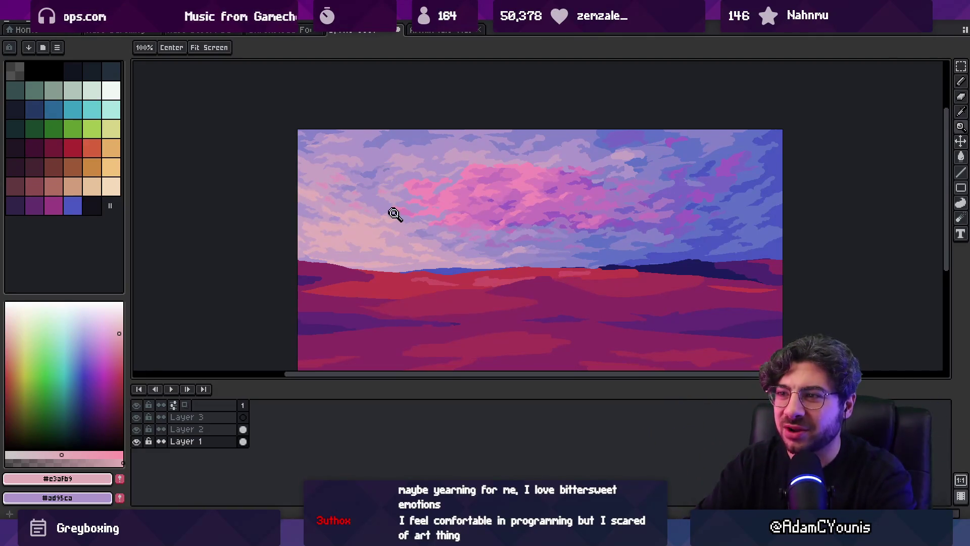
pyautogui.scroll(1, 406, 214)
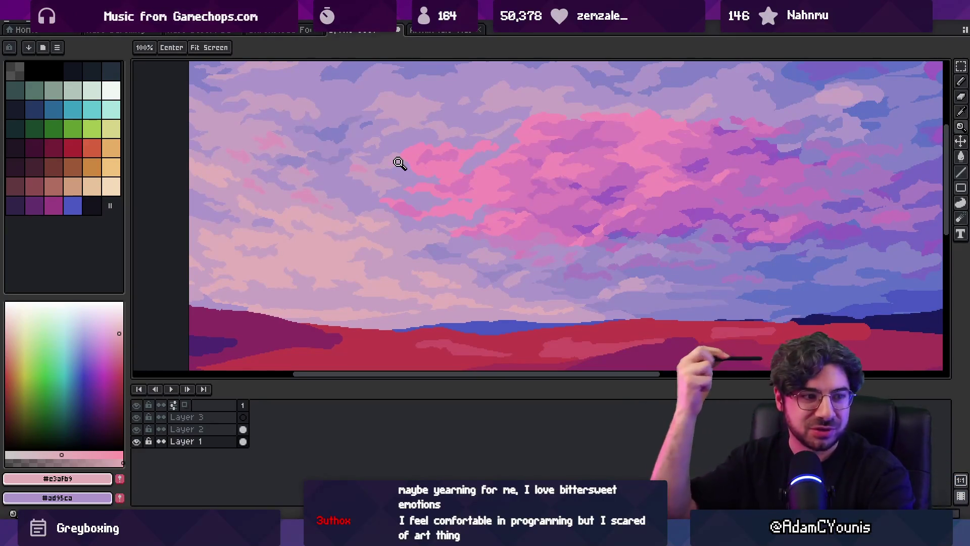
# Zoom into the clouds and sample the pink #dd93bd and lavender #ad95ca cloud colours
pyautogui.click(375, 206)
pyautogui.press('b')
pyautogui.keyDown('alt'); pyautogui.click(264, 184); pyautogui.keyUp('alt')
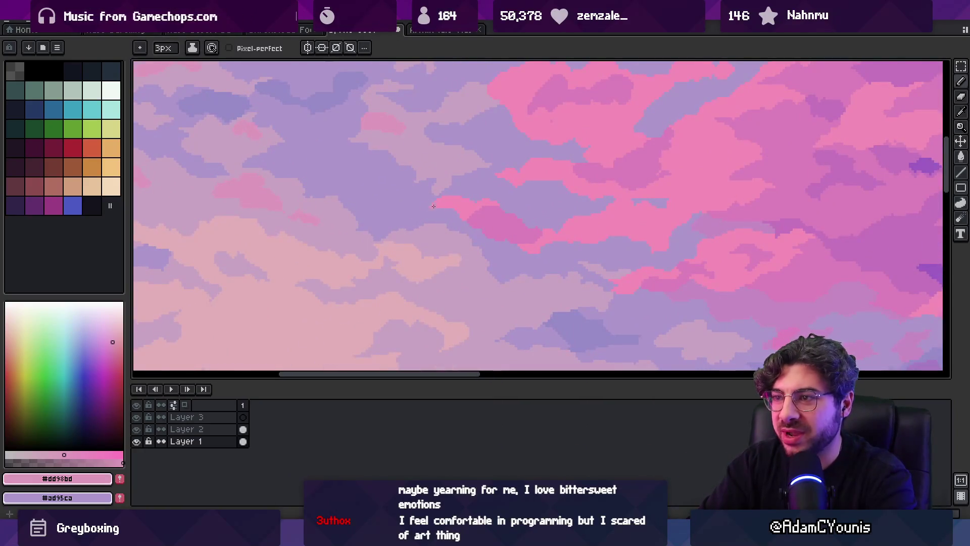
pyautogui.keyDown('alt'); pyautogui.click(427, 209); pyautogui.keyUp('alt')
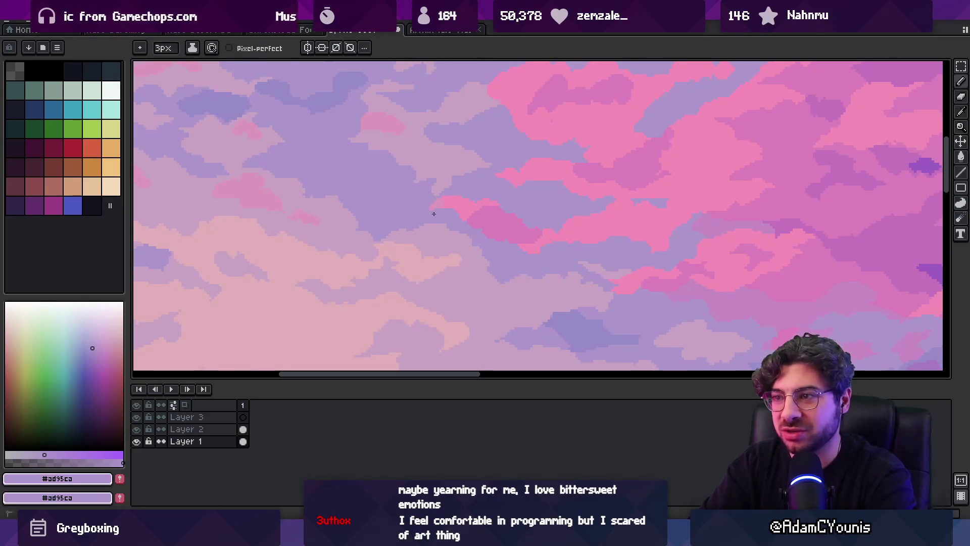
pyautogui.keyDown('alt'); pyautogui.click(453, 209); pyautogui.keyUp('alt')
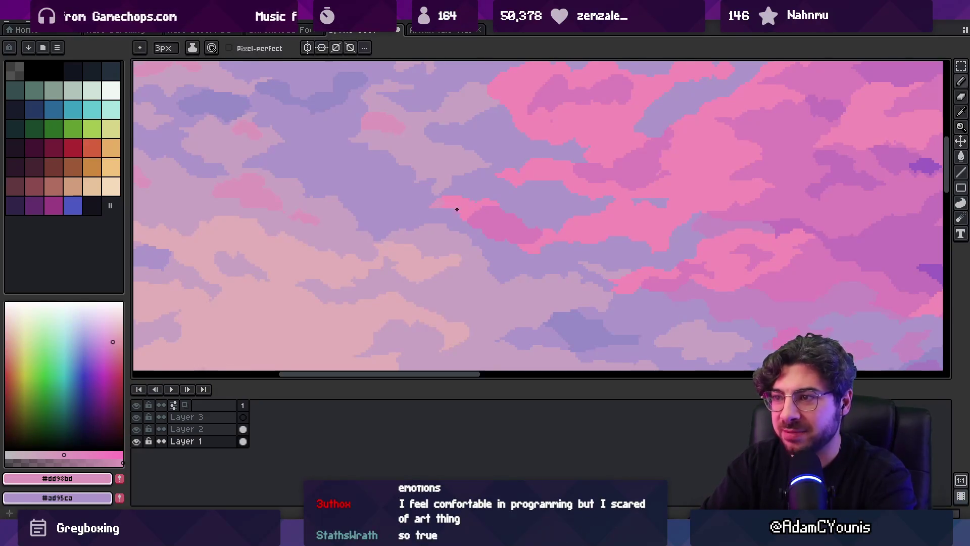
# Zoom in on a cloud edge and sample the lavender #ad95ca and mauve cloud tones
pyautogui.press('z')
pyautogui.rightClick(492, 185)
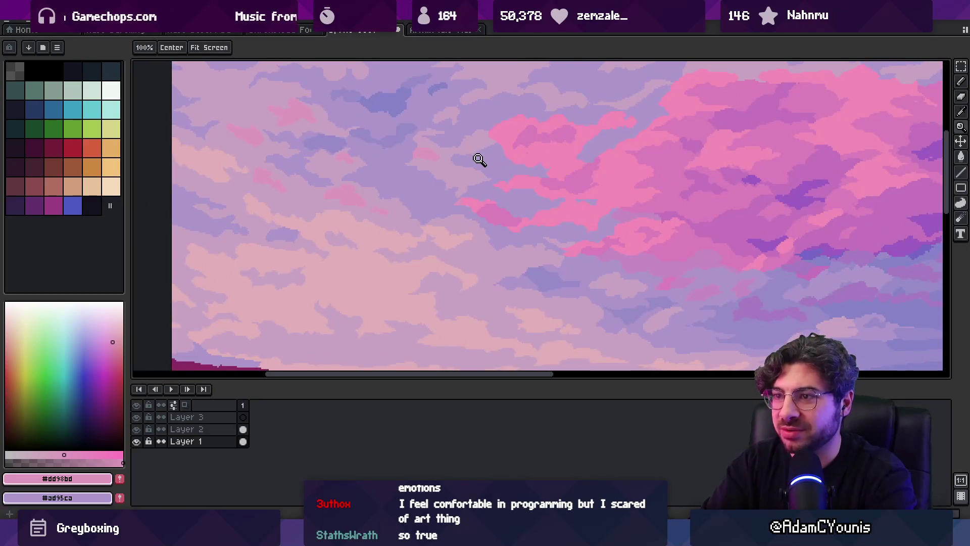
pyautogui.rightClick(406, 197)
pyautogui.click(479, 223)
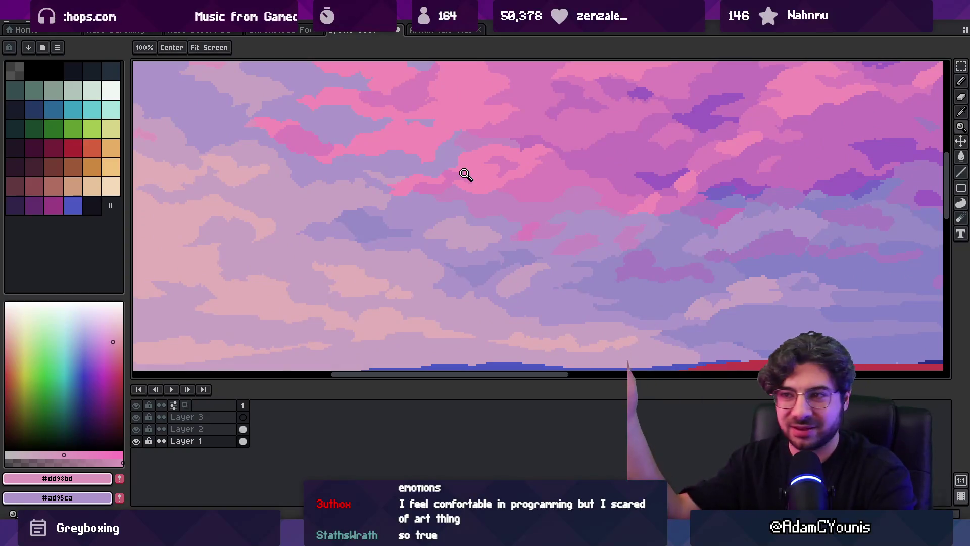
pyautogui.click(318, 168)
pyautogui.keyDown('alt'); pyautogui.click(369, 147); pyautogui.keyUp('alt')
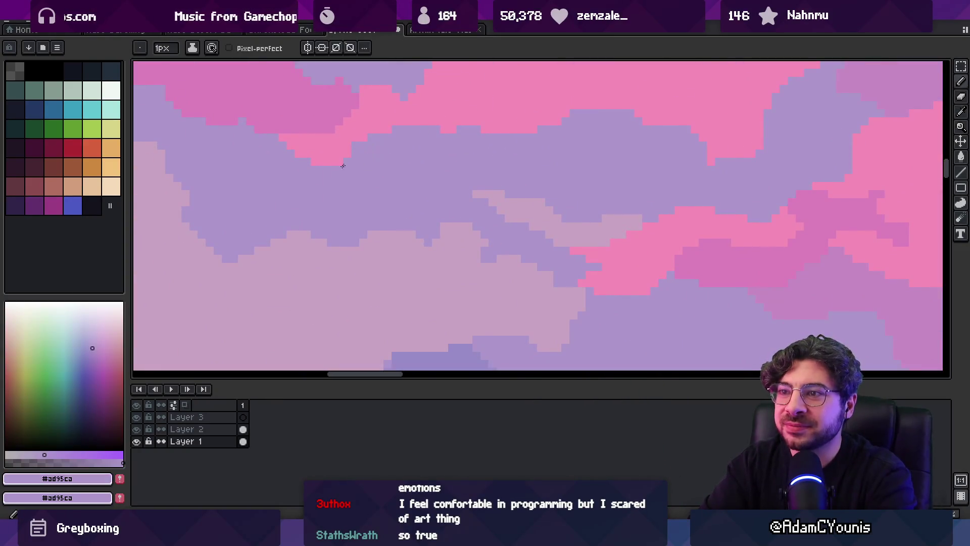
pyautogui.rightClick(317, 183)
pyautogui.rightClick(417, 144)
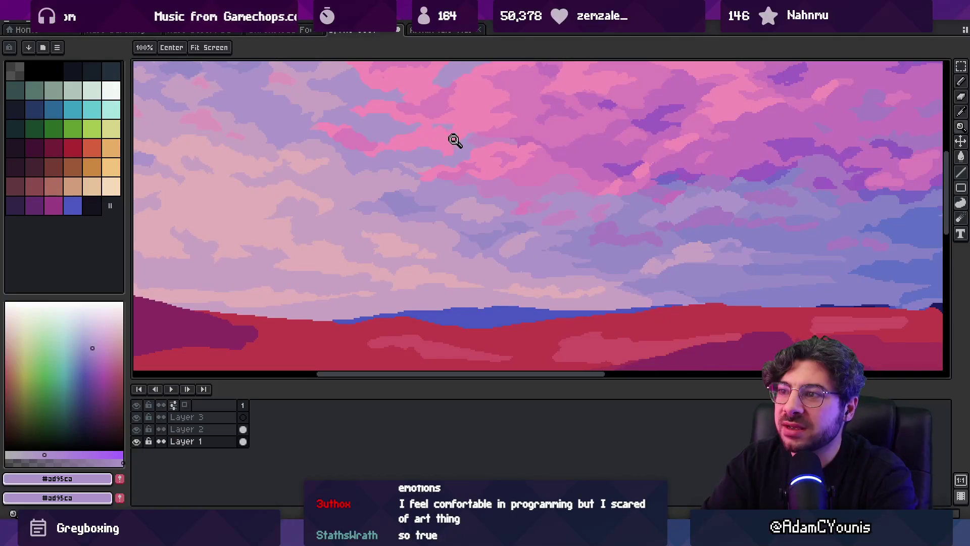
pyautogui.click(454, 140)
pyautogui.keyDown('alt'); pyautogui.click(487, 182); pyautogui.keyUp('alt')
pyautogui.click(396, 152)
pyautogui.press('b')
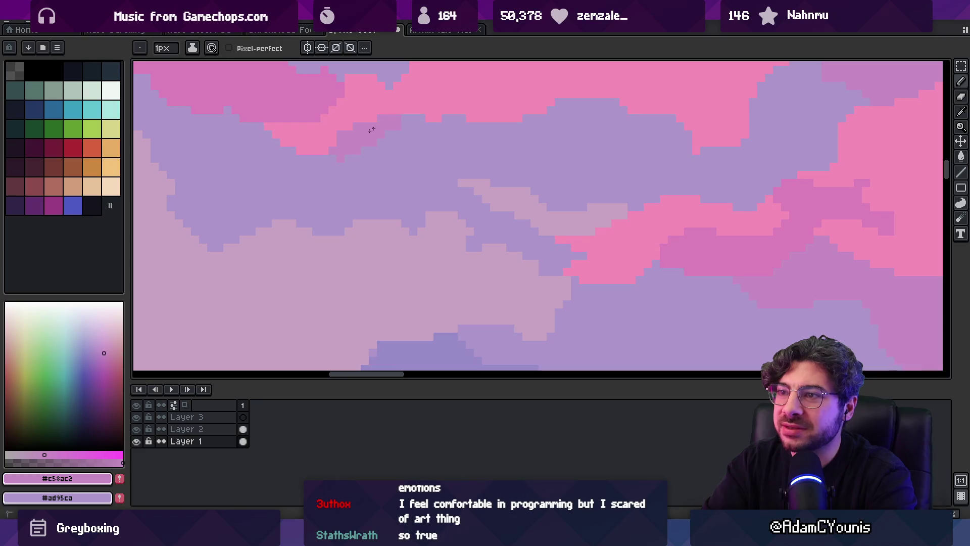
# Review the whole sky, then sample the bright pink and mauve cloud colours up close
pyautogui.press('z')
pyautogui.rightClick(381, 152)
pyautogui.click(430, 150)
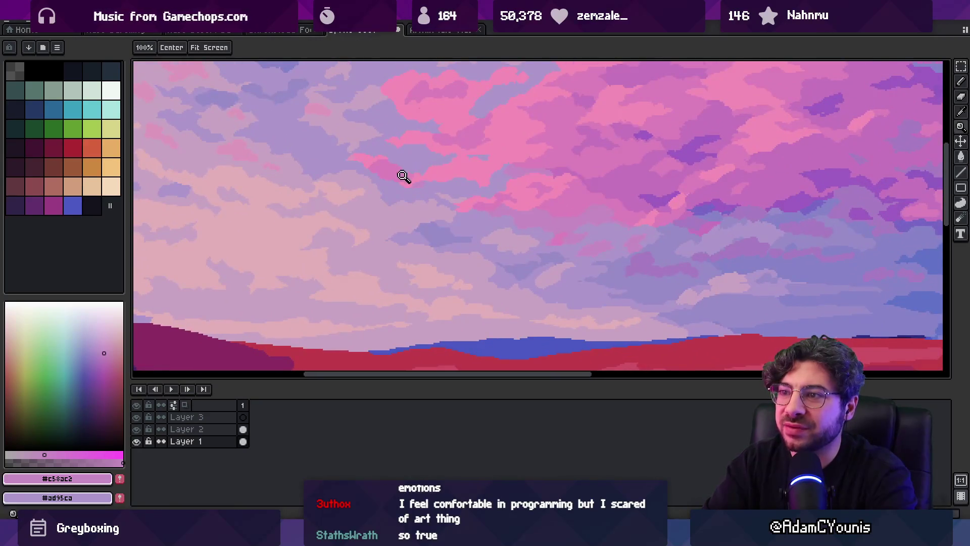
pyautogui.rightClick(428, 149)
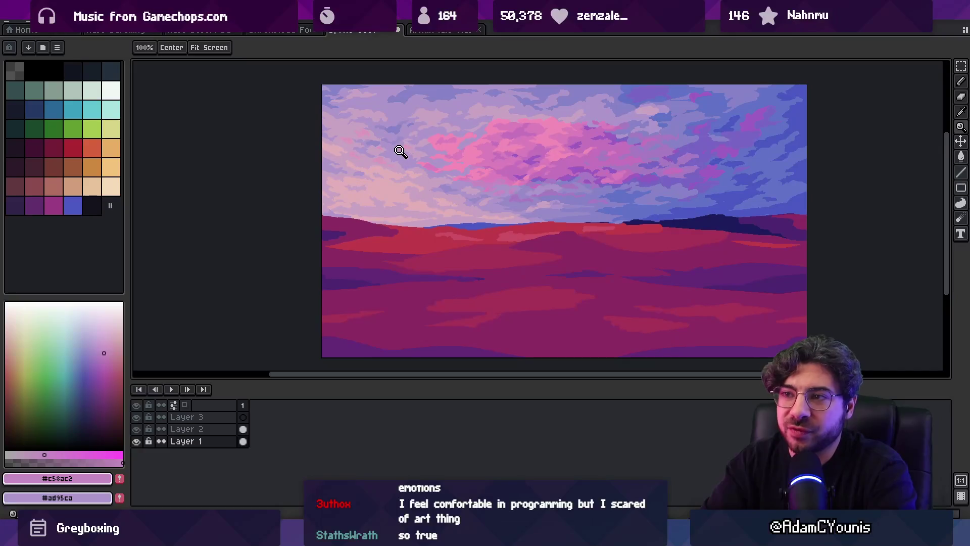
pyautogui.click(455, 165)
pyautogui.click(519, 184)
pyautogui.press('b')
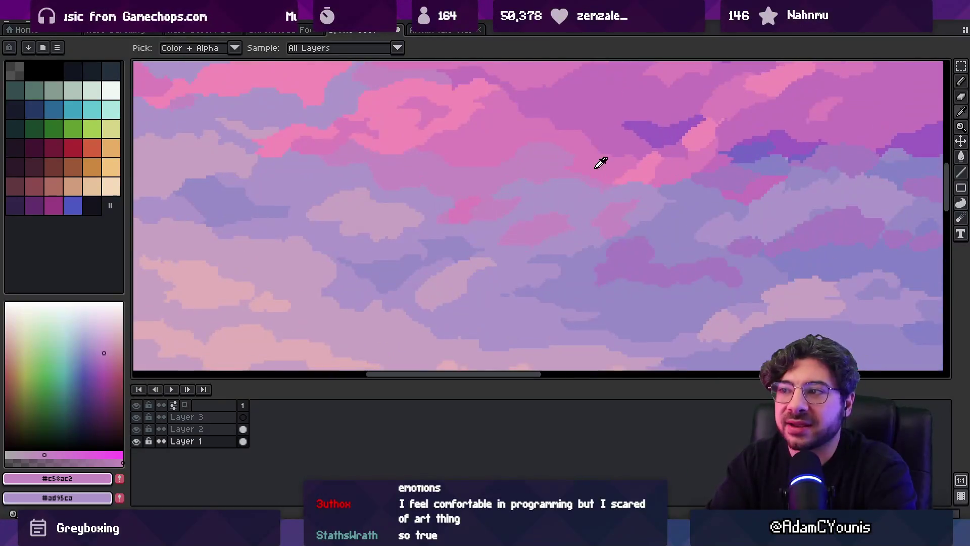
pyautogui.keyDown('alt'); pyautogui.click(541, 174); pyautogui.keyUp('alt')
pyautogui.press('g')
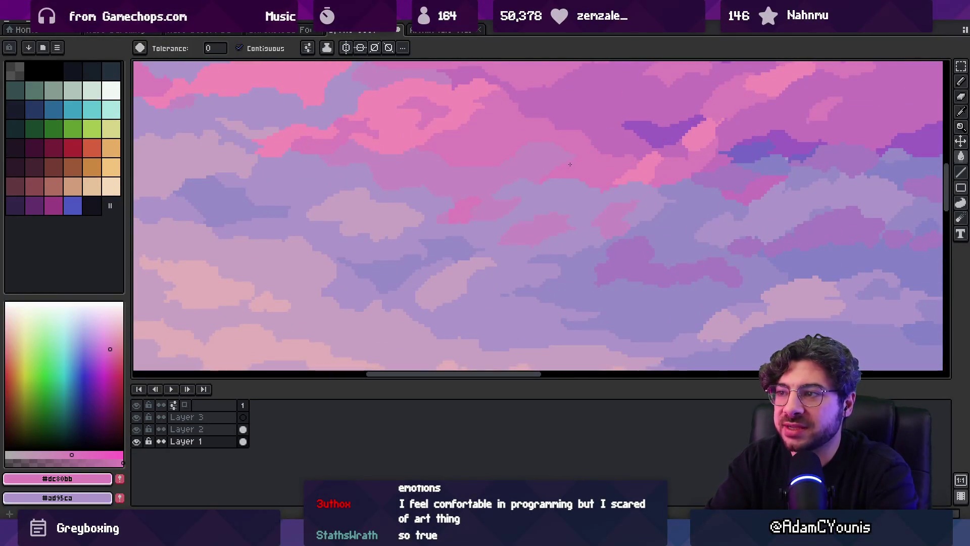
pyautogui.keyDown('alt'); pyautogui.click(542, 180); pyautogui.keyUp('alt')
pyautogui.press('b')
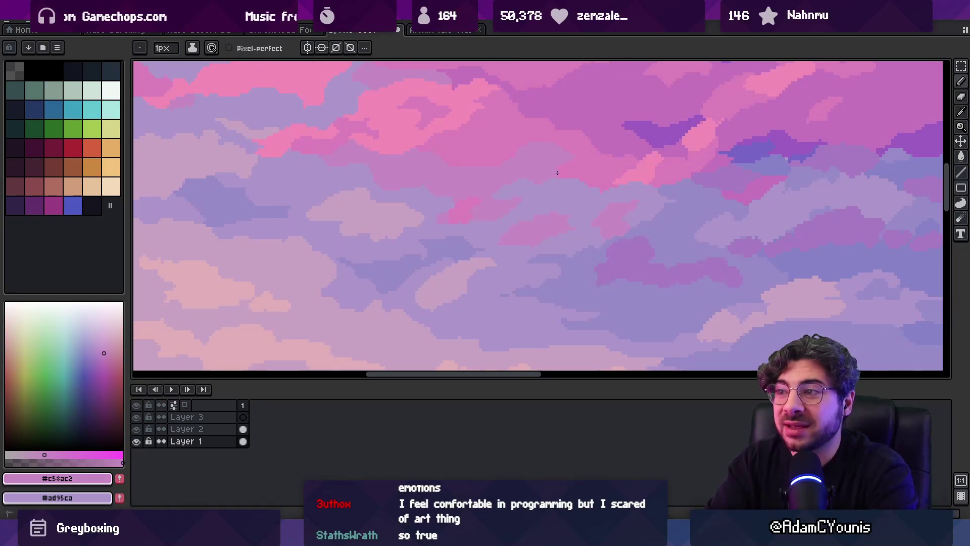
# Compare the left-cloud tones and settle on the pale mauve #c7a3c3 from the upper-left sky
pyautogui.press('z')
pyautogui.rightClick(549, 145)
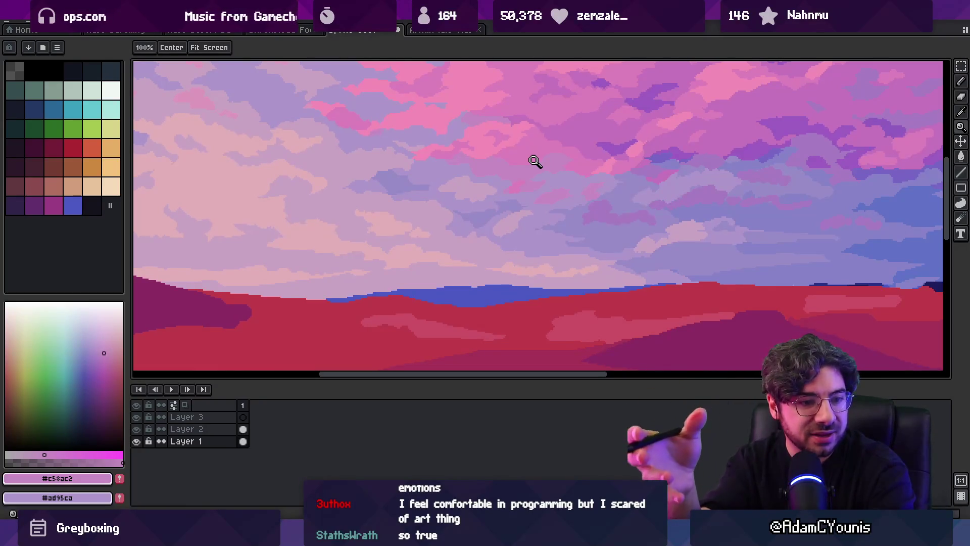
pyautogui.scroll(-2, 418, 202)
pyautogui.scroll(4, 416, 202)
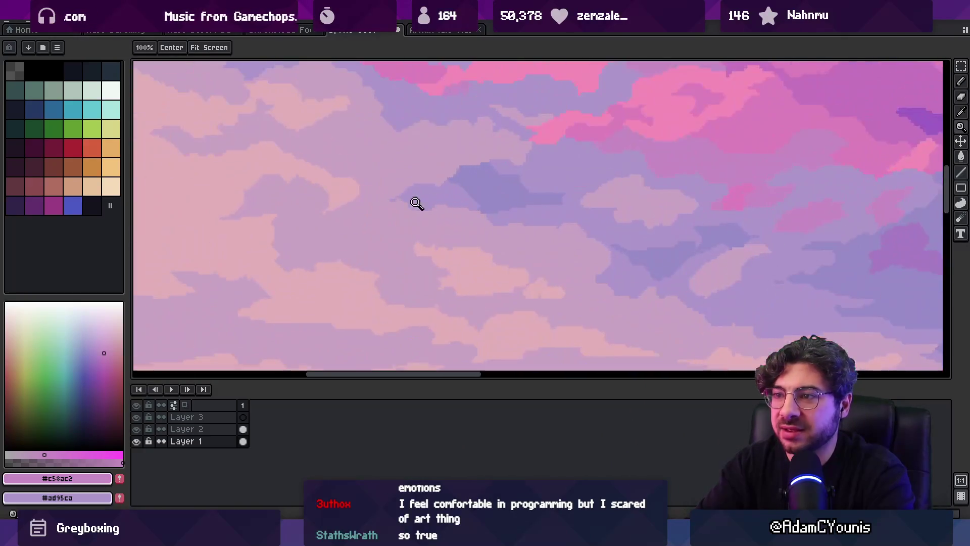
pyautogui.press('b')
pyautogui.keyDown('alt'); pyautogui.click(393, 204); pyautogui.keyUp('alt')
pyautogui.keyDown('alt'); pyautogui.click(393, 194); pyautogui.keyUp('alt')
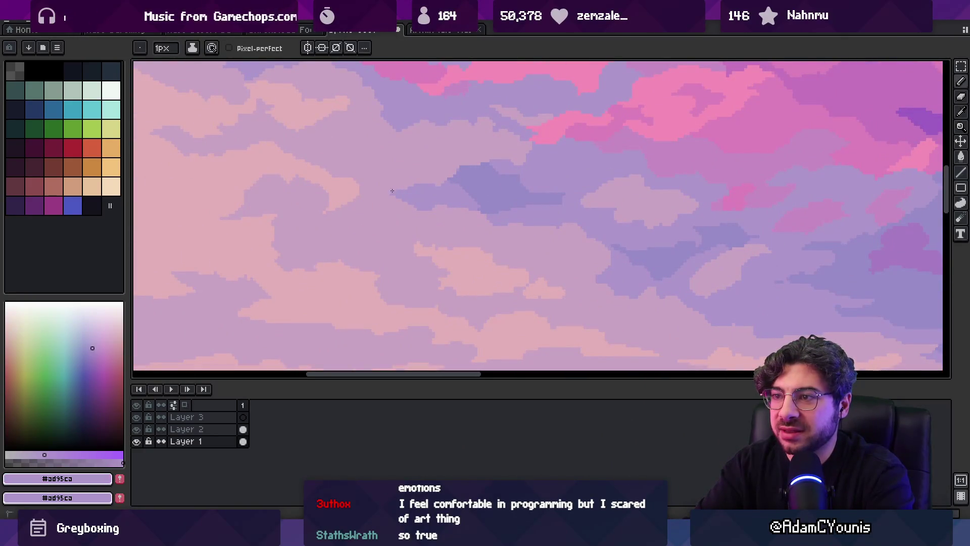
pyautogui.keyDown('alt'); pyautogui.click(403, 188); pyautogui.keyUp('alt')
pyautogui.keyDown('alt'); pyautogui.click(387, 191); pyautogui.keyUp('alt')
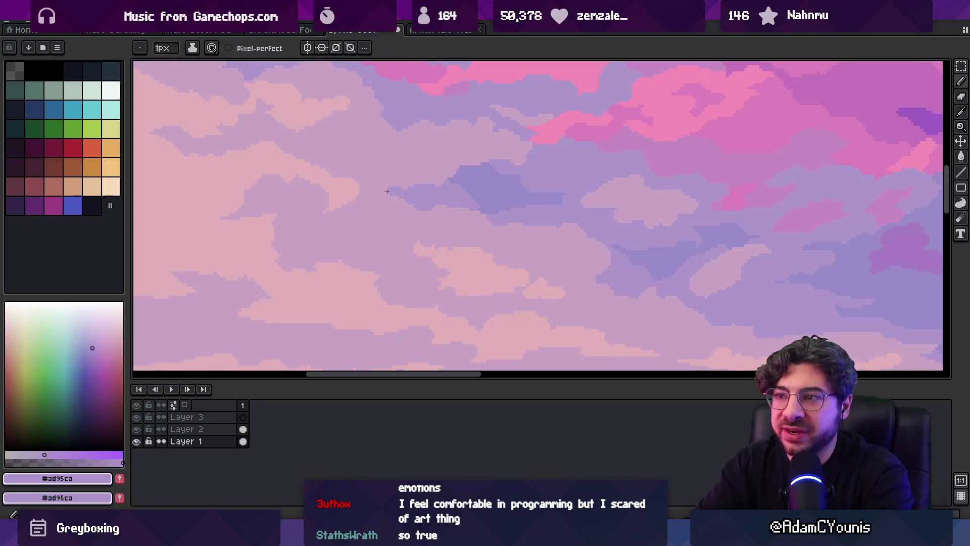
pyautogui.keyDown('alt'); pyautogui.click(362, 201); pyautogui.keyUp('alt')
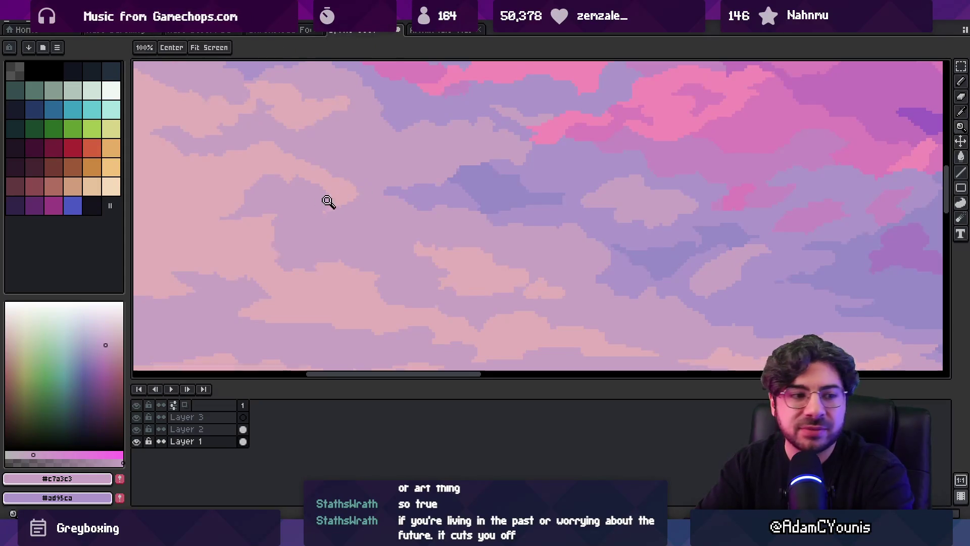
# Compare the pinker and pale mauve tones by sampling several cloud colours in the left sky
pyautogui.scroll(1, 327, 201)
pyautogui.keyDown('alt'); pyautogui.click(365, 199); pyautogui.keyUp('alt')
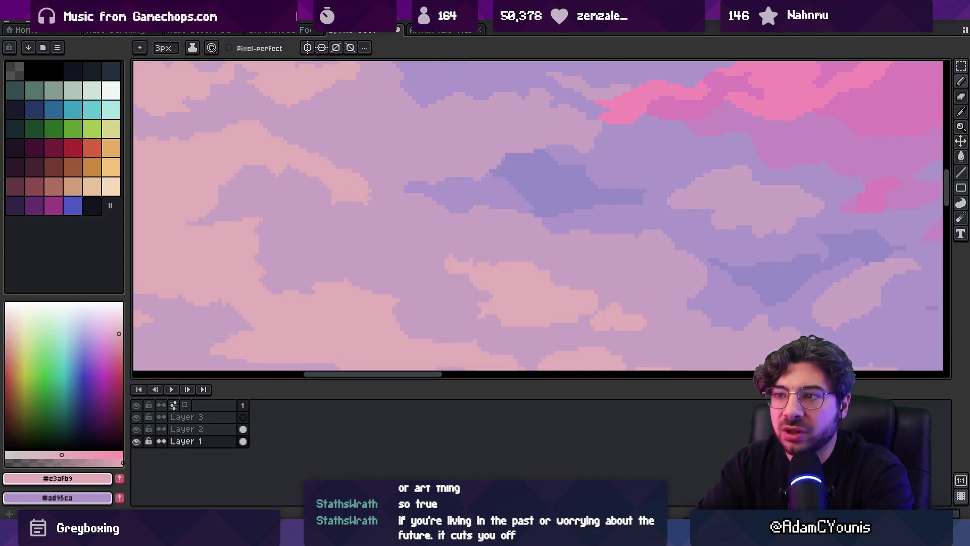
pyautogui.keyDown('alt'); pyautogui.click(367, 205); pyautogui.keyUp('alt')
pyautogui.press('z')
pyautogui.rightClick(392, 202)
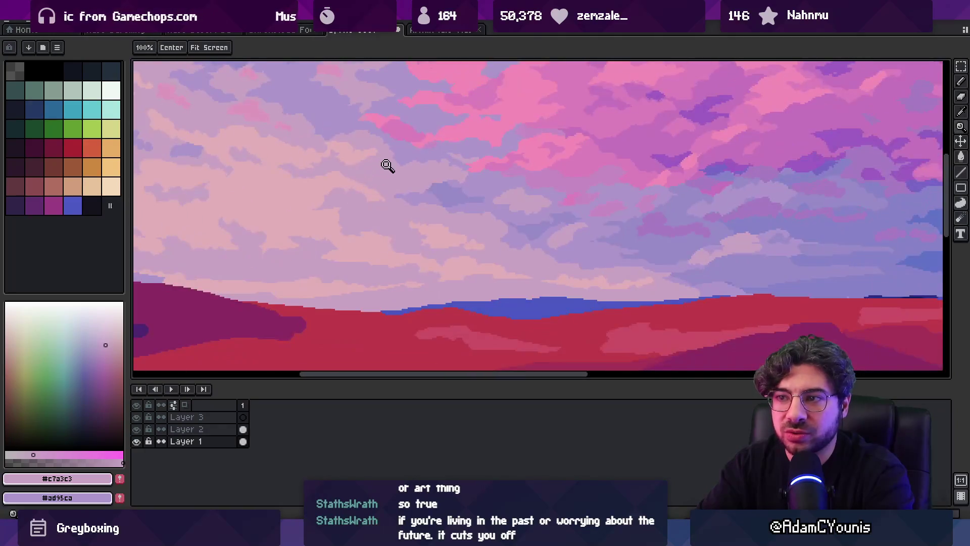
pyautogui.rightClick(388, 180)
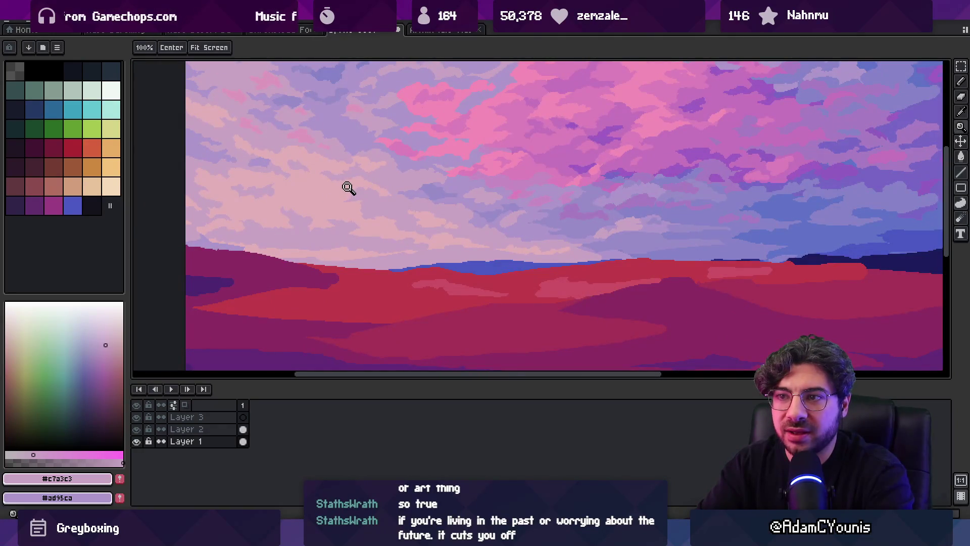
pyautogui.click(349, 188)
pyautogui.click(347, 199)
pyautogui.press('b')
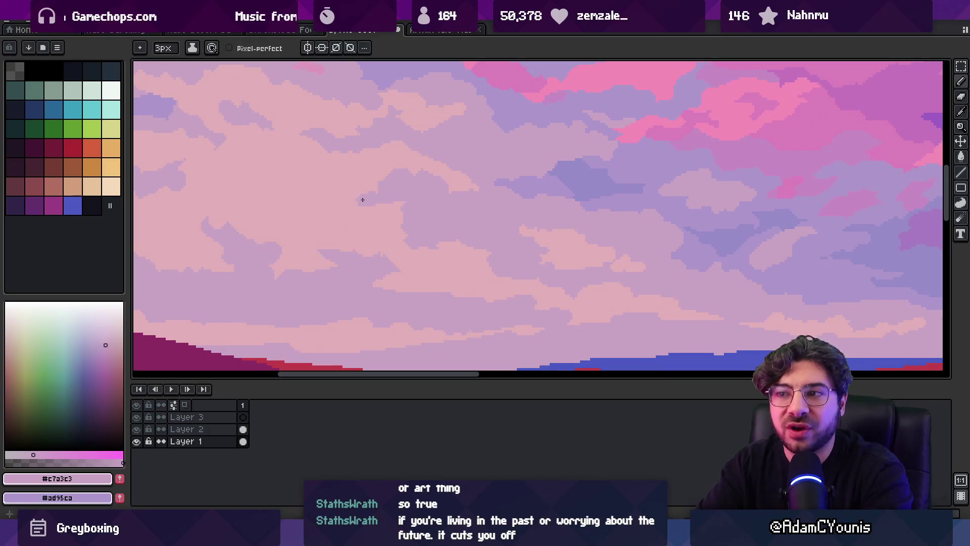
pyautogui.keyDown('alt'); pyautogui.click(363, 200); pyautogui.keyUp('alt')
pyautogui.keyDown('alt'); pyautogui.click(386, 198); pyautogui.keyUp('alt')
pyautogui.keyDown('alt'); pyautogui.click(398, 212); pyautogui.keyUp('alt')
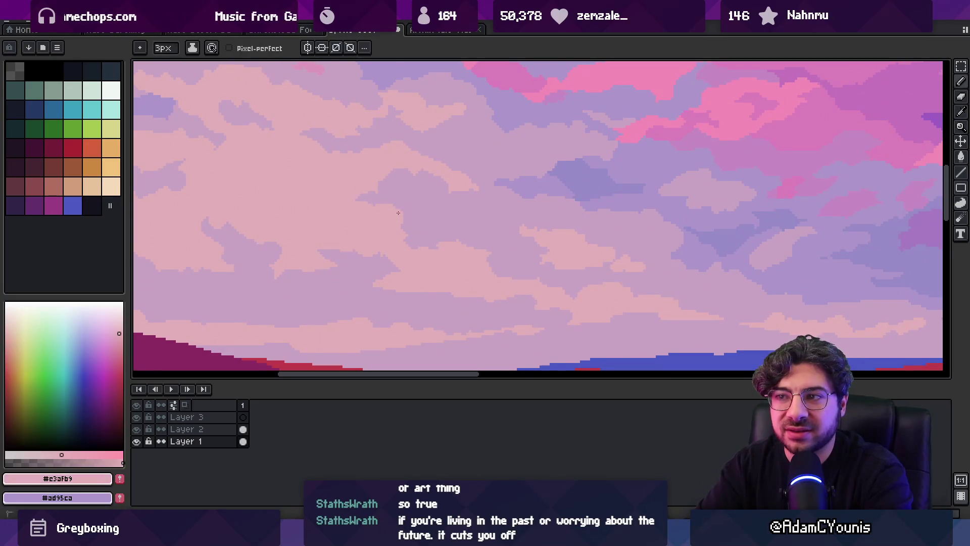
# Sample the cloud colours just above the left hill
pyautogui.press('z')
pyautogui.rightClick(399, 154)
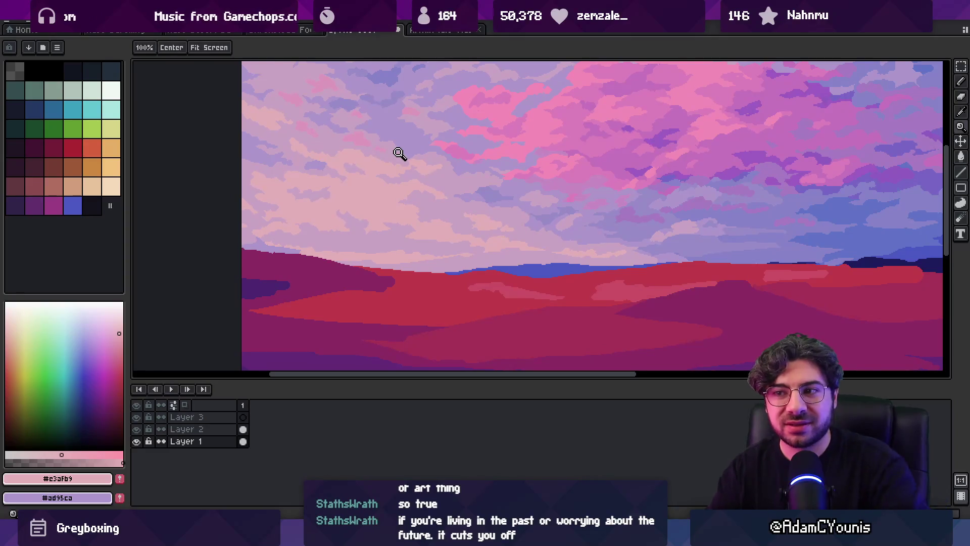
pyautogui.click(308, 226)
pyautogui.click(313, 226)
pyautogui.press('b')
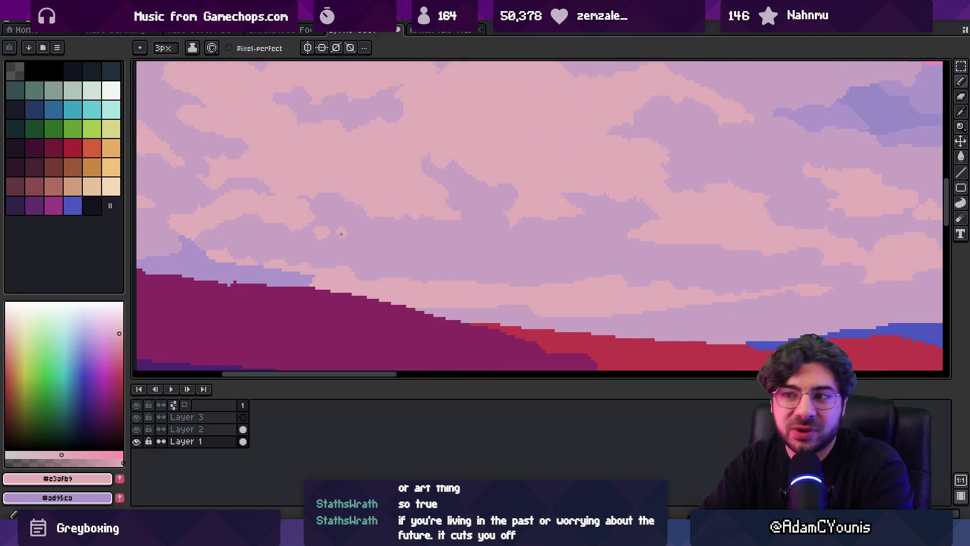
pyautogui.moveTo(462, 270); pyautogui.dragTo(381, 225)
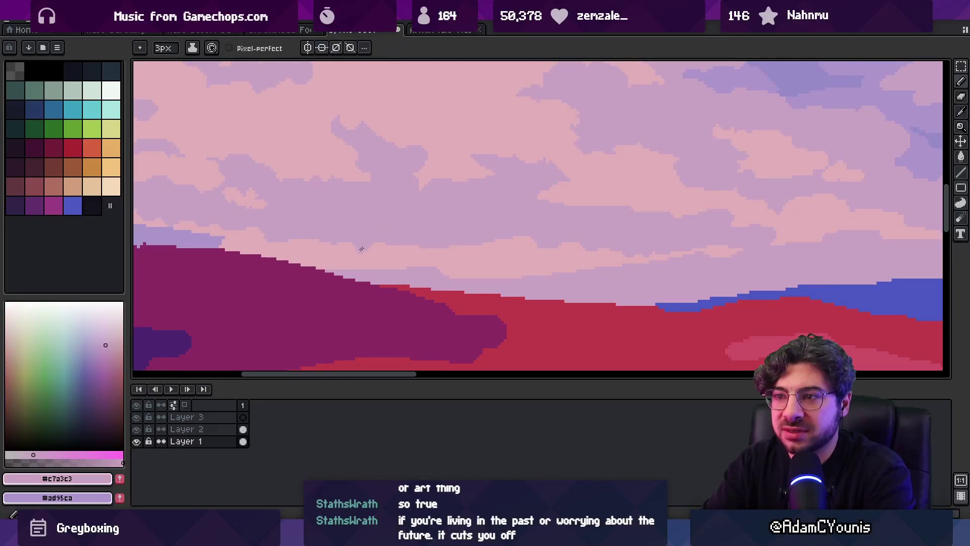
pyautogui.keyDown('alt'); pyautogui.click(442, 234); pyautogui.keyUp('alt')
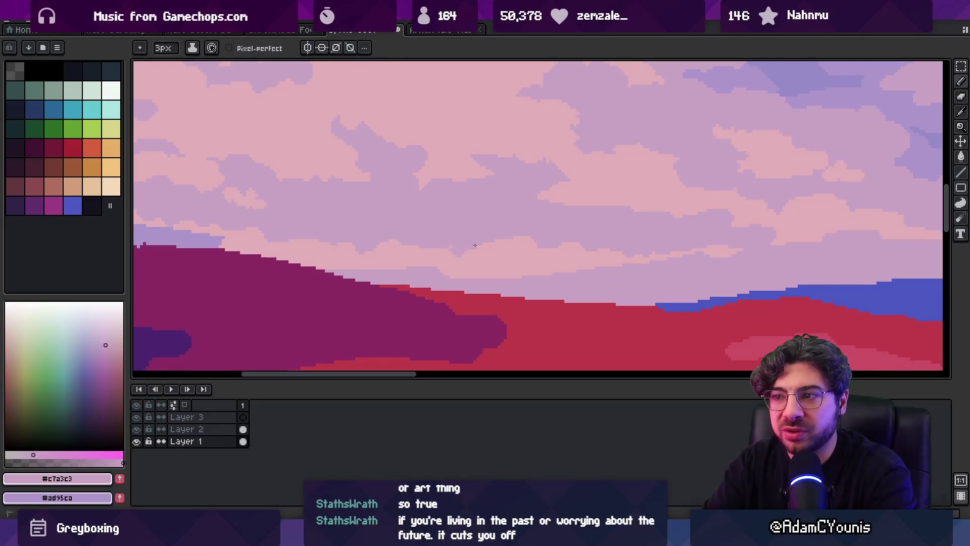
pyautogui.keyDown('alt'); pyautogui.click(487, 244); pyautogui.keyUp('alt')
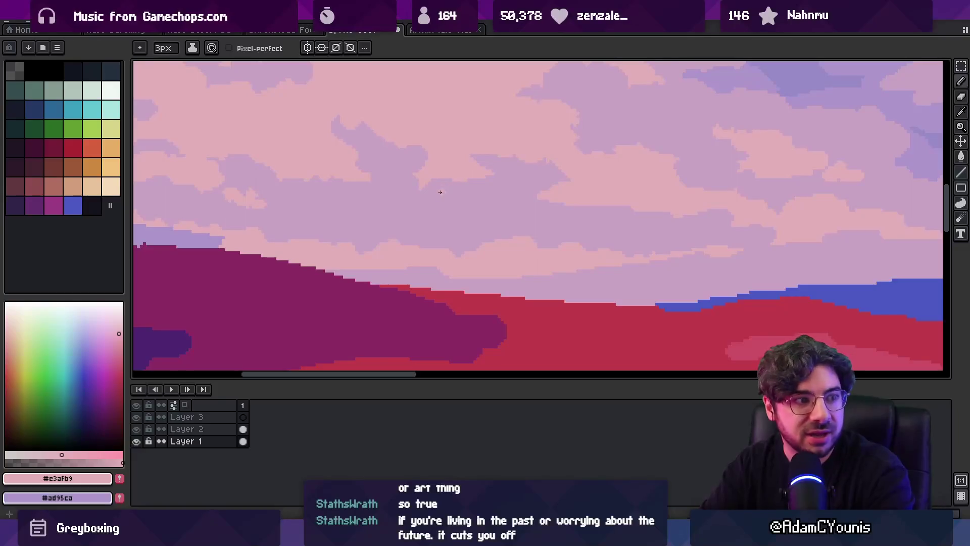
# Zoom into the right side of the sky and sample the periwinkle blue #8683c7
pyautogui.press('z')
pyautogui.scroll(-2, 411, 223)
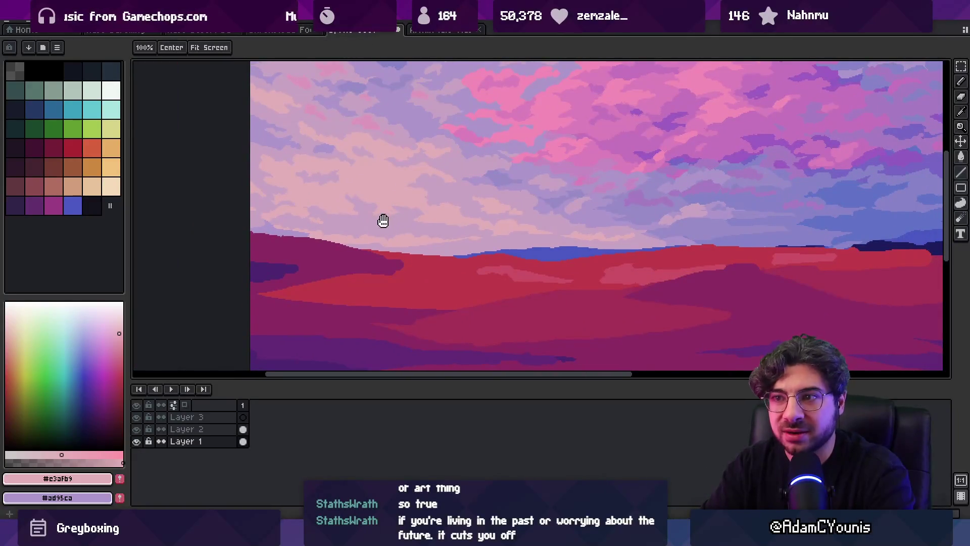
pyautogui.scroll(3, 366, 267)
pyautogui.press('b')
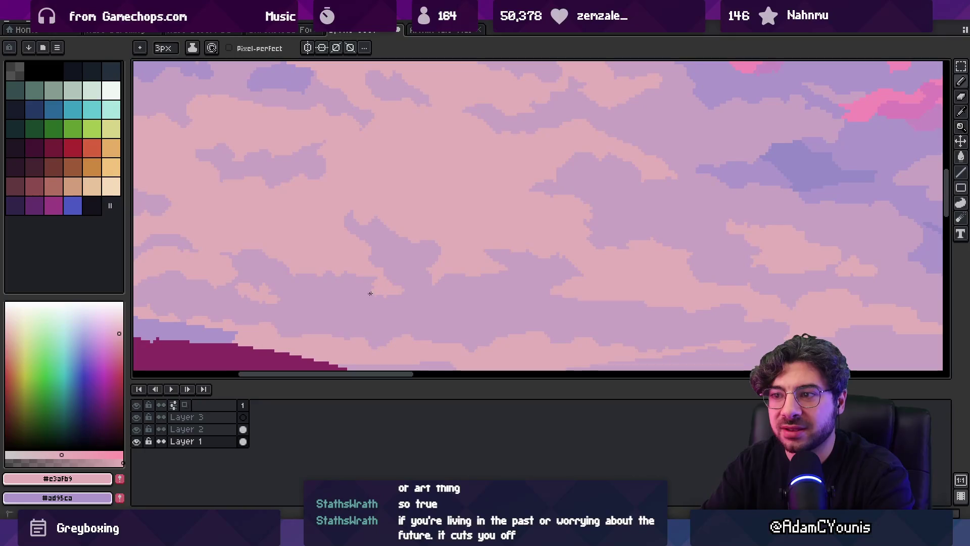
pyautogui.press('z')
pyautogui.scroll(-4, 420, 251)
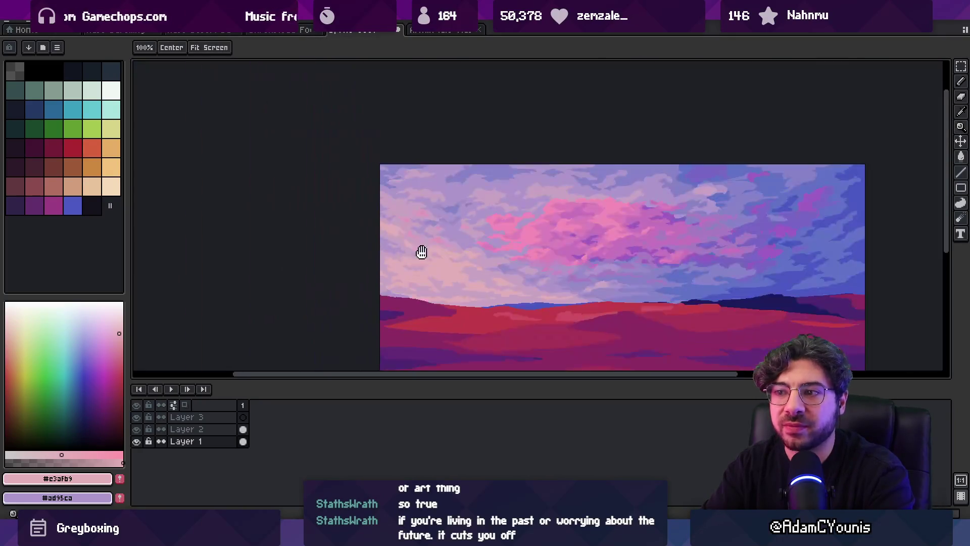
pyautogui.scroll(3, 437, 245)
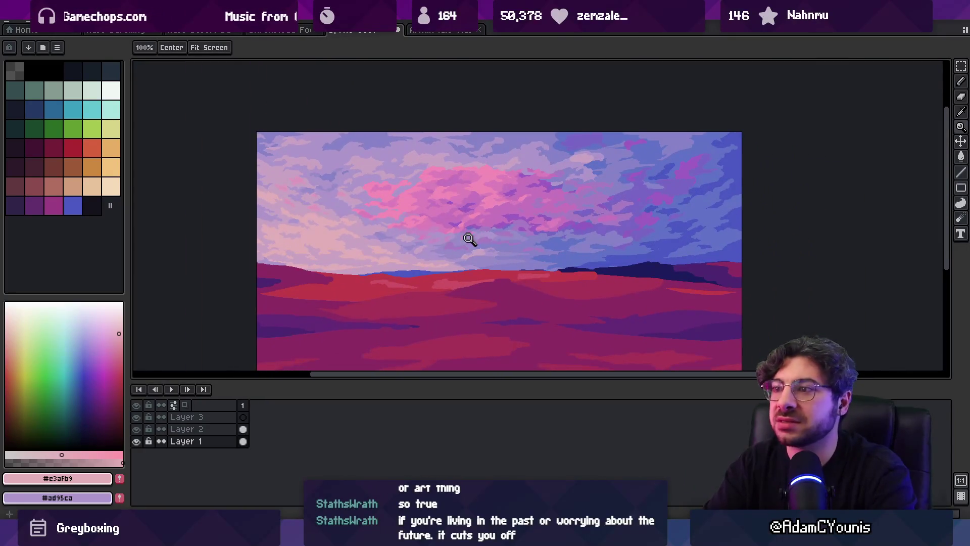
pyautogui.scroll(1, 475, 254)
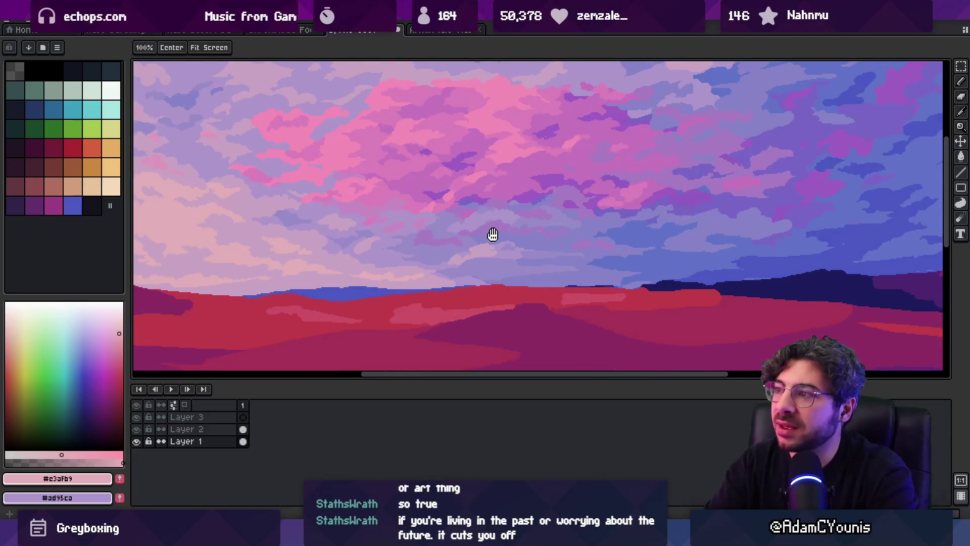
pyautogui.scroll(1, 535, 193)
pyautogui.scroll(1, 576, 154)
pyautogui.press('b')
pyautogui.keyDown('alt'); pyautogui.click(542, 154); pyautogui.keyUp('alt')
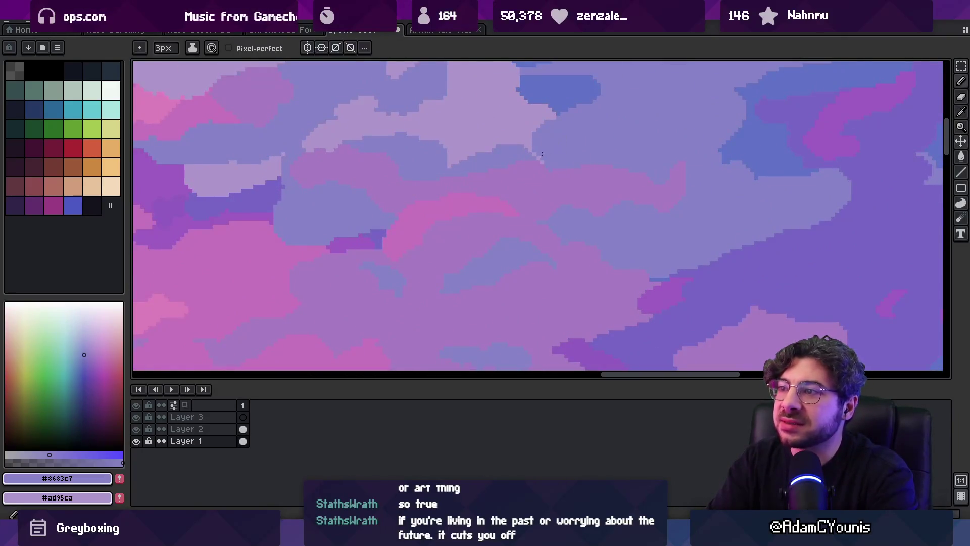
# Sample the lavender and periwinkle cloud colours from the upper sky
pyautogui.keyDown('alt'); pyautogui.click(524, 145); pyautogui.keyUp('alt')
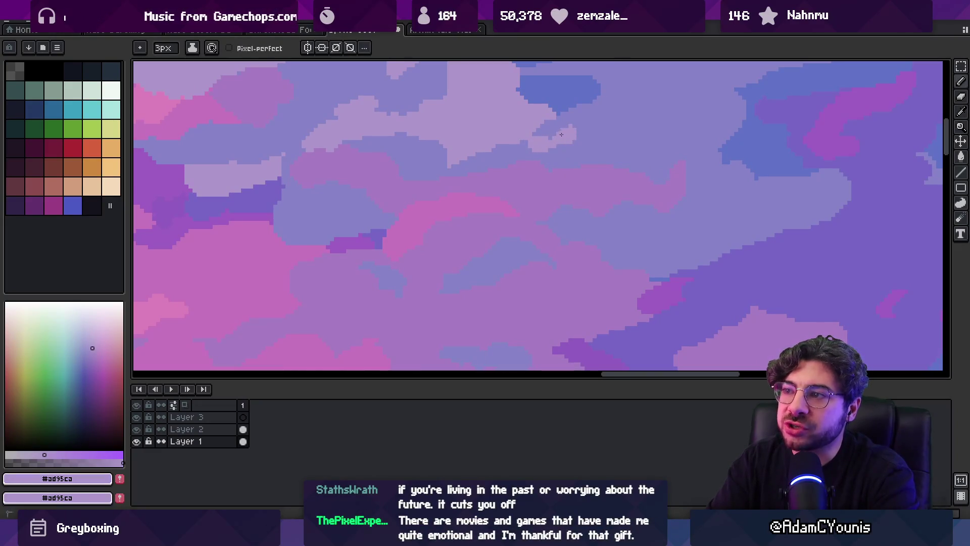
pyautogui.press('space')
pyautogui.scroll(-3, 475, 182)
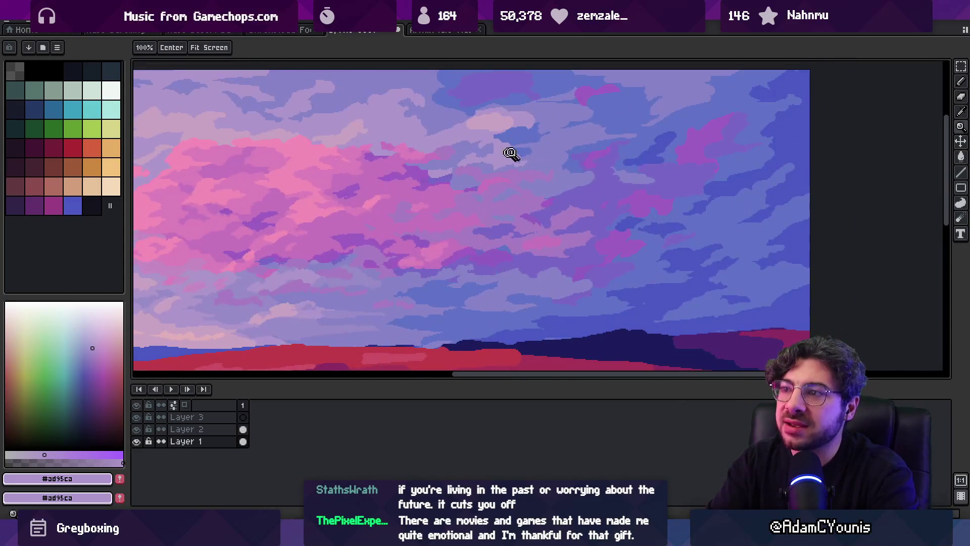
pyautogui.scroll(2, 510, 153)
pyautogui.keyDown('alt'); pyautogui.click(478, 133); pyautogui.keyUp('alt')
pyautogui.press('alt')
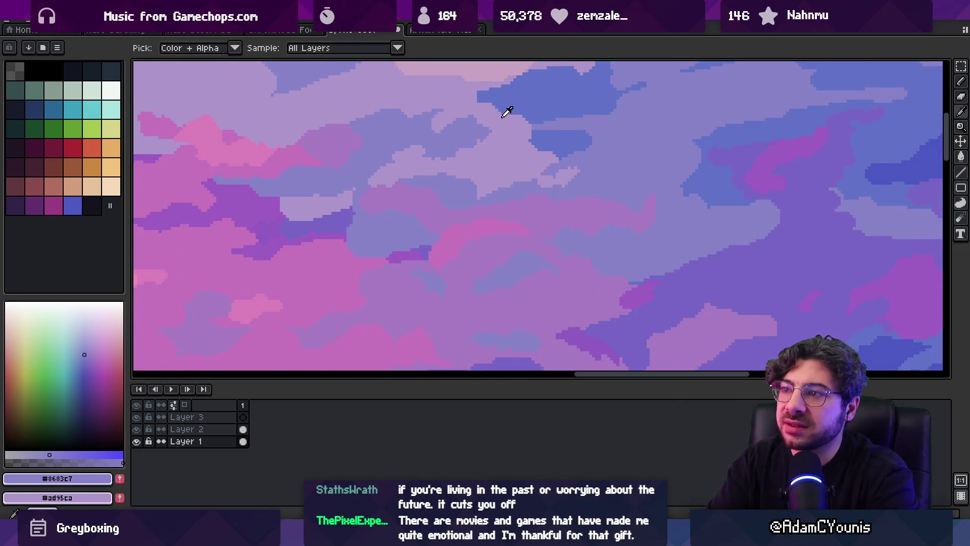
pyautogui.keyDown('alt'); pyautogui.click(484, 91); pyautogui.keyUp('alt')
pyautogui.scroll(-3, 454, 151)
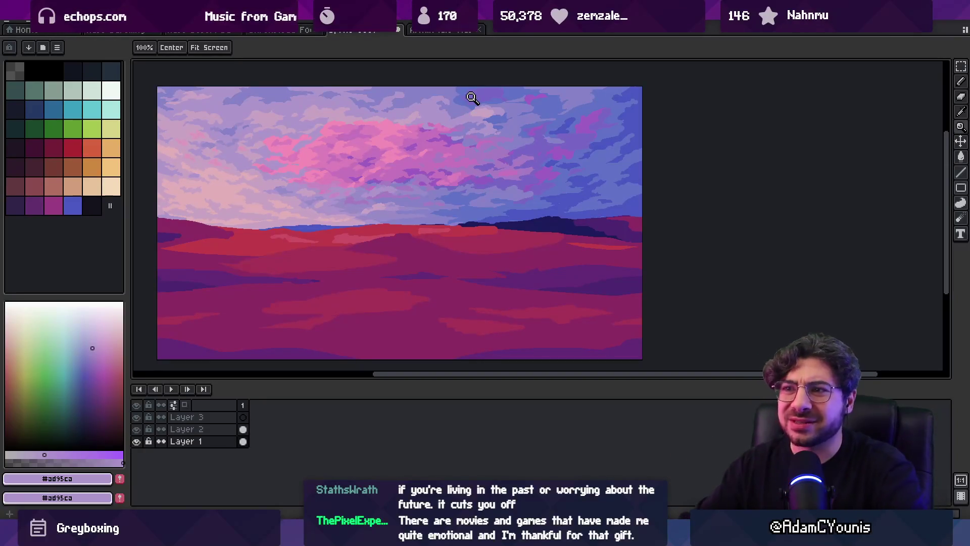
# Zoom in on the sky and pick the pink #dc80bb from the clouds
pyautogui.click(380, 189)
pyautogui.press('b')
pyautogui.keyDown('alt'); pyautogui.click(340, 143); pyautogui.keyUp('alt')
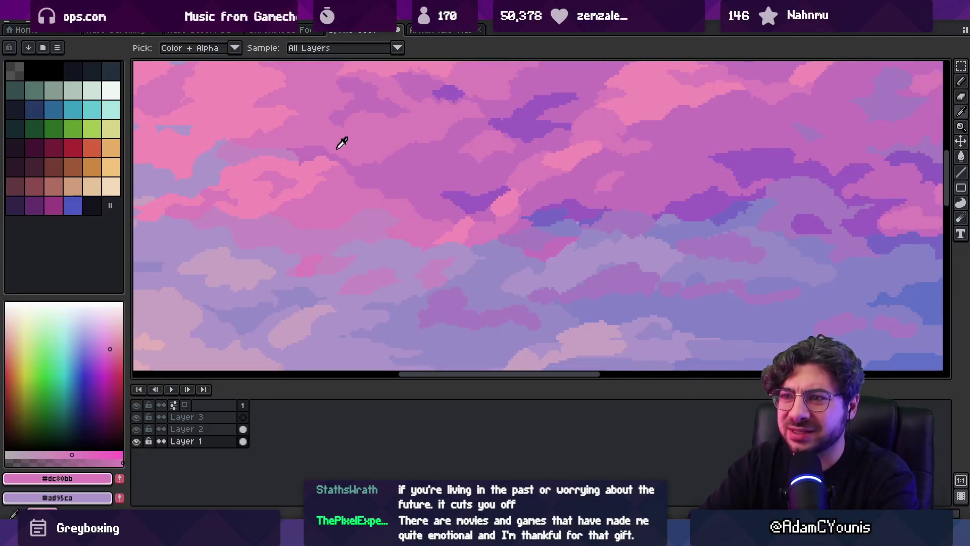
pyautogui.press('z')
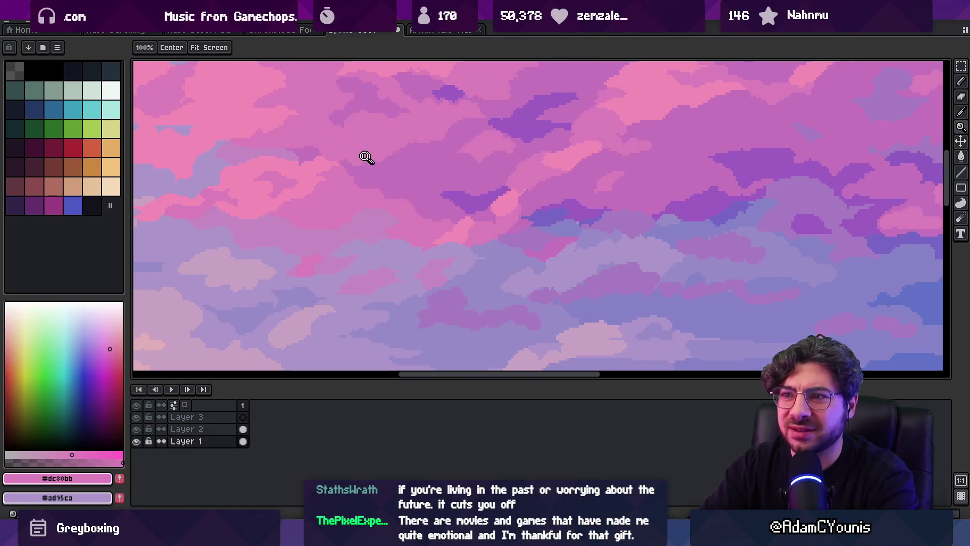
pyautogui.scroll(-5, 364, 156)
pyautogui.scroll(1, 404, 137)
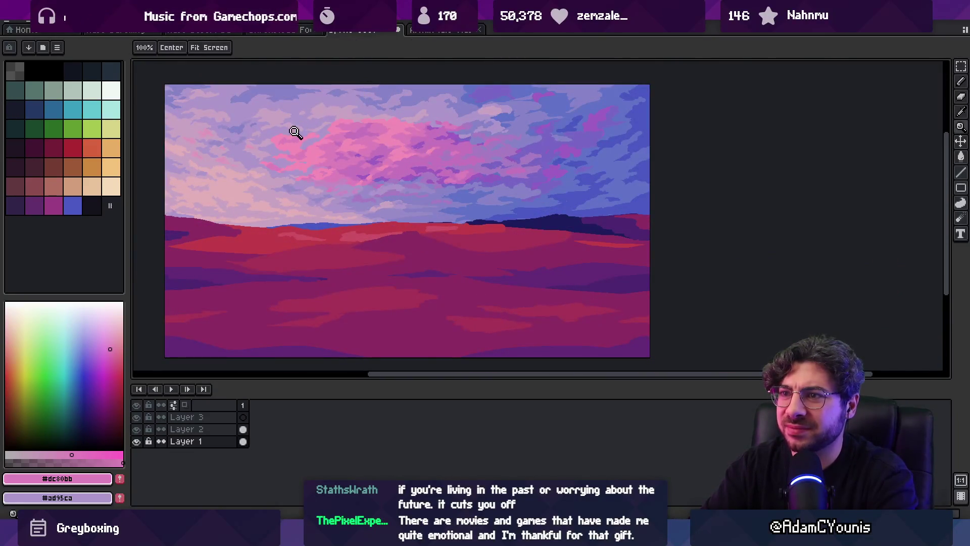
pyautogui.scroll(3, 298, 134)
pyautogui.press('b')
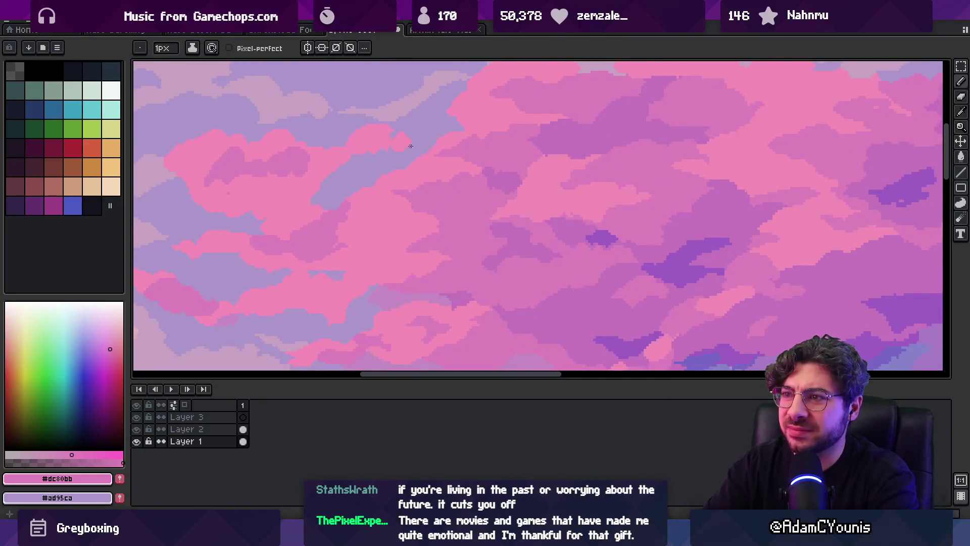
pyautogui.press('z')
pyautogui.scroll(-4, 427, 106)
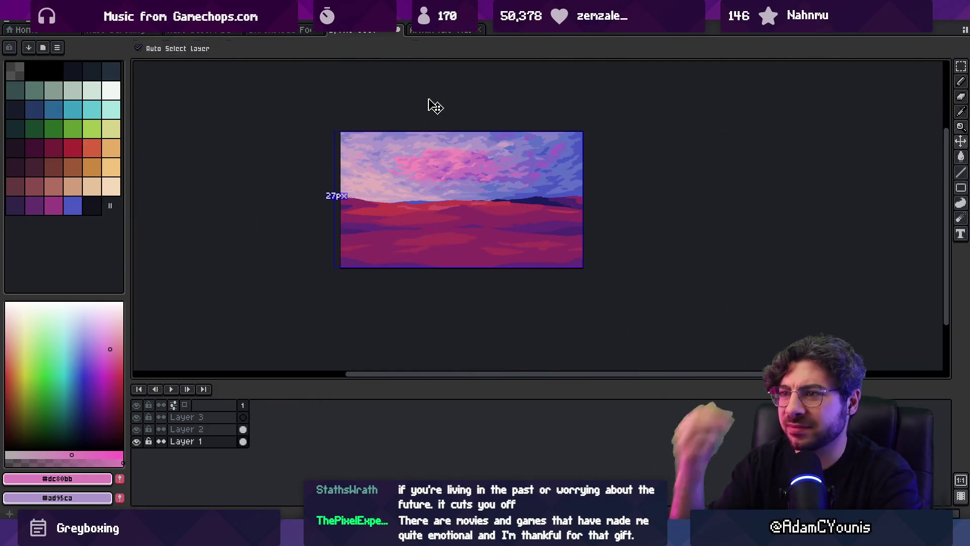
pyautogui.scroll(5, 430, 99)
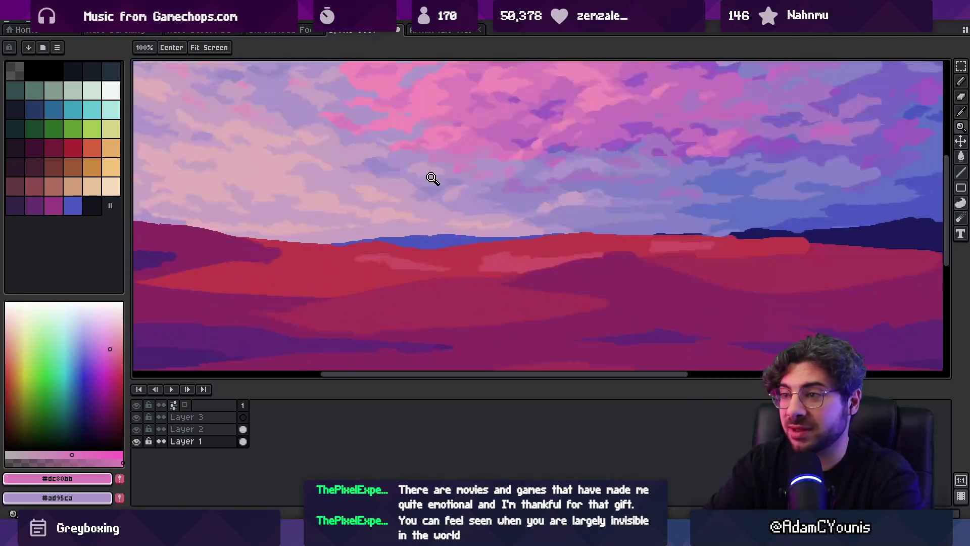
pyautogui.press('b')
# Sample the muted pink #c58ac2, pink #dc80bb and bright pink #f48cb7 cloud shades
pyautogui.keyDown('alt'); pyautogui.click(431, 288); pyautogui.keyUp('alt')
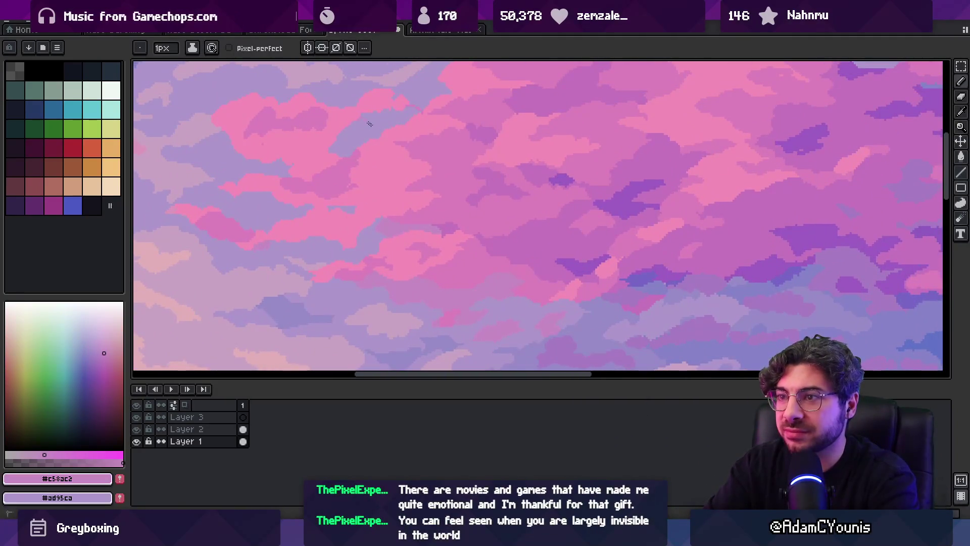
pyautogui.press('z')
pyautogui.scroll(-4, 424, 108)
pyautogui.scroll(5, 429, 123)
pyautogui.press('i')
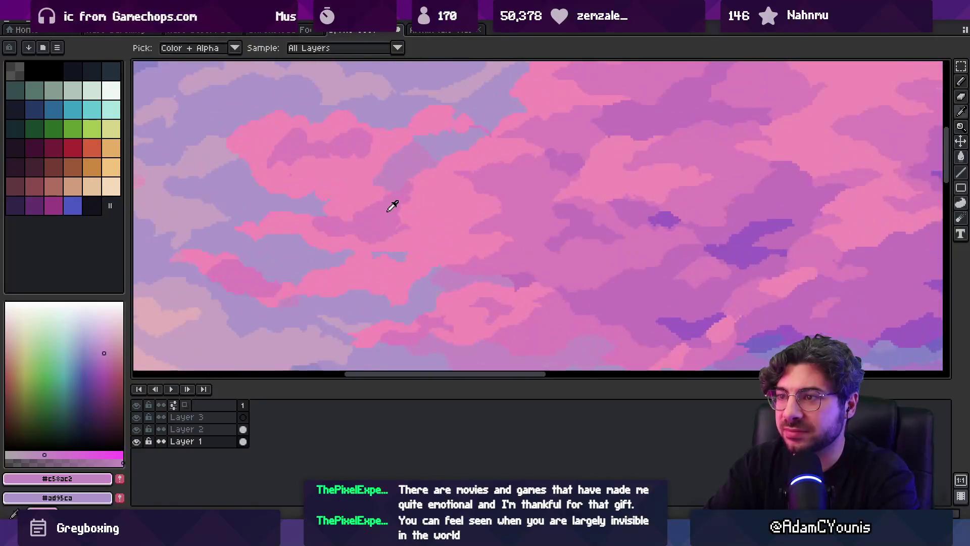
pyautogui.click(388, 210)
pyautogui.press('g')
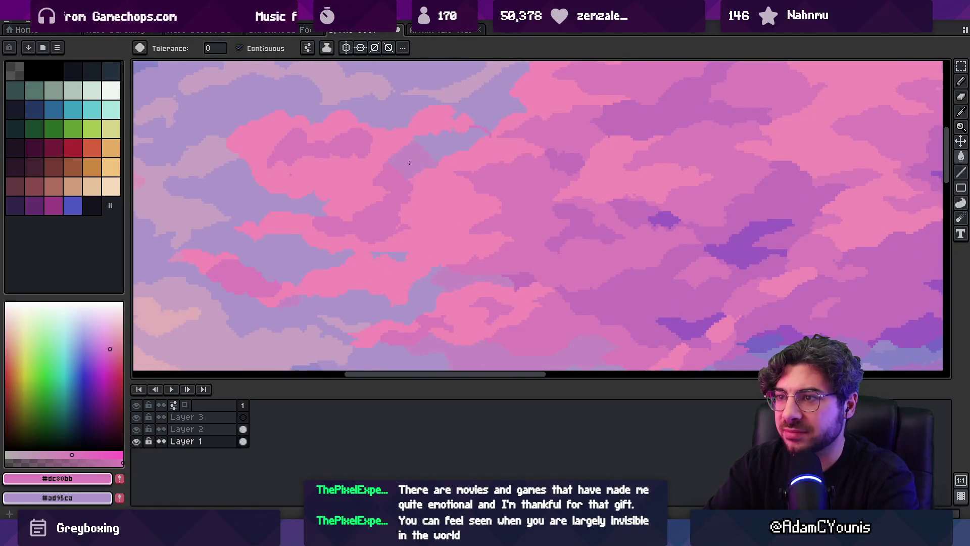
pyautogui.keyDown('alt'); pyautogui.click(428, 134); pyautogui.keyUp('alt')
pyautogui.press('b')
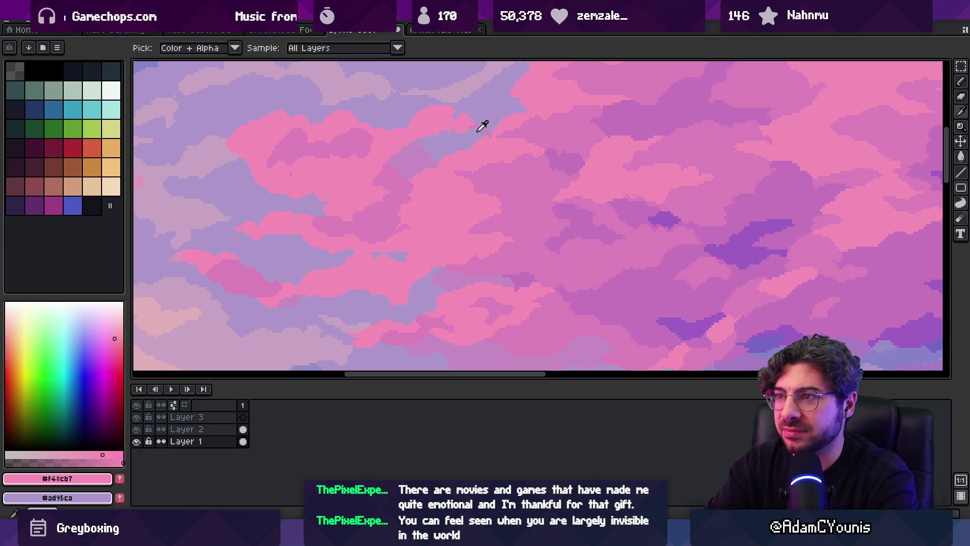
pyautogui.keyDown('alt'); pyautogui.click(442, 140); pyautogui.keyUp('alt')
# Take the pink #dc80bb again for repainting the cloud edges
pyautogui.press('z')
pyautogui.scroll(-3, 447, 147)
pyautogui.scroll(2, 445, 180)
pyautogui.press('g')
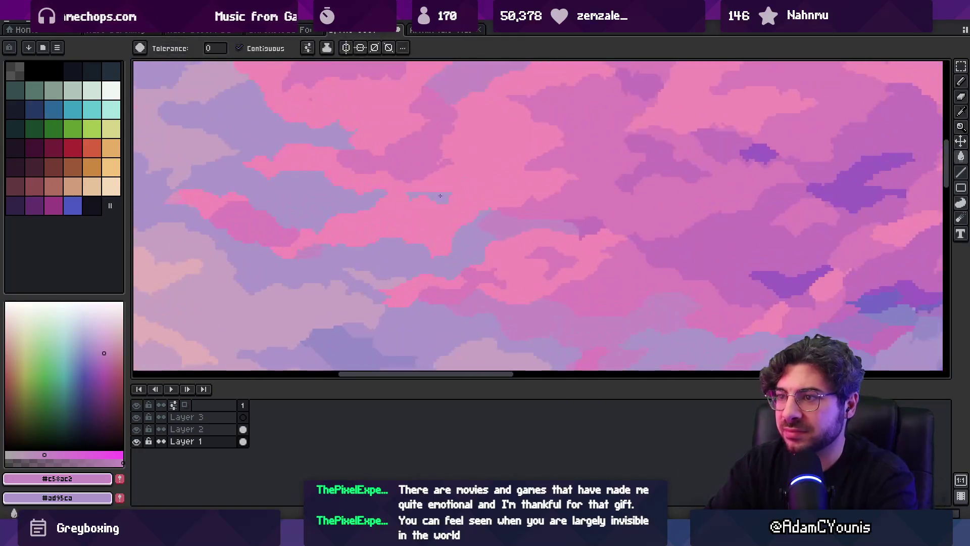
pyautogui.press('b')
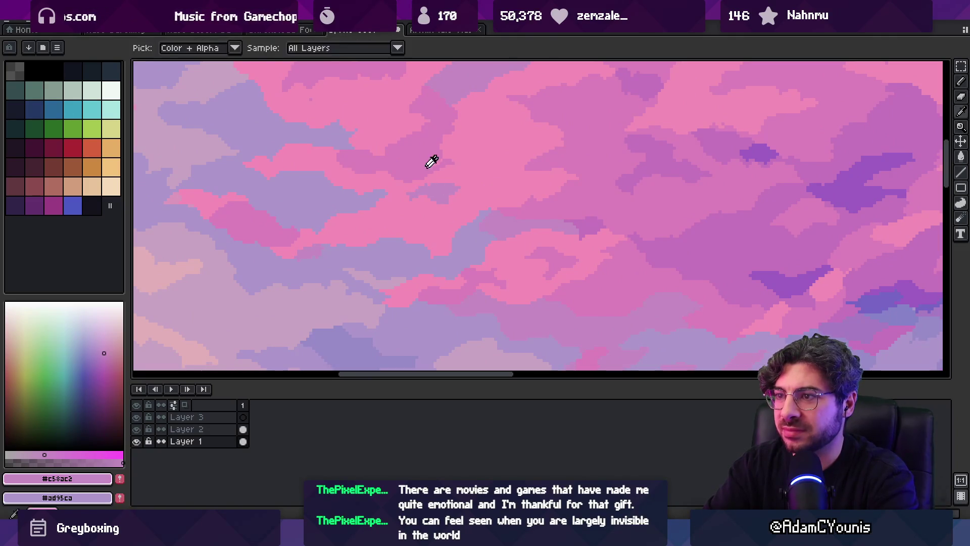
pyautogui.keyDown('alt'); pyautogui.click(431, 158); pyautogui.keyUp('alt')
pyautogui.press('g')
pyautogui.press('z')
pyautogui.scroll(-3, 450, 152)
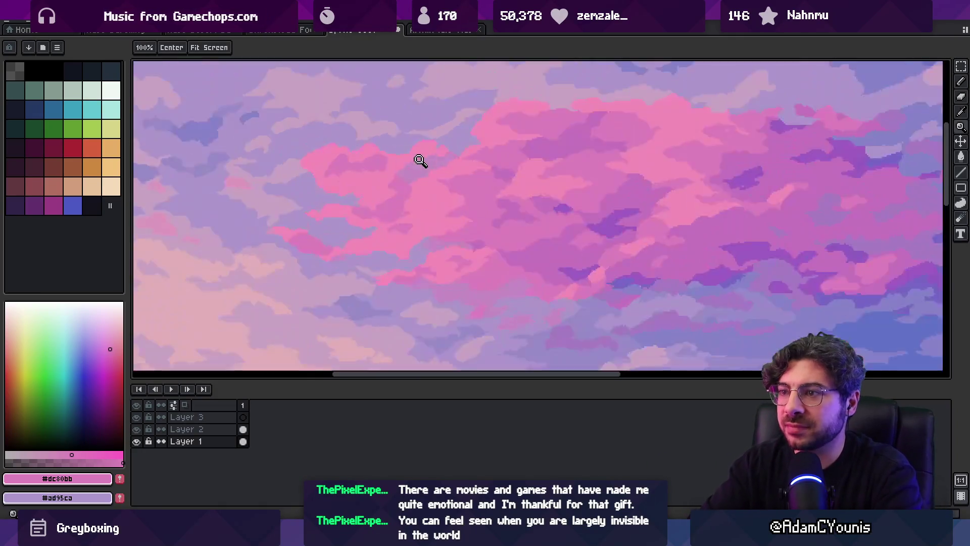
# Zoom in on the pink clouds and pick the bright pink #f48cb7
pyautogui.click(418, 152)
pyautogui.press('b')
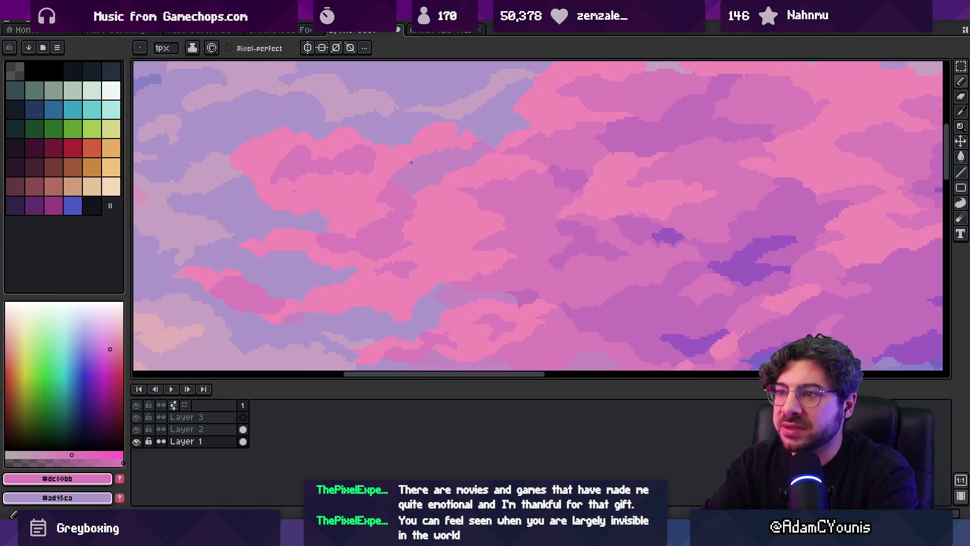
pyautogui.press('g')
pyautogui.press('z')
pyautogui.rightClick(459, 141)
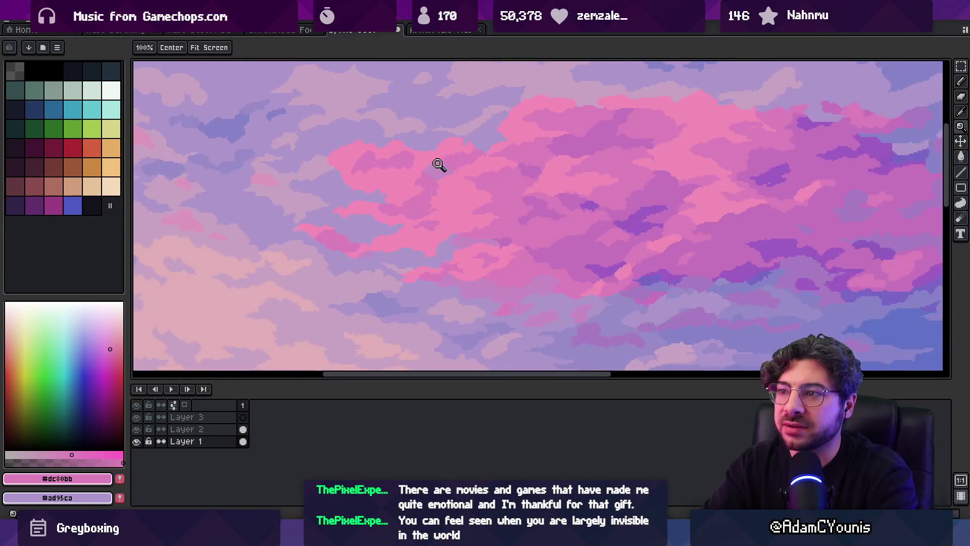
pyautogui.click(439, 165)
pyautogui.press('o')
pyautogui.click(346, 189)
pyautogui.press('b')
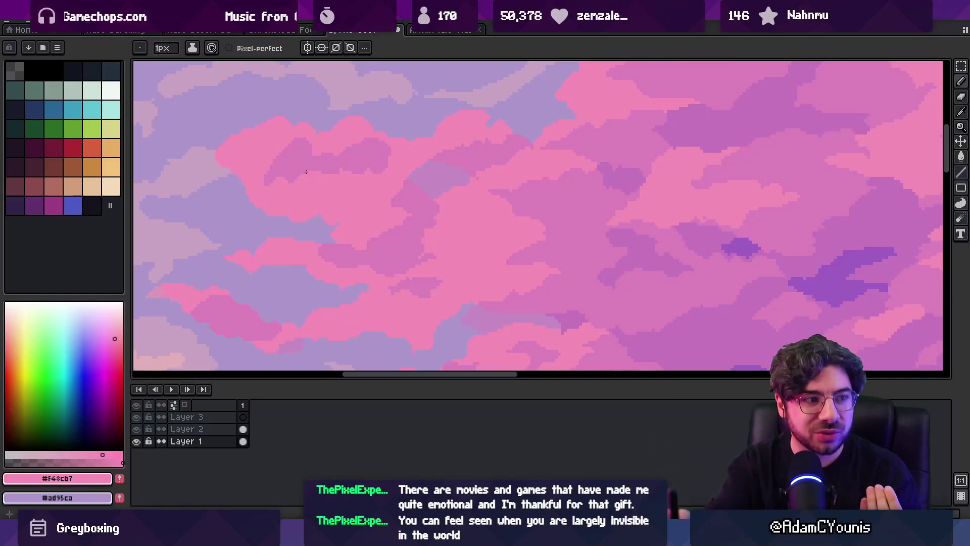
# Settle on the pink #dc80bb sampled from the central clouds
pyautogui.press('i')
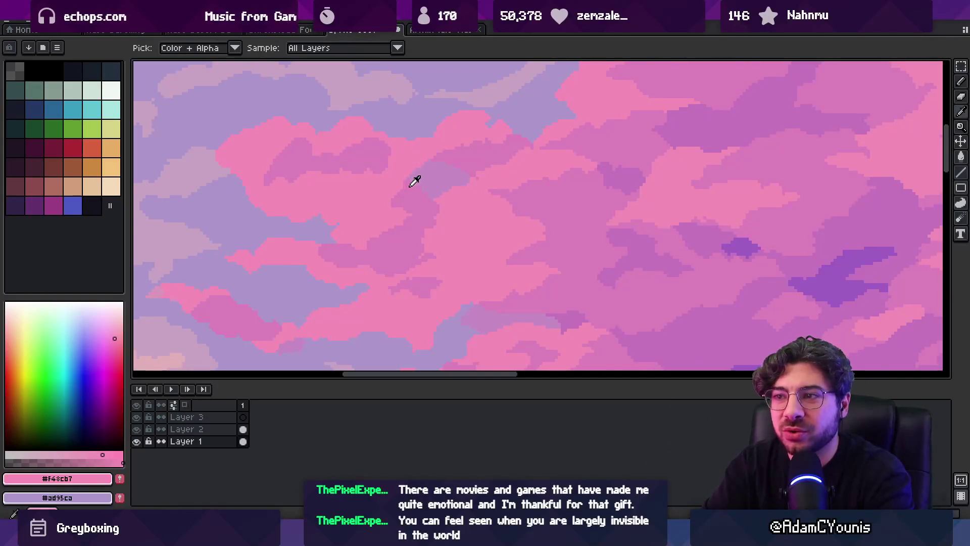
pyautogui.click(420, 181)
pyautogui.press('z')
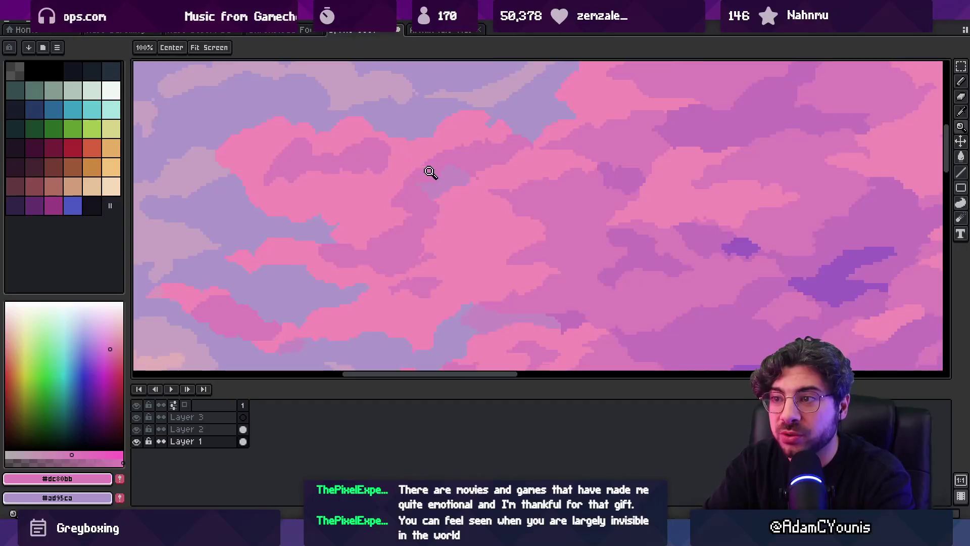
pyautogui.click(430, 172)
pyautogui.rightClick(459, 158)
pyautogui.keyDown('alt'); pyautogui.click(420, 188); pyautogui.keyUp('alt')
pyautogui.press('b')
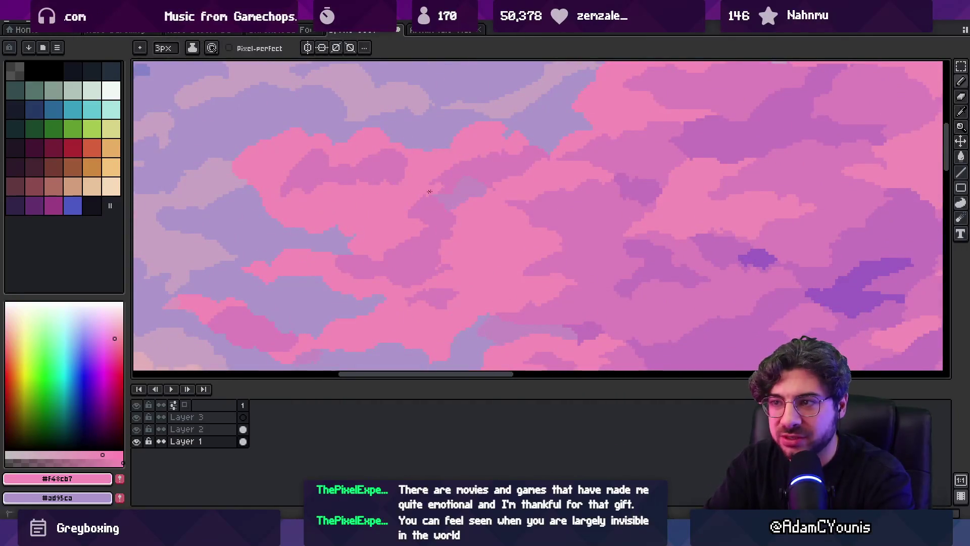
pyautogui.keyDown('alt'); pyautogui.click(445, 184); pyautogui.keyUp('alt')
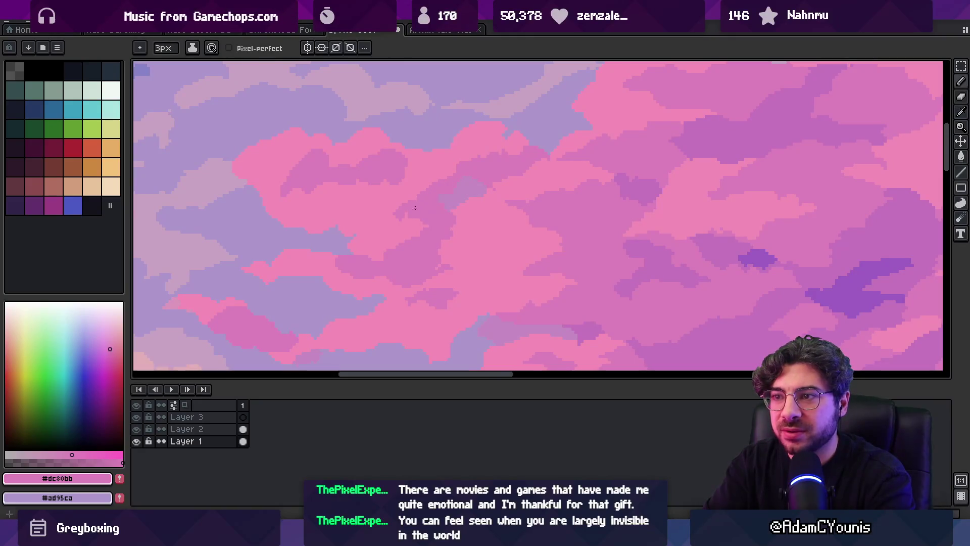
pyautogui.press('z')
pyautogui.scroll(-5, 385, 212)
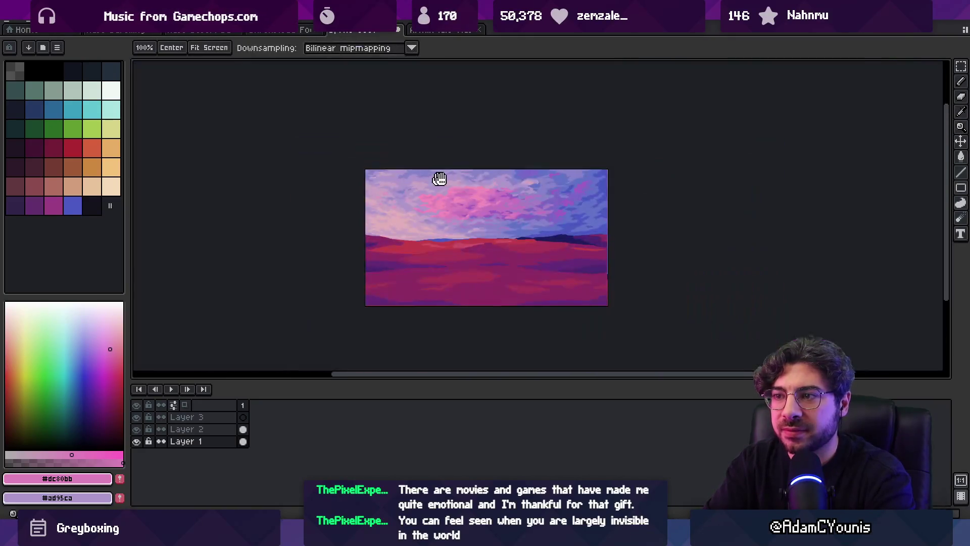
# Dab muted pink #c58ac2, pink #dc80bb, bright pink #f48cb7 and lavender #c7a3c3 onto the cloud edges
pyautogui.scroll(1, 454, 185)
pyautogui.scroll(3, 383, 168)
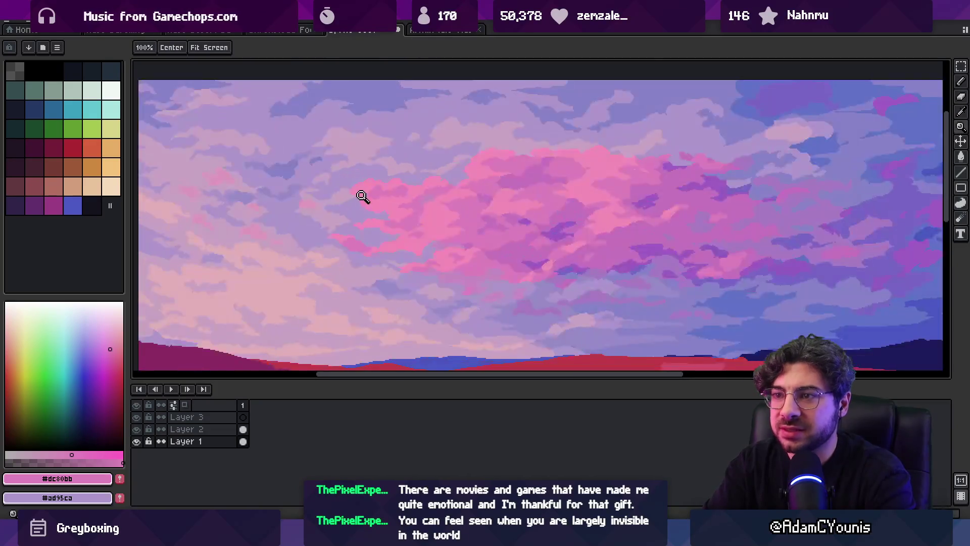
pyautogui.keyDown('alt'); pyautogui.click(373, 199); pyautogui.keyUp('alt')
pyautogui.press('b')
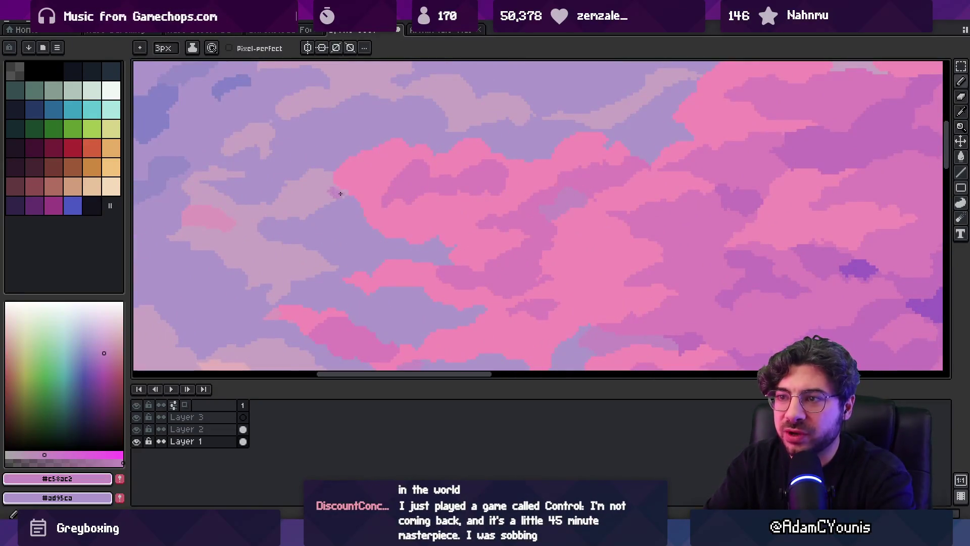
pyautogui.click(326, 182)
pyautogui.keyDown('alt'); pyautogui.click(341, 182); pyautogui.keyUp('alt')
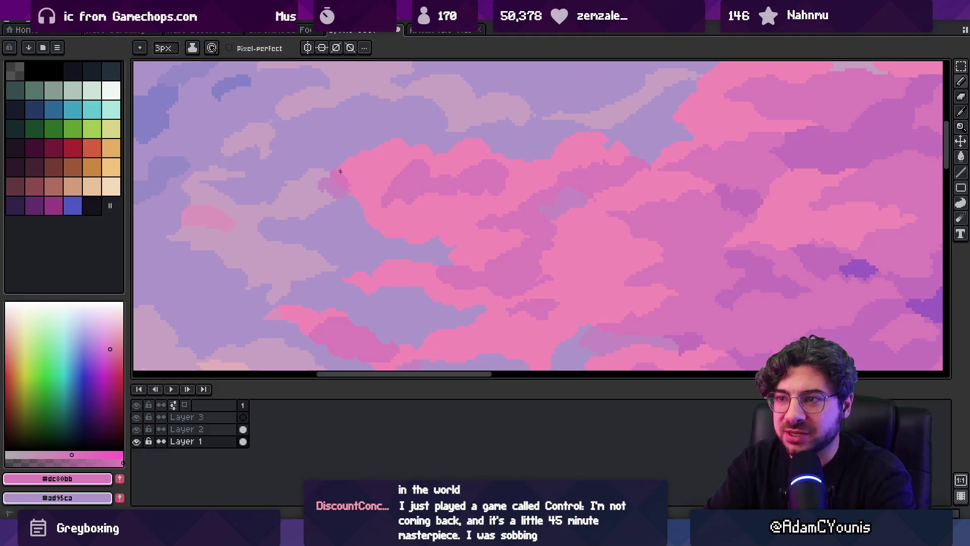
pyautogui.keyDown('alt'); pyautogui.click(327, 190); pyautogui.keyUp('alt')
pyautogui.keyDown('alt'); pyautogui.click(327, 181); pyautogui.keyUp('alt')
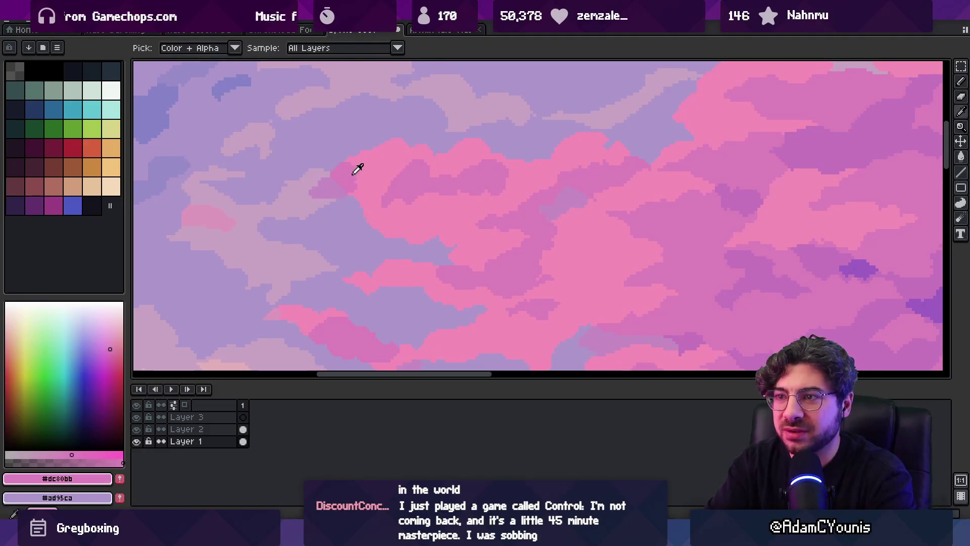
pyautogui.keyDown('alt'); pyautogui.click(328, 181); pyautogui.keyUp('alt')
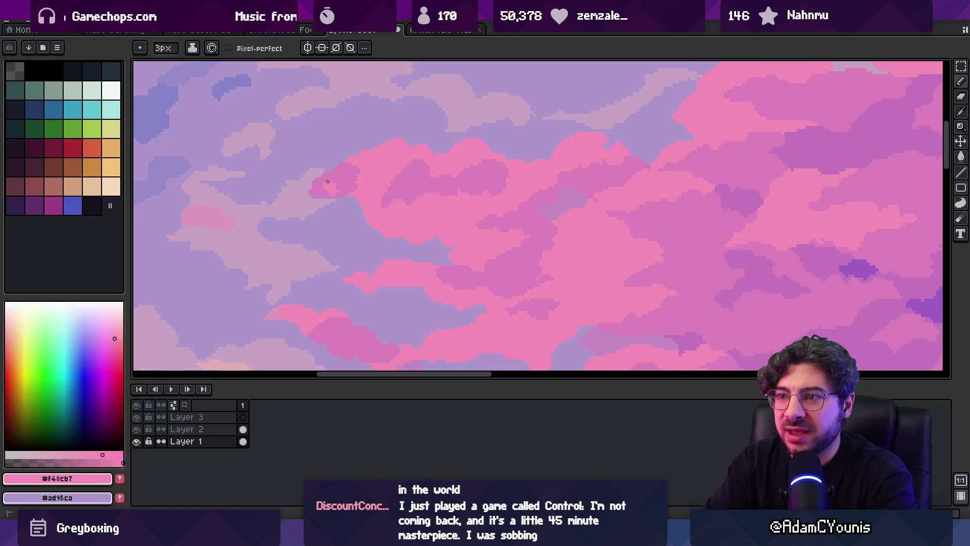
pyautogui.keyDown('alt'); pyautogui.click(330, 195); pyautogui.keyUp('alt')
# Zoom in on the clouds and resample muted pink #c58ac2 for more cloud shading
pyautogui.press('z')
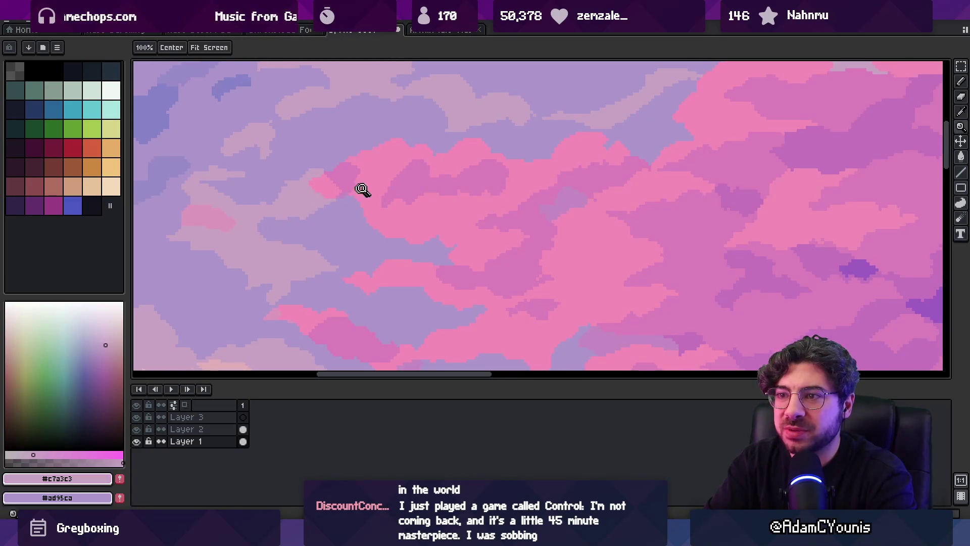
pyautogui.scroll(-2, 360, 139)
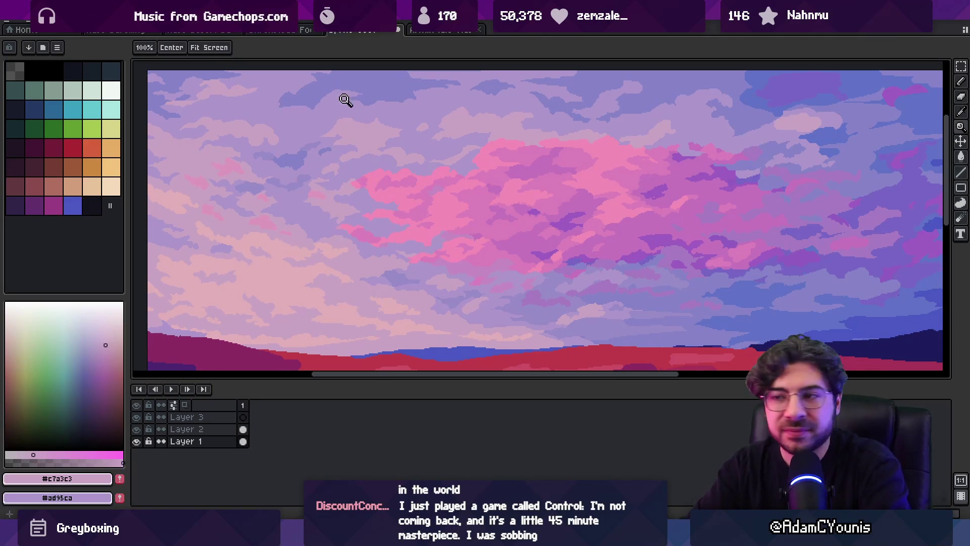
pyautogui.scroll(-1, 364, 166)
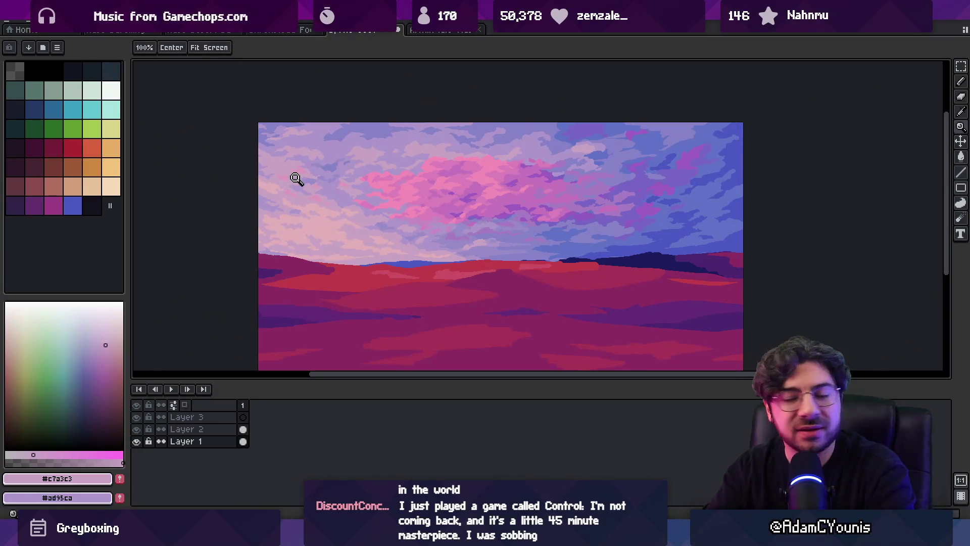
pyautogui.click(419, 196)
pyautogui.press('i')
pyautogui.click(417, 194)
pyautogui.press('b')
pyautogui.press('i')
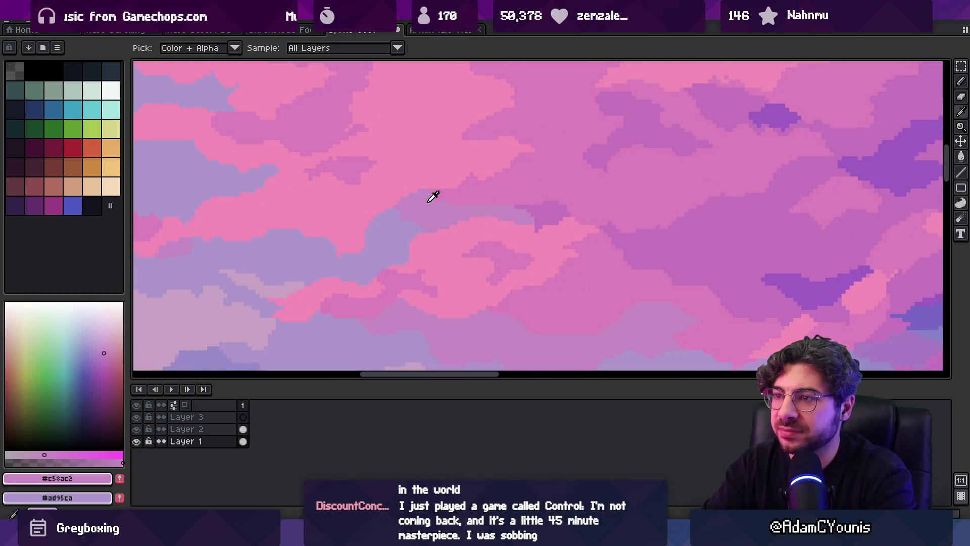
pyautogui.press('z')
pyautogui.scroll(-1, 374, 228)
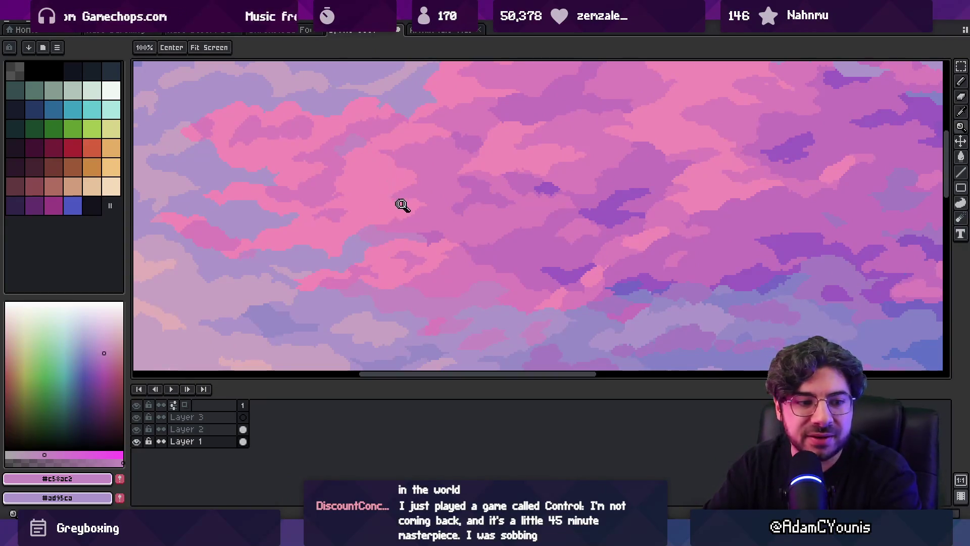
pyautogui.scroll(-2, 444, 184)
pyautogui.scroll(3, 444, 189)
# Alternate between pink #dc80bb and a lighter pink on the clouds, then zoom out to check
pyautogui.press('i')
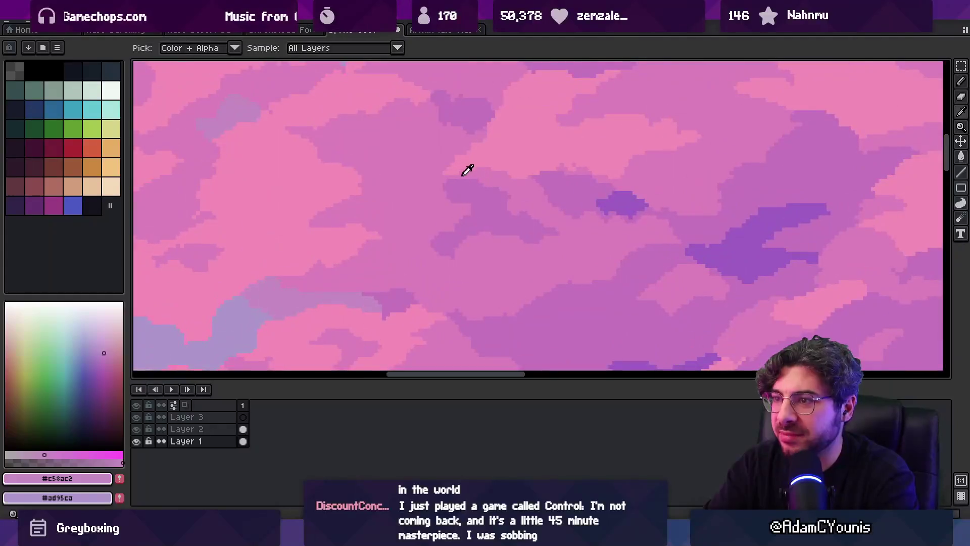
pyautogui.keyDown('alt'); pyautogui.click(454, 181); pyautogui.keyUp('alt')
pyautogui.keyDown('alt'); pyautogui.click(429, 183); pyautogui.keyUp('alt')
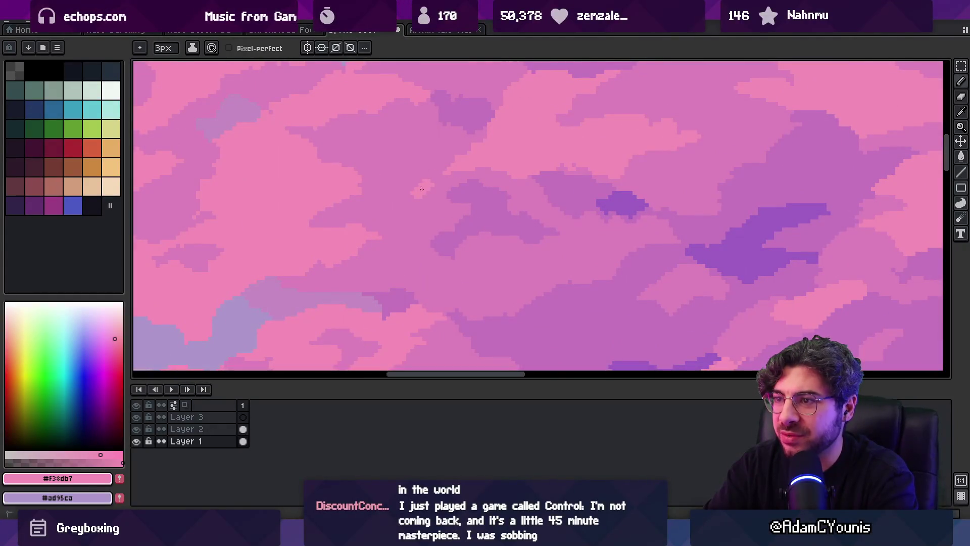
pyautogui.keyDown('alt'); pyautogui.click(405, 192); pyautogui.keyUp('alt')
pyautogui.press('z')
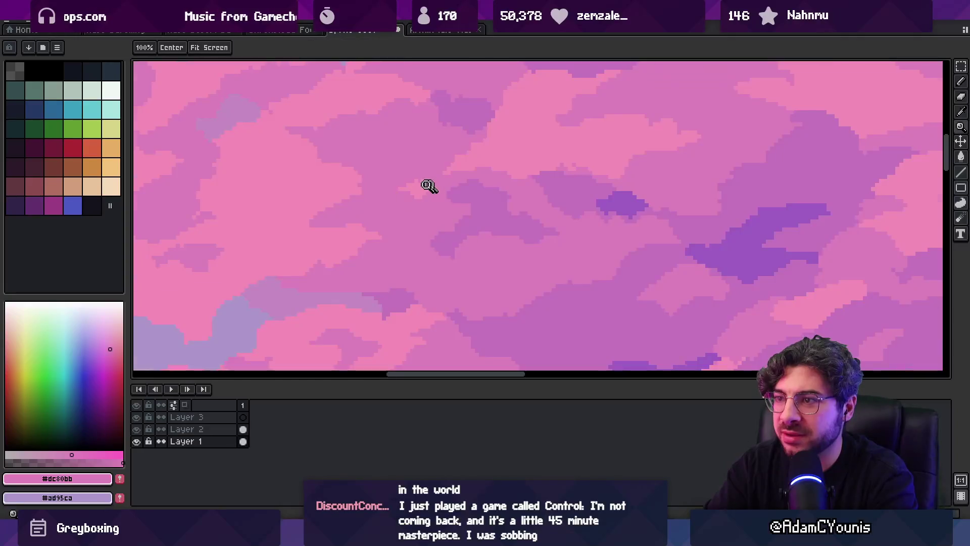
pyautogui.scroll(-5, 455, 162)
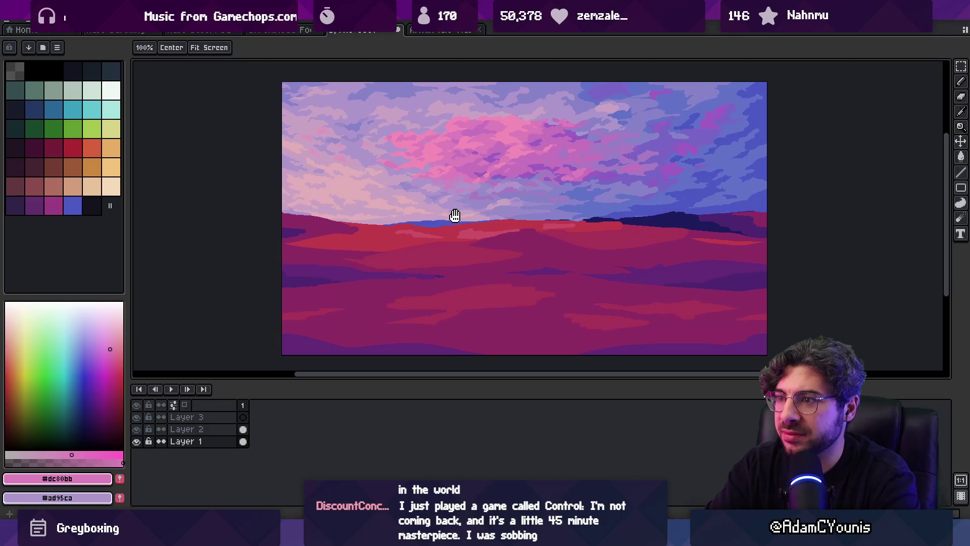
pyautogui.scroll(3, 459, 222)
# Pick ridge blue #4b59c3, outline a mountain and bucket-fill it solid blue
pyautogui.press('b')
pyautogui.keyDown('alt'); pyautogui.click(300, 221); pyautogui.keyUp('alt')
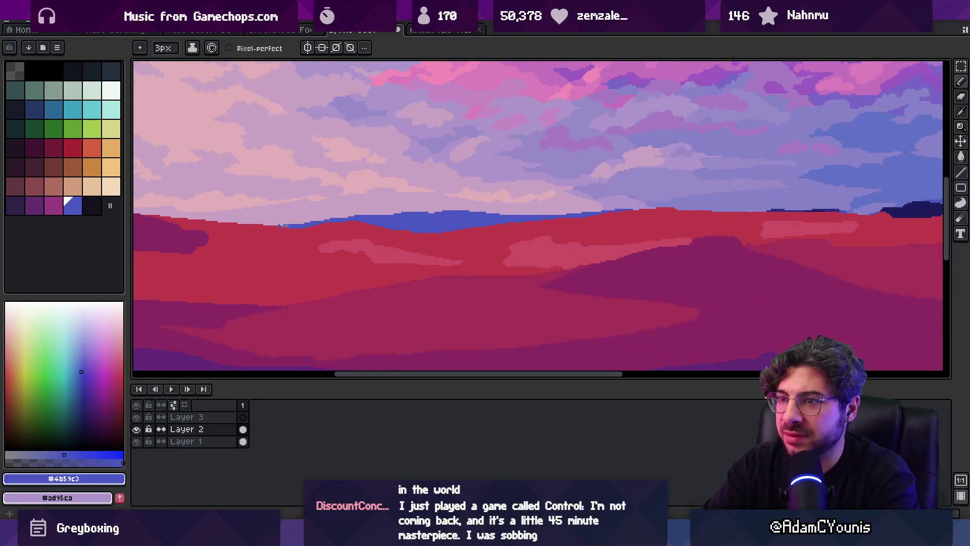
pyautogui.press('v')
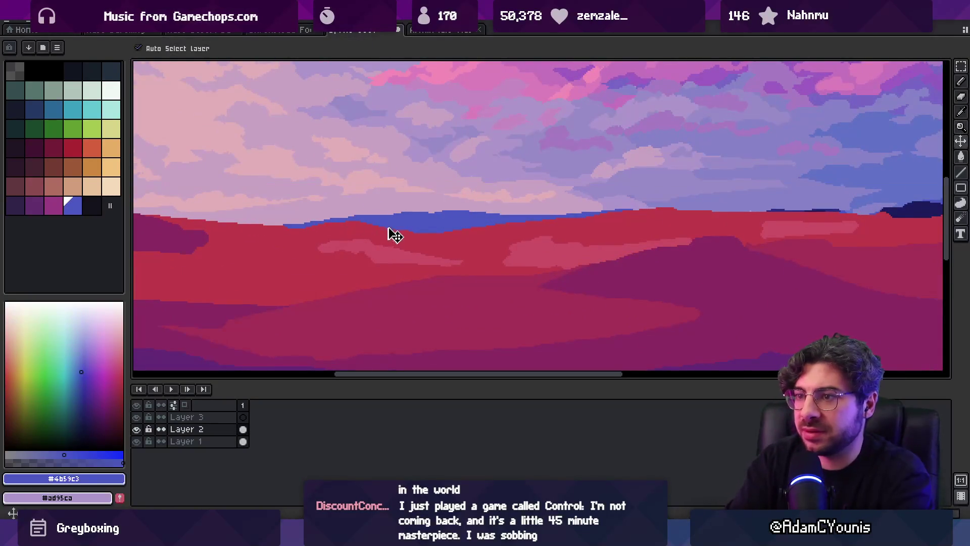
pyautogui.press('b')
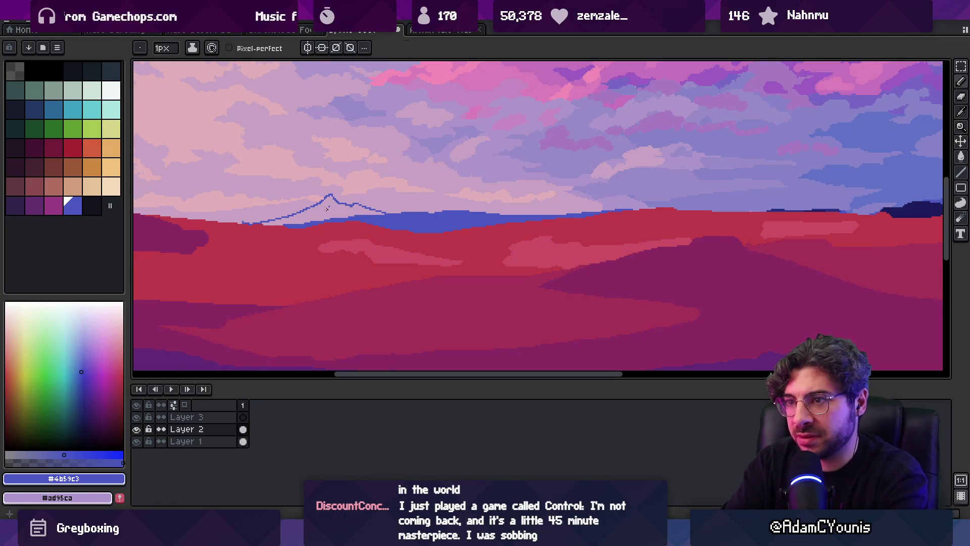
pyautogui.press('g')
pyautogui.click(327, 208)
# Add a second blue peak with a 2 px pencil and zoom out to view the whole image
pyautogui.press('e')
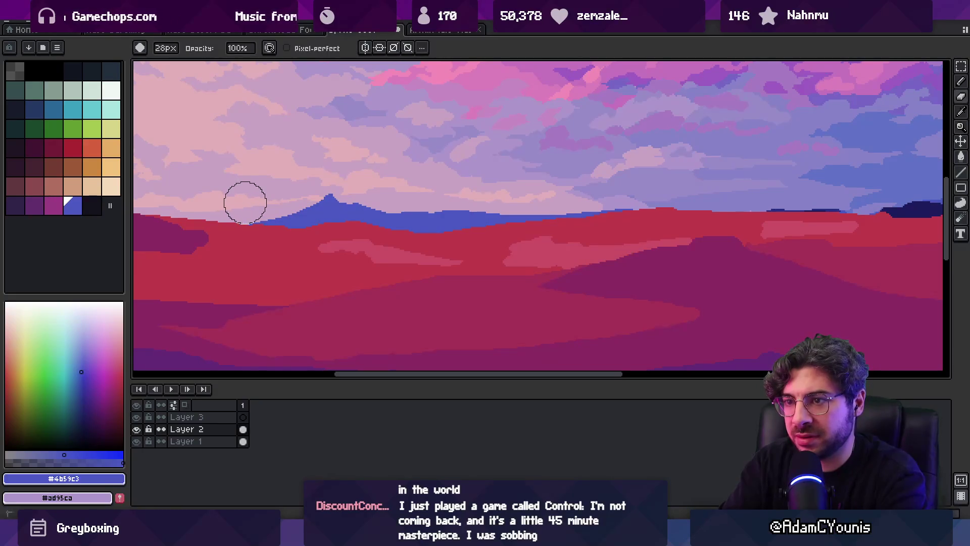
pyautogui.press('z')
pyautogui.scroll(-3, 305, 190)
pyautogui.scroll(4, 325, 162)
pyautogui.press('i')
pyautogui.press('b')
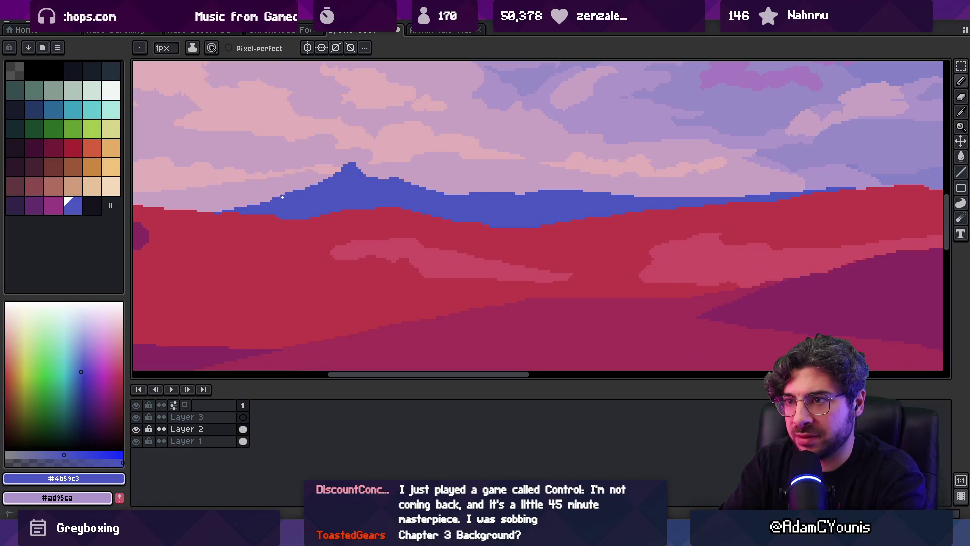
pyautogui.press('+')
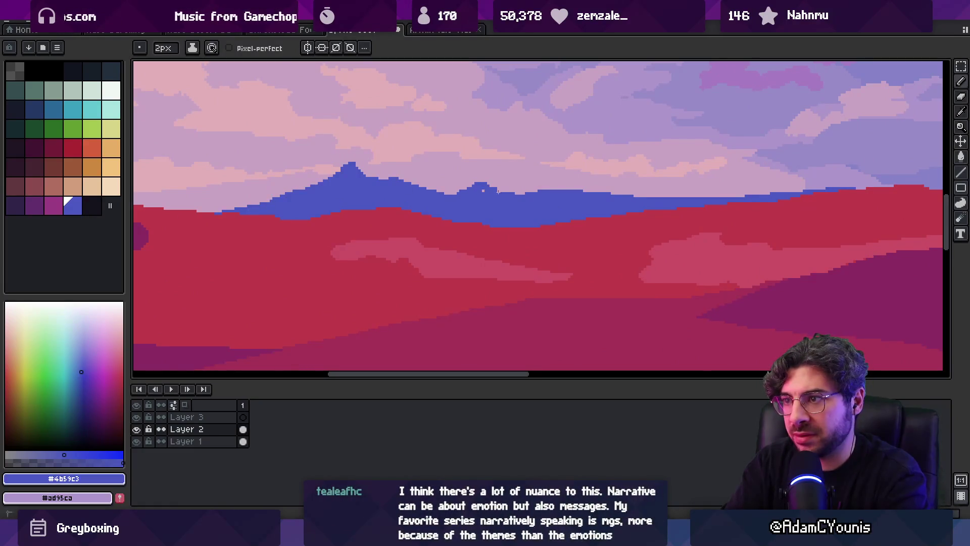
pyautogui.press('z')
pyautogui.scroll(-3, 464, 195)
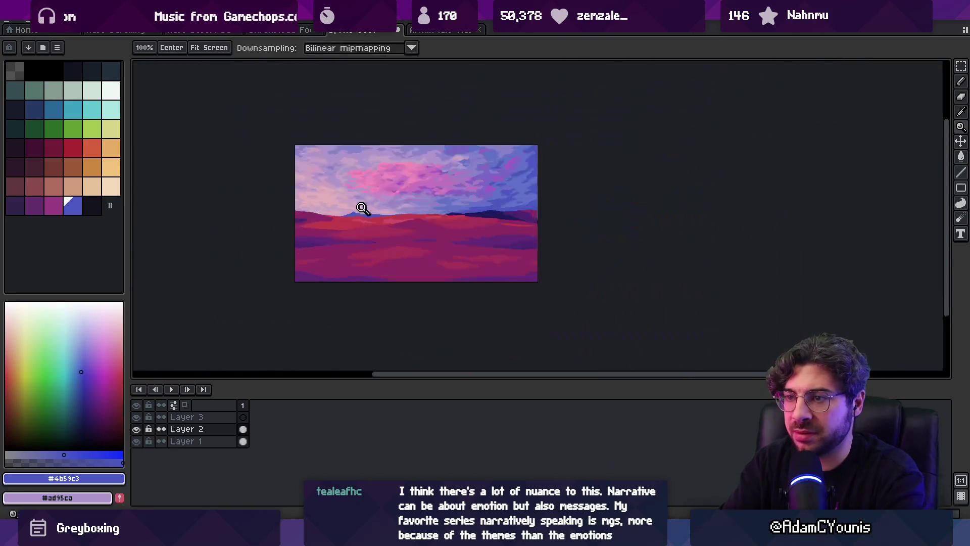
pyautogui.scroll(1, 393, 199)
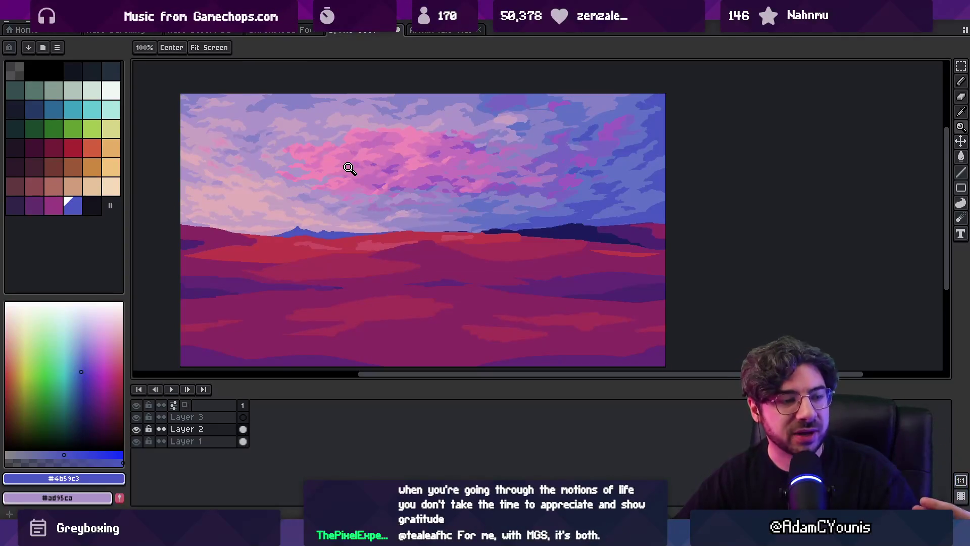
# Paint dark navy over the red ridge's top edge and fill the leftover red strip navy
pyautogui.click(517, 242)
pyautogui.click(541, 222)
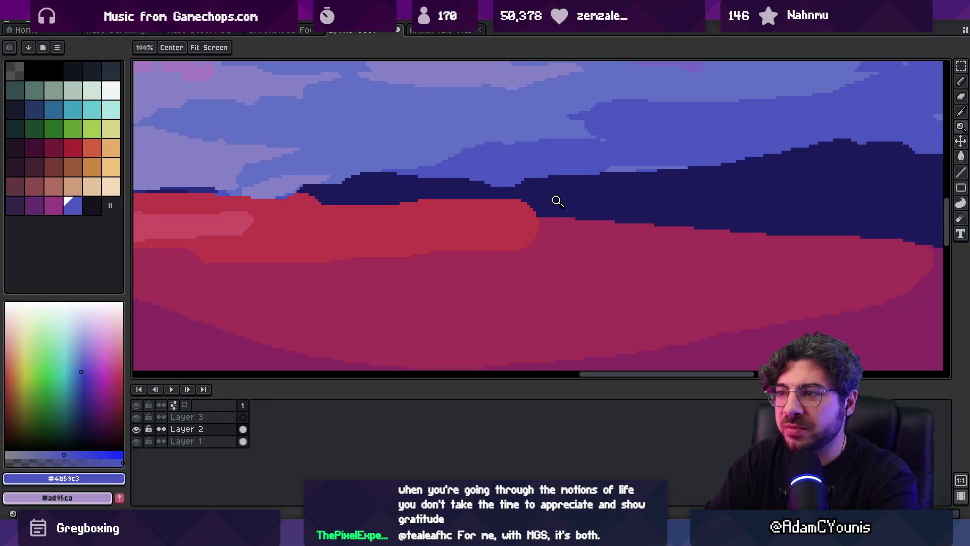
pyautogui.press('b')
pyautogui.keyDown('alt'); pyautogui.click(552, 197); pyautogui.keyUp('alt')
pyautogui.moveTo(399, 205); pyautogui.dragTo(533, 211)
pyautogui.press('g')
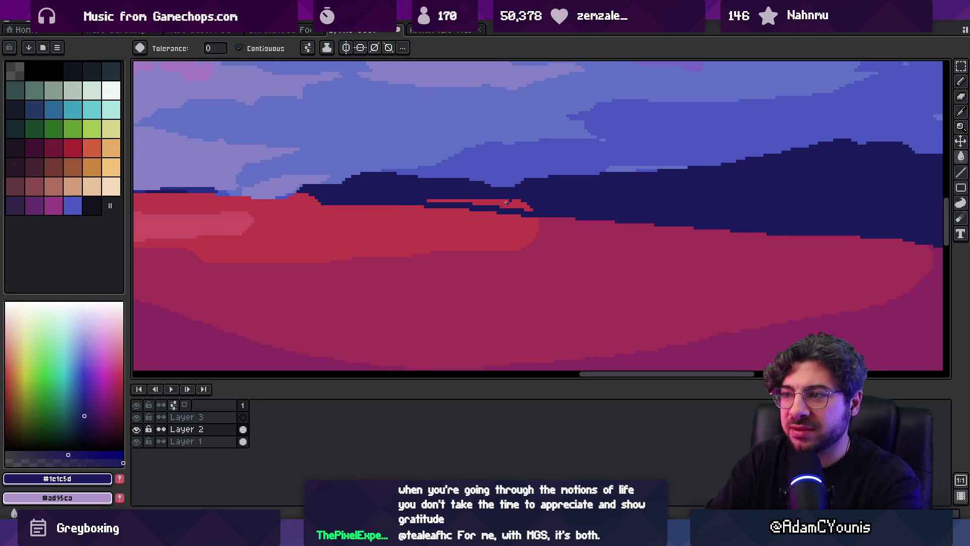
pyautogui.click(506, 202)
# Draw a navy line along the horizon edge, then zoom out to the whole image
pyautogui.press('z')
pyautogui.scroll(-3, 485, 192)
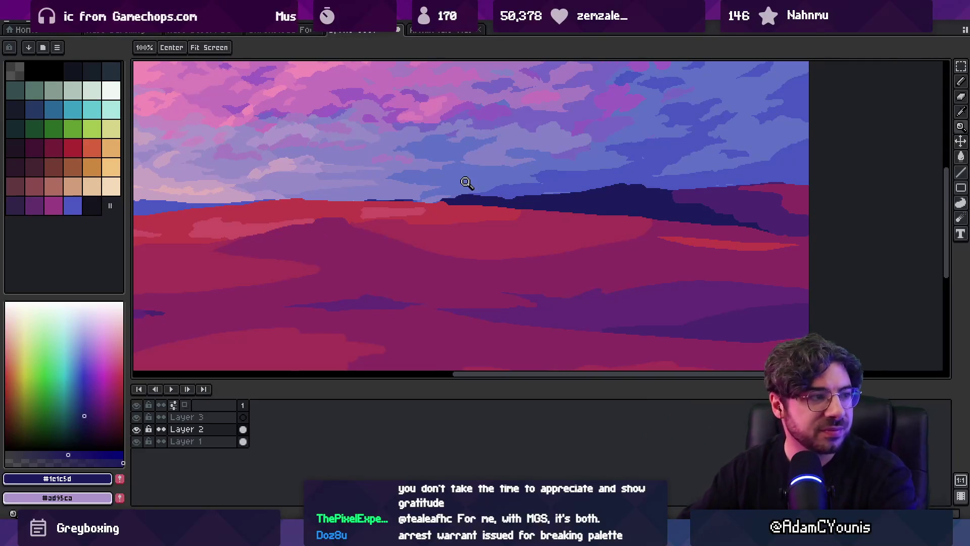
pyautogui.scroll(-2, 475, 210)
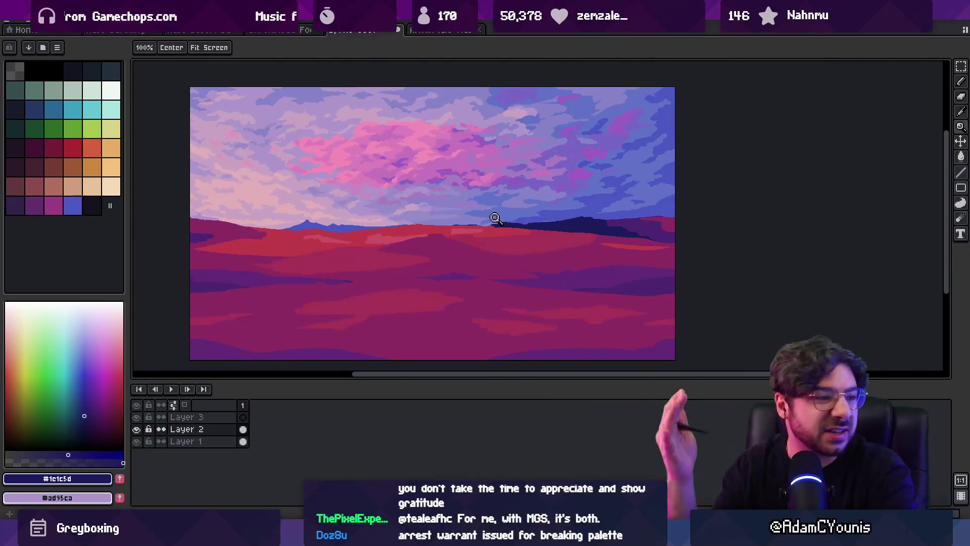
pyautogui.click(443, 221)
pyautogui.press('o')
pyautogui.click(571, 213)
pyautogui.press('b')
pyautogui.click(376, 229)
pyautogui.moveTo(369, 217)
pyautogui.mouseDown()
pyautogui.moveTo(497, 214)
pyautogui.moveTo(474, 228)
pyautogui.mouseUp()
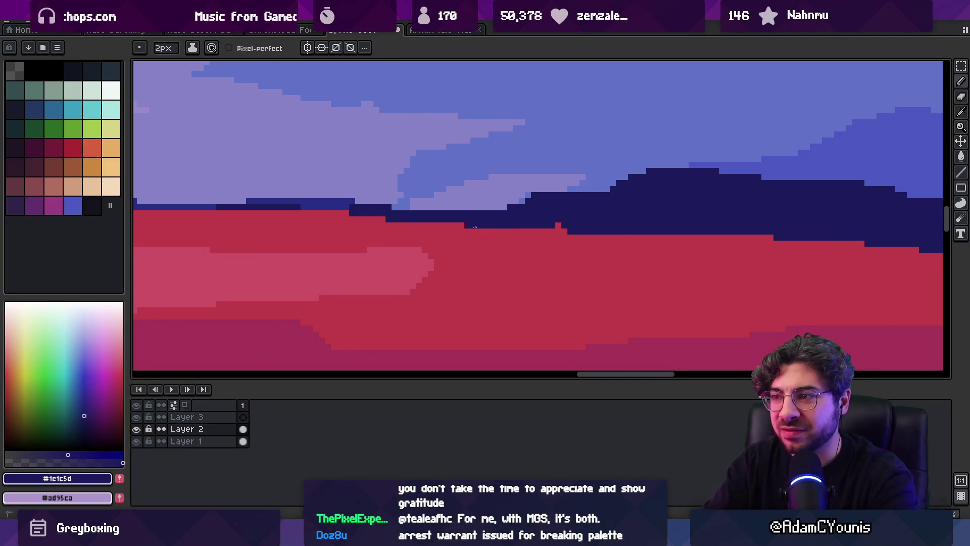
pyautogui.press('z')
pyautogui.press('1')
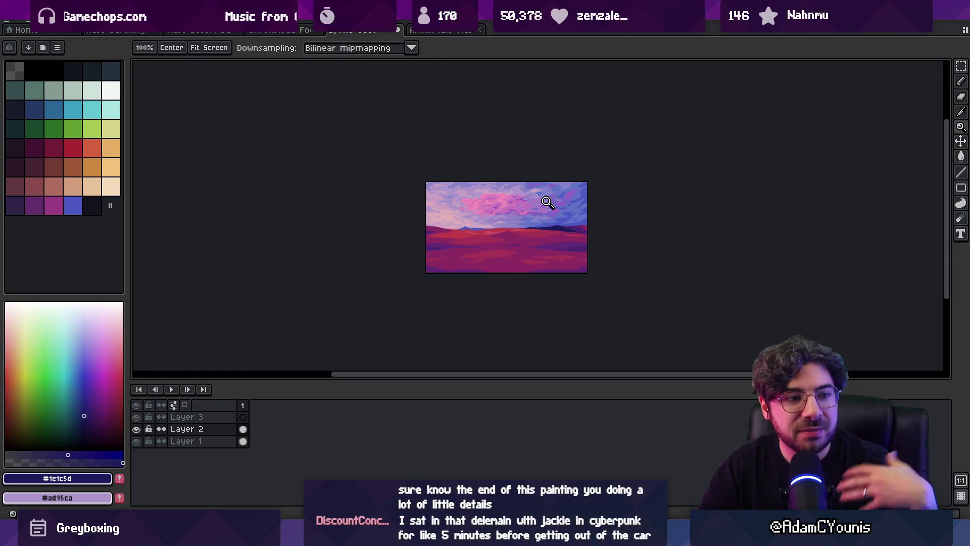
# Sample the mountain blue and review the whole painting
pyautogui.press('v')
pyautogui.scroll(5, 457, 238)
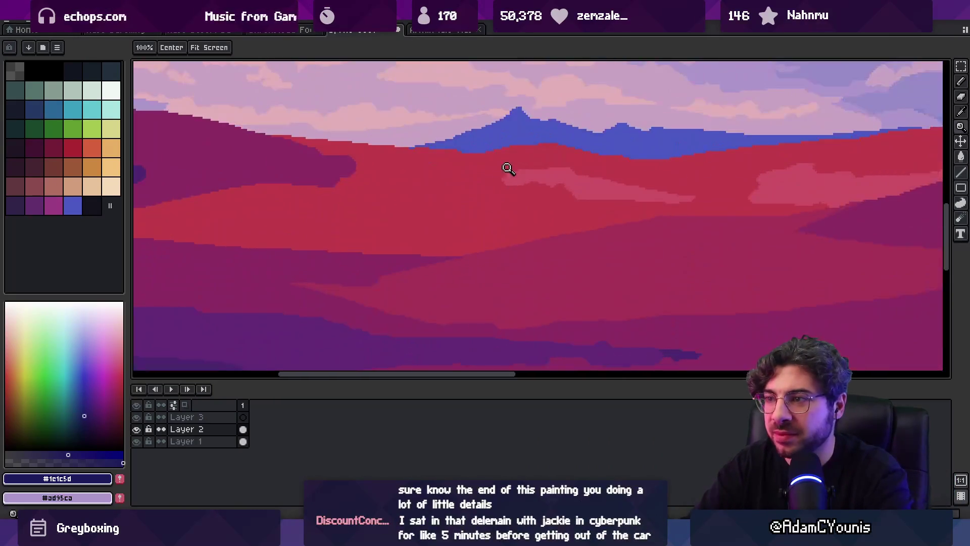
pyautogui.press('b')
pyautogui.keyDown('alt'); pyautogui.click(475, 177); pyautogui.keyUp('alt')
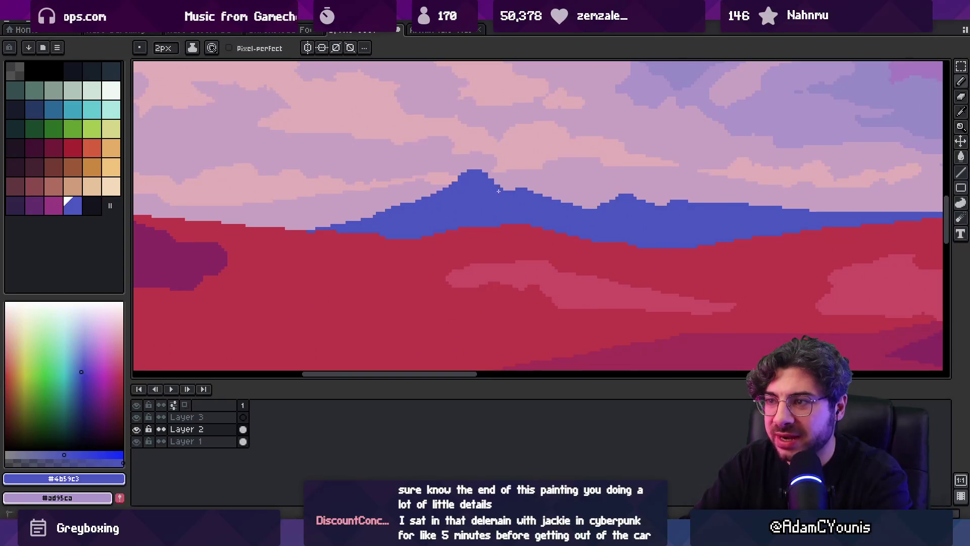
pyautogui.press('b')
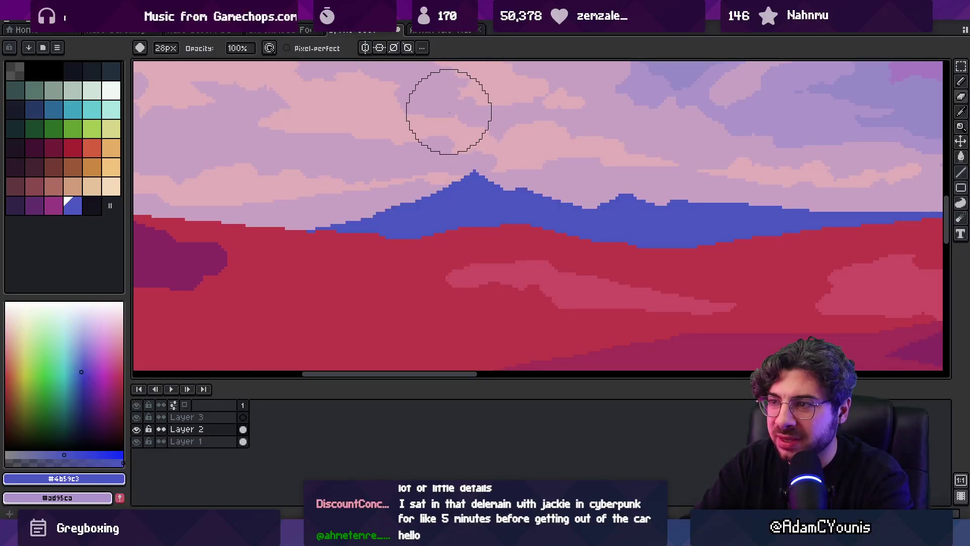
pyautogui.press('z')
pyautogui.press('1')
pyautogui.scroll(5, 375, 202)
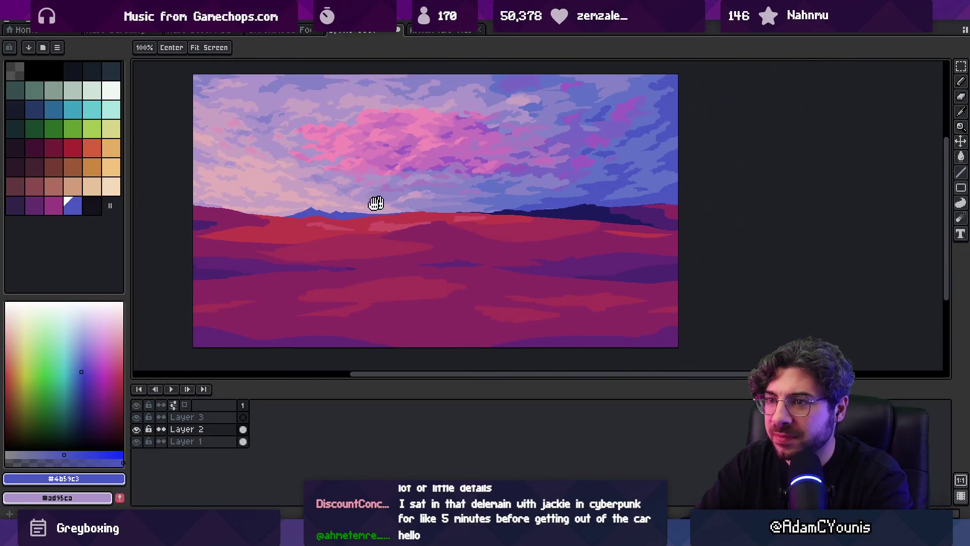
# Reshape the magenta hill's tip with crimson and magenta, extending the magenta strip along the hill
pyautogui.press('i')
pyautogui.click(376, 235)
pyautogui.click(428, 270)
pyautogui.press('b')
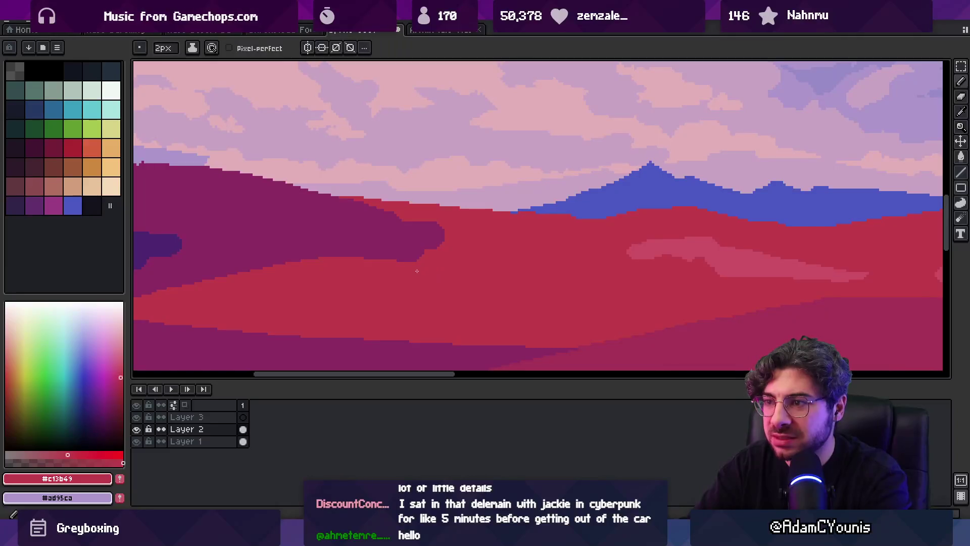
pyautogui.keyDown('alt'); pyautogui.click(396, 227); pyautogui.keyUp('alt')
pyautogui.moveTo(396, 253)
pyautogui.mouseDown()
pyautogui.moveTo(478, 230)
pyautogui.moveTo(530, 231)
pyautogui.mouseUp()
pyautogui.click(445, 227)
pyautogui.keyDown('alt'); pyautogui.click(521, 245); pyautogui.keyUp('alt')
pyautogui.press('z')
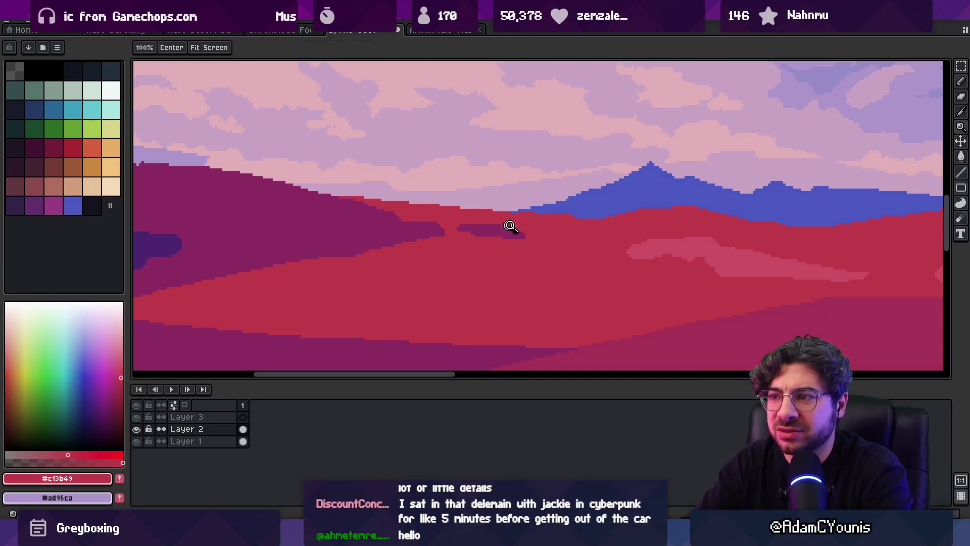
pyautogui.scroll(-6, 510, 225)
pyautogui.scroll(1, 475, 202)
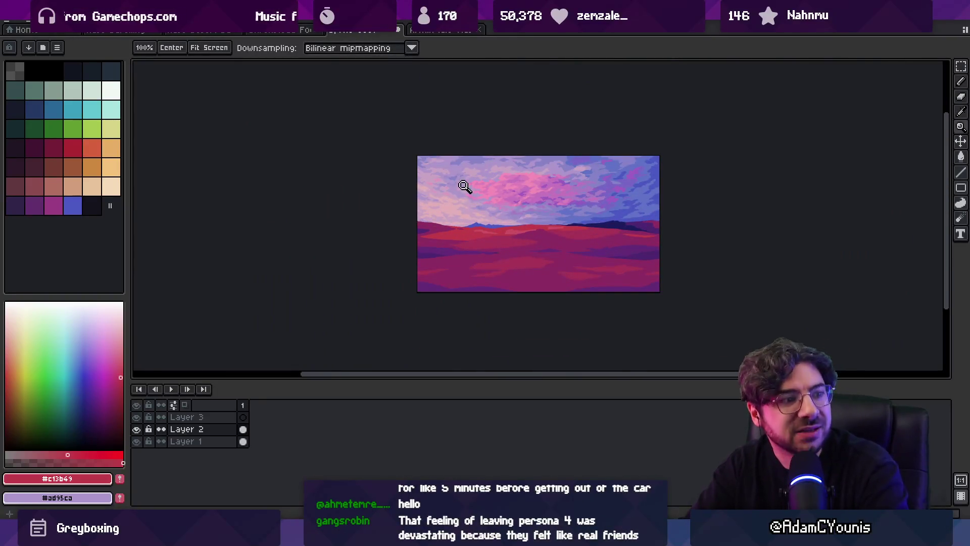
pyautogui.moveTo(547, 203); pyautogui.dragTo(512, 198)
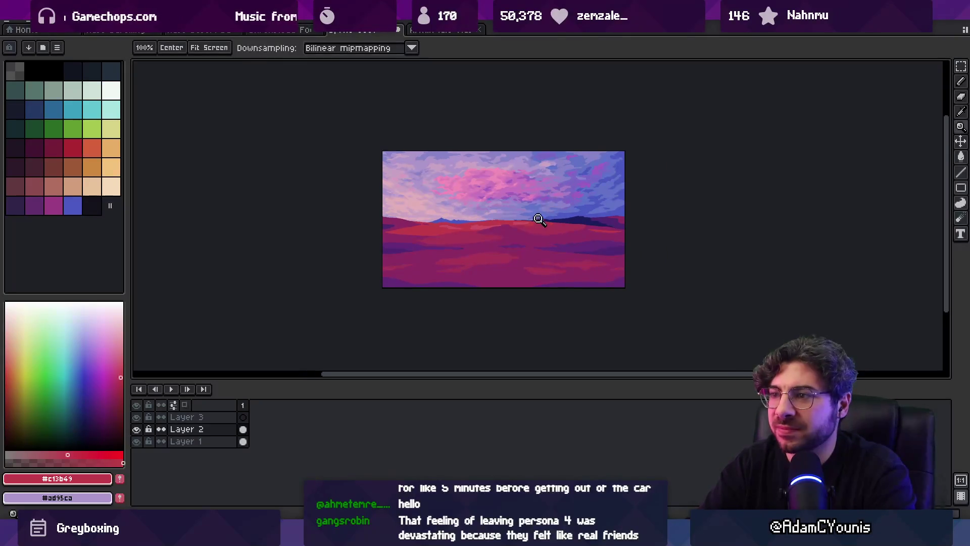
pyautogui.scroll(5, 539, 219)
pyautogui.moveTo(563, 218)
pyautogui.mouseDown()
pyautogui.moveTo(537, 210)
pyautogui.moveTo(482, 234)
pyautogui.mouseUp()
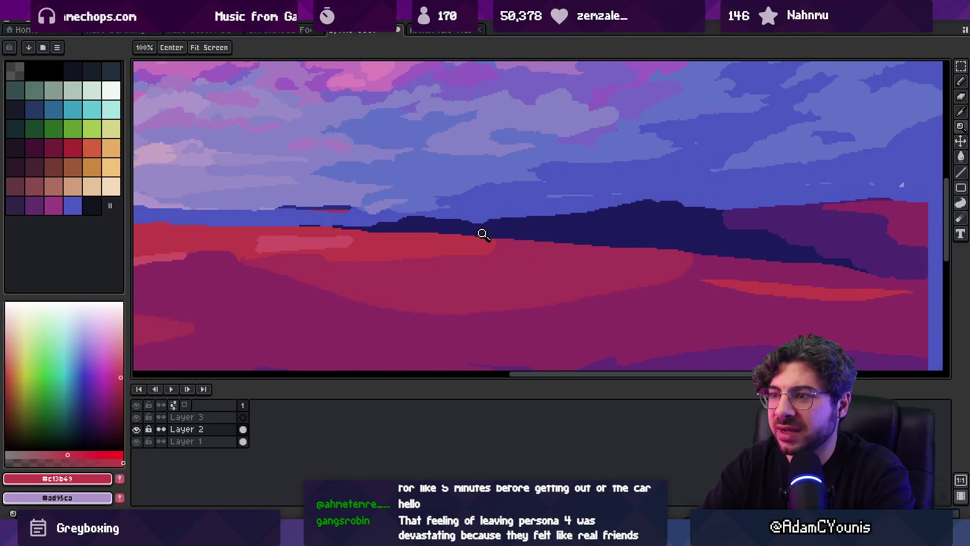
pyautogui.press('v')
pyautogui.moveTo(347, 210)
pyautogui.mouseDown()
pyautogui.moveTo(355, 201)
pyautogui.moveTo(417, 218)
pyautogui.mouseUp()
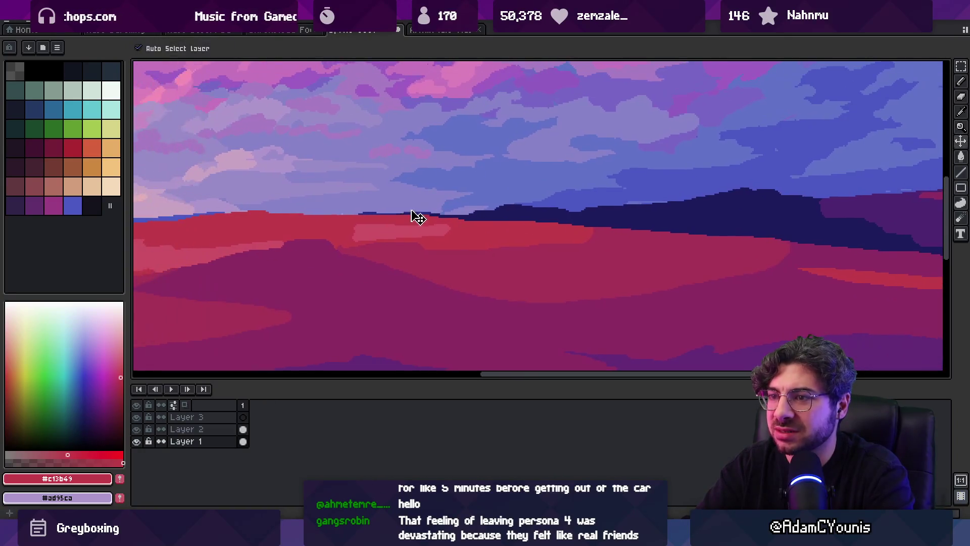
pyautogui.keyDown('alt'); pyautogui.click(392, 211); pyautogui.keyUp('alt')
pyautogui.press('b')
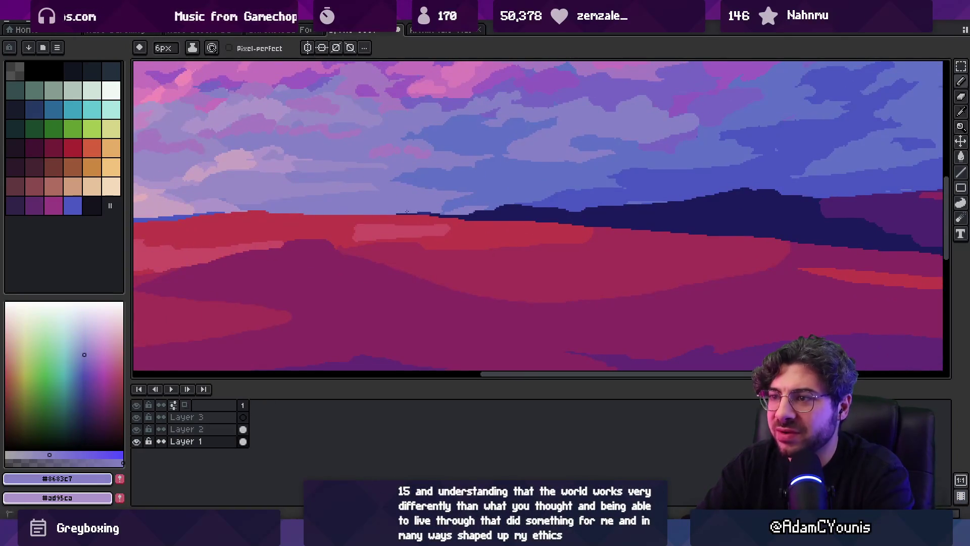
pyautogui.scroll(2, 426, 216)
pyautogui.keyDown('ctrl'); pyautogui.click(427, 217); pyautogui.keyUp('ctrl')
pyautogui.press('e')
pyautogui.moveTo(396, 197); pyautogui.dragTo(444, 196)
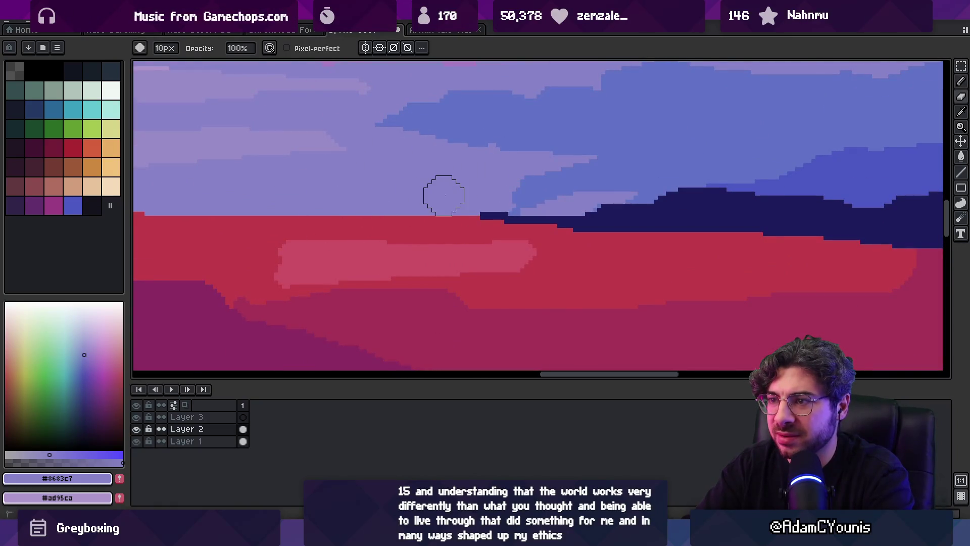
pyautogui.press('z')
pyautogui.scroll(-3, 475, 187)
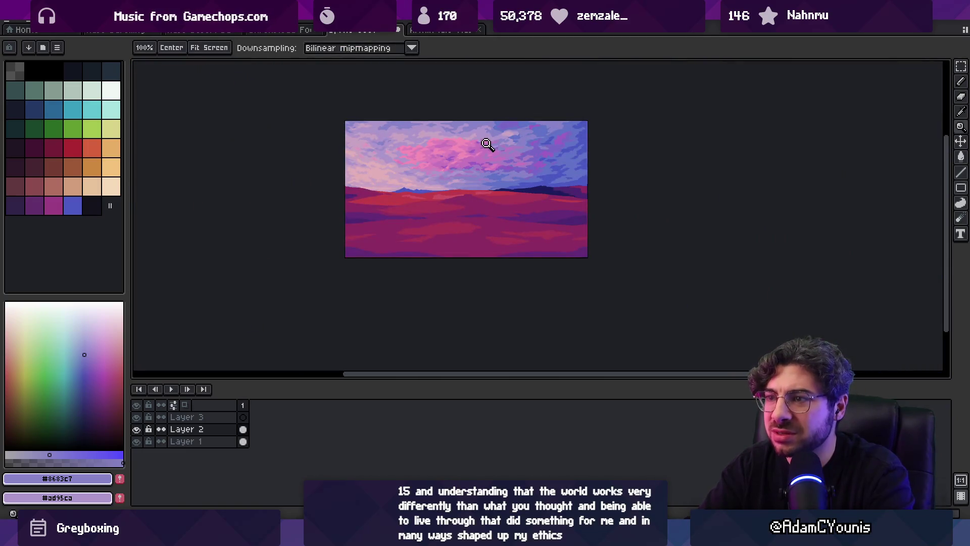
pyautogui.scroll(4, 385, 185)
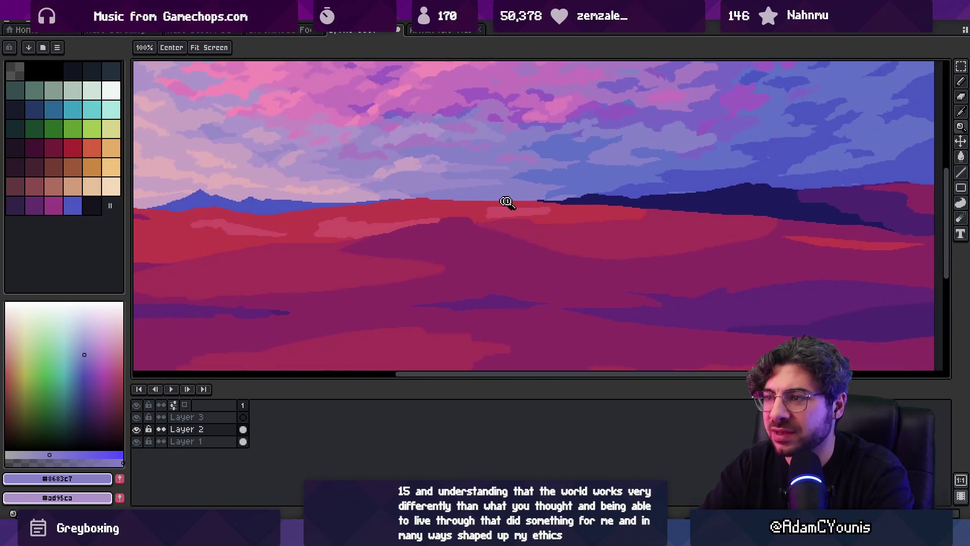
pyautogui.scroll(1, 525, 212)
pyautogui.press('b')
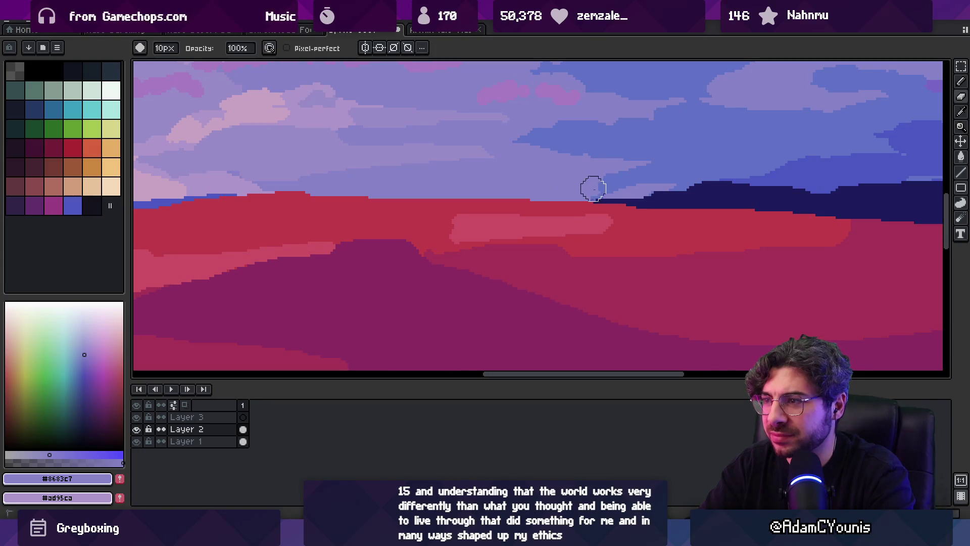
pyautogui.press('z')
pyautogui.scroll(-3, 667, 178)
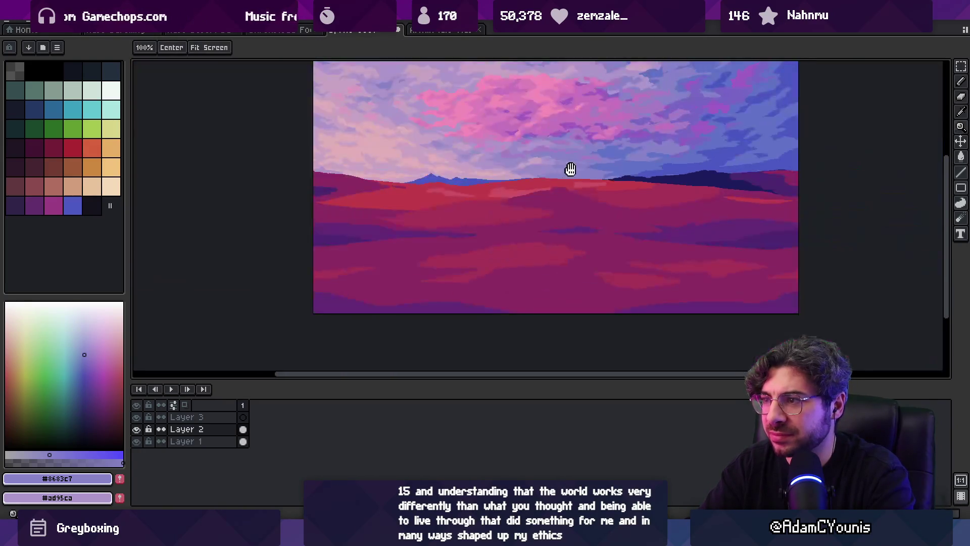
pyautogui.scroll(2, 468, 186)
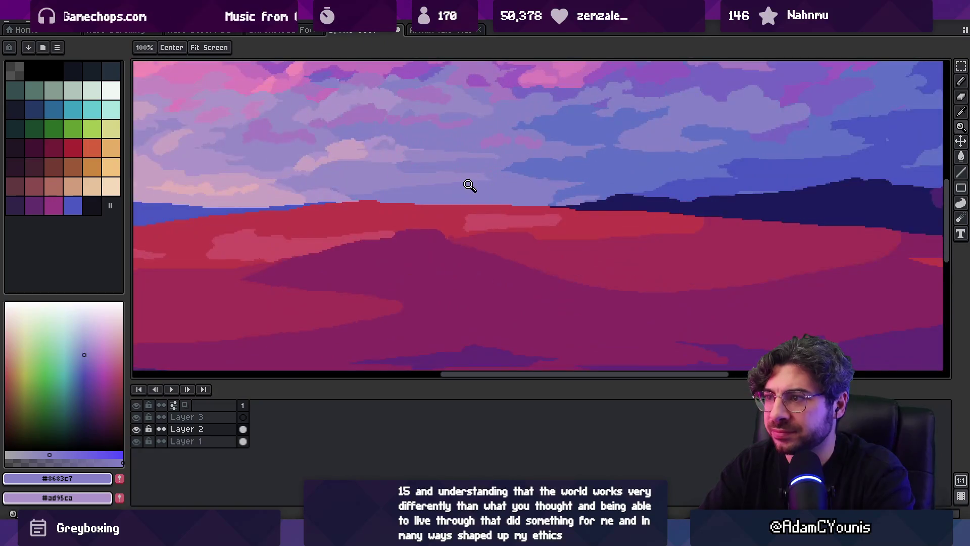
pyautogui.scroll(1, 321, 221)
pyautogui.scroll(-5, 498, 196)
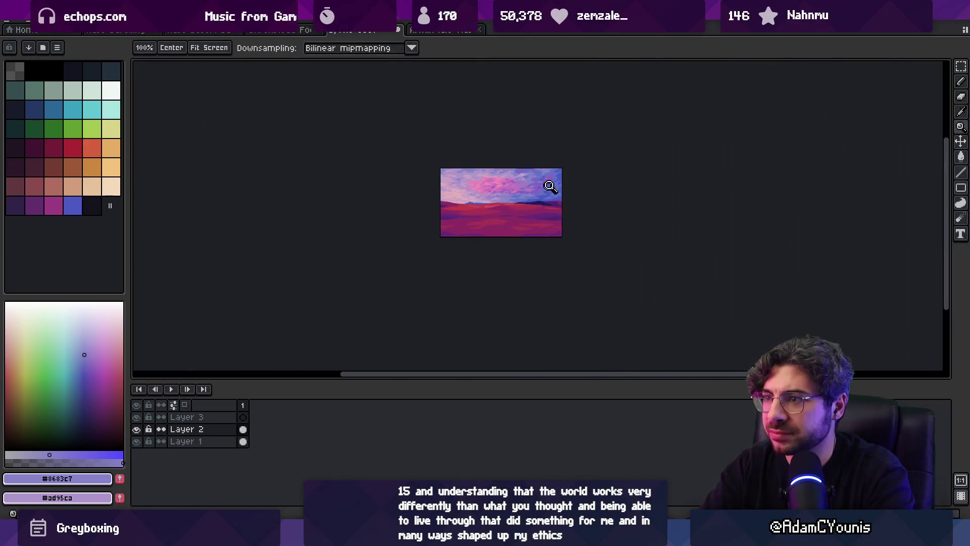
pyautogui.scroll(1, 537, 202)
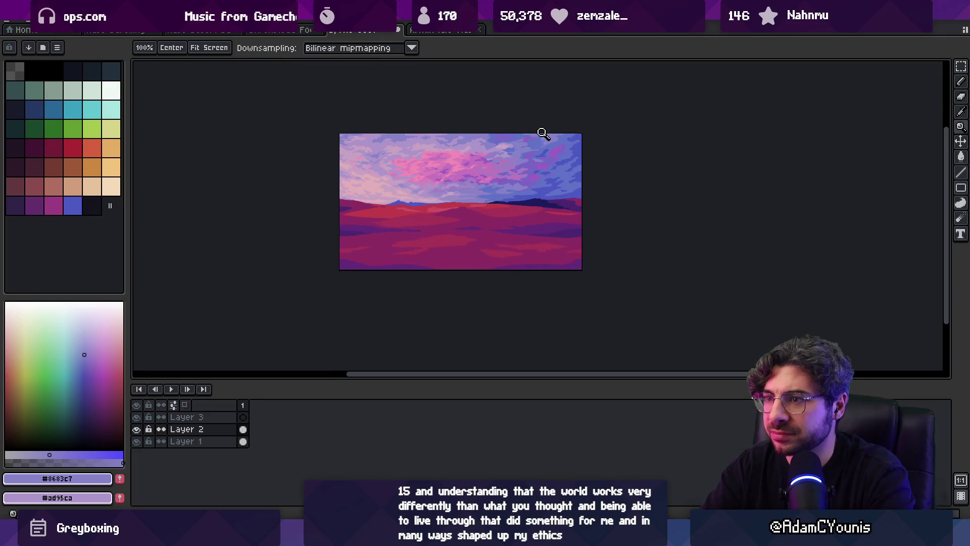
pyautogui.scroll(3, 333, 208)
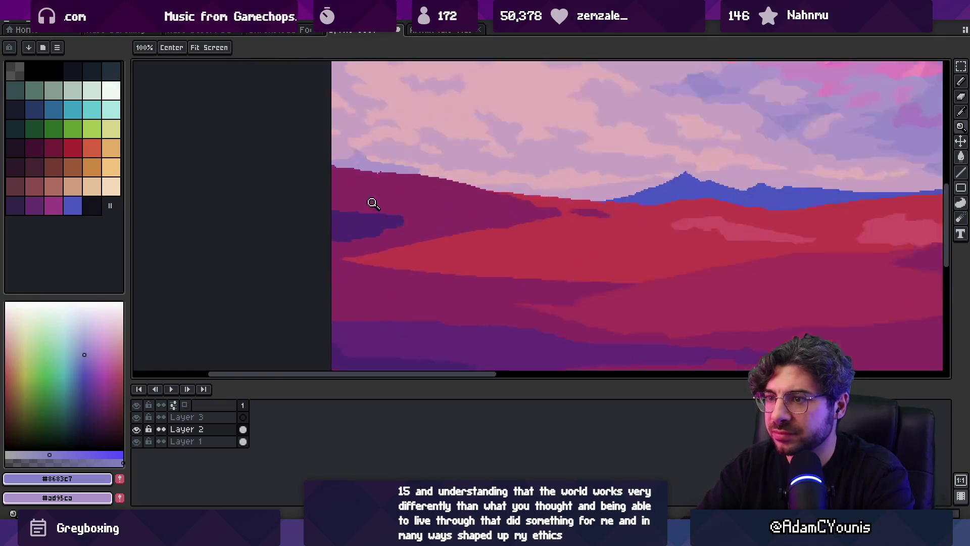
pyautogui.keyDown('alt'); pyautogui.click(407, 221); pyautogui.keyUp('alt')
pyautogui.press('b')
pyautogui.keyDown('alt'); pyautogui.click(462, 232); pyautogui.keyUp('alt')
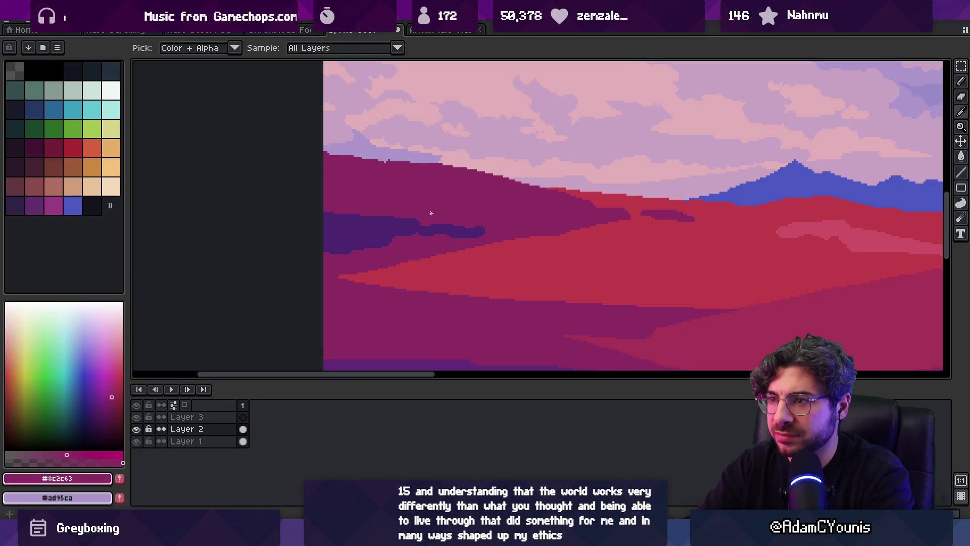
pyautogui.scroll(-5, 463, 202)
pyautogui.moveTo(463, 202); pyautogui.dragTo(430, 203)
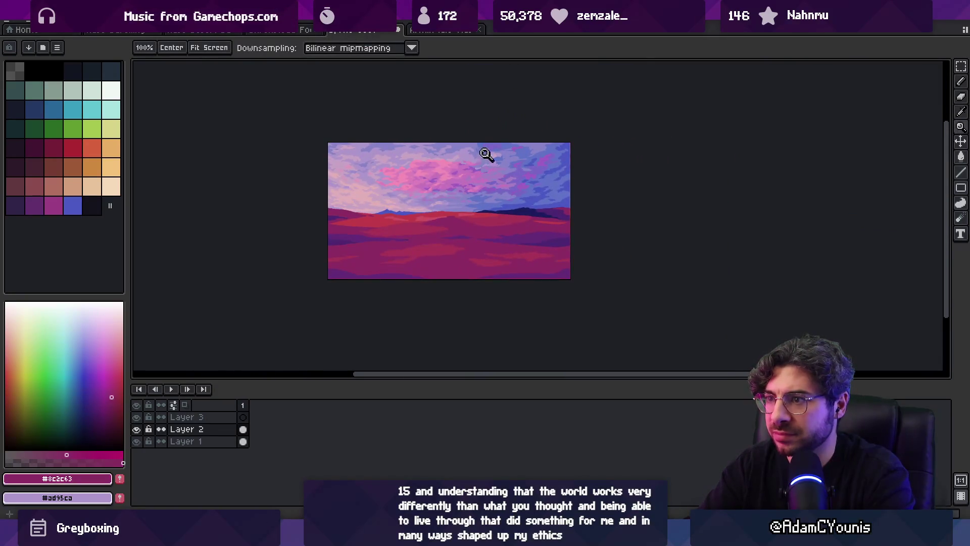
pyautogui.click(457, 232)
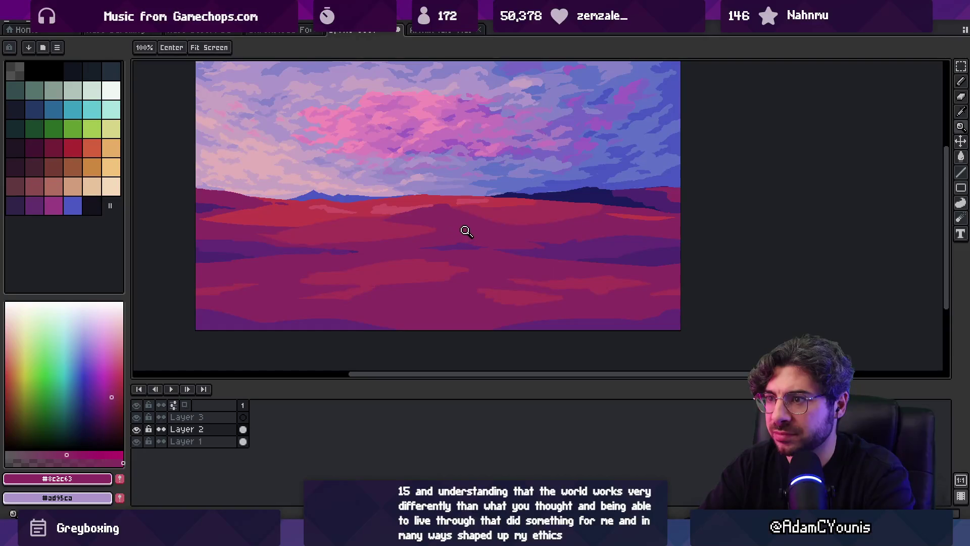
pyautogui.scroll(1, 466, 231)
pyautogui.scroll(-2, 464, 241)
pyautogui.scroll(2, 473, 239)
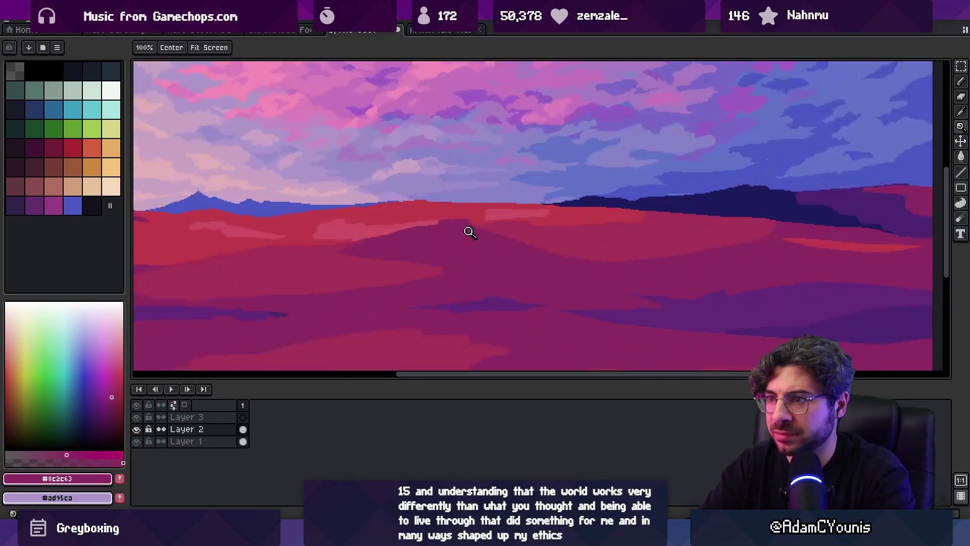
pyautogui.press('v')
pyautogui.press('b')
pyautogui.keyDown('alt'); pyautogui.click(307, 206); pyautogui.keyUp('alt')
pyautogui.press('v')
pyautogui.press('b')
pyautogui.press('z')
pyautogui.scroll(-1, 394, 201)
pyautogui.scroll(1, 419, 197)
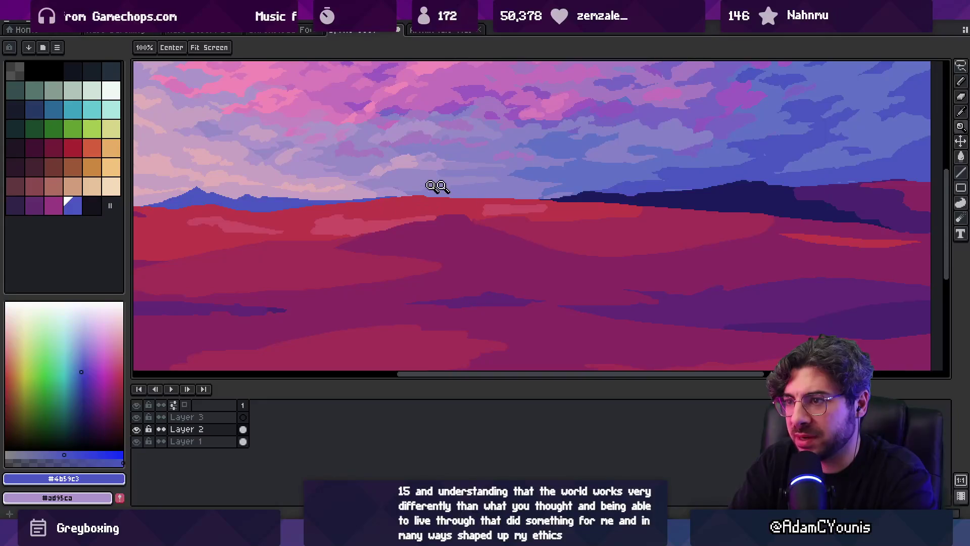
pyautogui.press('b')
pyautogui.keyDown('alt'); pyautogui.click(500, 229); pyautogui.keyUp('alt')
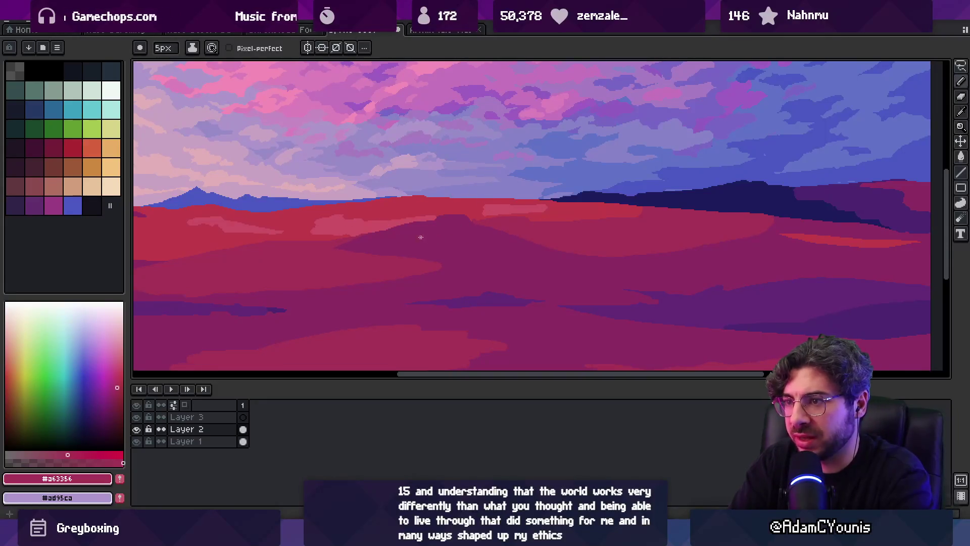
pyautogui.press('z')
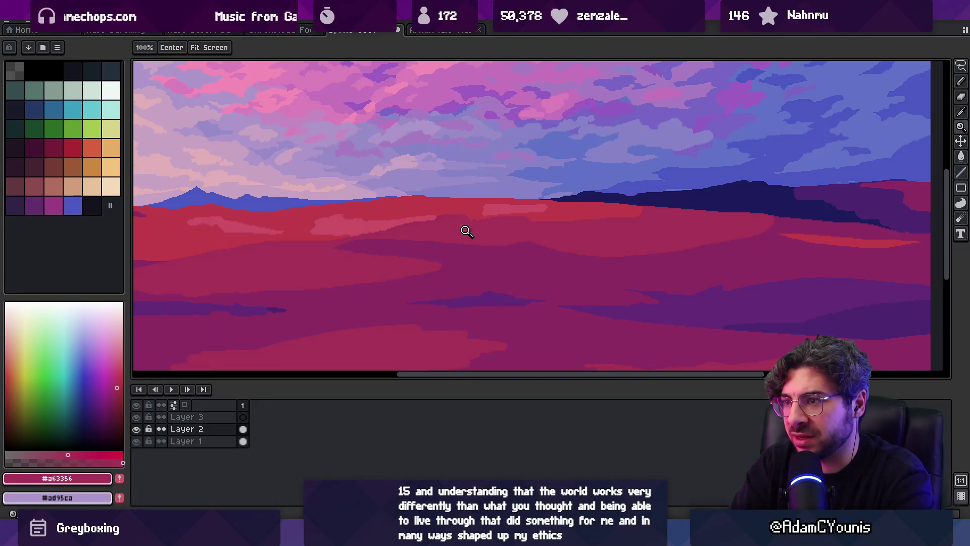
pyautogui.scroll(-3, 463, 227)
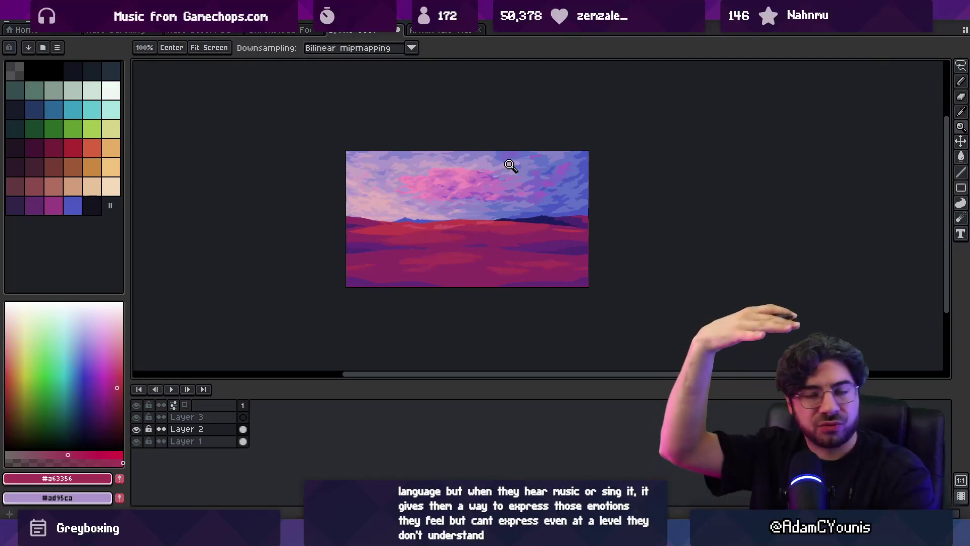
pyautogui.scroll(3, 549, 161)
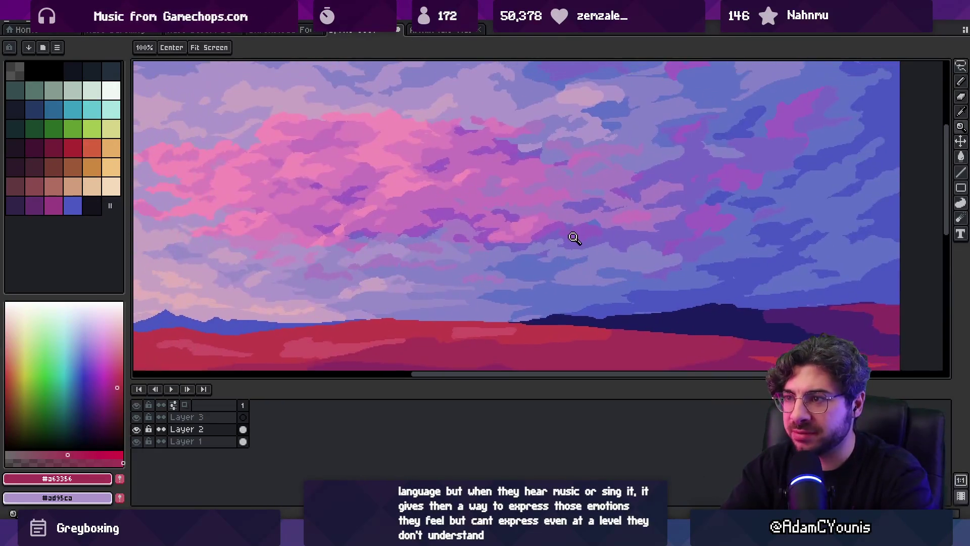
pyautogui.scroll(-2, 574, 238)
pyautogui.press('v')
pyautogui.click(511, 245)
# Try squashing and shifting the whole sprite, then cancel the transform and clear the selection
pyautogui.press('m')
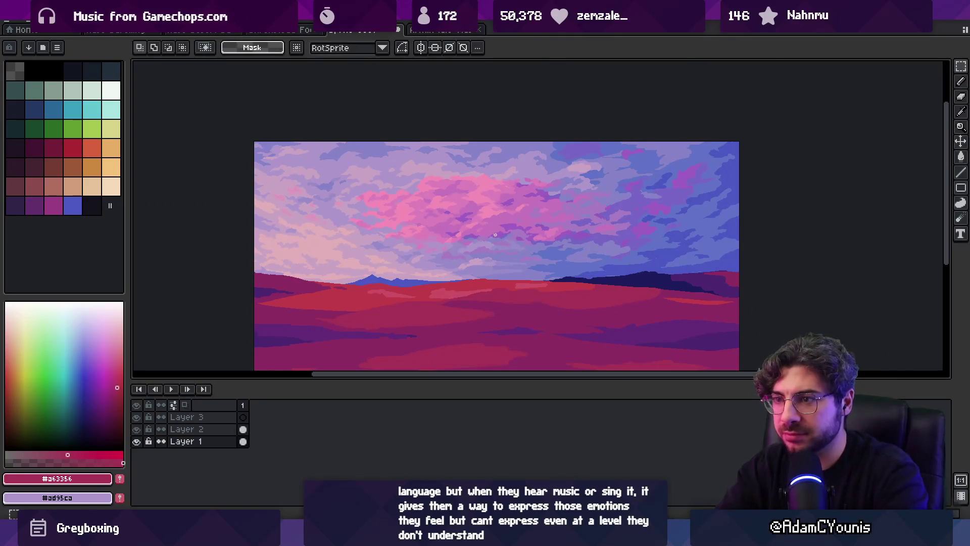
pyautogui.hotkey('ctrl', 'a')
pyautogui.scroll(-2, 502, 331)
pyautogui.moveTo(510, 340); pyautogui.dragTo(512, 329)
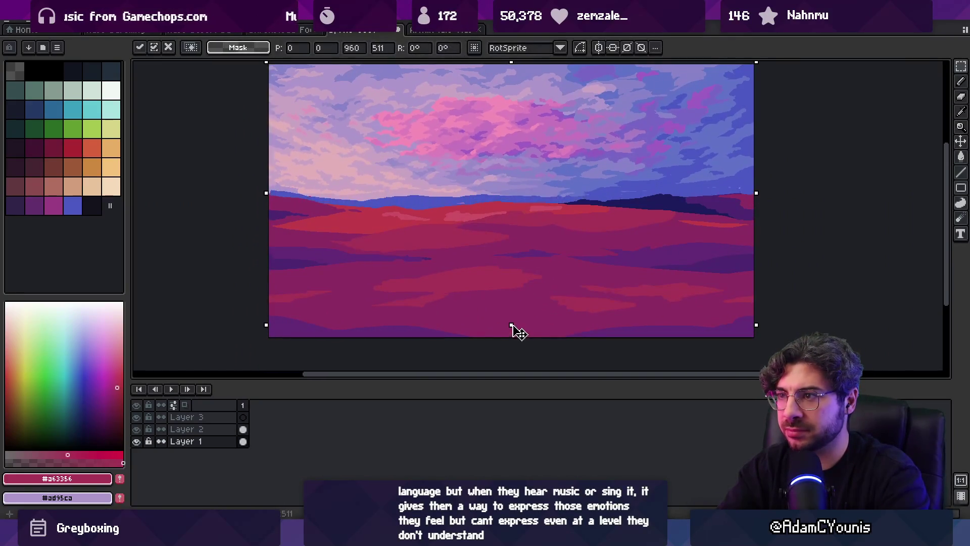
pyautogui.moveTo(530, 189); pyautogui.dragTo(530, 204)
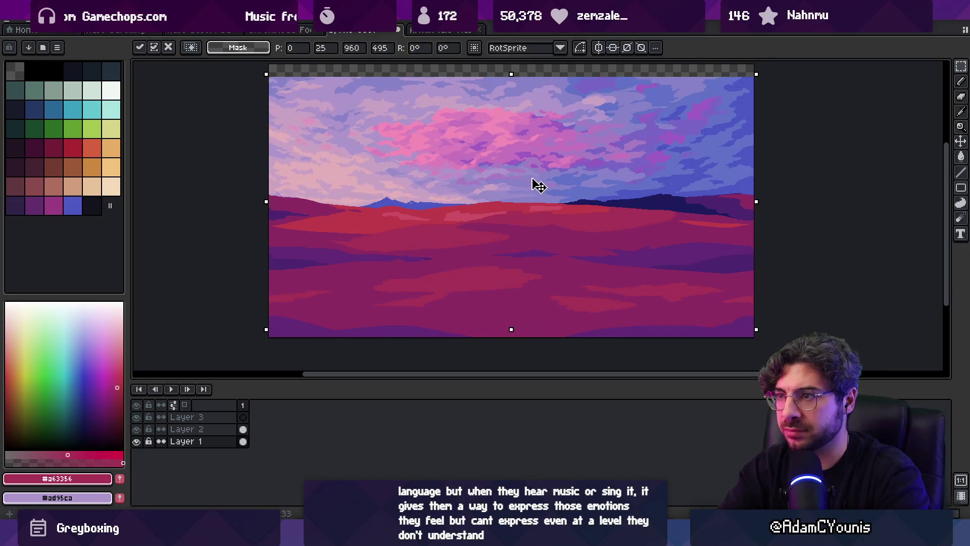
pyautogui.press('Escape')
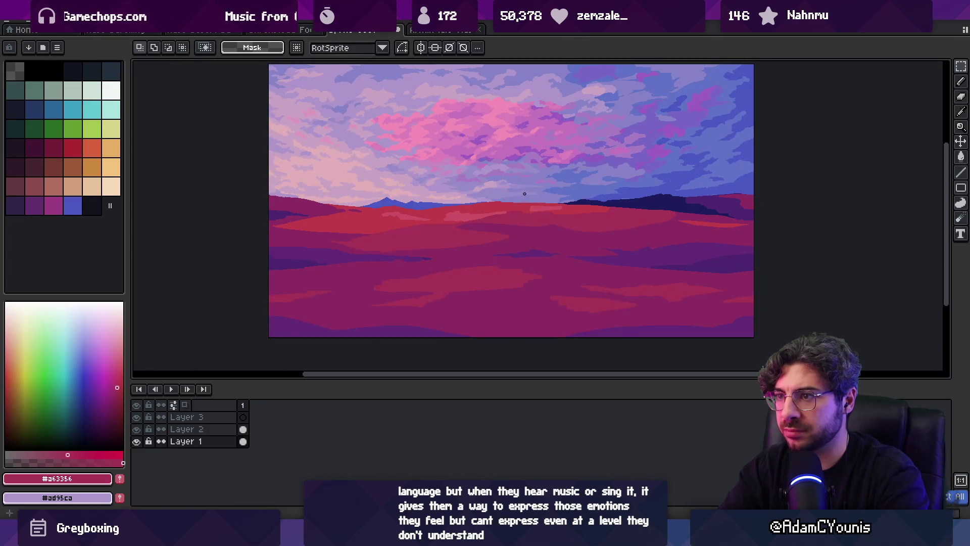
pyautogui.press('z')
pyautogui.scroll(-1, 508, 232)
pyautogui.scroll(1, 506, 255)
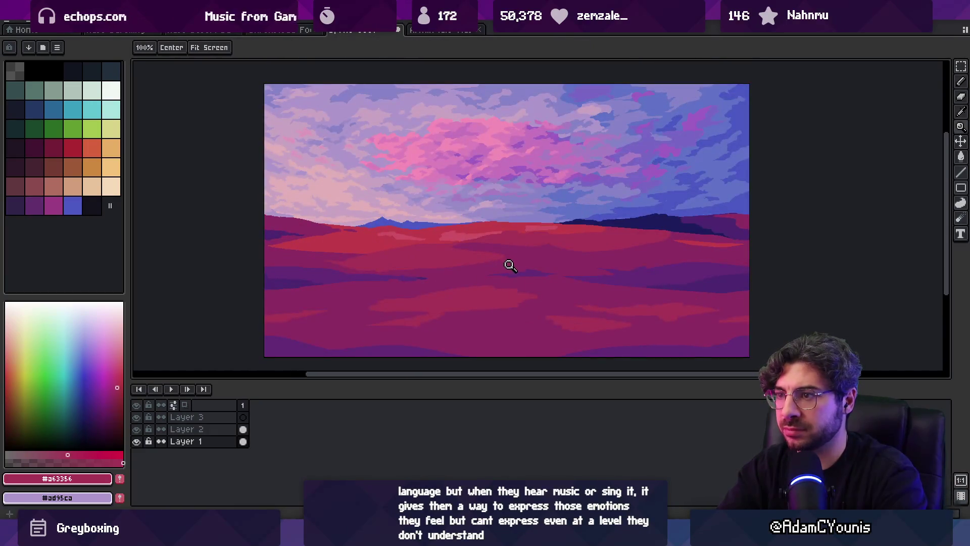
pyautogui.press('m')
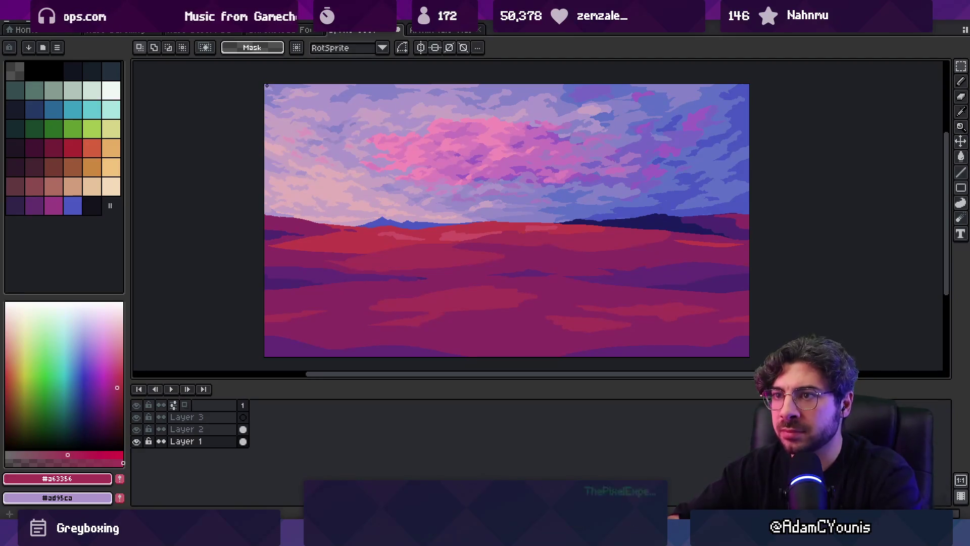
pyautogui.moveTo(266, 86)
pyautogui.mouseDown()
pyautogui.moveTo(523, 223)
pyautogui.moveTo(792, 319)
pyautogui.moveTo(786, 314)
pyautogui.mouseUp()
pyautogui.click(530, 253)
# On Layer 2, lift the lower field ~22 px and bottom strip ~18 px, then select above the band
pyautogui.press('Up')
pyautogui.moveTo(389, 313); pyautogui.dragTo(399, 273)
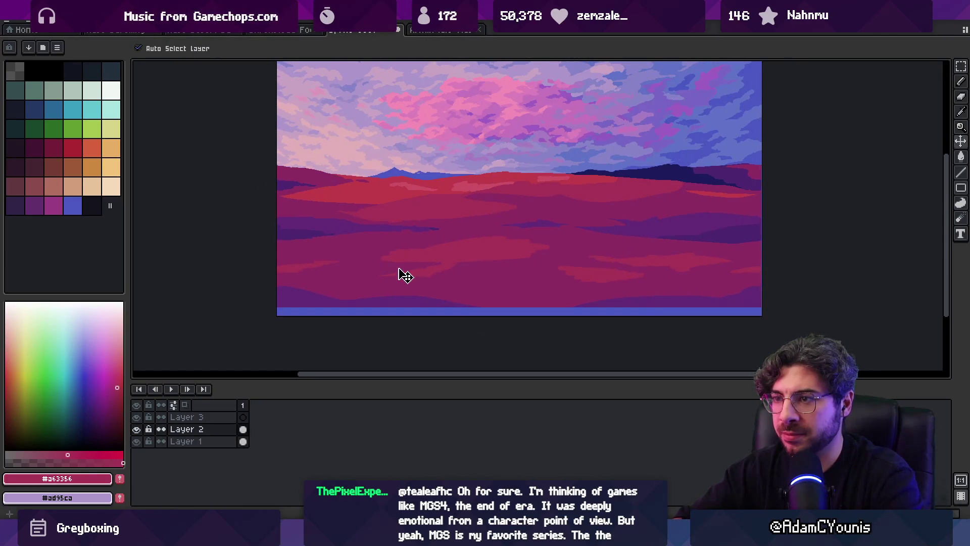
pyautogui.moveTo(297, 325)
pyautogui.mouseDown()
pyautogui.moveTo(808, 249)
pyautogui.moveTo(836, 223)
pyautogui.moveTo(840, 241)
pyautogui.moveTo(844, 216)
pyautogui.mouseUp()
pyautogui.moveTo(593, 281); pyautogui.dragTo(599, 268)
pyautogui.press('Return')
pyautogui.press('-')
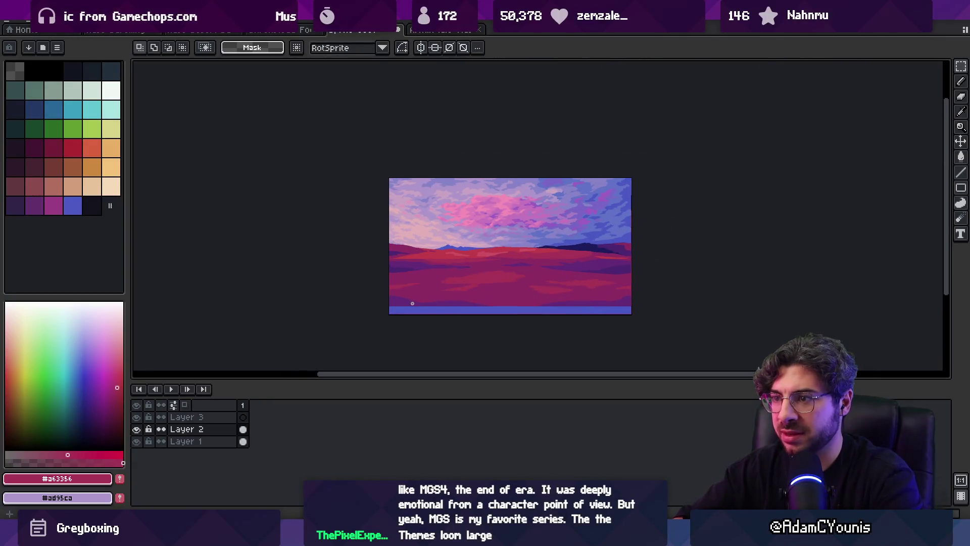
pyautogui.moveTo(594, 309); pyautogui.dragTo(594, 301)
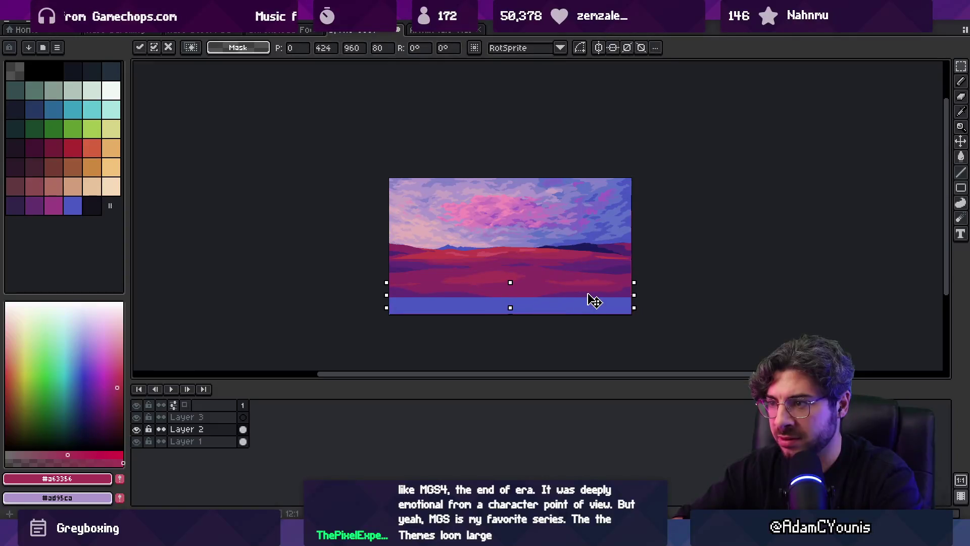
pyautogui.press('Return')
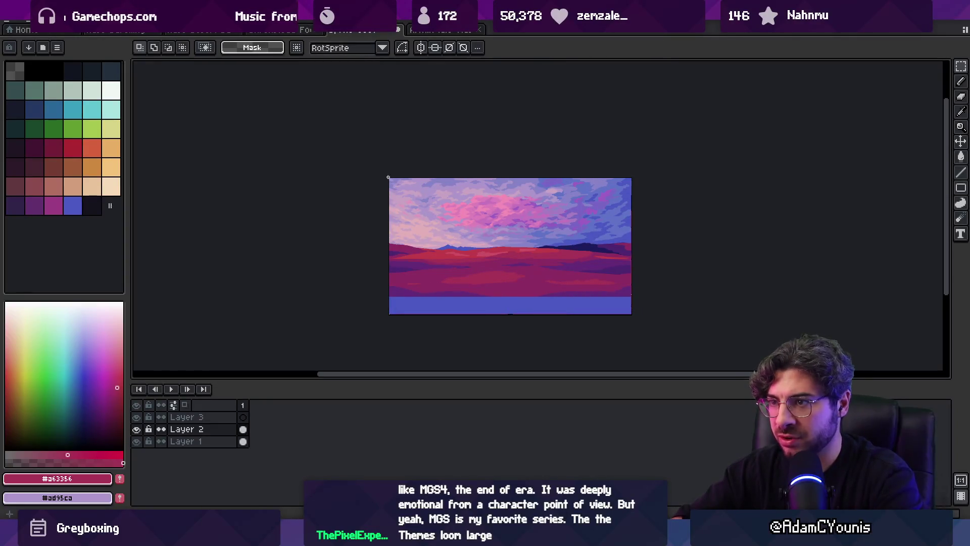
pyautogui.moveTo(743, 284); pyautogui.dragTo(757, 297)
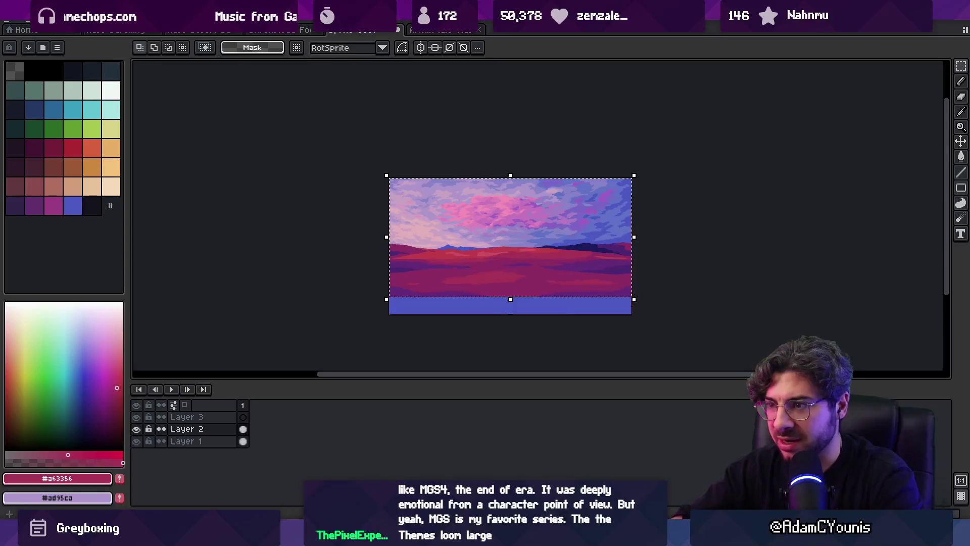
pyautogui.hotkey('alt', 'l')
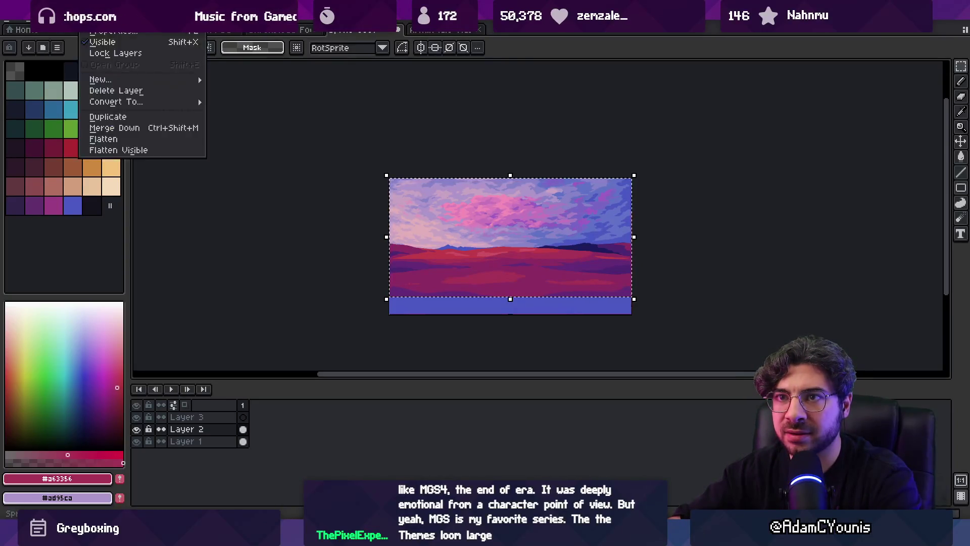
# Crop the sprite to the selection, removing the blue band at the bottom
pyautogui.press('Left')
pyautogui.press('Down')
pyautogui.press('Down')
pyautogui.press('Down')
pyautogui.press('Return')
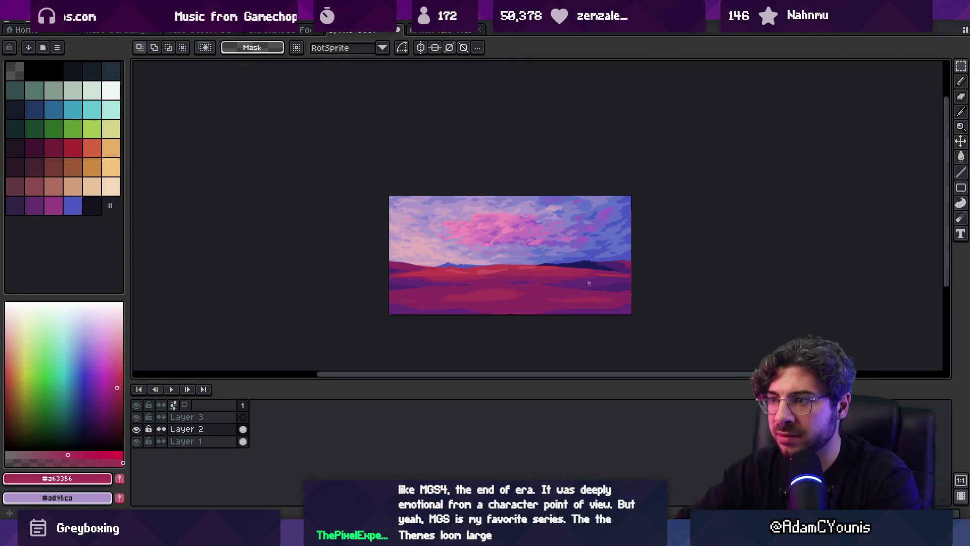
pyautogui.press('z')
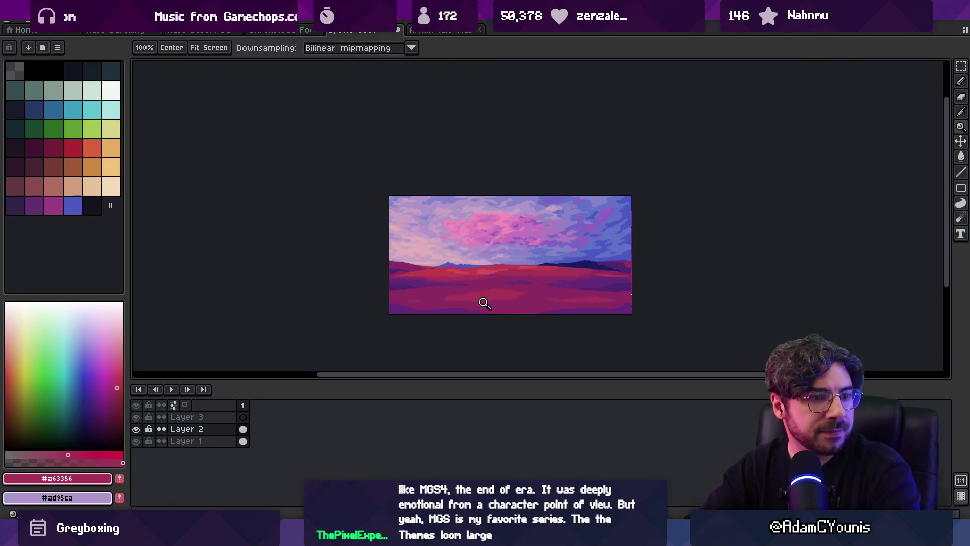
pyautogui.click(480, 303)
# Select a full-width band across the lower field and squash it upward from its bottom edge
pyautogui.press('v')
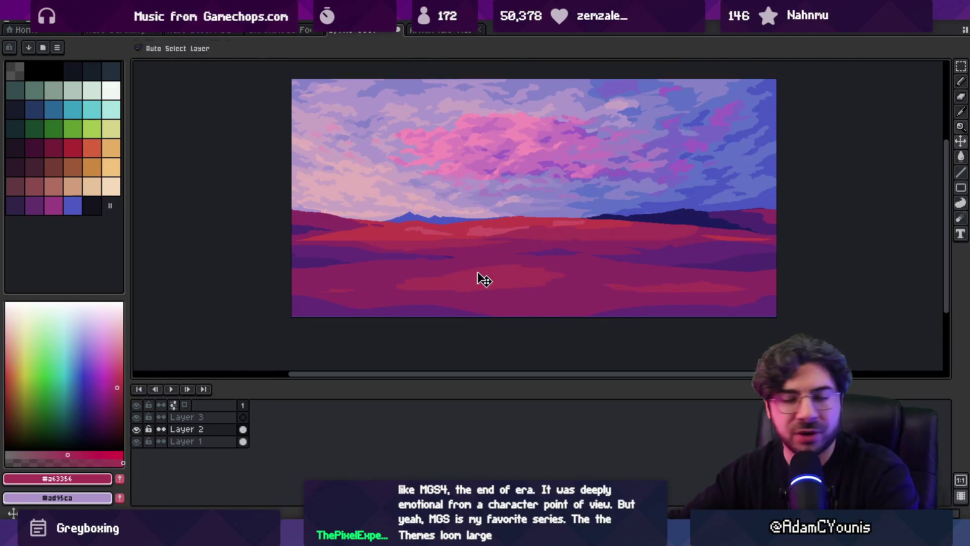
pyautogui.press('m')
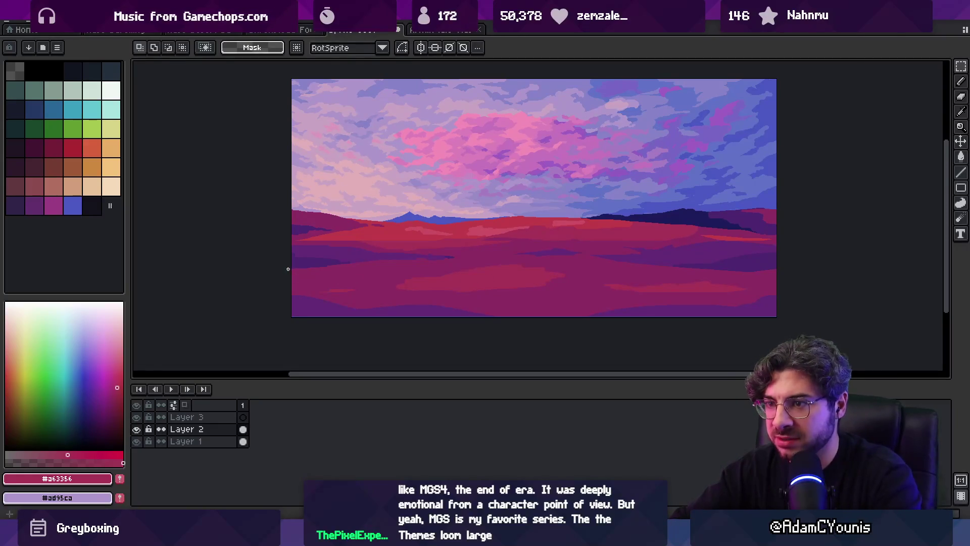
pyautogui.hscroll(2, 288, 269)
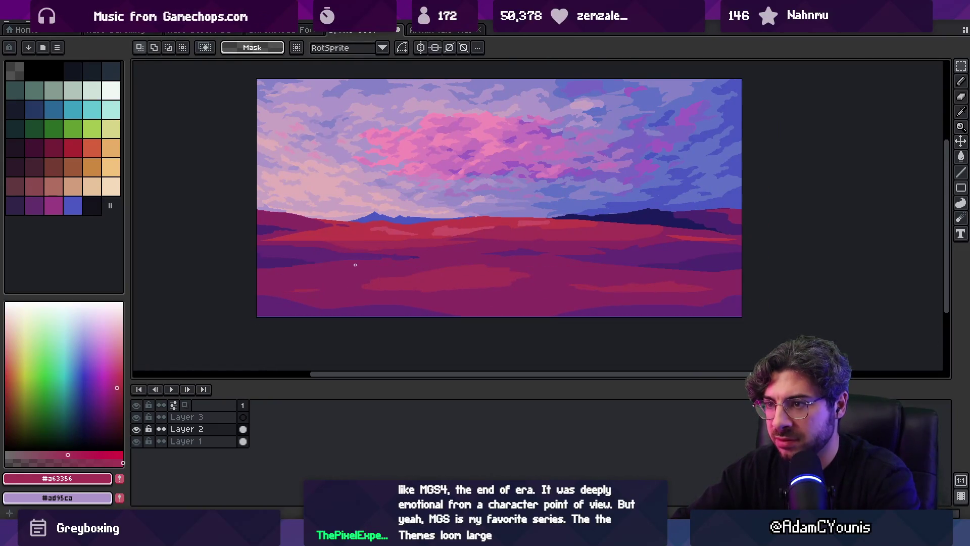
pyautogui.moveTo(252, 237); pyautogui.dragTo(748, 324)
pyautogui.moveTo(472, 302); pyautogui.dragTo(475, 277)
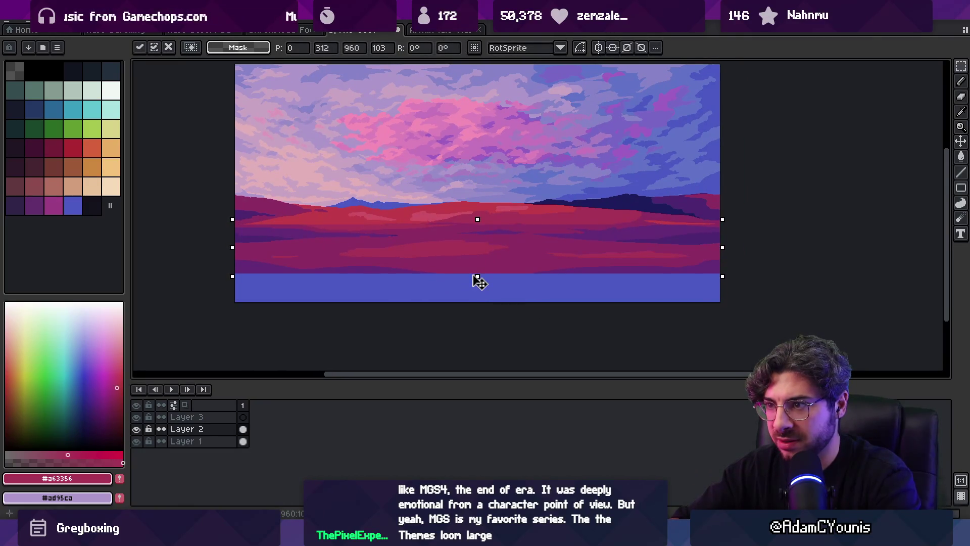
pyautogui.press('Return')
# Bucket-fill the new bottom blue strip with purple #642a76 sampled from the field
pyautogui.press('g')
pyautogui.keyDown('alt'); pyautogui.click(373, 262); pyautogui.keyUp('alt')
pyautogui.click(377, 277)
pyautogui.scroll(-1, 444, 287)
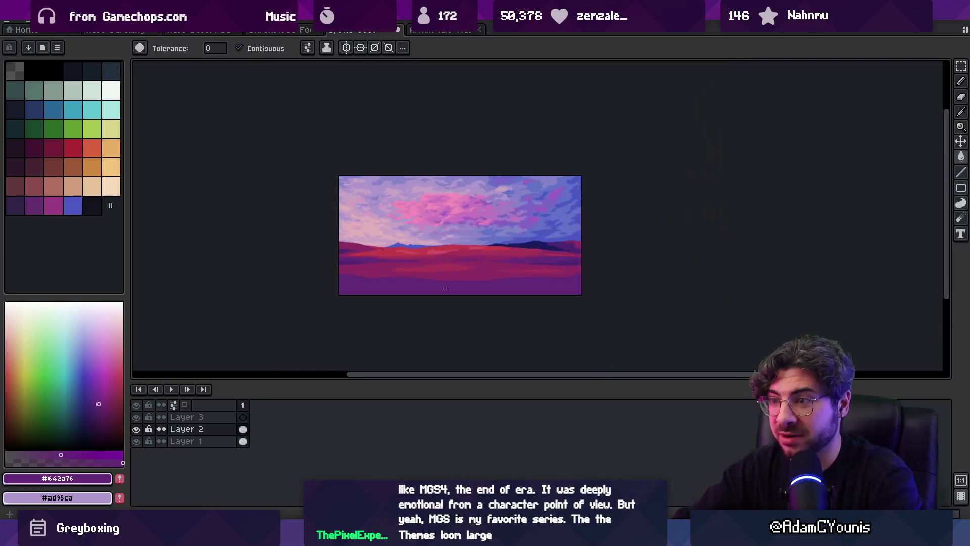
# Sample the pink of the central clouds and a lavender purple from the sky
pyautogui.scroll(-1, 471, 288)
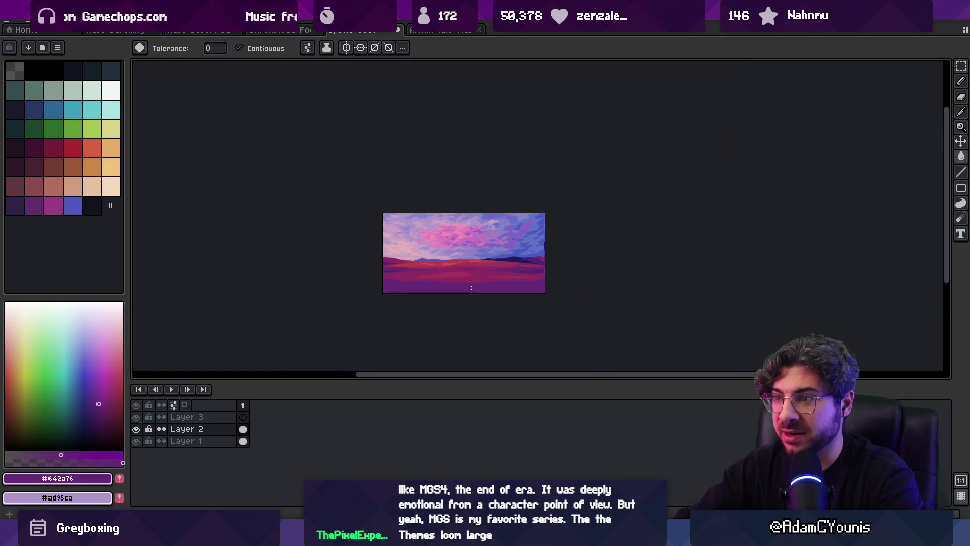
pyautogui.scroll(1, 471, 288)
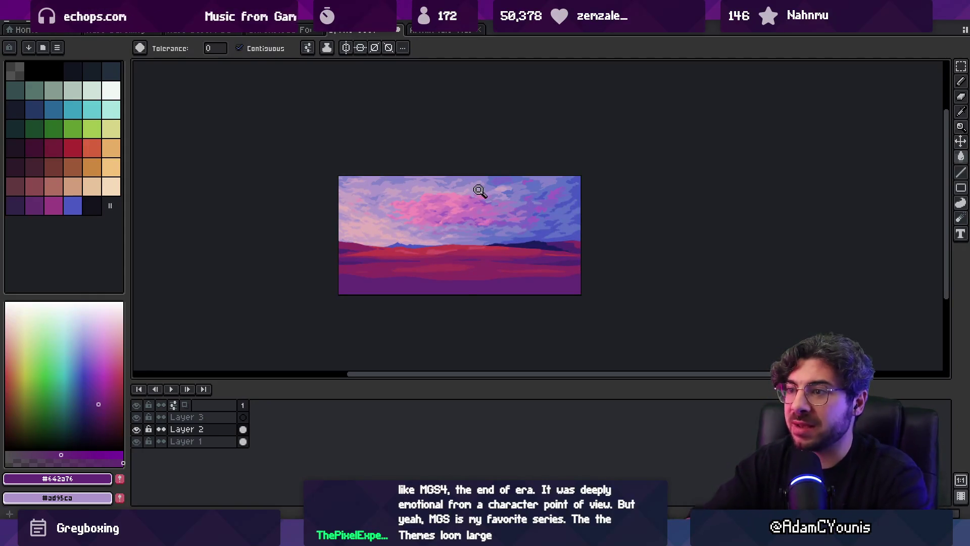
pyautogui.press('v')
pyautogui.scroll(3, 480, 205)
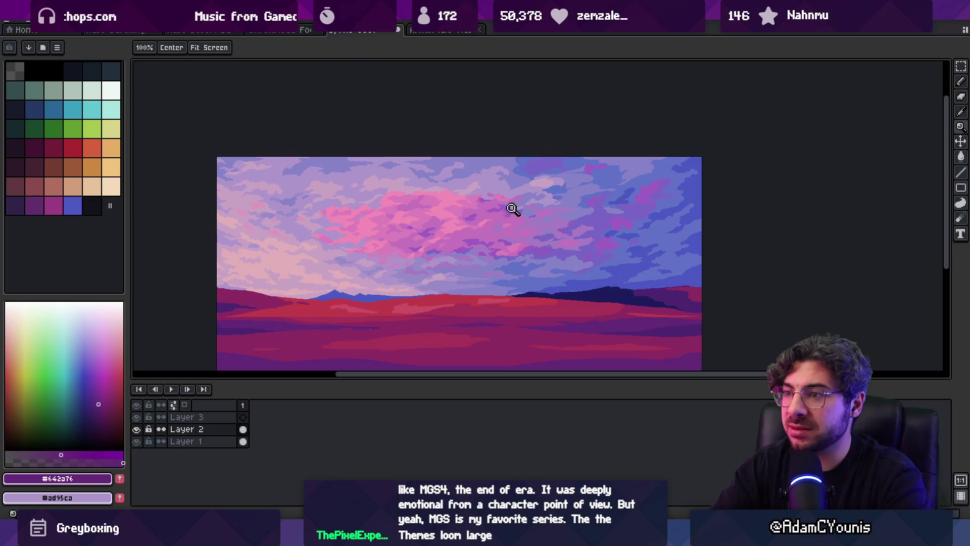
pyautogui.keyDown('alt'); pyautogui.click(408, 202); pyautogui.keyUp('alt')
pyautogui.press('b')
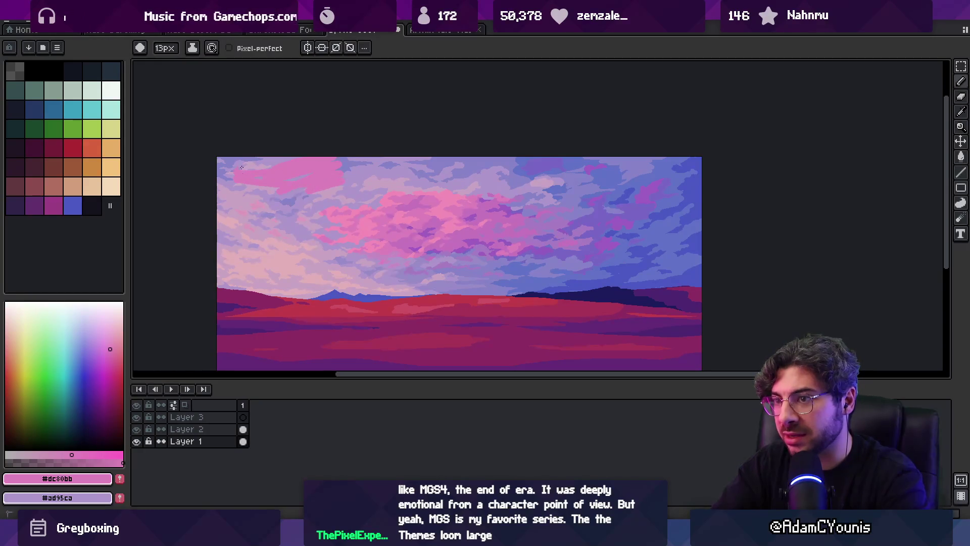
pyautogui.keyDown('alt'); pyautogui.click(620, 199); pyautogui.keyUp('alt')
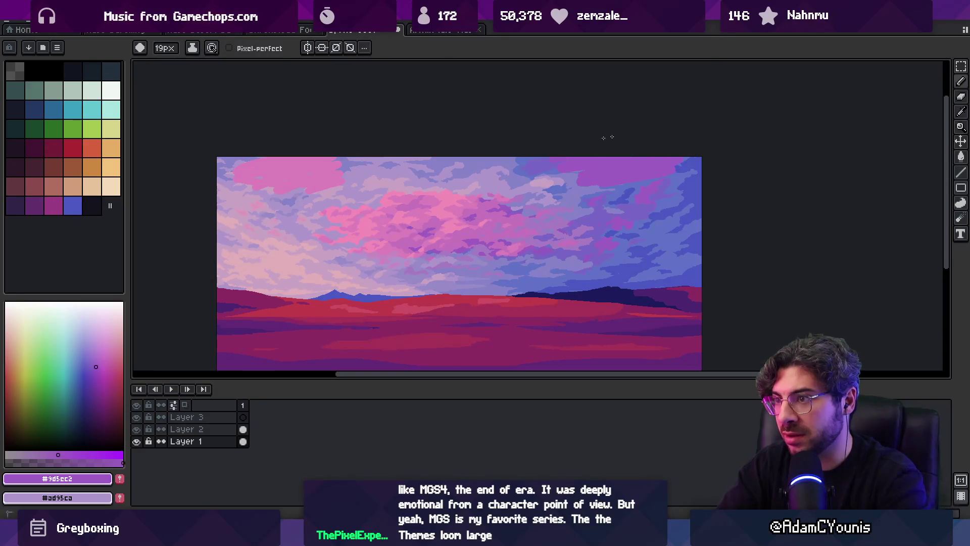
# Undo the pink strokes in the sky corners and frame the whole image
pyautogui.press('z')
pyautogui.scroll(-2, 576, 174)
pyautogui.scroll(2, 576, 184)
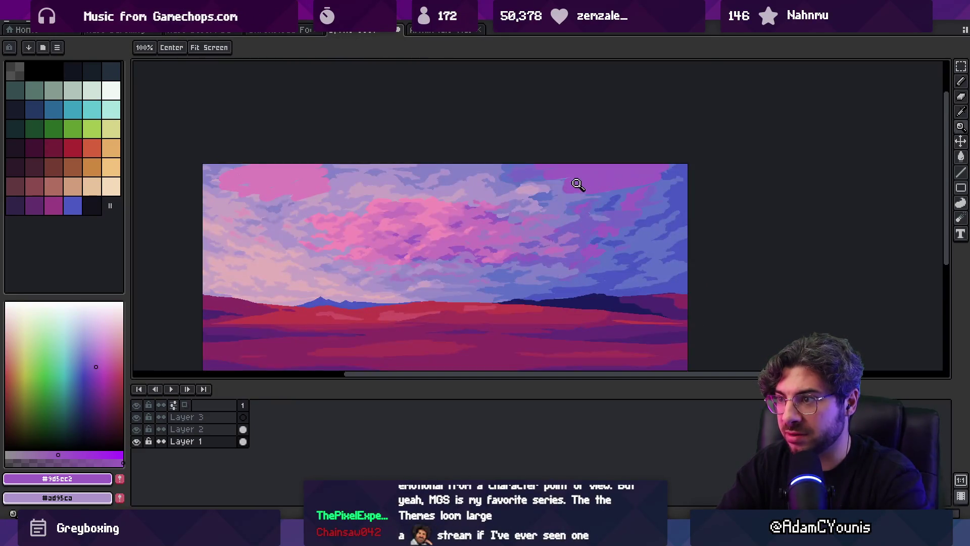
pyautogui.scroll(2, 432, 246)
pyautogui.scroll(-2, 445, 235)
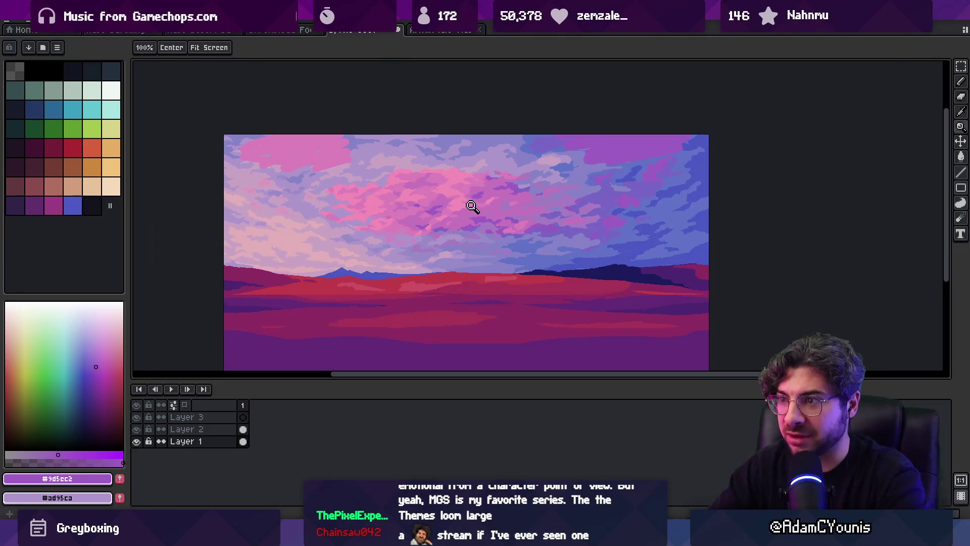
pyautogui.hotkey('ctrl', 'z')
pyautogui.hotkey('ctrl', 'z')
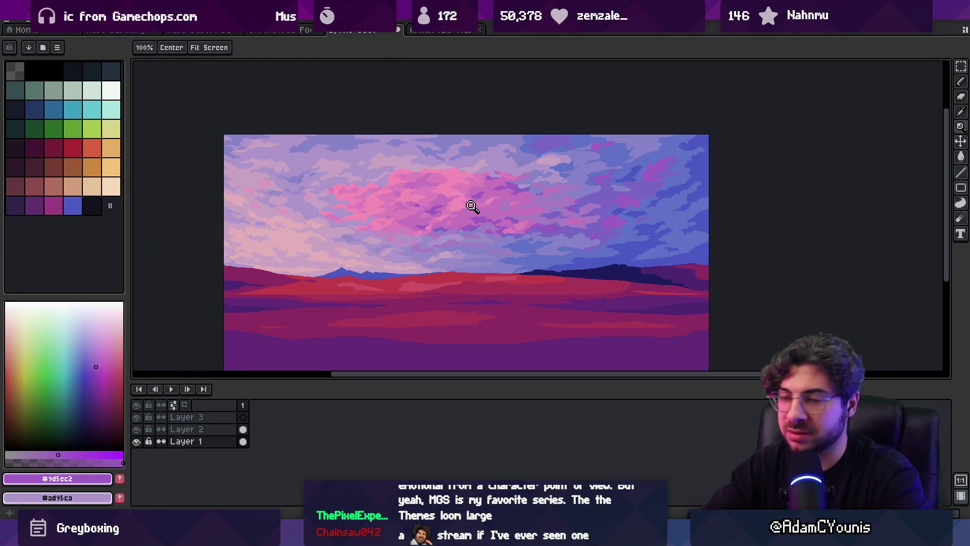
pyautogui.moveTo(493, 240); pyautogui.dragTo(497, 210)
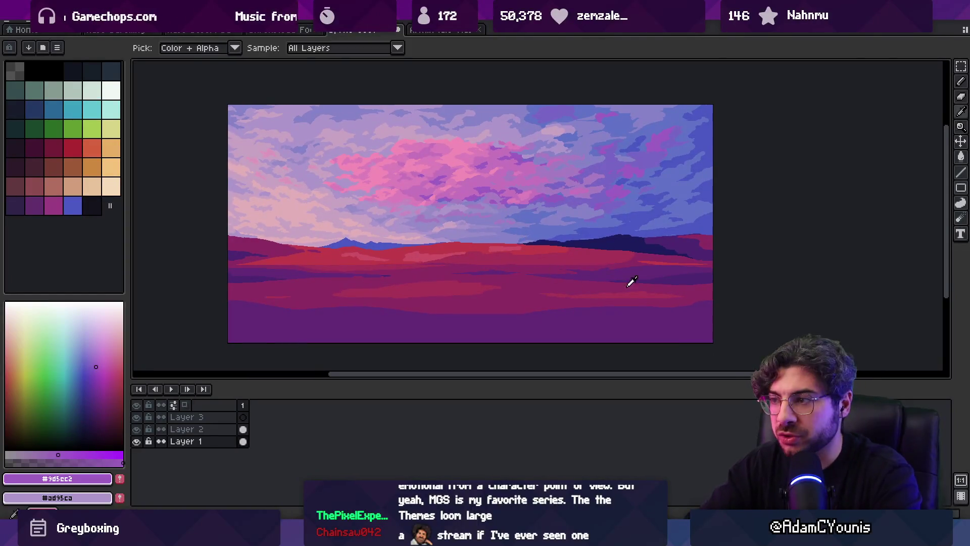
# Flood-fill the lighter lower-left field band with the dark purple #4c2671
pyautogui.keyDown('alt'); pyautogui.click(678, 242); pyautogui.keyUp('alt')
pyautogui.keyDown('ctrl'); pyautogui.click(629, 321); pyautogui.keyUp('ctrl')
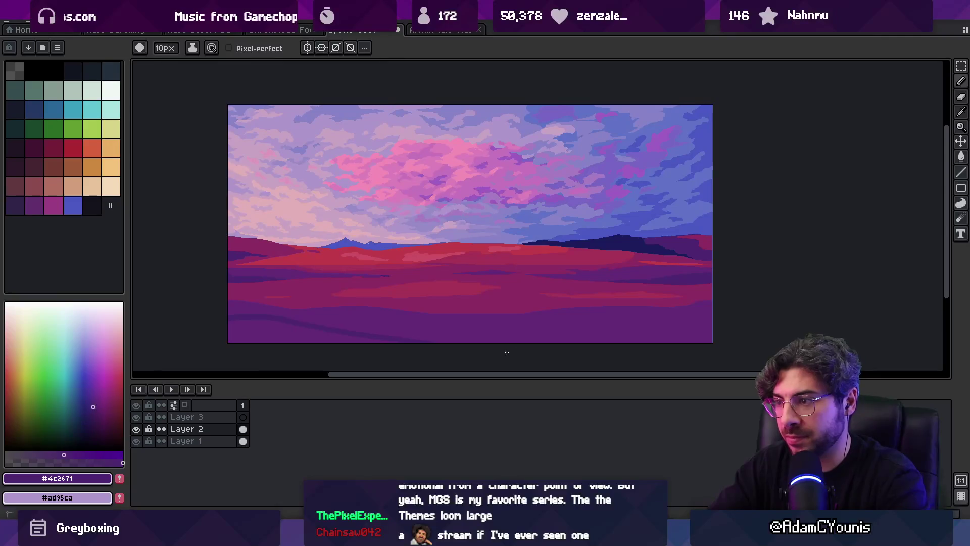
pyautogui.press('g')
pyautogui.click(299, 335)
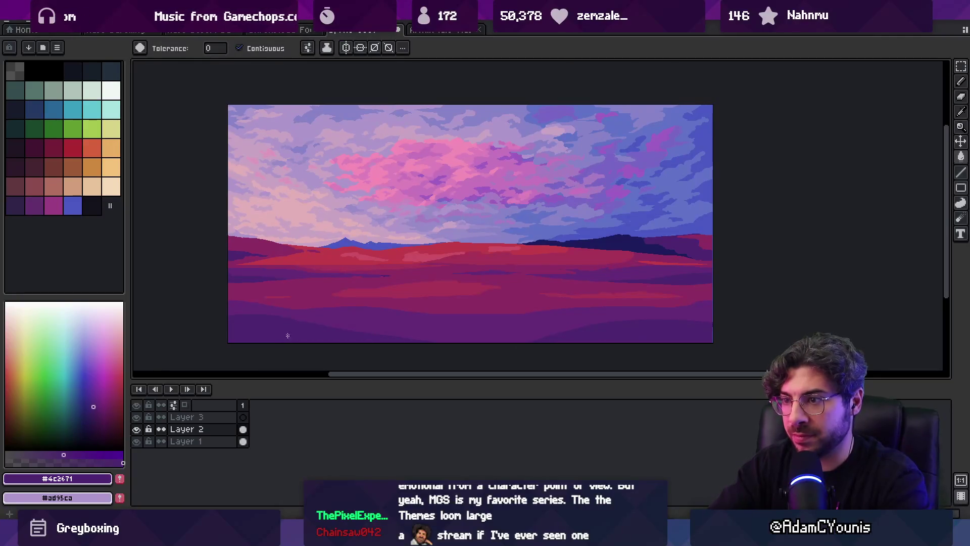
pyautogui.press('b')
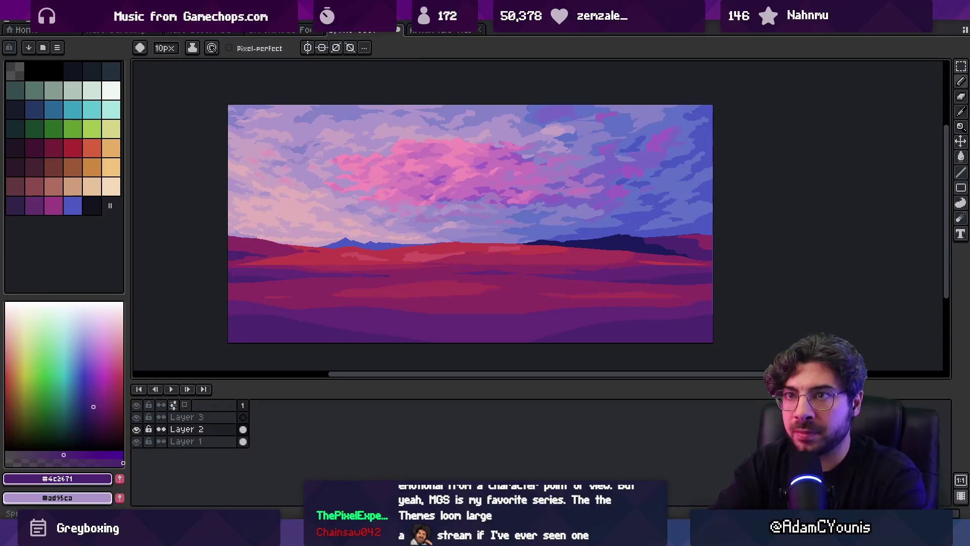
pyautogui.click(192, 10)
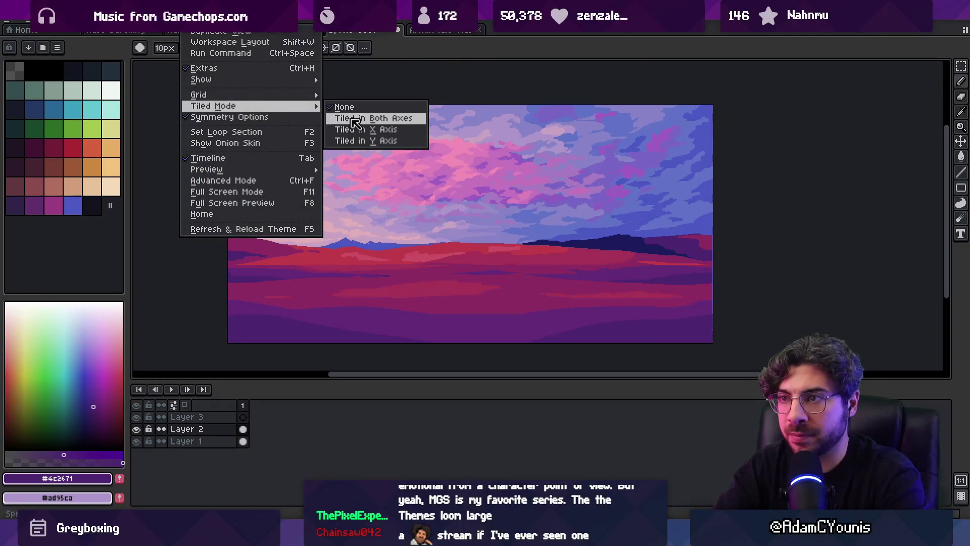
# Tile the canvas in the X axis and sample the field's mid purple #642a76 and magenta #8c2c63
pyautogui.click(363, 129)
pyautogui.press('alt')
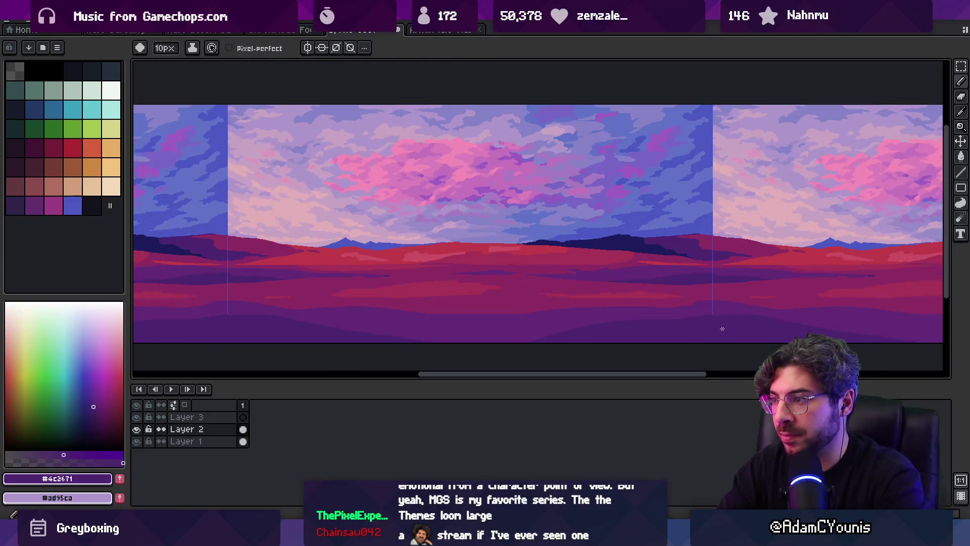
pyautogui.keyDown('alt'); pyautogui.click(712, 299); pyautogui.keyUp('alt')
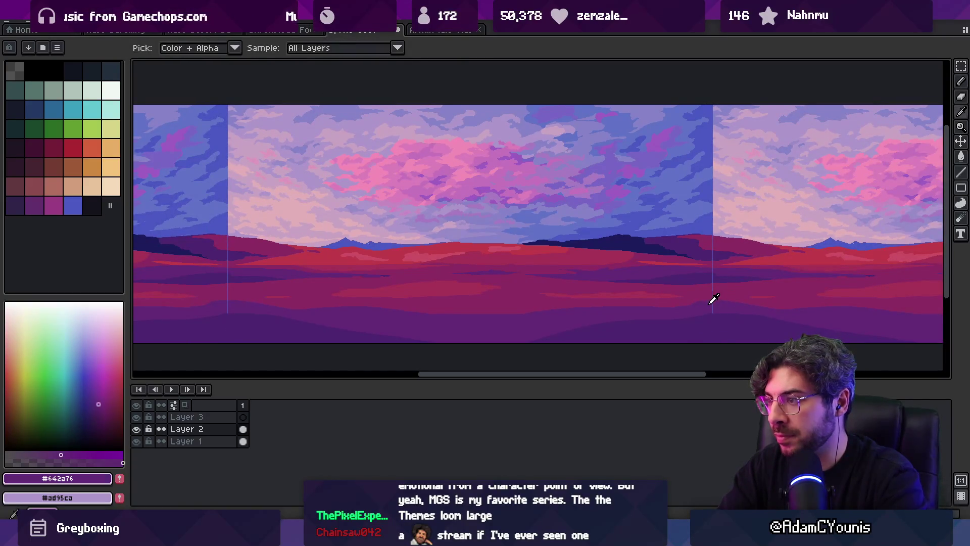
pyautogui.press('alt')
pyautogui.keyDown('alt'); pyautogui.click(692, 300); pyautogui.keyUp('alt')
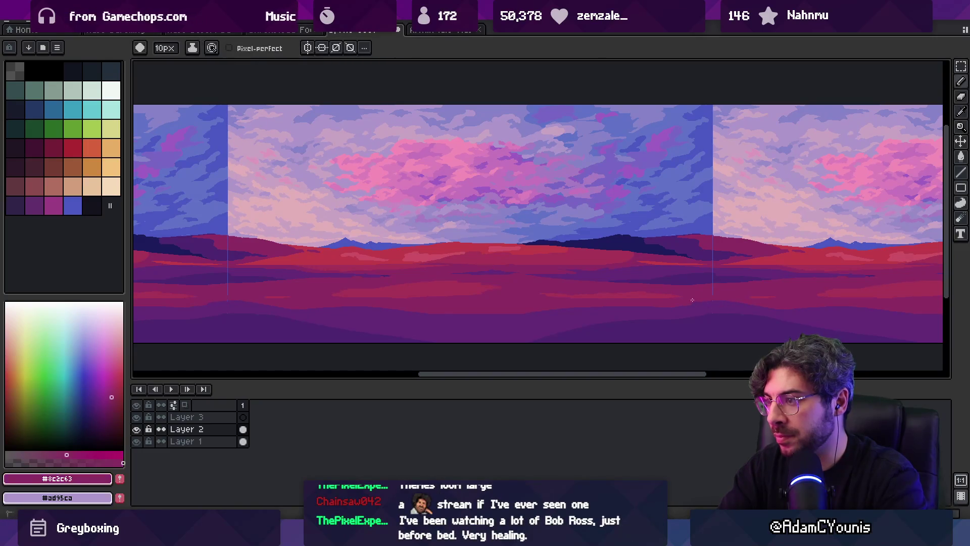
# Compare the dark purple #4c2671, mid purple #642a76 and magenta #8c2c63 along the tiling seam
pyautogui.scroll(2, 713, 287)
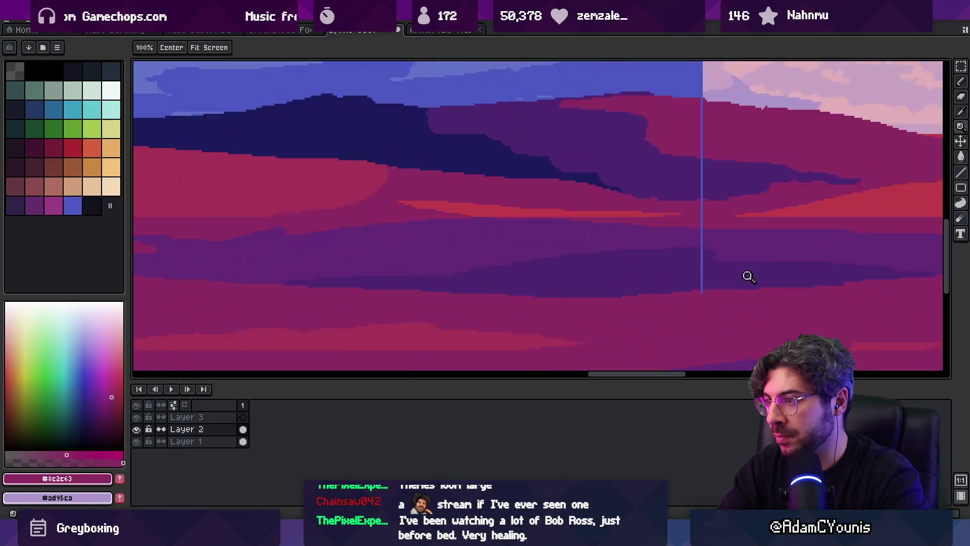
pyautogui.keyDown('alt'); pyautogui.click(713, 279); pyautogui.keyUp('alt')
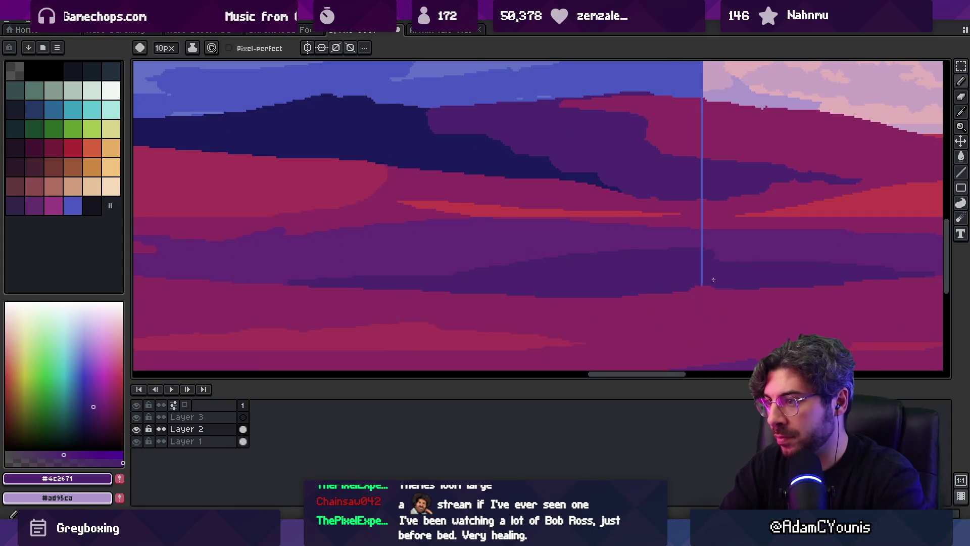
pyautogui.keyDown('alt'); pyautogui.click(709, 237); pyautogui.keyUp('alt')
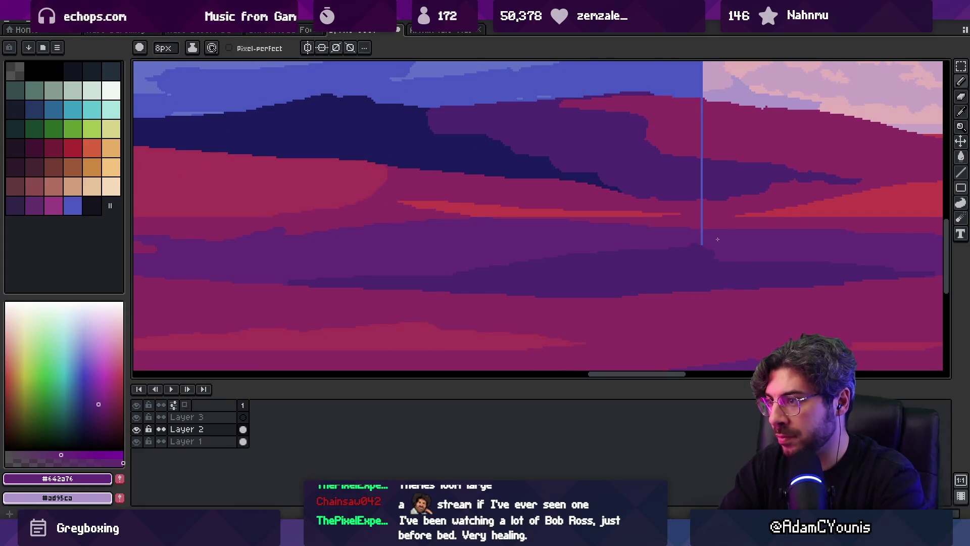
pyautogui.keyDown('alt'); pyautogui.click(702, 219); pyautogui.keyUp('alt')
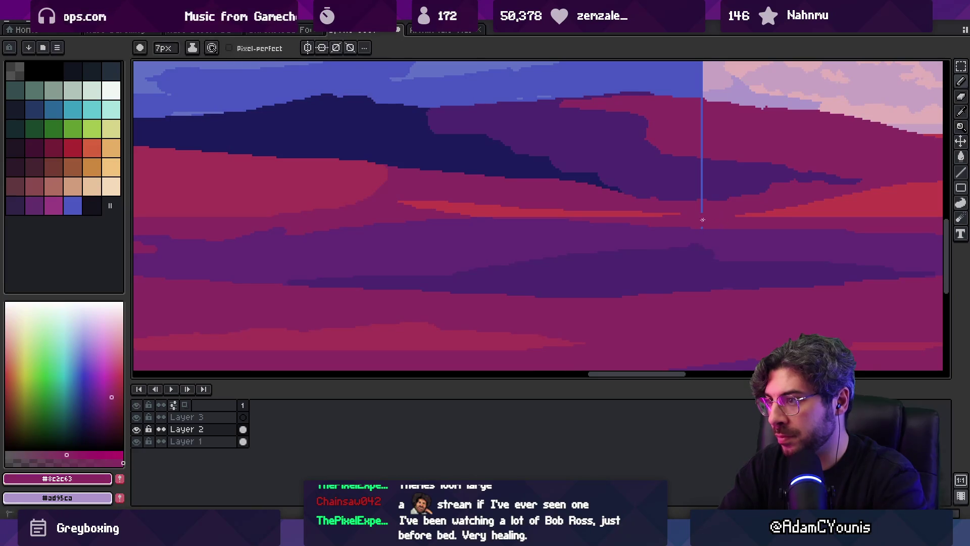
pyautogui.keyDown('alt'); pyautogui.click(710, 191); pyautogui.keyUp('alt')
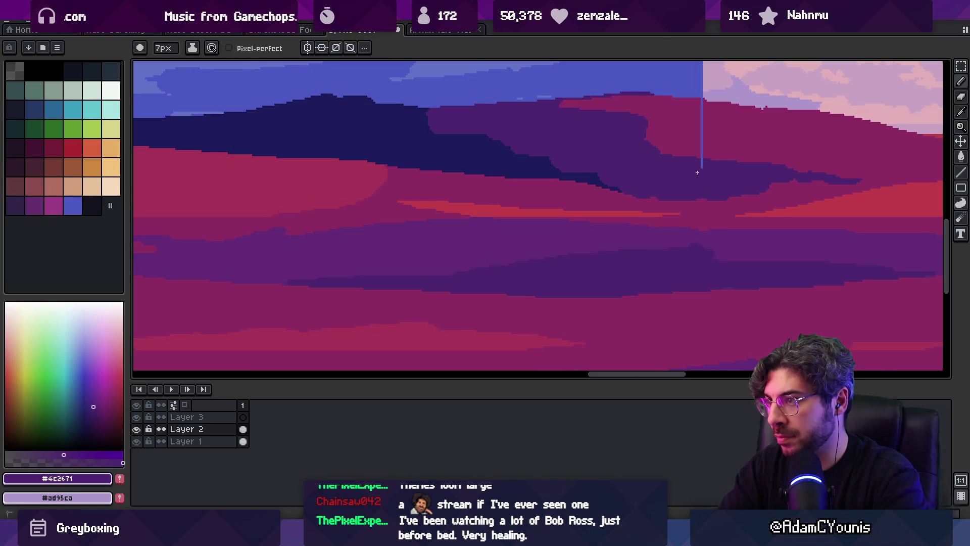
pyautogui.moveTo(697, 170); pyautogui.dragTo(691, 258)
pyautogui.keyDown('alt'); pyautogui.click(689, 270); pyautogui.keyUp('alt')
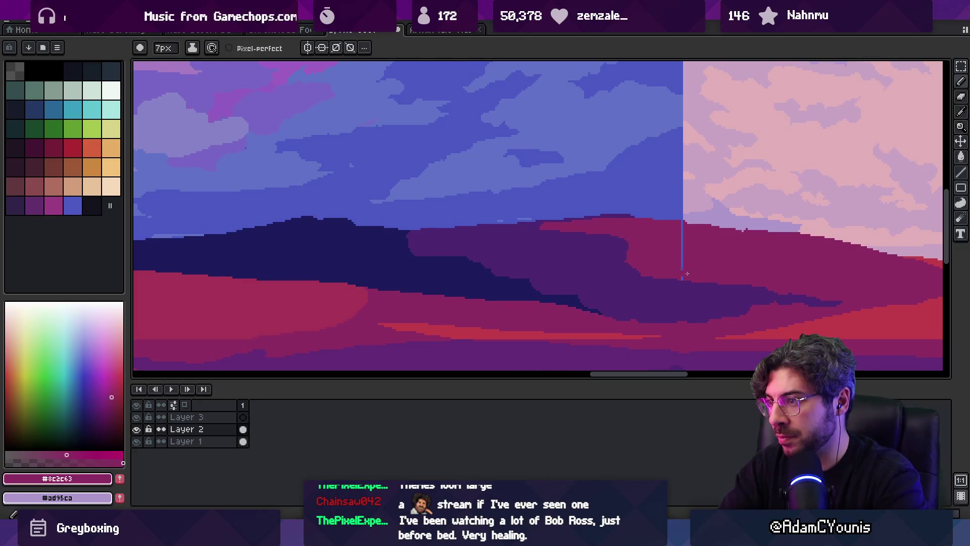
# Zoom in on the seam and change the Tiled Mode setting from the View menu
pyautogui.press('z')
pyautogui.scroll(-4, 626, 242)
pyautogui.scroll(2, 558, 249)
pyautogui.scroll(1, 563, 265)
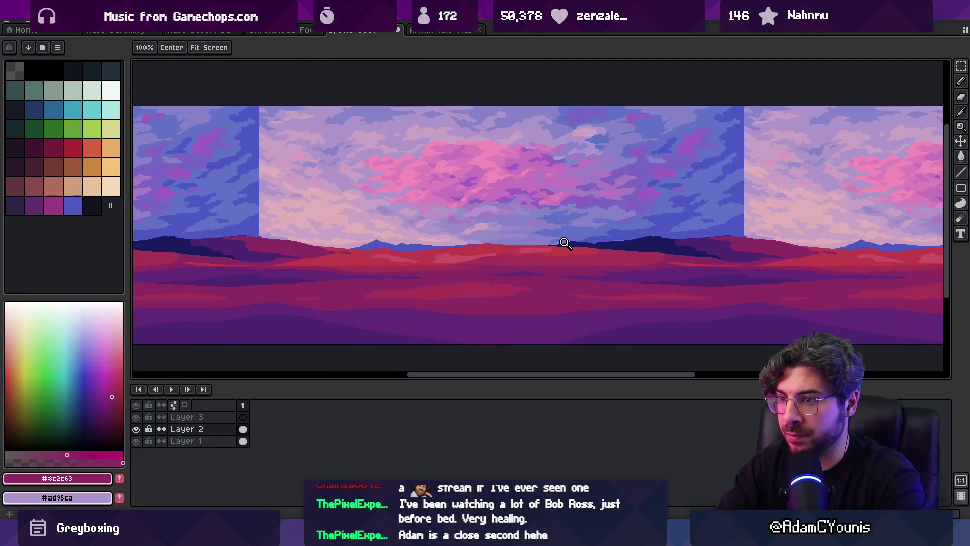
pyautogui.press('v')
pyautogui.click(192, 22)
pyautogui.moveTo(304, 106)
pyautogui.click(383, 120)
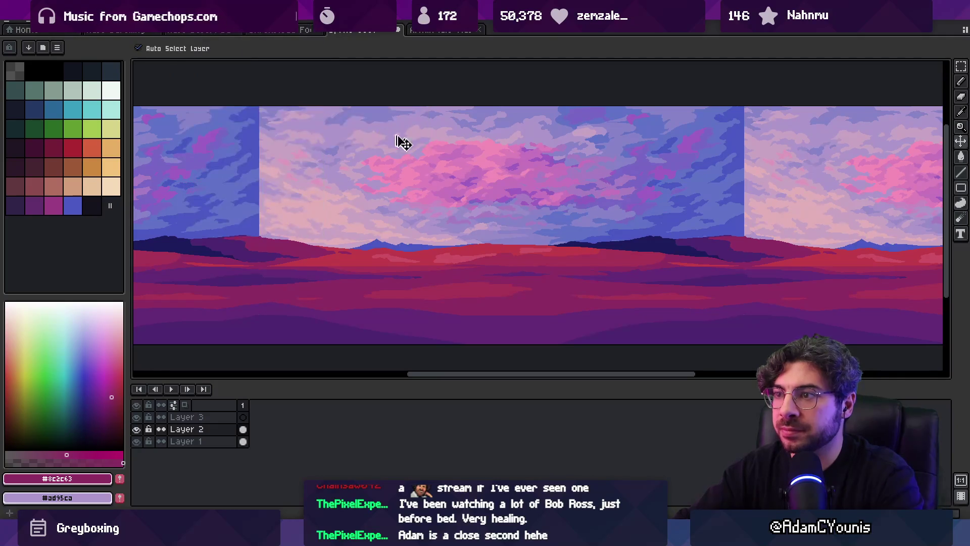
pyautogui.click(192, 23)
pyautogui.moveTo(249, 105)
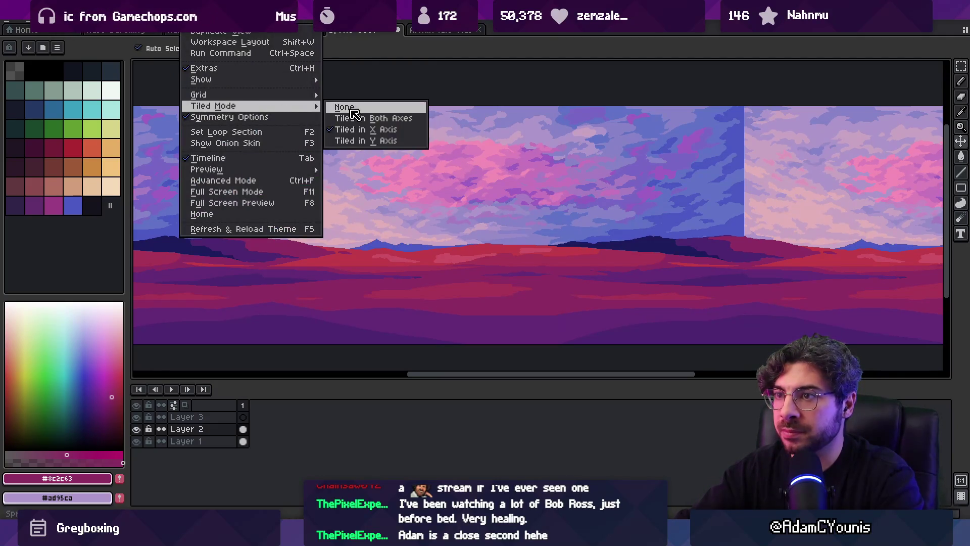
pyautogui.click(366, 106)
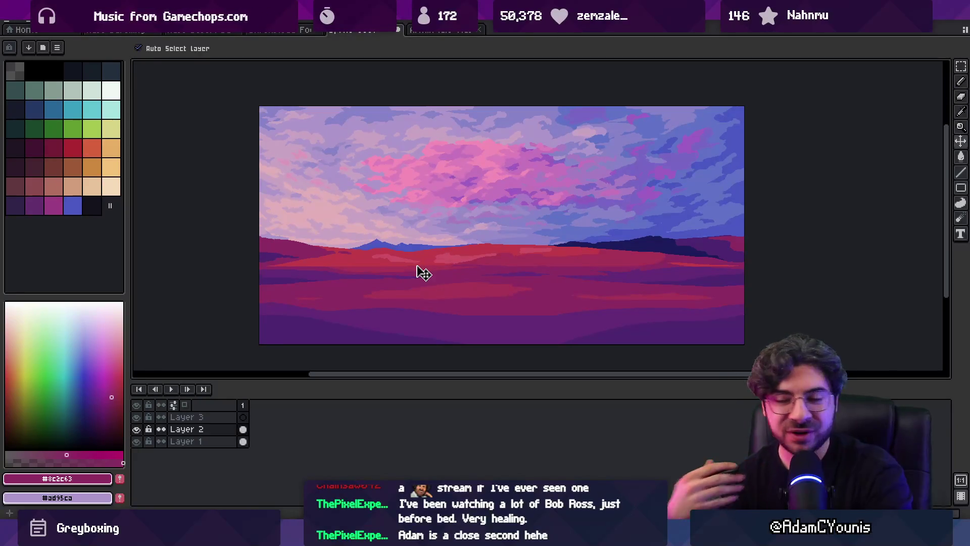
pyautogui.press('i')
pyautogui.press('v')
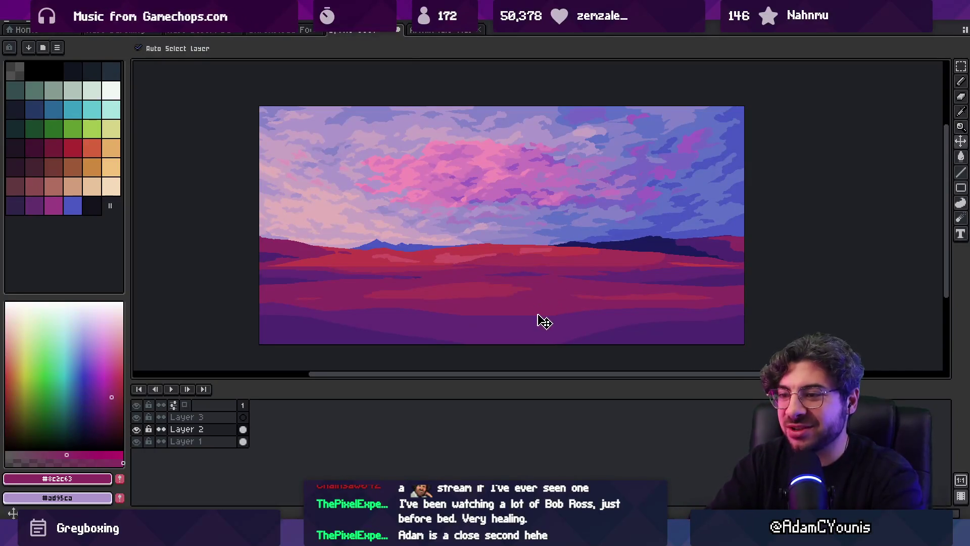
pyautogui.click(539, 318)
pyautogui.press('b')
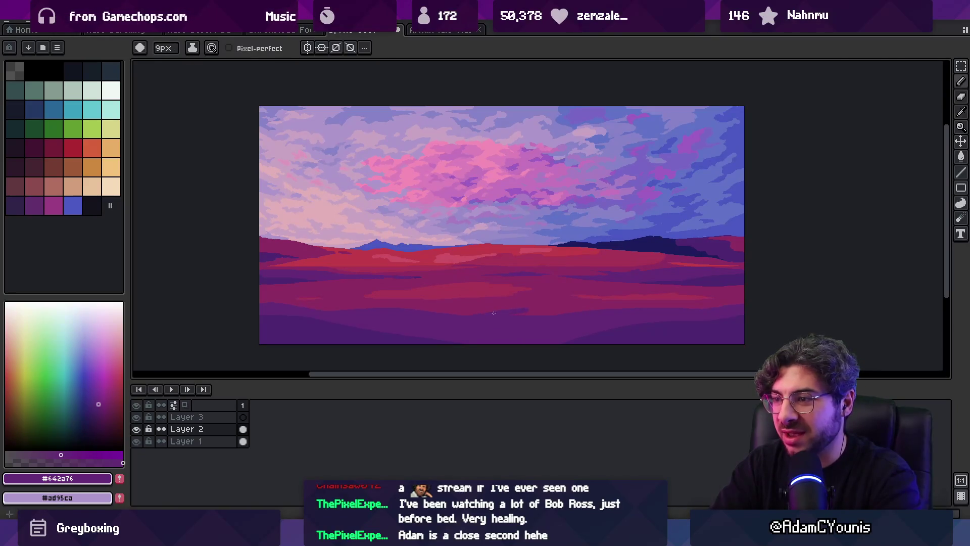
pyautogui.keyDown('alt'); pyautogui.click(526, 313); pyautogui.keyUp('alt')
pyautogui.keyDown('alt'); pyautogui.click(542, 318); pyautogui.keyUp('alt')
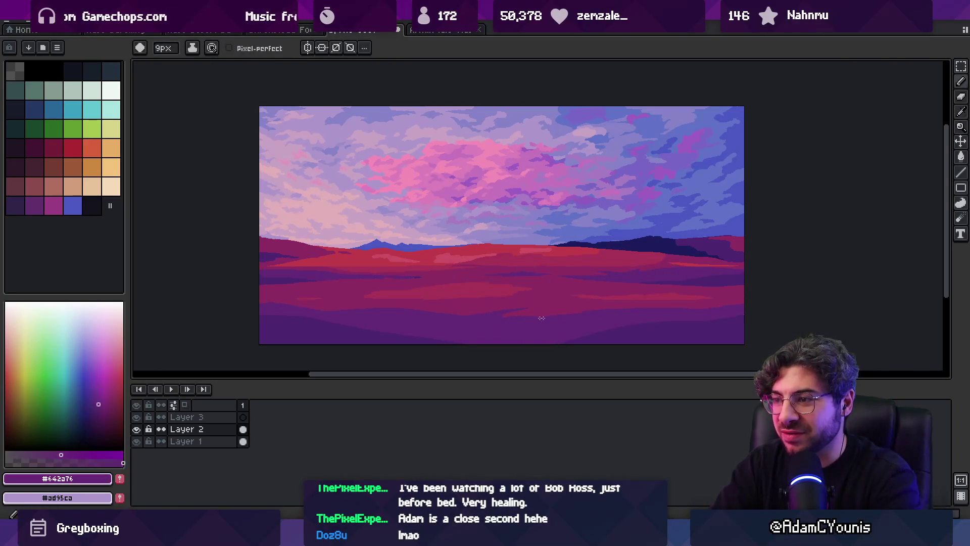
pyautogui.press('alt')
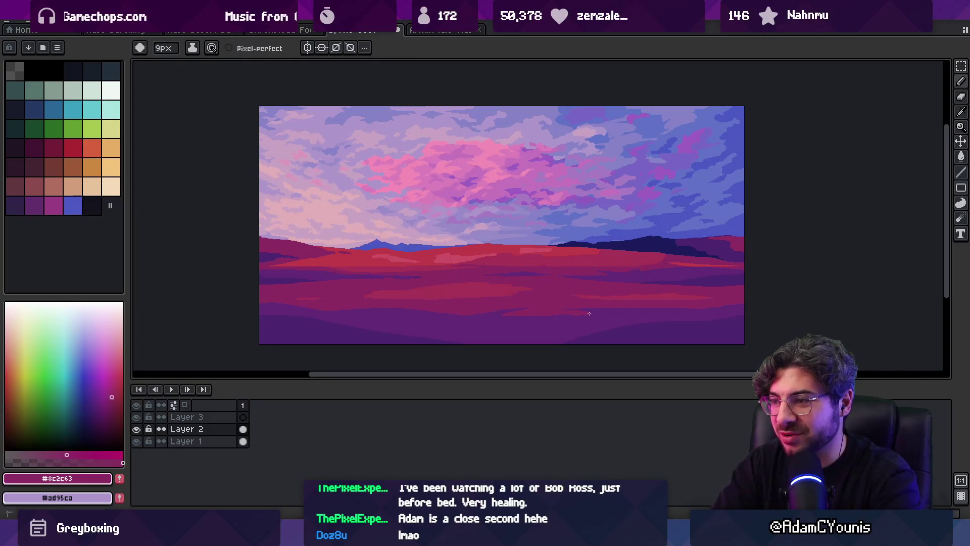
pyautogui.keyDown('alt'); pyautogui.click(592, 306); pyautogui.keyUp('alt')
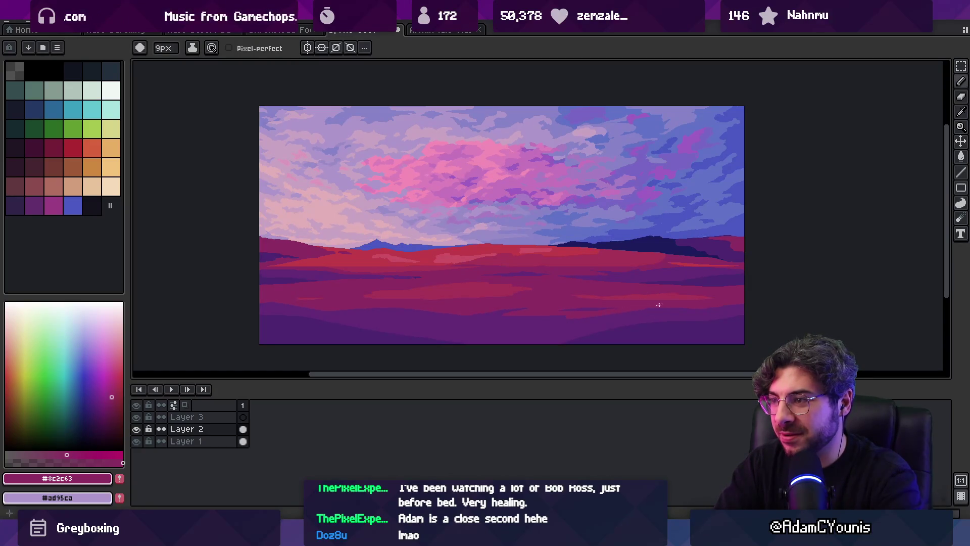
pyautogui.keyDown('alt'); pyautogui.click(555, 322); pyautogui.keyUp('alt')
pyautogui.keyDown('alt'); pyautogui.click(637, 307); pyautogui.keyUp('alt')
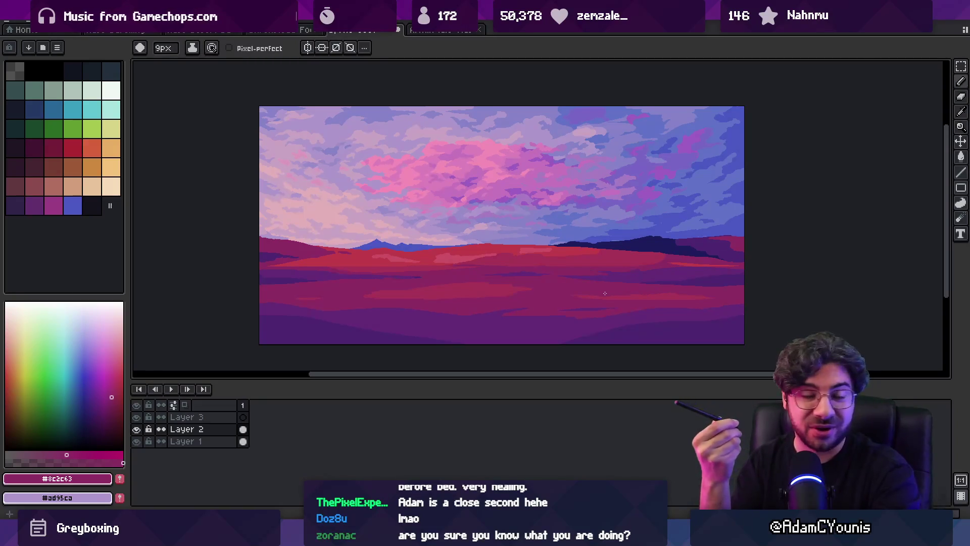
pyautogui.press('z')
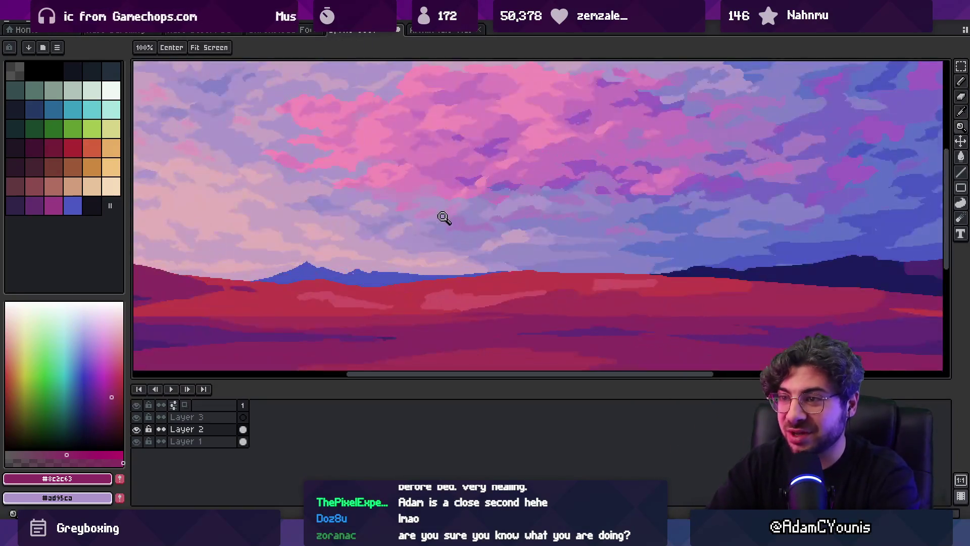
pyautogui.click(444, 220)
pyautogui.scroll(-1, 447, 225)
pyautogui.scroll(2, 444, 230)
pyautogui.press('b')
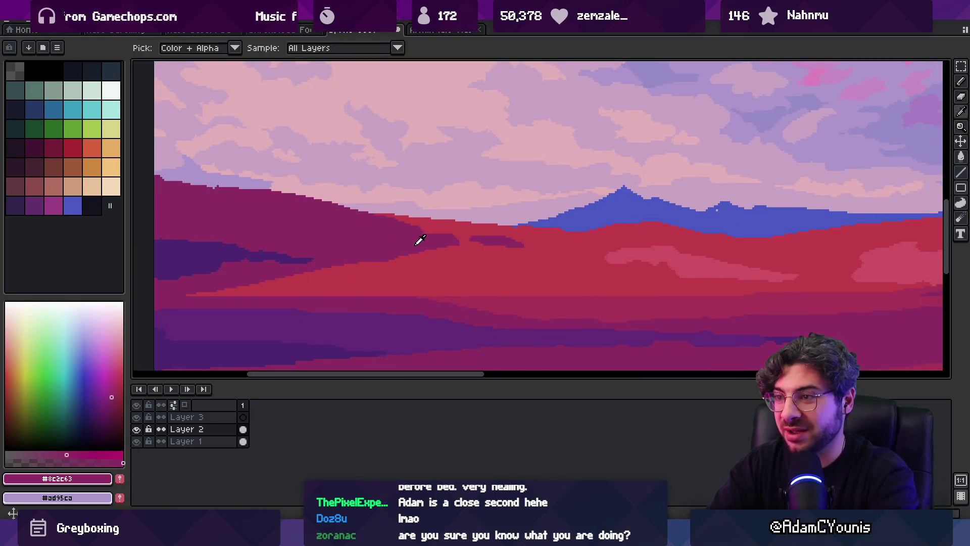
pyautogui.keyDown('alt'); pyautogui.click(460, 245); pyautogui.keyUp('alt')
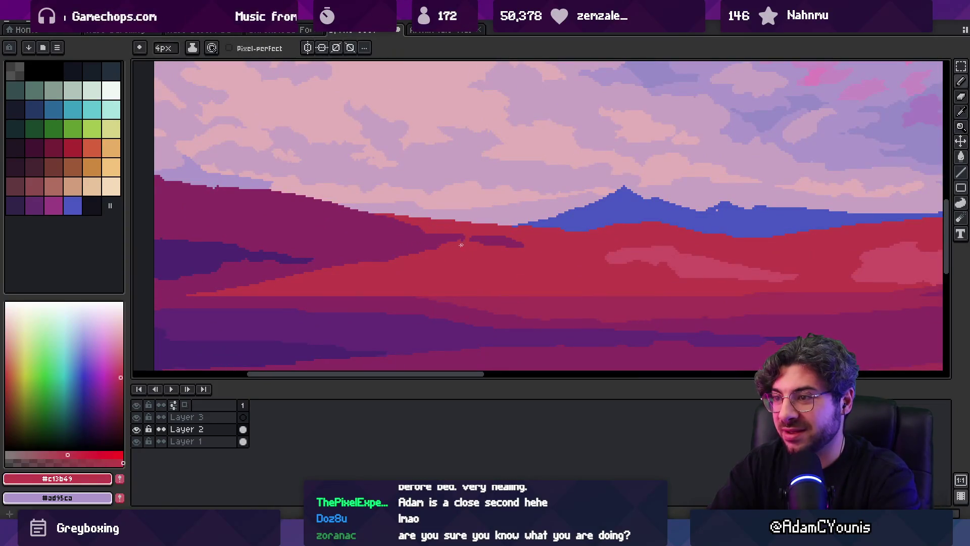
pyautogui.keyDown('alt'); pyautogui.click(423, 234); pyautogui.keyUp('alt')
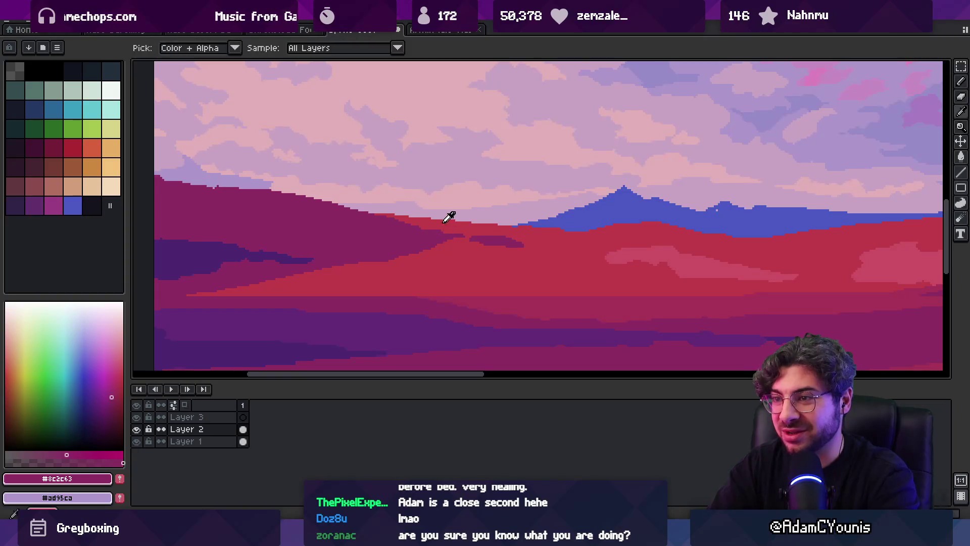
pyautogui.press('z')
pyautogui.scroll(-1, 428, 229)
pyautogui.scroll(1, 353, 224)
pyautogui.scroll(1, 321, 212)
pyautogui.press('b')
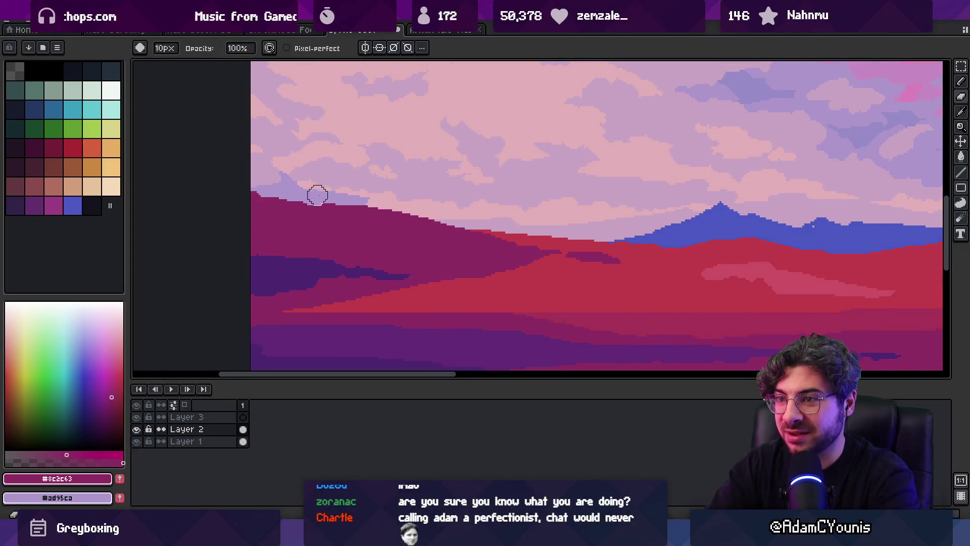
pyautogui.press('e')
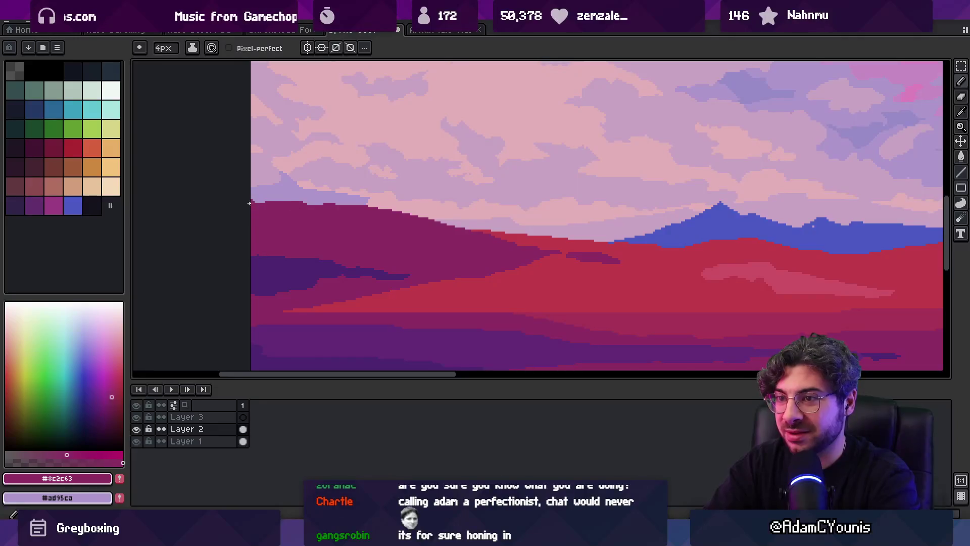
pyautogui.press('b')
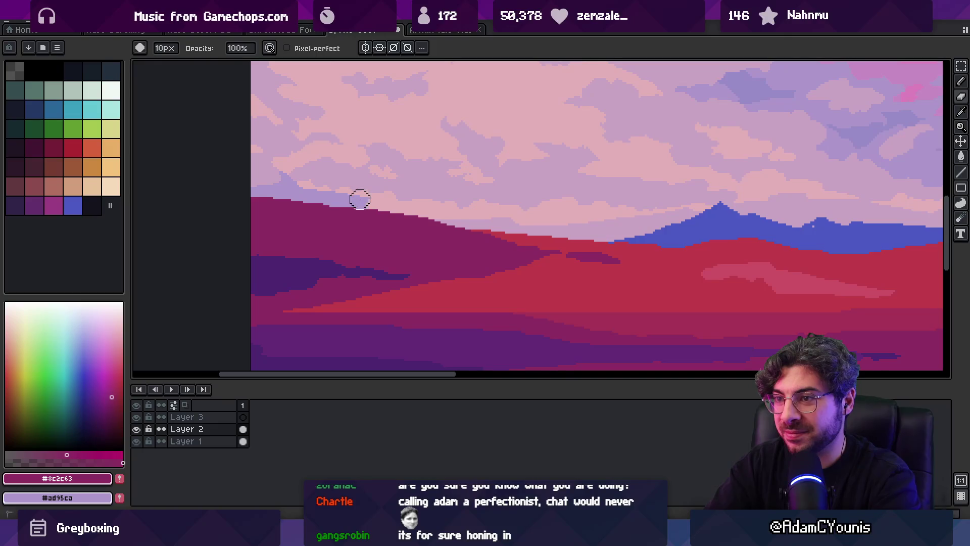
pyautogui.scroll(-3, 327, 187)
pyautogui.scroll(2, 440, 184)
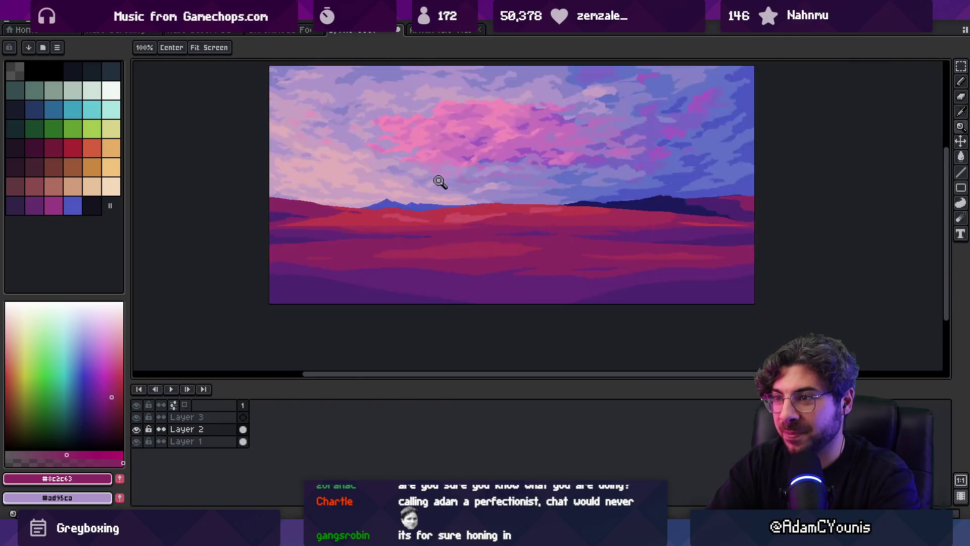
# Zoom in on the hills and sample the red of the ground
pyautogui.click(651, 226)
pyautogui.press('p')
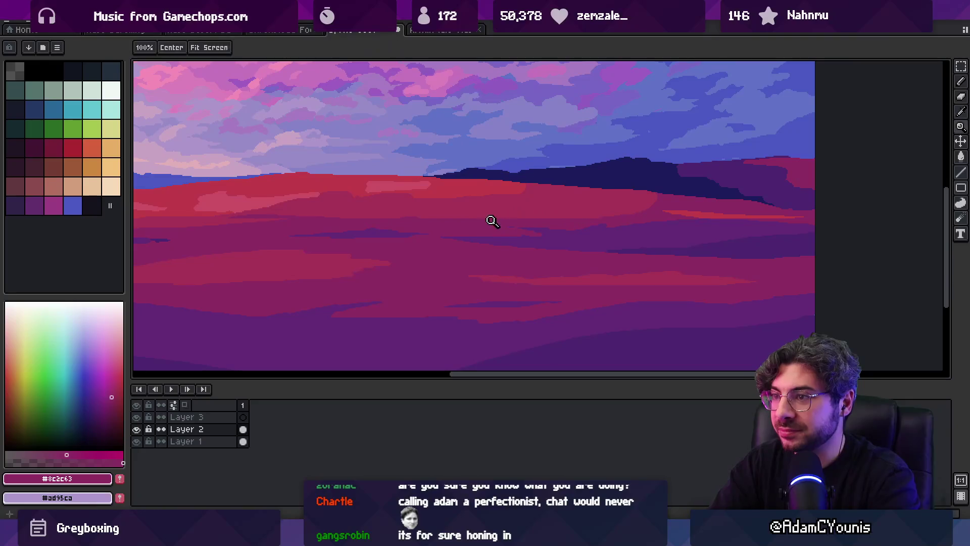
pyautogui.press('g')
pyautogui.press('b')
pyautogui.scroll(-3, 586, 188)
pyautogui.scroll(4, 558, 205)
pyautogui.press('i')
pyautogui.press('b')
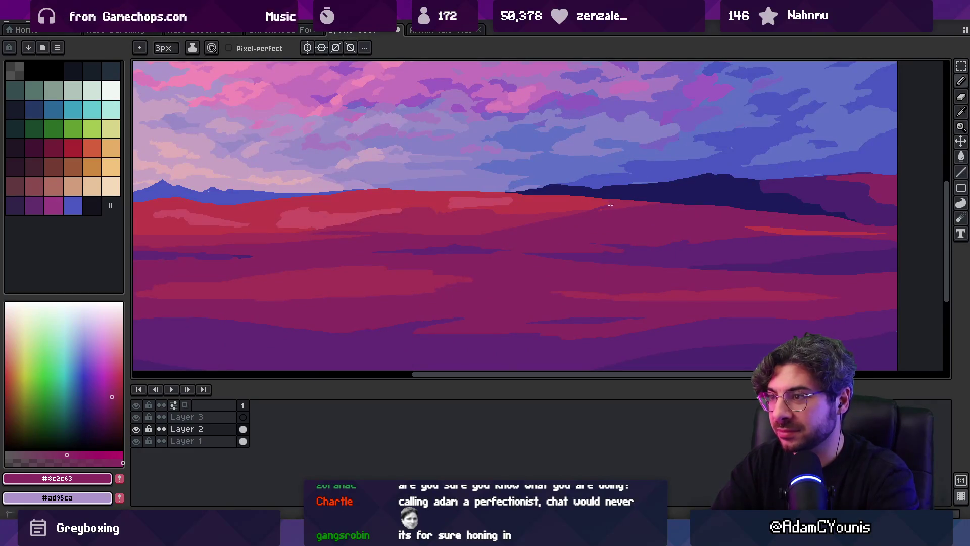
pyautogui.scroll(2, 637, 205)
pyautogui.press('i')
pyautogui.press('g')
pyautogui.press('b')
pyautogui.press('i')
pyautogui.click(574, 191)
# Sample a deeper rose and then the ground red again from the field
pyautogui.press('g')
pyautogui.scroll(1, 588, 186)
pyautogui.press('z')
pyautogui.scroll(-5, 598, 196)
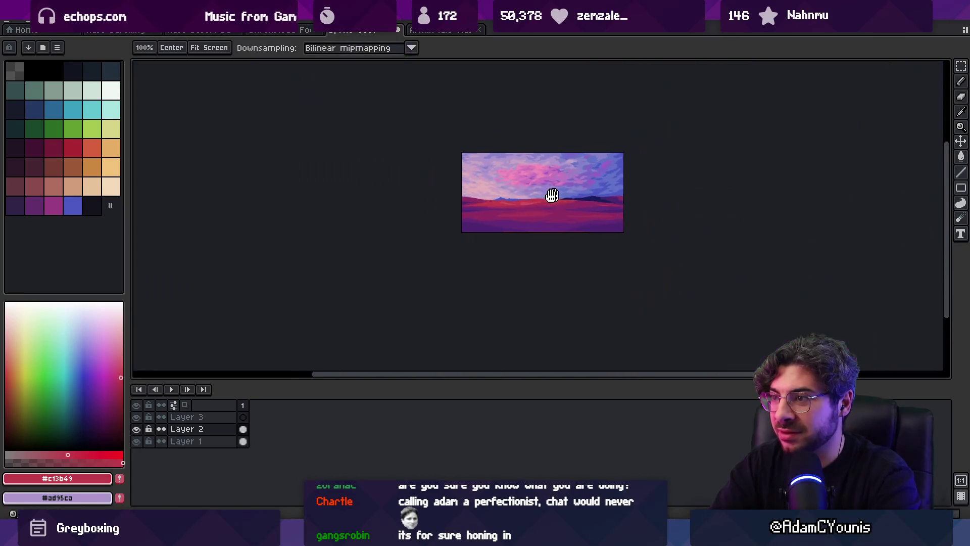
pyautogui.scroll(4, 565, 207)
pyautogui.press('o')
pyautogui.click(476, 201)
pyautogui.press('b')
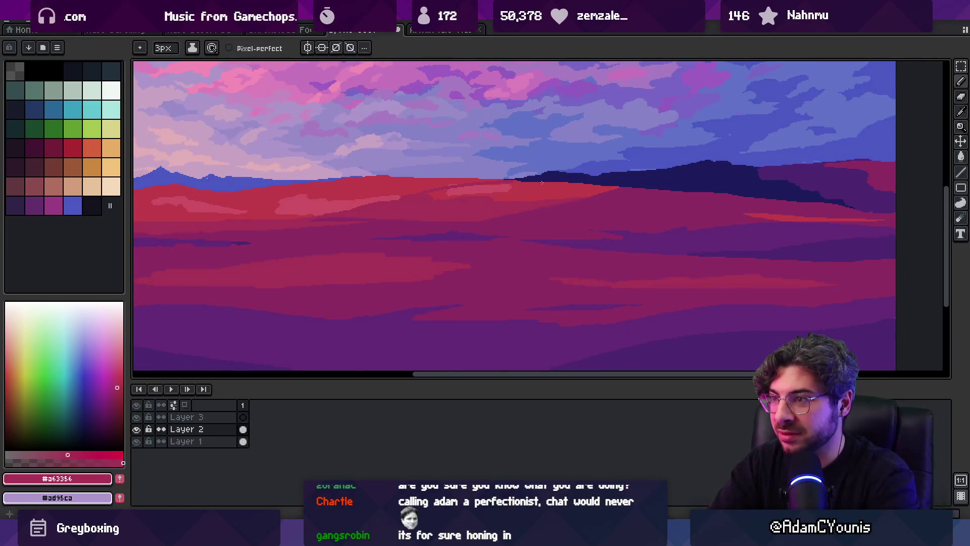
pyautogui.press('g')
pyautogui.click(542, 182)
pyautogui.press('z')
pyautogui.scroll(-4, 556, 197)
pyautogui.scroll(2, 591, 208)
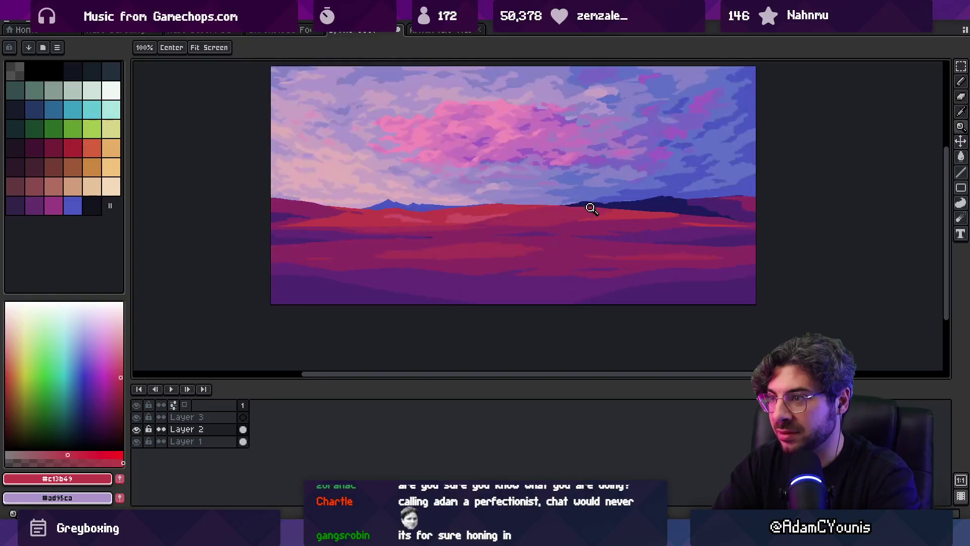
pyautogui.scroll(2, 556, 204)
# Sample the blue of the distant mountains and make the sky layer, Layer 1, active
pyautogui.press('b')
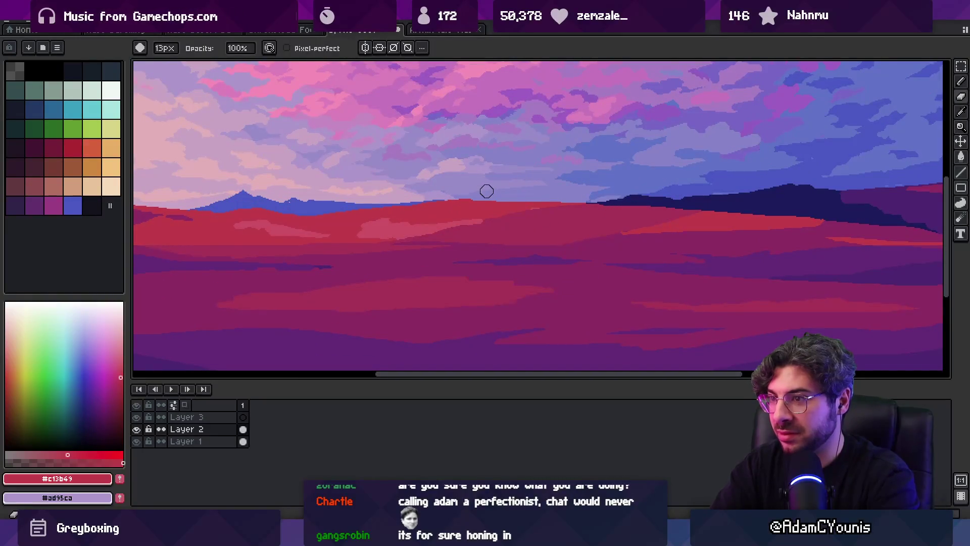
pyautogui.keyDown('alt'); pyautogui.click(345, 209); pyautogui.keyUp('alt')
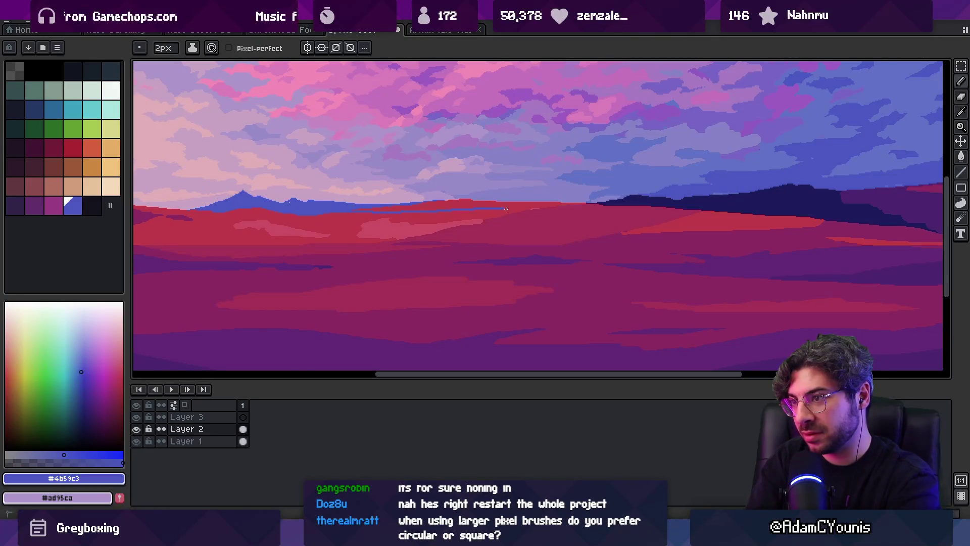
pyautogui.press('g')
pyautogui.press('z')
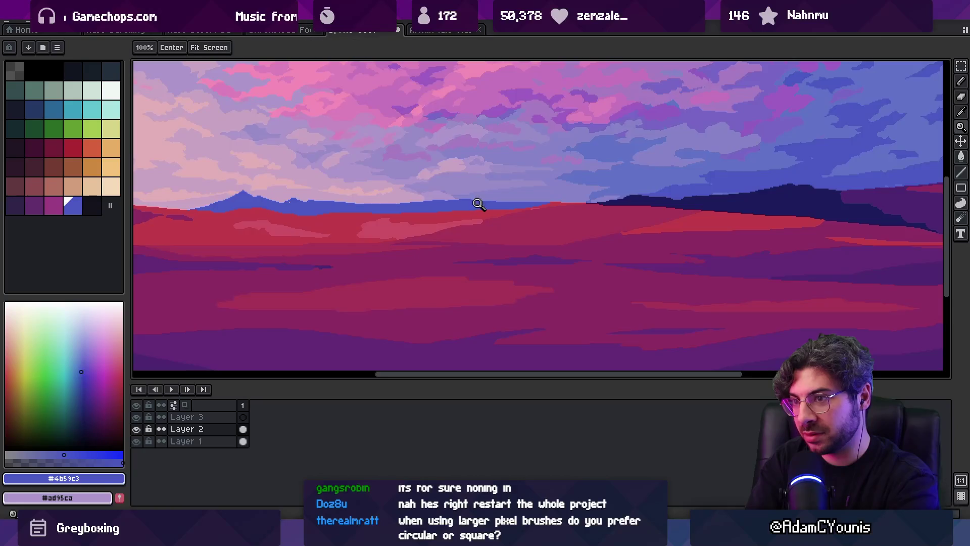
pyautogui.scroll(-4, 479, 205)
pyautogui.scroll(5, 494, 195)
pyautogui.press('v')
pyautogui.press('b')
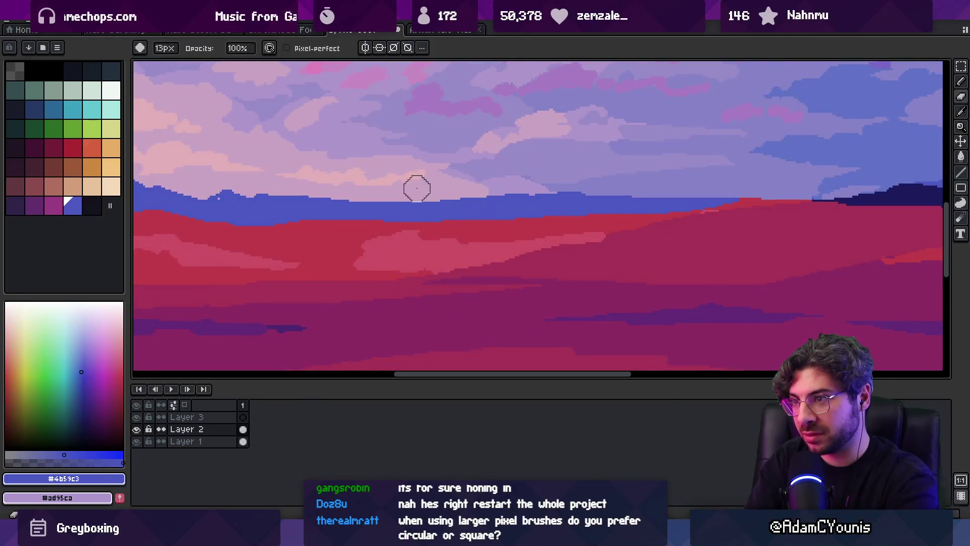
pyautogui.press('v')
pyautogui.click(488, 211)
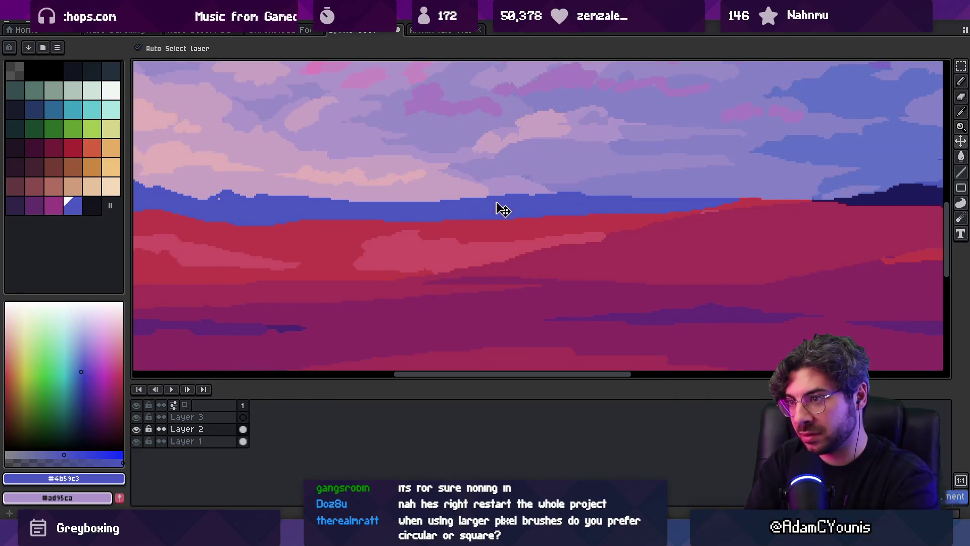
# Paint the lavender sky colour on Layer 2 across the top of the blue horizon band
pyautogui.press('b')
pyautogui.keyDown('alt'); pyautogui.click(431, 200); pyautogui.keyUp('alt')
pyautogui.keyDown('alt'); pyautogui.click(533, 192); pyautogui.keyUp('alt')
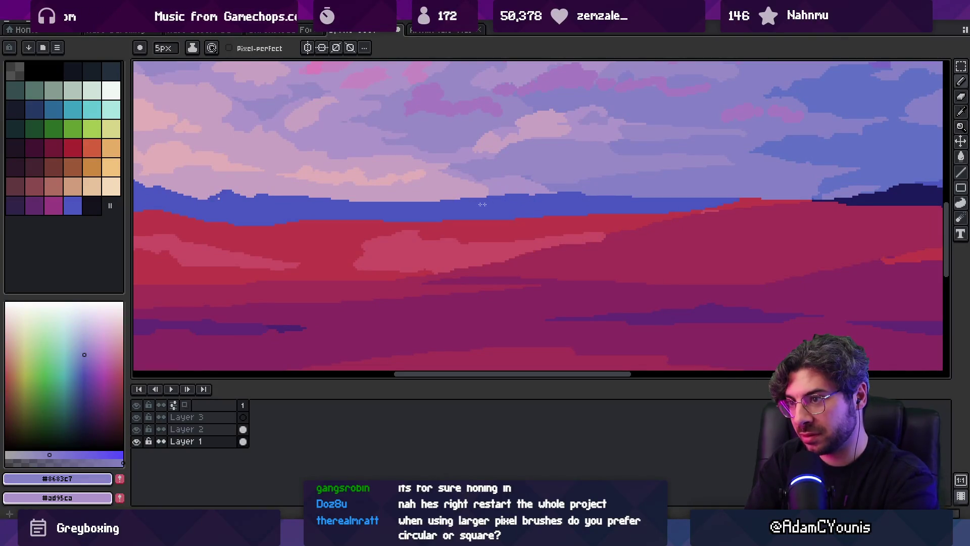
pyautogui.hotkey('ctrl', 'z')
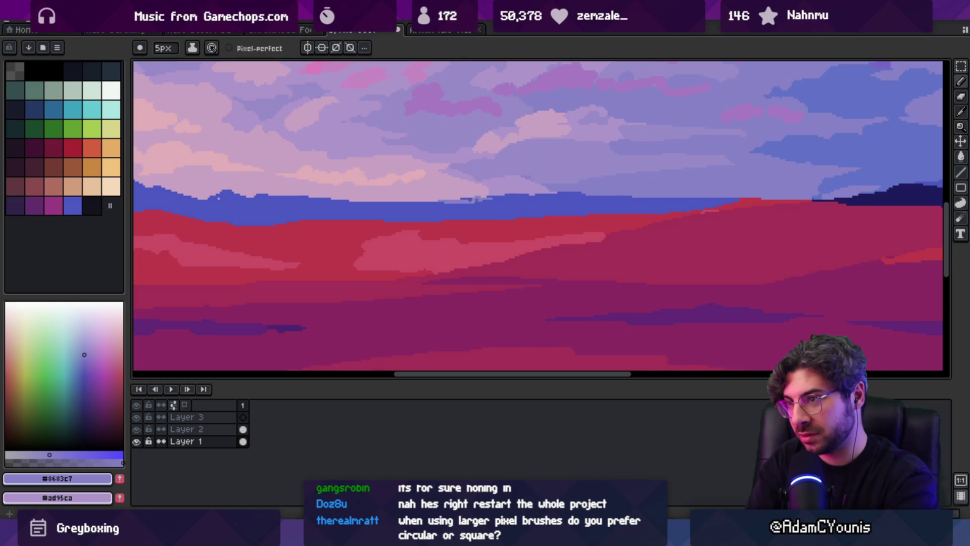
pyautogui.keyDown('ctrl'); pyautogui.click(520, 223); pyautogui.keyUp('ctrl')
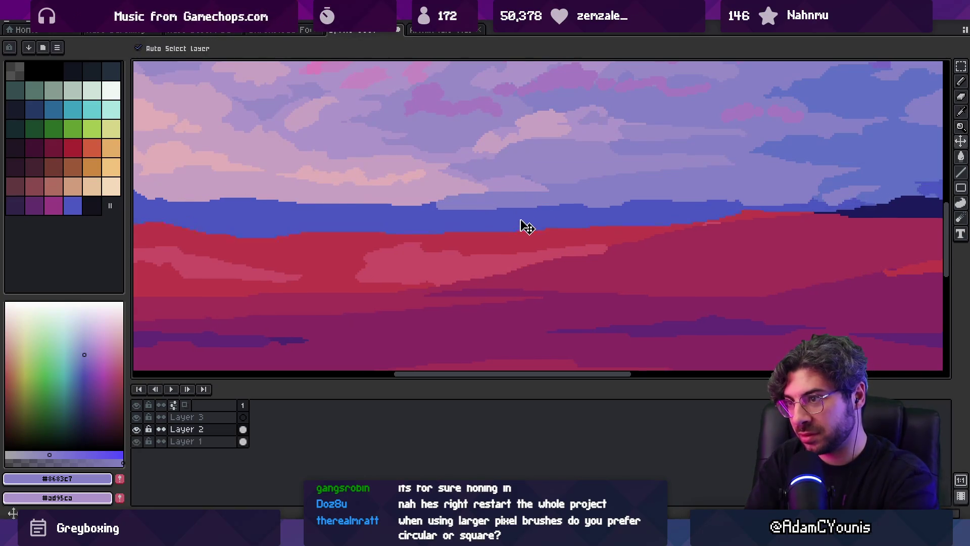
pyautogui.moveTo(489, 191); pyautogui.dragTo(639, 192)
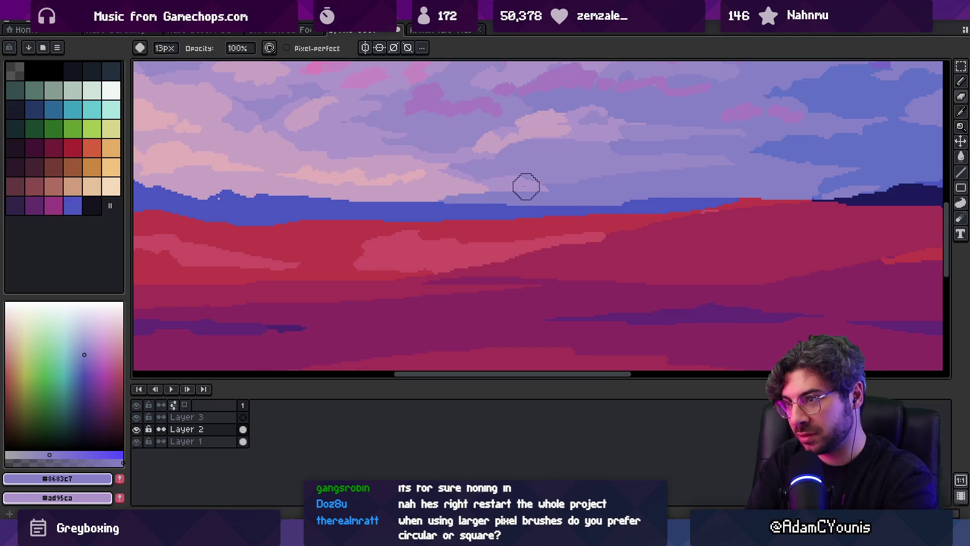
pyautogui.press('z')
pyautogui.scroll(-5, 580, 186)
pyautogui.scroll(1, 471, 169)
pyautogui.scroll(1, 433, 213)
pyautogui.moveTo(426, 217)
pyautogui.mouseDown()
pyautogui.moveTo(514, 213)
pyautogui.moveTo(492, 222)
pyautogui.mouseUp()
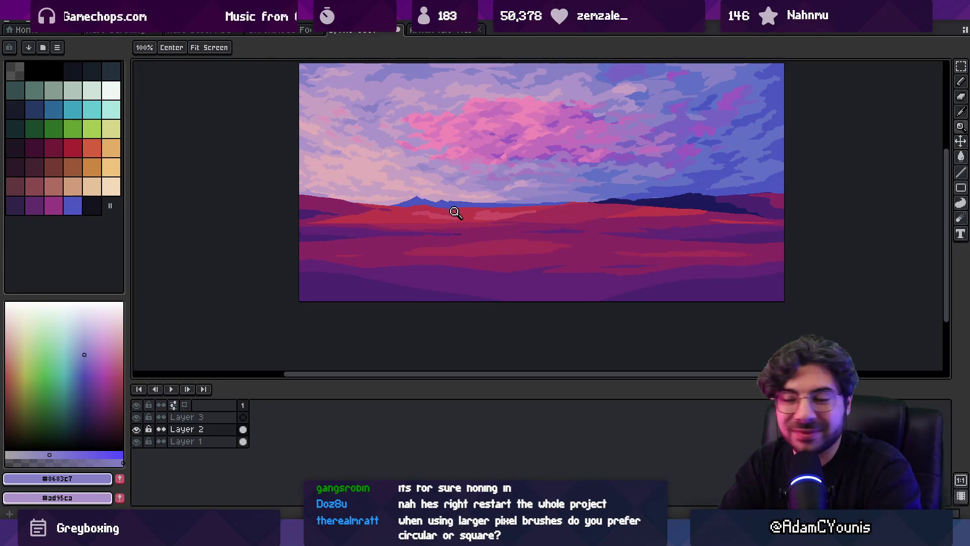
# Sample the mountain blue and briefly hide the sky layer to check the ridges
pyautogui.click(493, 199)
pyautogui.press('b')
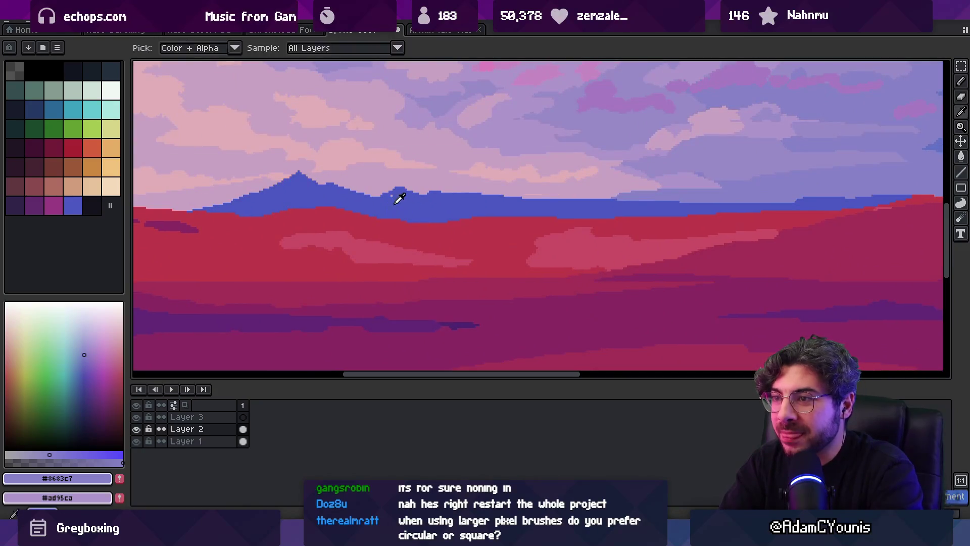
pyautogui.keyDown('alt'); pyautogui.click(401, 193); pyautogui.keyUp('alt')
pyautogui.press('z')
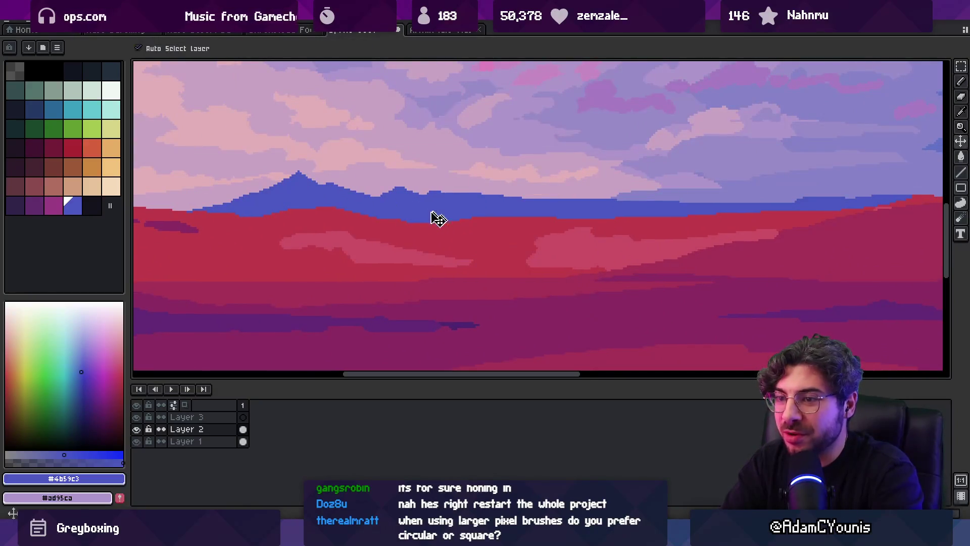
pyautogui.click(136, 441)
pyautogui.scroll(-3, 496, 219)
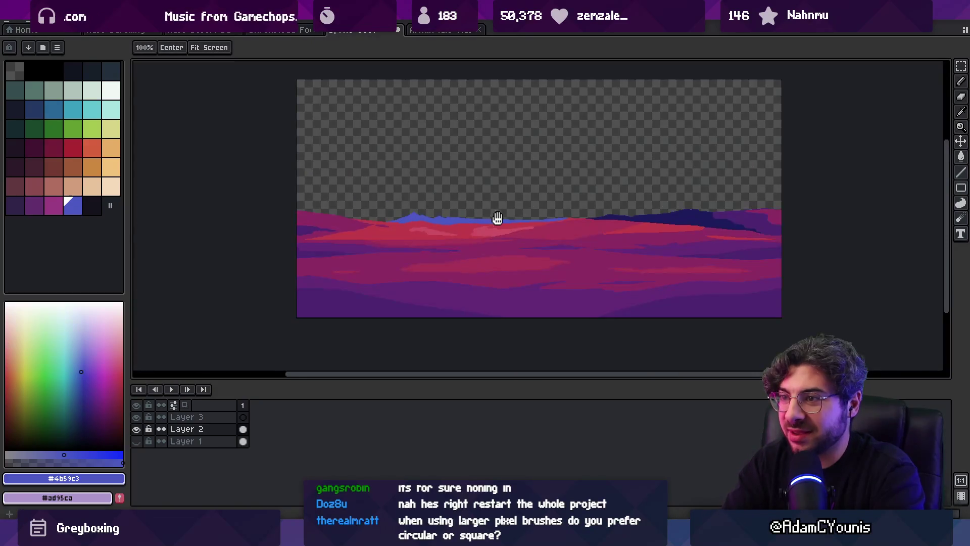
pyautogui.scroll(2, 470, 214)
pyautogui.click(136, 442)
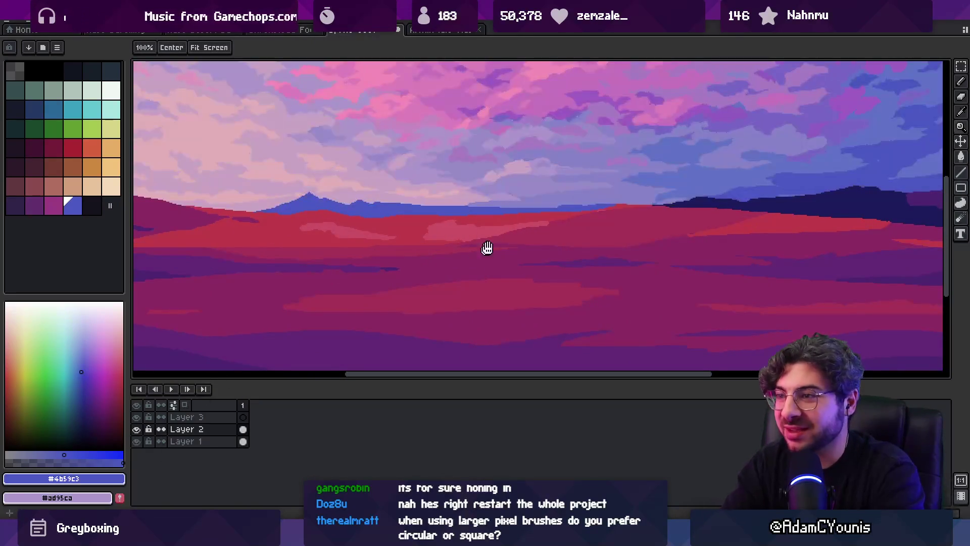
pyautogui.scroll(2, 520, 218)
# Sample the lavender sky on Layer 1 and hill red on Layer 2, then zoom out
pyautogui.press('b')
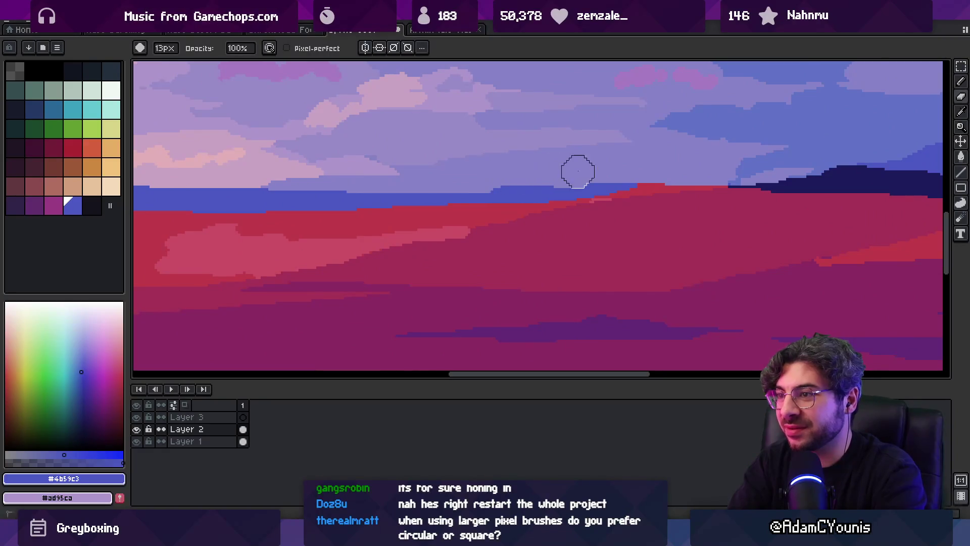
pyautogui.press('m')
pyautogui.click(519, 191)
pyautogui.press('b')
pyautogui.keyDown('alt'); pyautogui.click(507, 177); pyautogui.keyUp('alt')
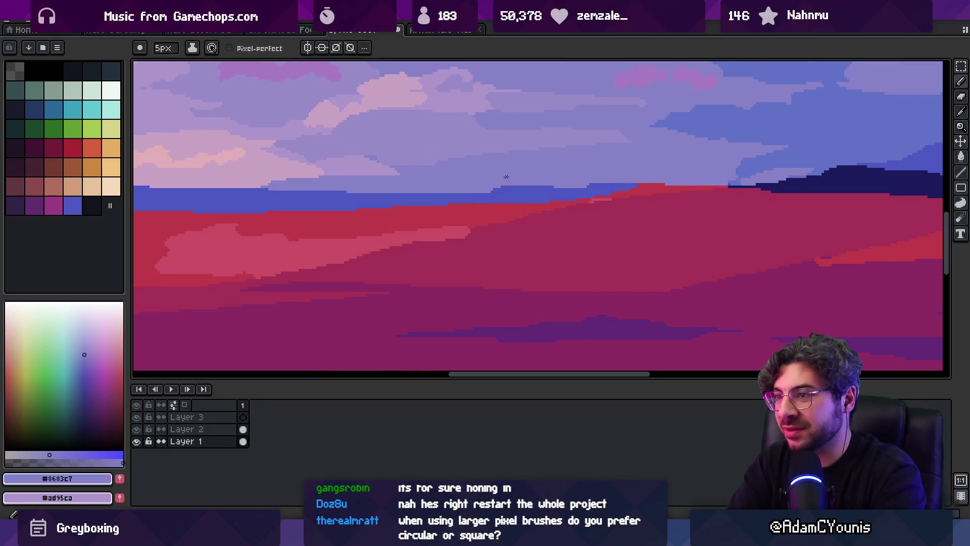
pyautogui.press('m')
pyautogui.click(604, 195)
pyautogui.press('b')
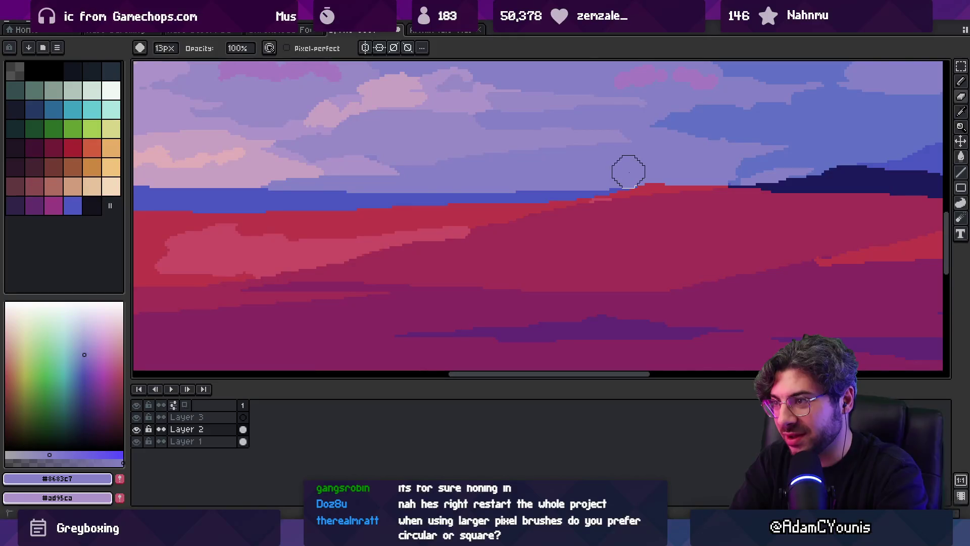
pyautogui.press('i')
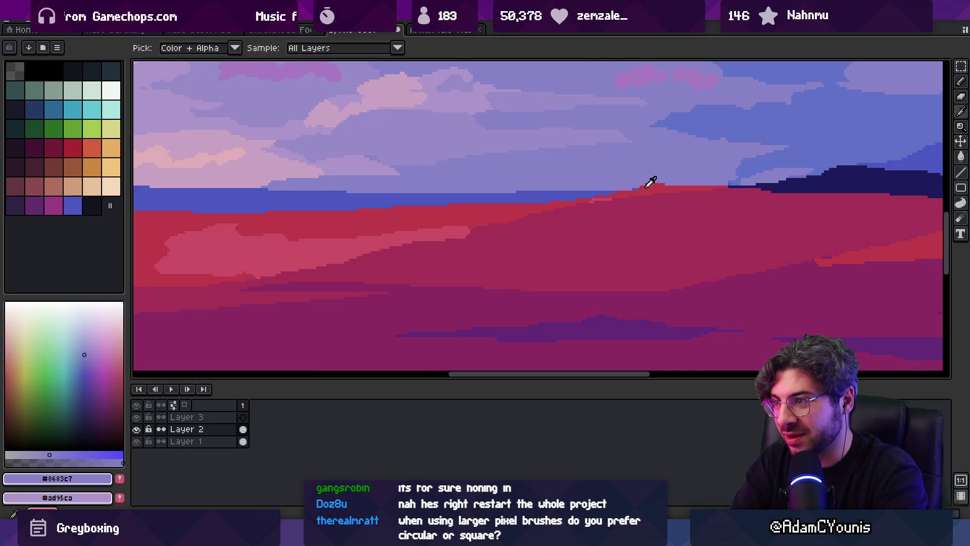
pyautogui.keyDown('alt'); pyautogui.click(642, 188); pyautogui.keyUp('alt')
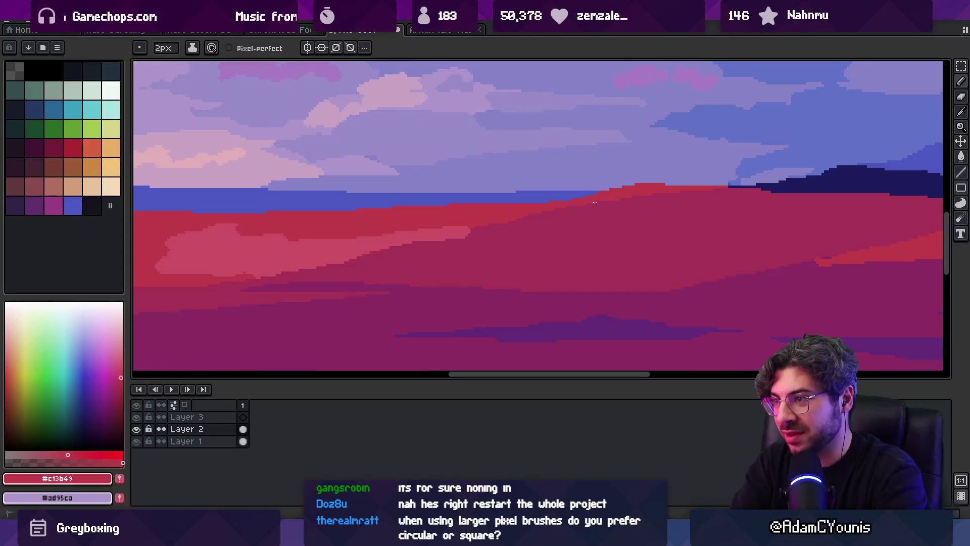
pyautogui.press('z')
pyautogui.scroll(-4, 531, 228)
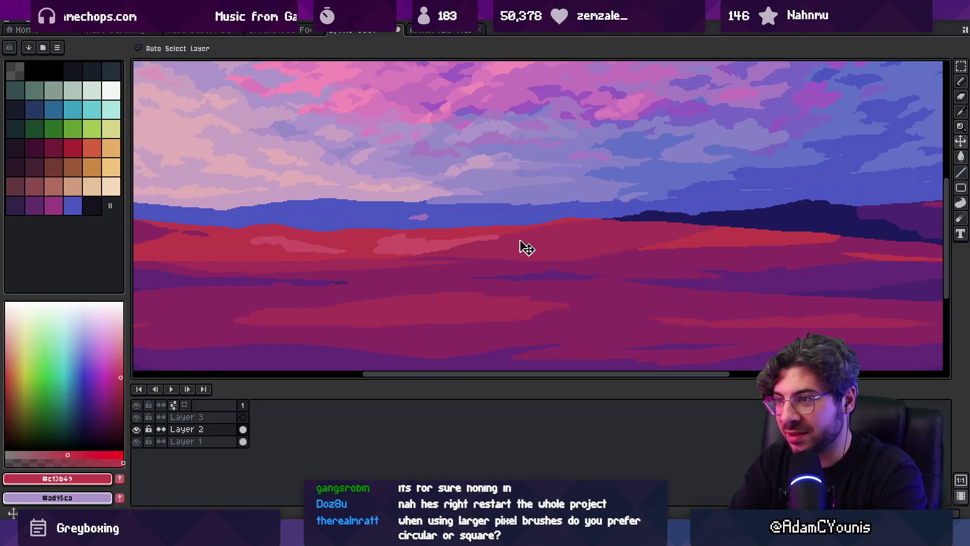
pyautogui.scroll(-2, 523, 222)
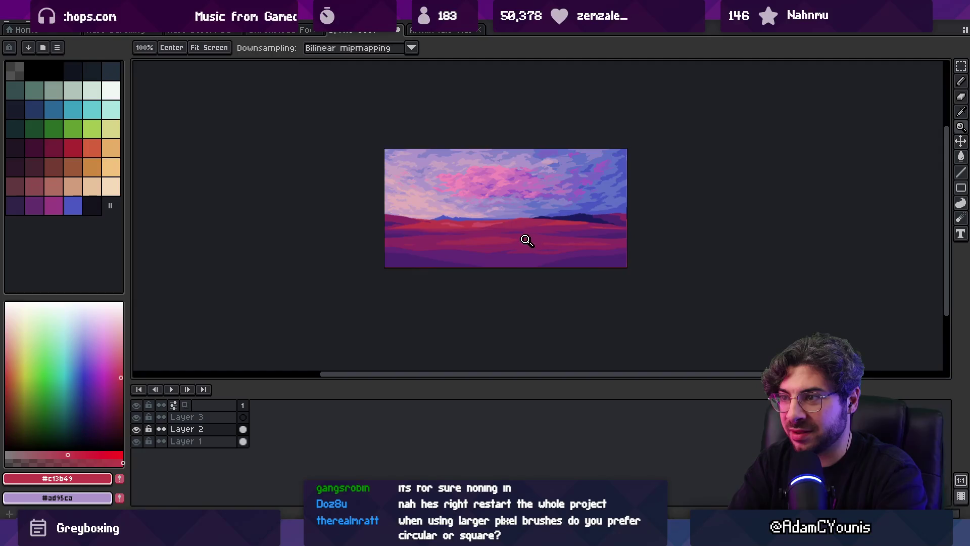
# Fill the oval outline on the hills with the light pink sampled nearby
pyautogui.scroll(4, 526, 239)
pyautogui.press('alt')
pyautogui.click(400, 173)
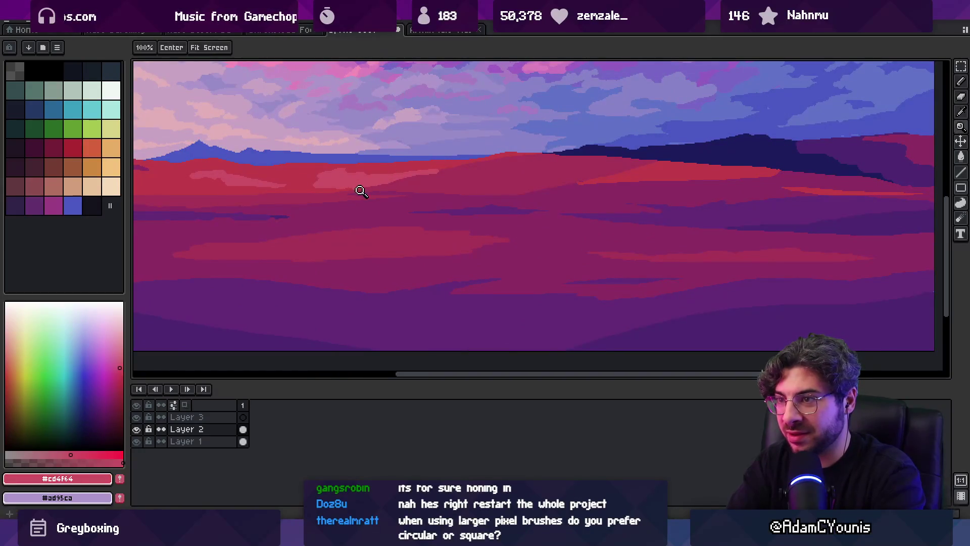
pyautogui.press('g')
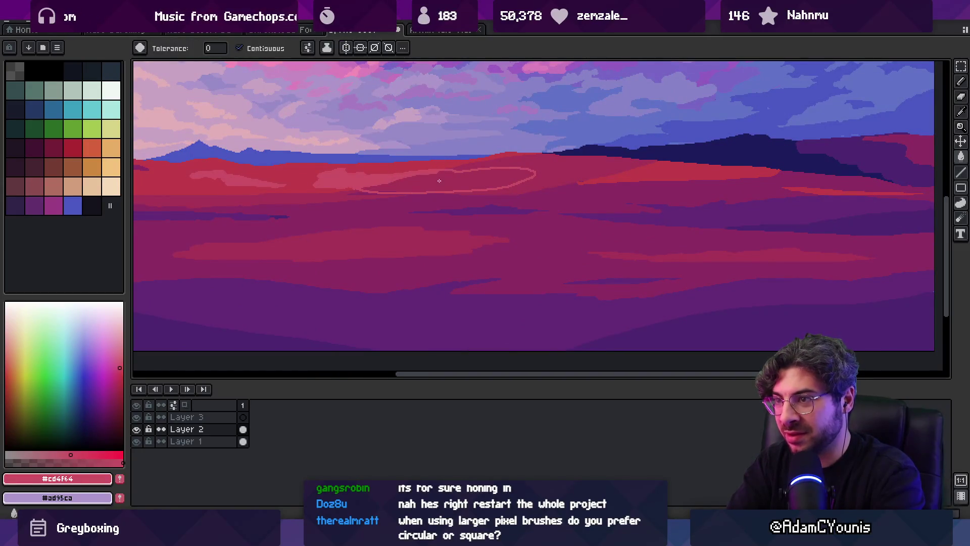
pyautogui.click(469, 173)
pyautogui.press('b')
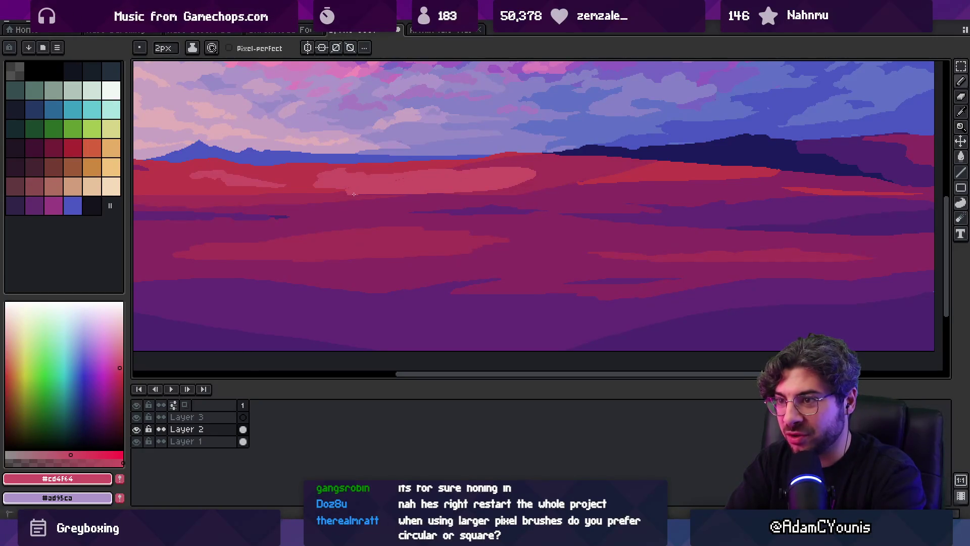
# Compare the darker red, the oval's light pink and the main hill red
pyautogui.scroll(1, 384, 213)
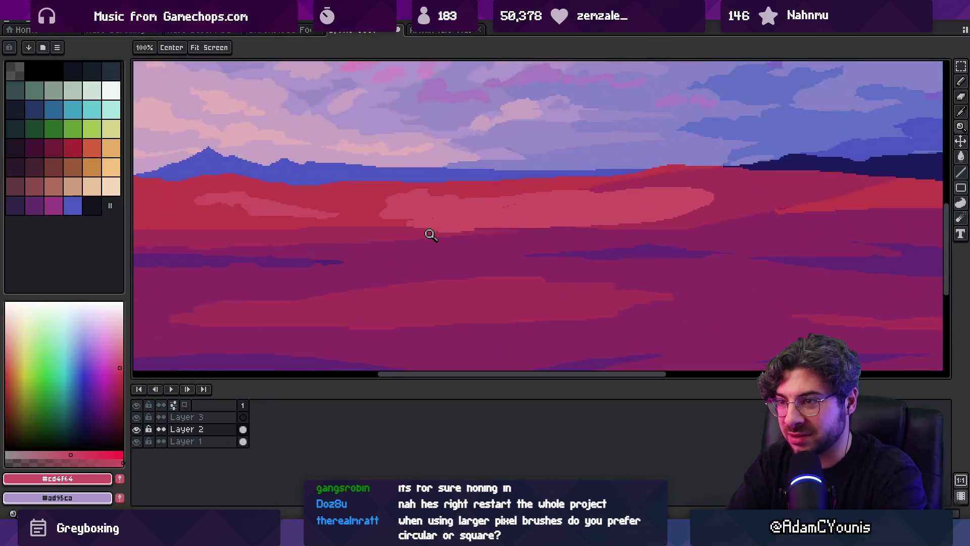
pyautogui.keyDown('alt'); pyautogui.click(427, 232); pyautogui.keyUp('alt')
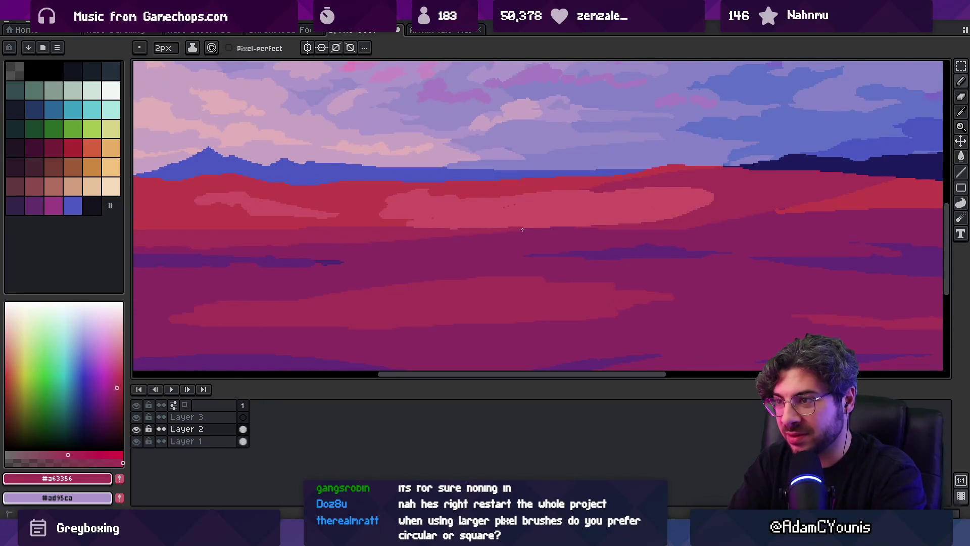
pyautogui.keyDown('alt'); pyautogui.click(507, 209); pyautogui.keyUp('alt')
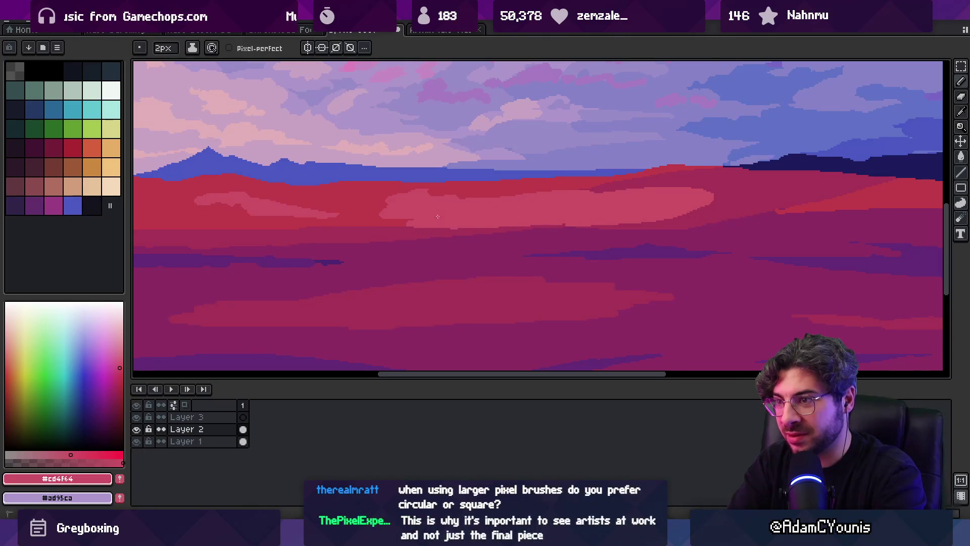
pyautogui.keyDown('alt'); pyautogui.click(590, 170); pyautogui.keyUp('alt')
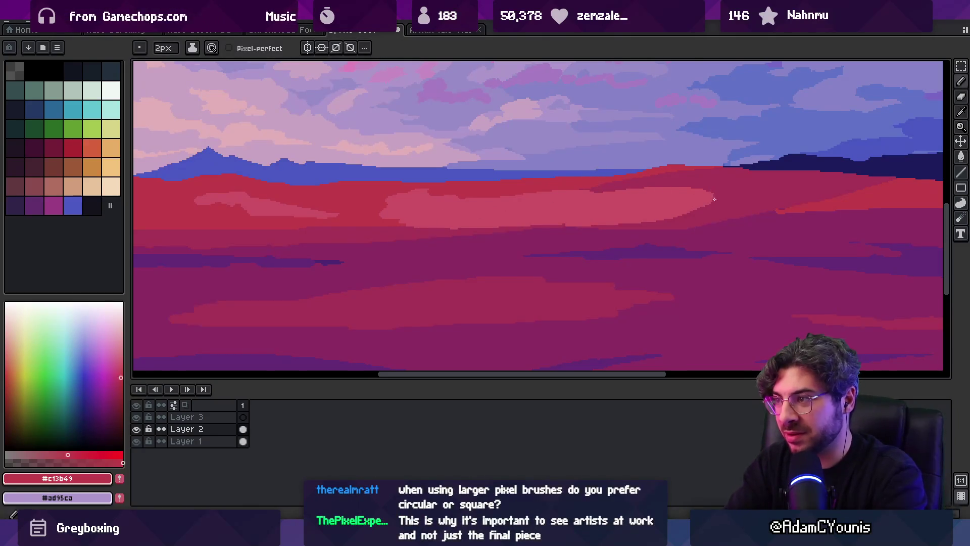
pyautogui.scroll(-4, 688, 190)
pyautogui.scroll(3, 628, 195)
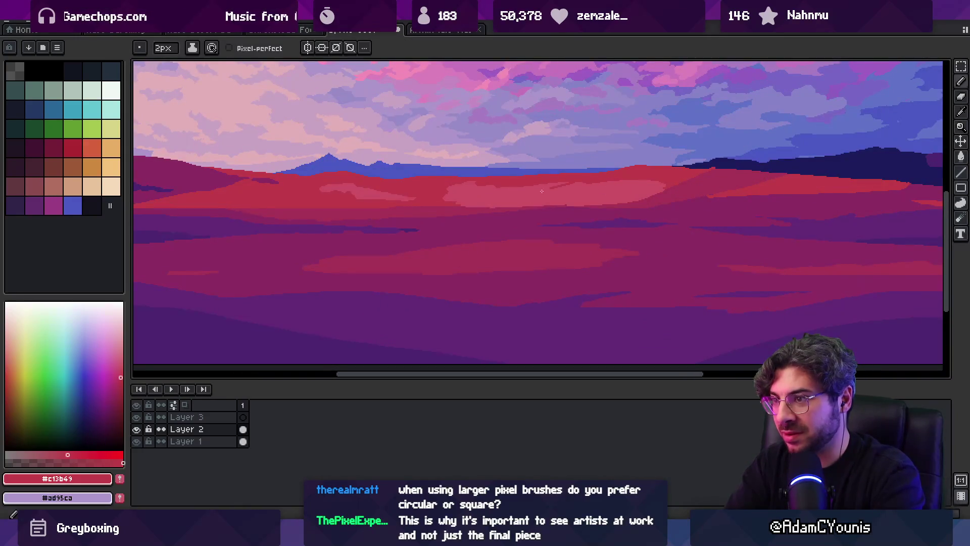
pyautogui.scroll(-4, 505, 202)
pyautogui.scroll(5, 556, 186)
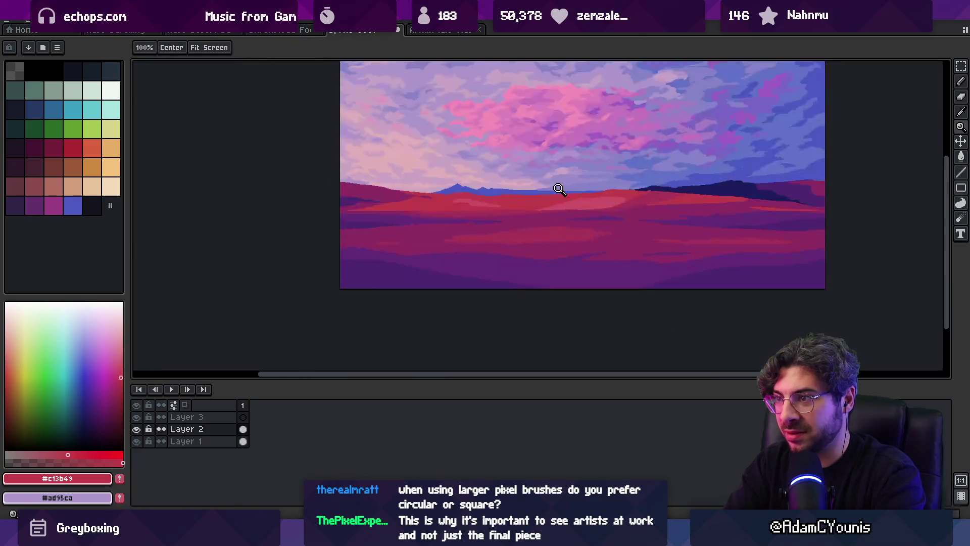
# Sample the darker red and draw a diagonal shadow stroke across the red hills
pyautogui.keyDown('alt'); pyautogui.click(380, 275); pyautogui.keyUp('alt')
pyautogui.hscroll(-3, 376, 229)
pyautogui.moveTo(337, 216); pyautogui.dragTo(452, 259)
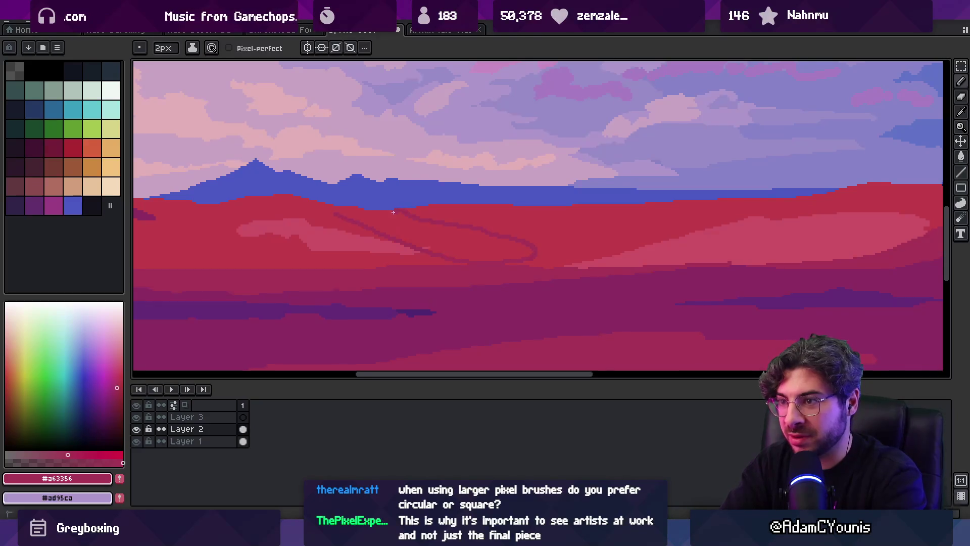
pyautogui.scroll(-4, 539, 217)
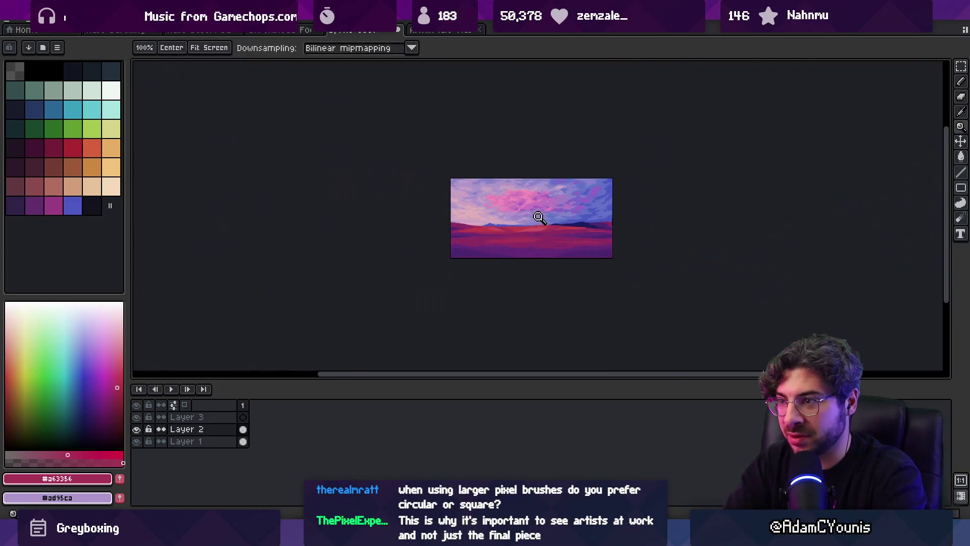
pyautogui.scroll(6, 556, 228)
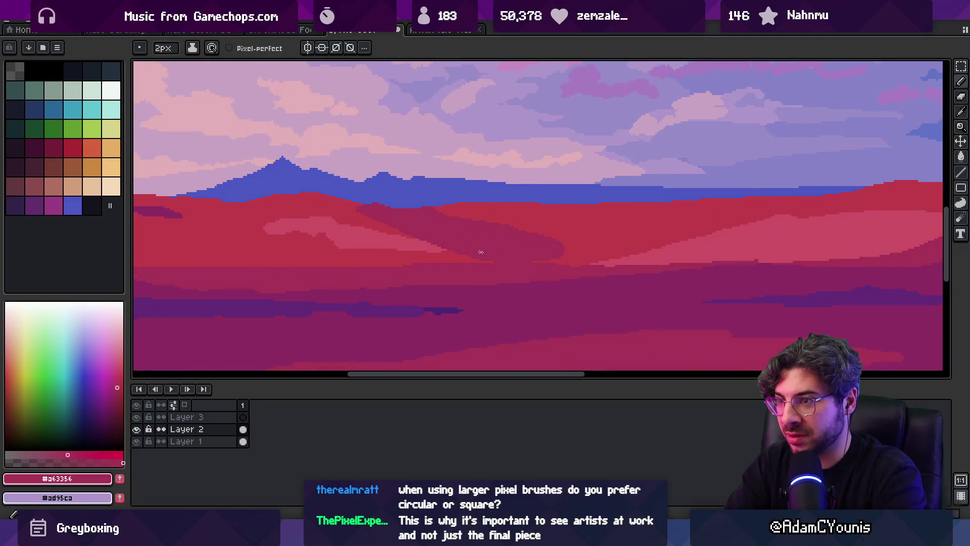
# Paint the main hill red through the light pink patch and over the darker diagonal band
pyautogui.keyDown('alt'); pyautogui.click(532, 221); pyautogui.keyUp('alt')
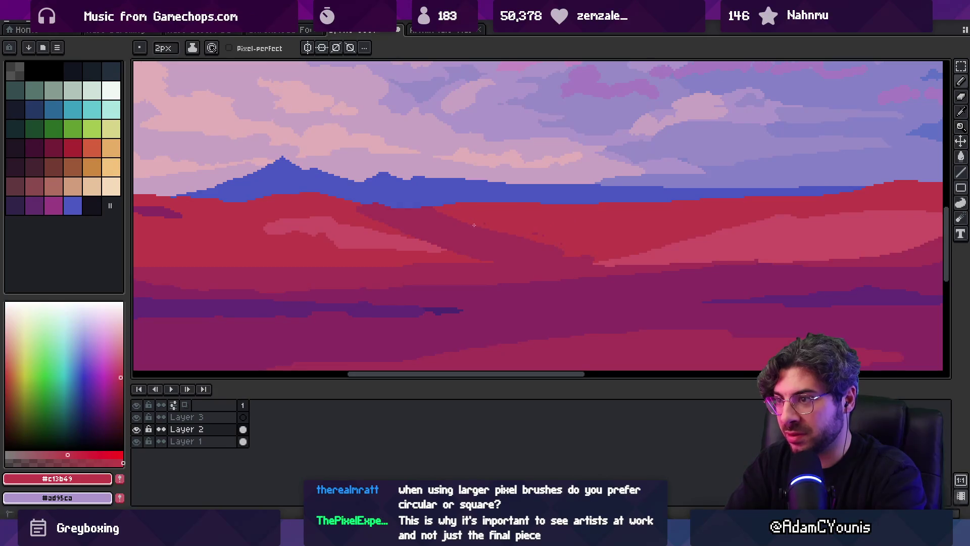
pyautogui.keyDown('alt'); pyautogui.click(596, 261); pyautogui.keyUp('alt')
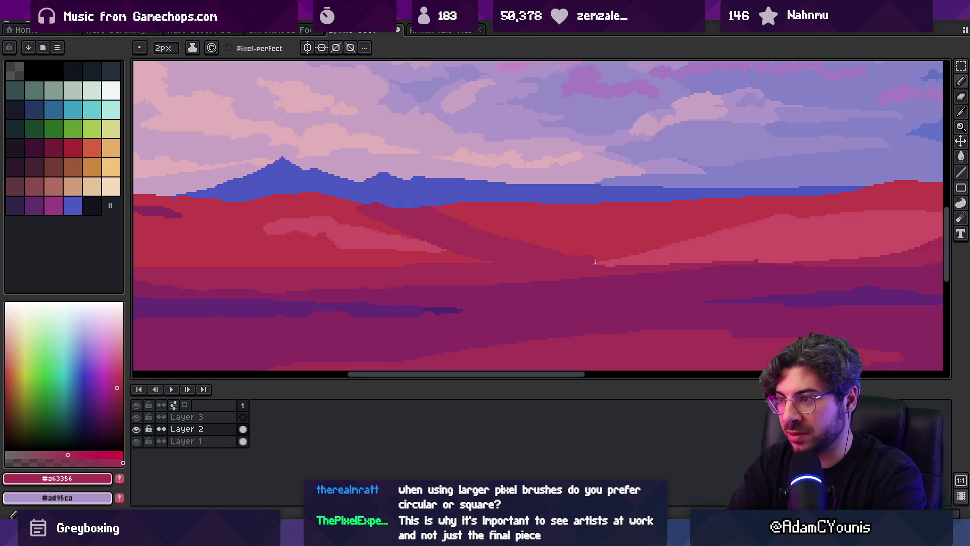
pyautogui.press('z')
pyautogui.scroll(-3, 531, 231)
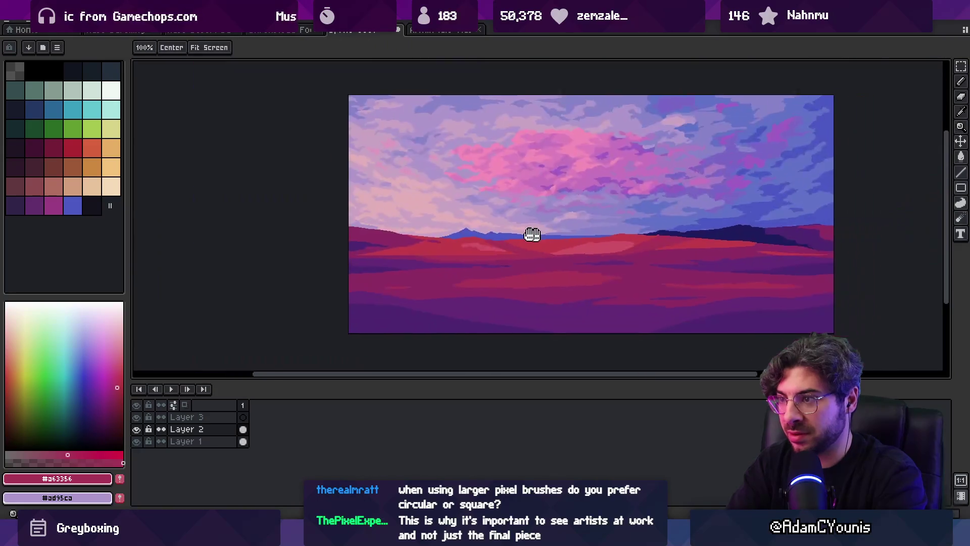
pyautogui.scroll(3, 517, 212)
pyautogui.press('b')
pyautogui.keyDown('alt'); pyautogui.click(499, 239); pyautogui.keyUp('alt')
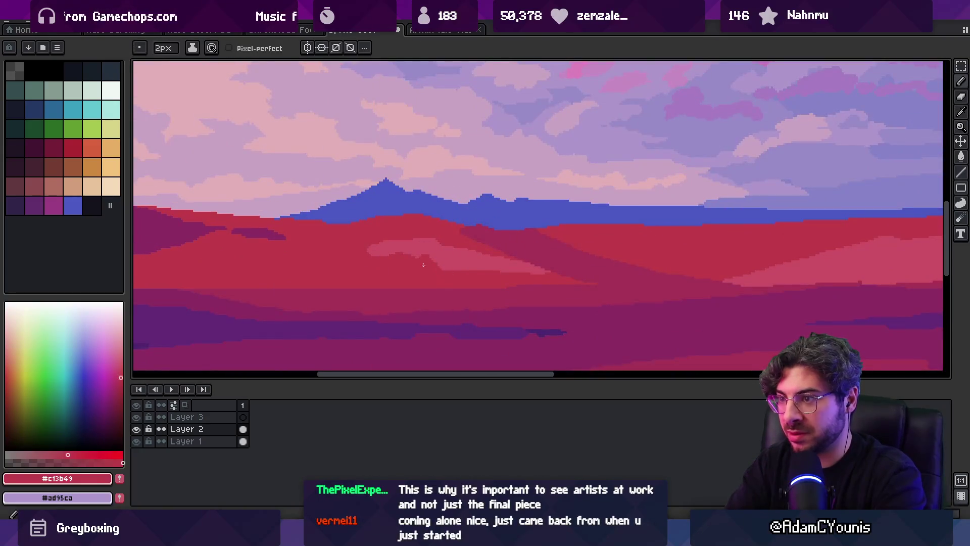
pyautogui.moveTo(397, 253); pyautogui.dragTo(647, 275)
pyautogui.moveTo(531, 255); pyautogui.dragTo(631, 271)
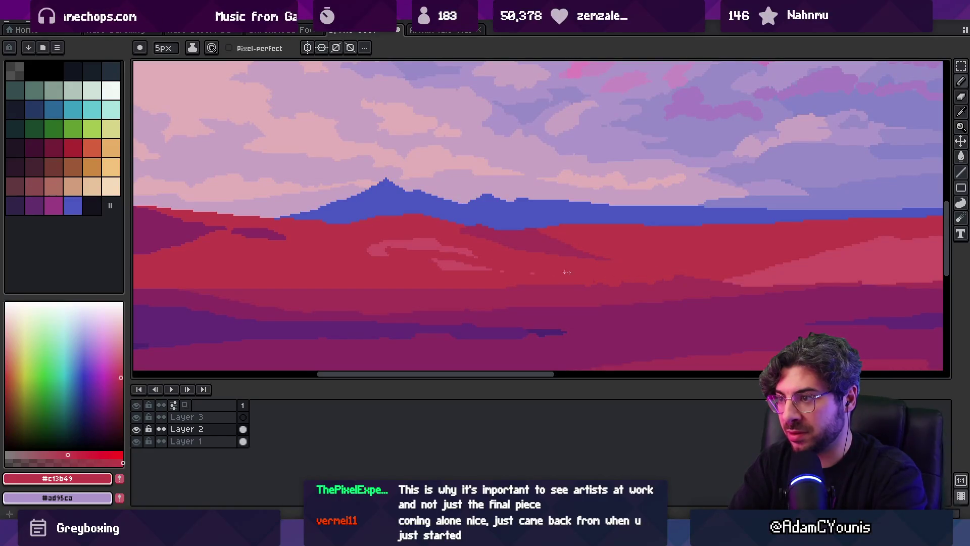
# Repaint and extend the light pink highlight patch, then trim its edges with hill red
pyautogui.keyDown('alt'); pyautogui.click(457, 264); pyautogui.keyUp('alt')
pyautogui.moveTo(424, 263); pyautogui.dragTo(492, 252)
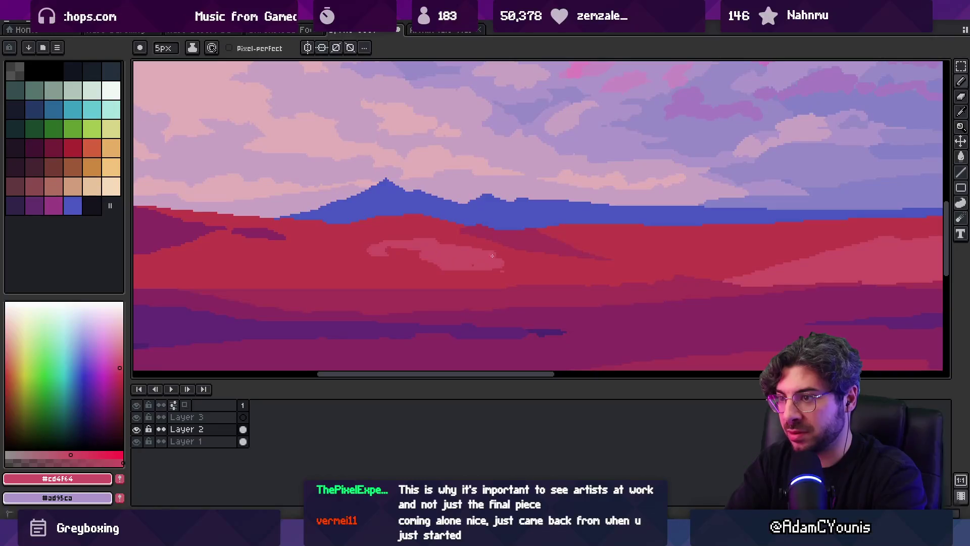
pyautogui.moveTo(427, 232); pyautogui.dragTo(467, 244)
pyautogui.keyDown('alt'); pyautogui.click(457, 272); pyautogui.keyUp('alt')
pyautogui.moveTo(374, 248); pyautogui.dragTo(523, 273)
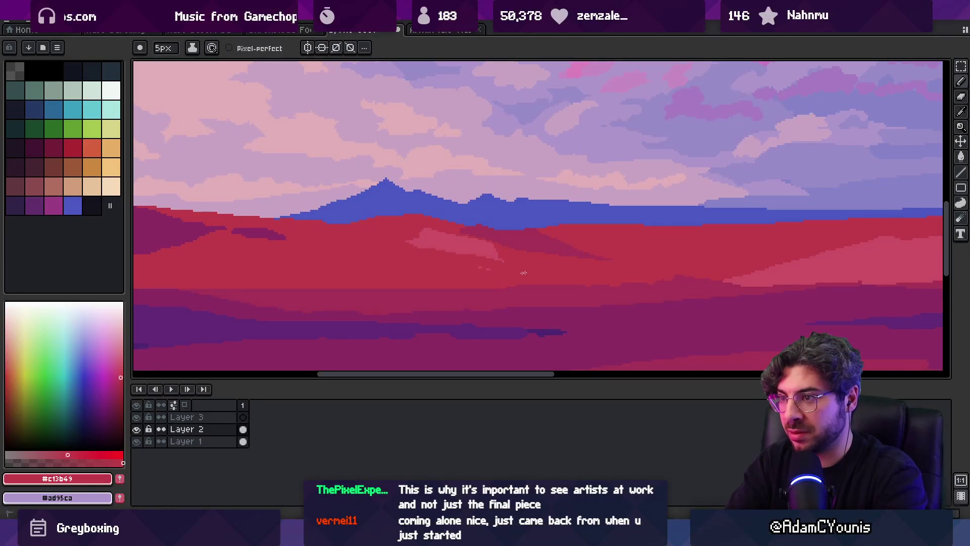
# Cover the darker band on the right side of the field with red
pyautogui.press('z')
pyautogui.scroll(-5, 527, 269)
pyautogui.scroll(6, 505, 245)
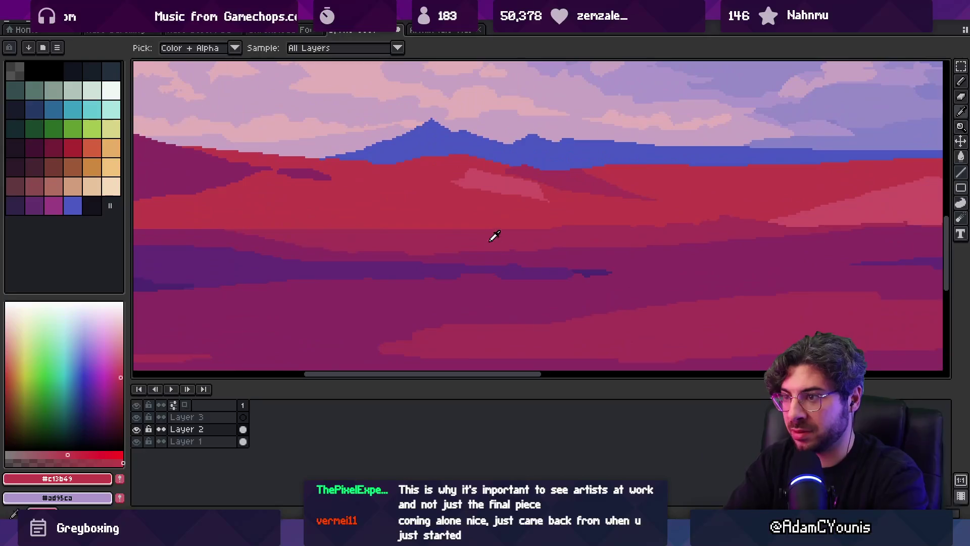
pyautogui.press('b')
pyautogui.moveTo(606, 235); pyautogui.dragTo(685, 223)
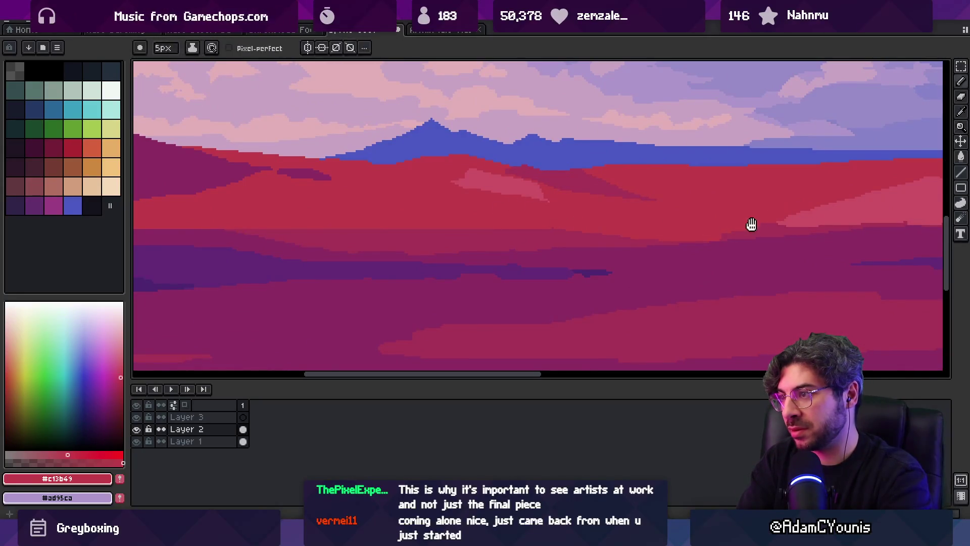
pyautogui.moveTo(752, 223); pyautogui.dragTo(444, 250)
# Paint a darker red stroke across the dark magenta band in the field
pyautogui.keyDown('alt'); pyautogui.click(444, 250); pyautogui.keyUp('alt')
pyautogui.keyDown('alt'); pyautogui.click(457, 271); pyautogui.keyUp('alt')
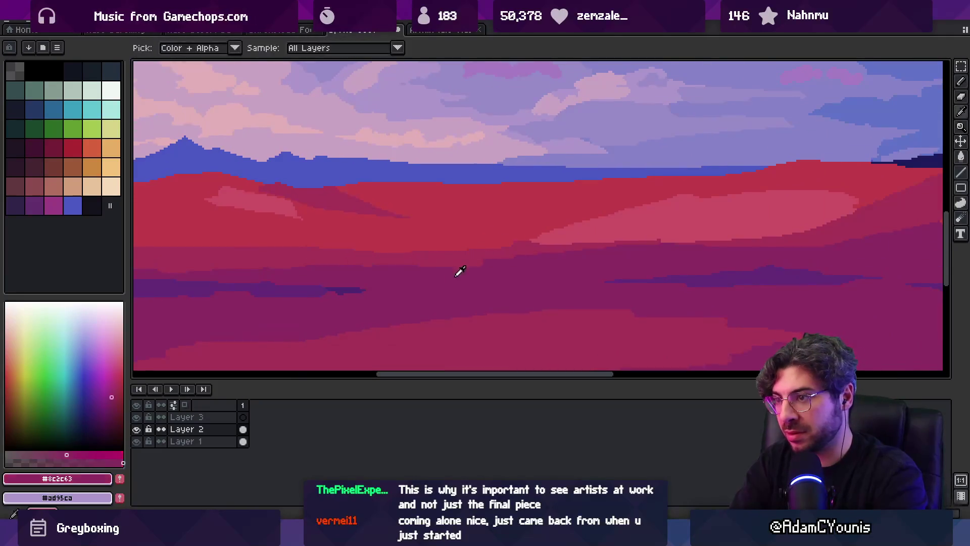
pyautogui.scroll(-5, 550, 257)
pyautogui.scroll(1, 509, 249)
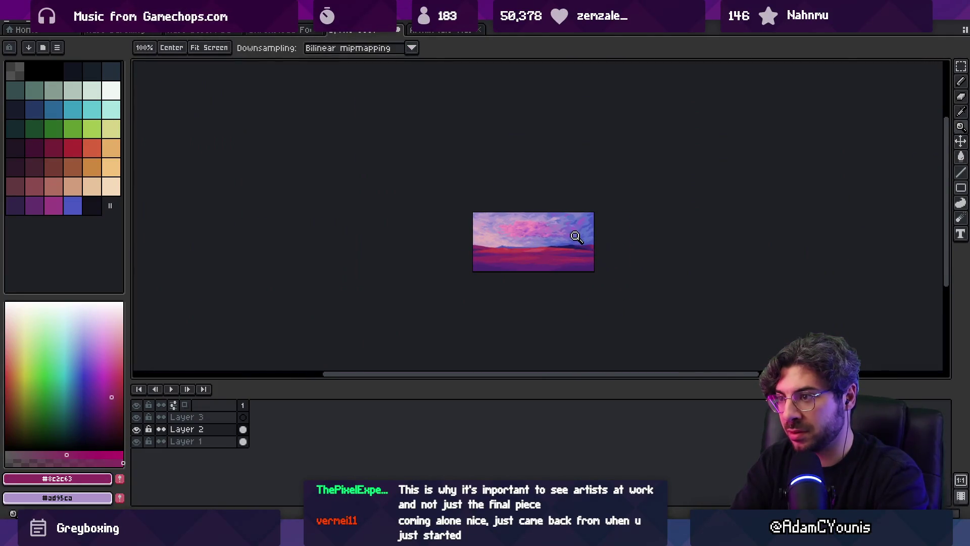
pyautogui.scroll(5, 531, 254)
pyautogui.keyDown('alt'); pyautogui.click(499, 248); pyautogui.keyUp('alt')
pyautogui.moveTo(499, 249)
pyautogui.mouseDown()
pyautogui.moveTo(554, 262)
pyautogui.moveTo(543, 266)
pyautogui.mouseUp()
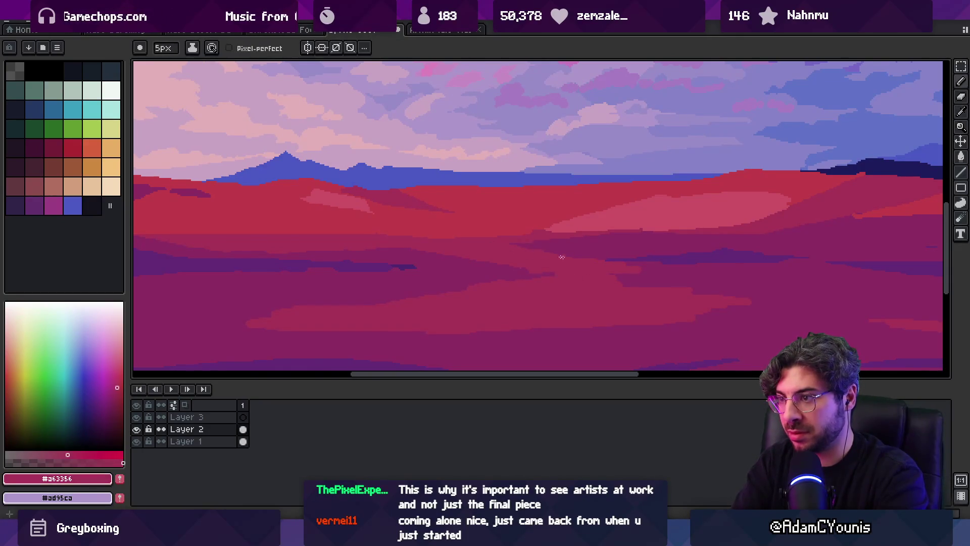
# Sample the field's dark magenta, then the deep rose #a63356 as the drawing colour
pyautogui.press('z')
pyautogui.scroll(-4, 574, 247)
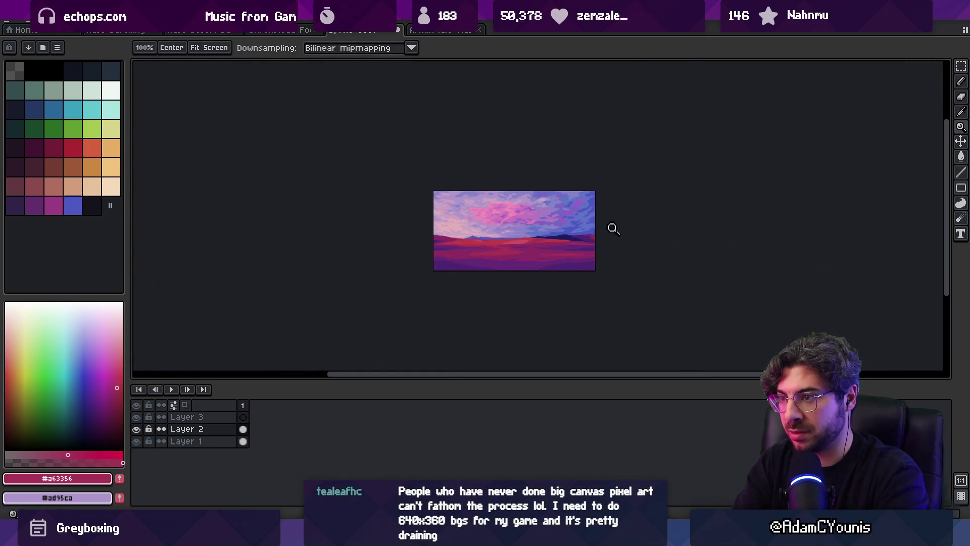
pyautogui.scroll(3, 556, 253)
pyautogui.keyDown('alt'); pyautogui.click(626, 248); pyautogui.keyUp('alt')
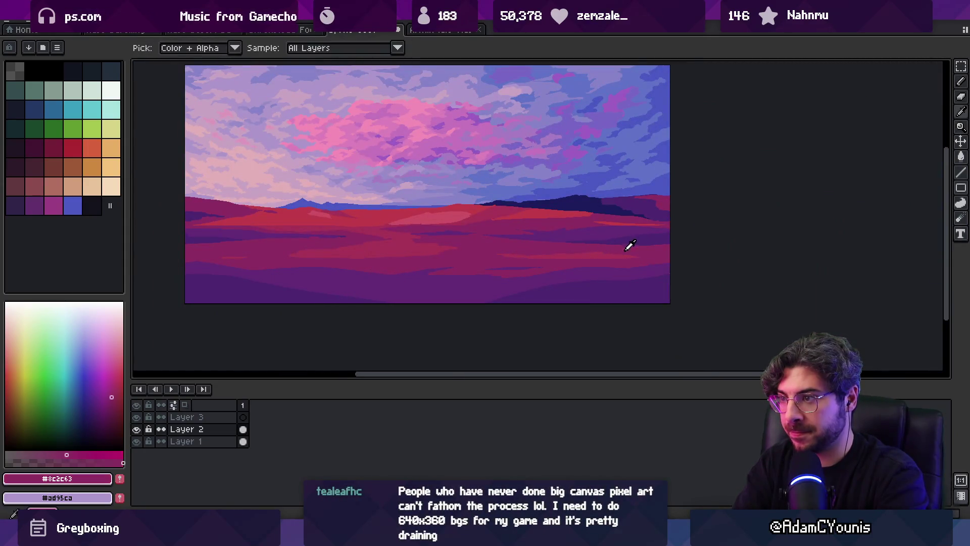
pyautogui.keyDown('alt'); pyautogui.click(596, 253); pyautogui.keyUp('alt')
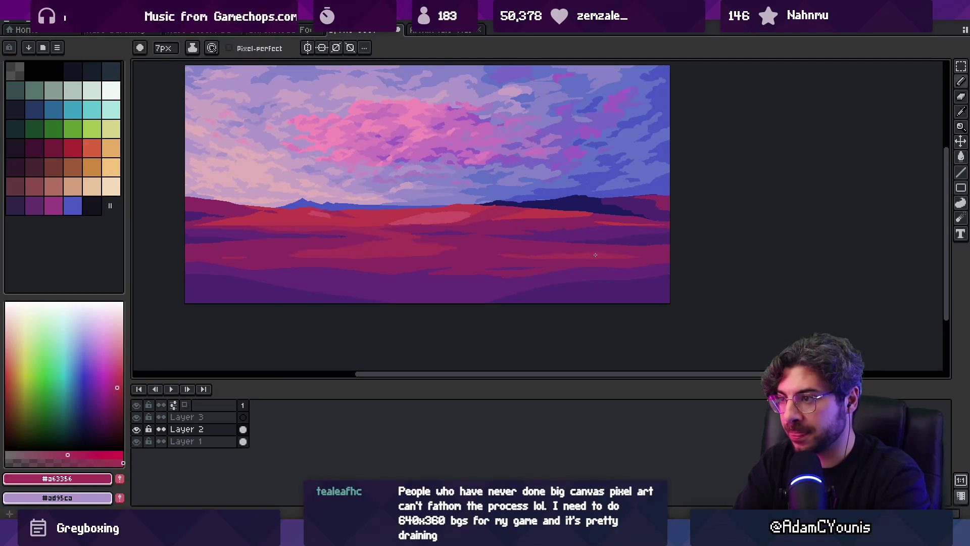
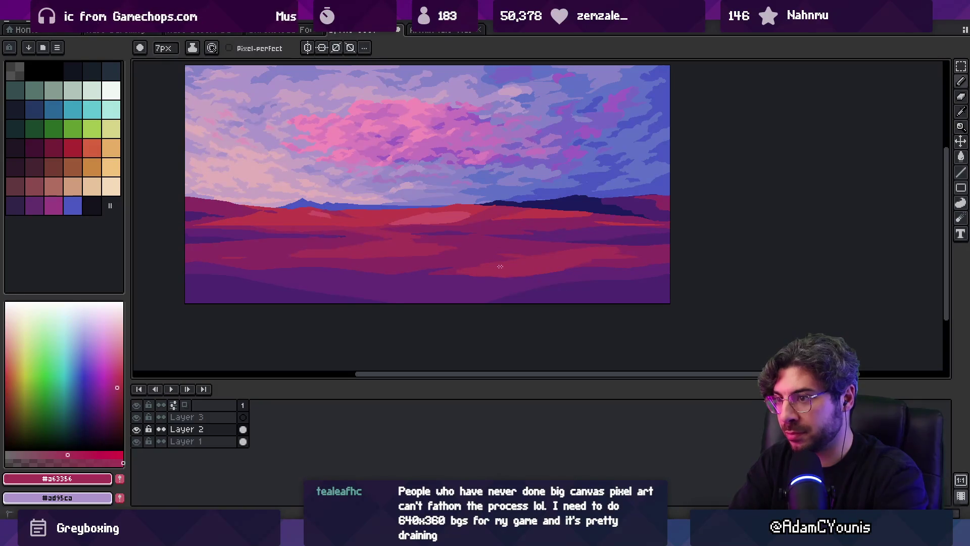
# Pick up the dark magenta and zoom in close on the red hills
pyautogui.keyDown('alt'); pyautogui.click(520, 254); pyautogui.keyUp('alt')
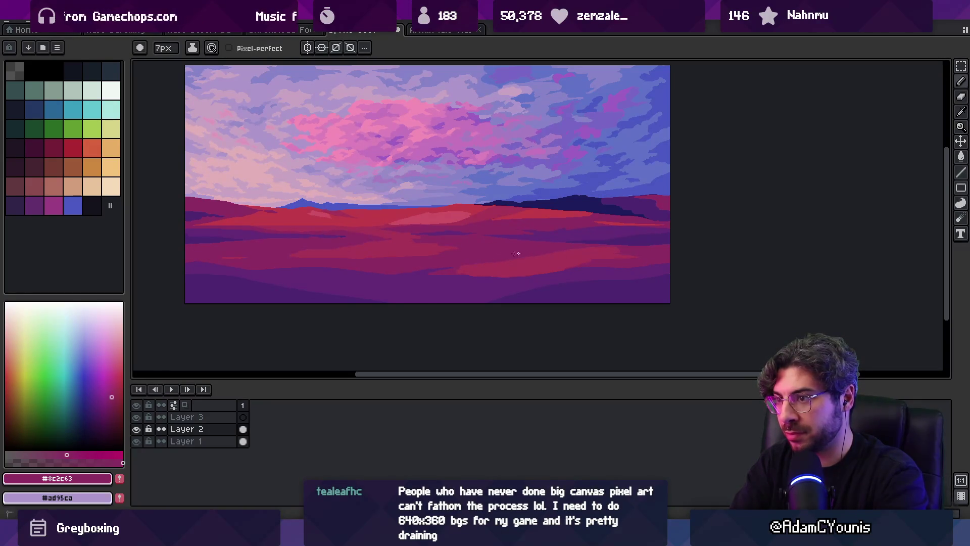
pyautogui.press('z')
pyautogui.scroll(-3, 518, 243)
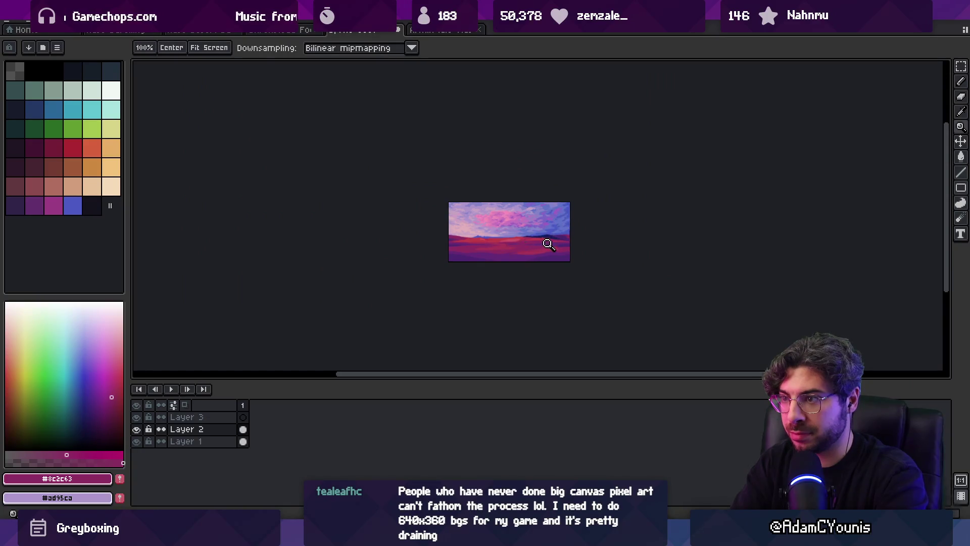
pyautogui.click(549, 251)
pyautogui.click(550, 250)
pyautogui.click(546, 237)
# Paint a lighter red stroke across the hill band and touch up its top edge
pyautogui.press('b')
pyautogui.keyDown('alt'); pyautogui.click(314, 135); pyautogui.keyUp('alt')
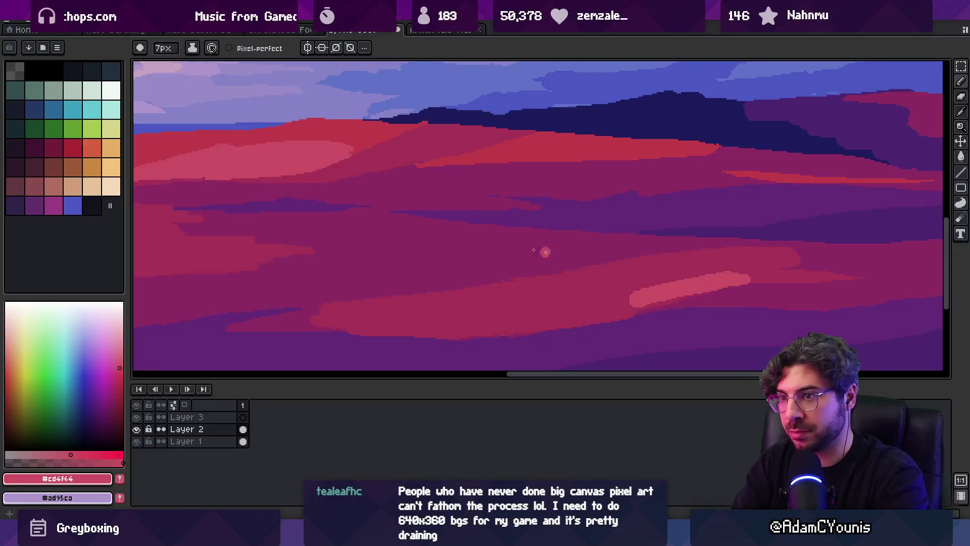
pyautogui.press('alt')
pyautogui.keyDown('alt'); pyautogui.click(367, 122); pyautogui.keyUp('alt')
pyautogui.moveTo(730, 278)
pyautogui.mouseDown()
pyautogui.moveTo(638, 303)
pyautogui.moveTo(465, 295)
pyautogui.mouseUp()
pyautogui.moveTo(586, 277); pyautogui.dragTo(710, 259)
# Paint a darker red stroke beneath the light-red band, then sample purple and red
pyautogui.keyDown('alt'); pyautogui.click(660, 275); pyautogui.keyUp('alt')
pyautogui.moveTo(444, 303)
pyautogui.mouseDown()
pyautogui.moveTo(540, 302)
pyautogui.moveTo(565, 311)
pyautogui.mouseUp()
pyautogui.keyDown('alt'); pyautogui.click(461, 342); pyautogui.keyUp('alt')
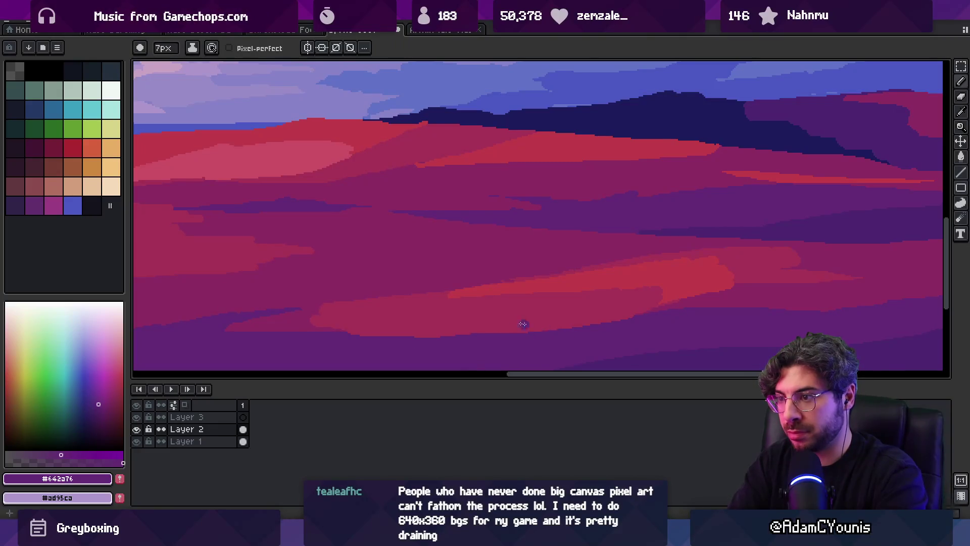
pyautogui.keyDown('alt'); pyautogui.click(423, 327); pyautogui.keyUp('alt')
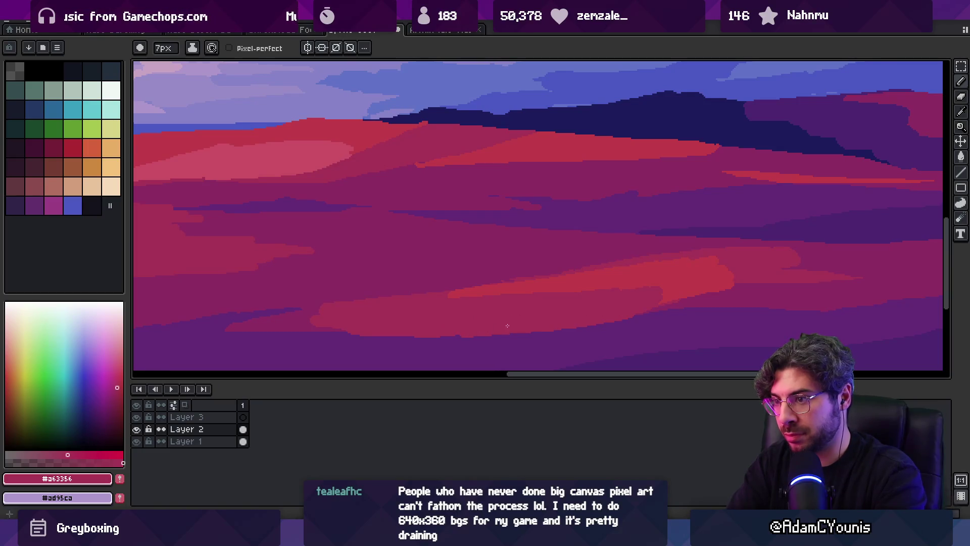
# Fill the slope just below the dark ridge with purple #642a76
pyautogui.press('z')
pyautogui.scroll(-5, 511, 306)
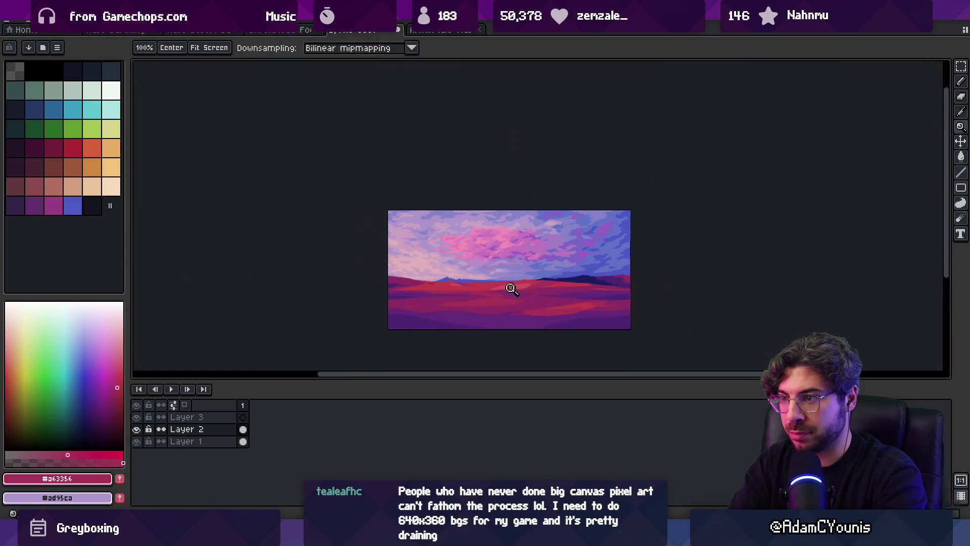
pyautogui.scroll(2, 521, 276)
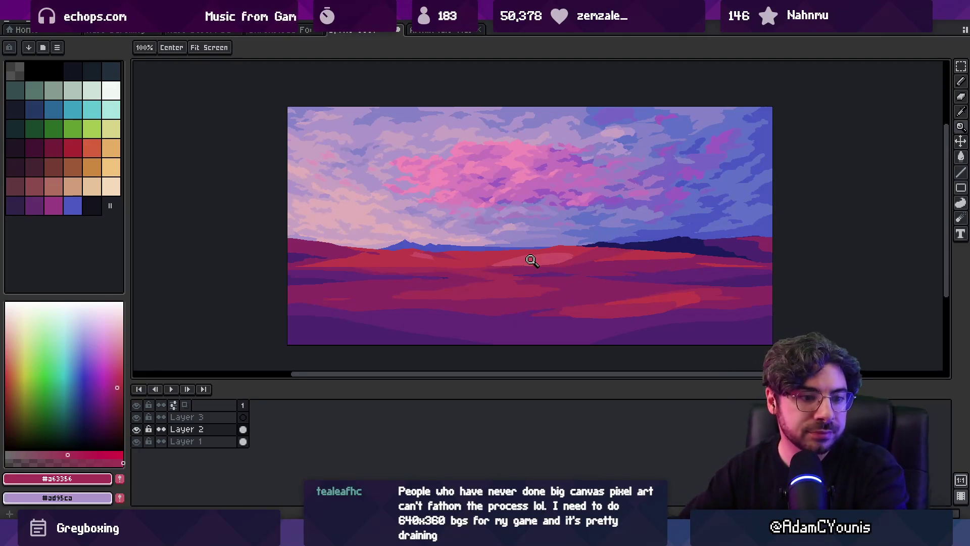
pyautogui.moveTo(424, 200)
pyautogui.mouseDown()
pyautogui.moveTo(427, 191)
pyautogui.moveTo(411, 190)
pyautogui.mouseUp()
pyautogui.click(564, 235)
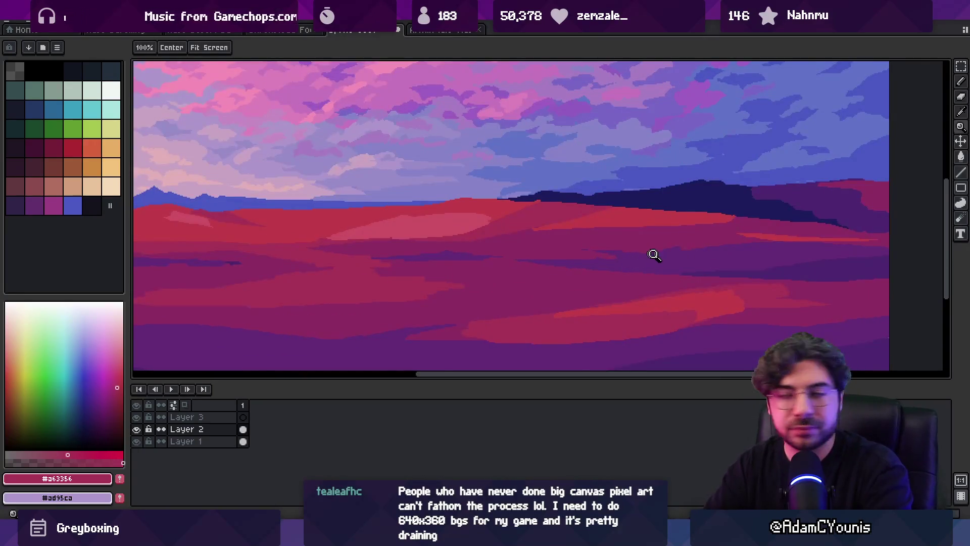
pyautogui.press('g')
pyautogui.keyDown('alt'); pyautogui.click(642, 238); pyautogui.keyUp('alt')
pyautogui.click(631, 223)
pyautogui.press('z')
pyautogui.scroll(-5, 641, 210)
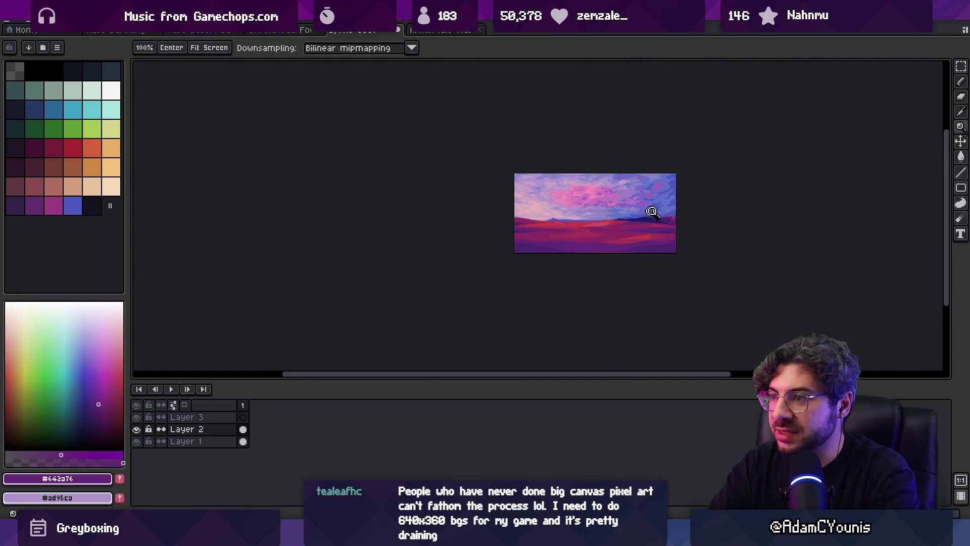
pyautogui.scroll(5, 652, 212)
pyautogui.moveTo(560, 272)
pyautogui.mouseDown()
pyautogui.moveTo(596, 247)
pyautogui.moveTo(597, 233)
pyautogui.mouseUp()
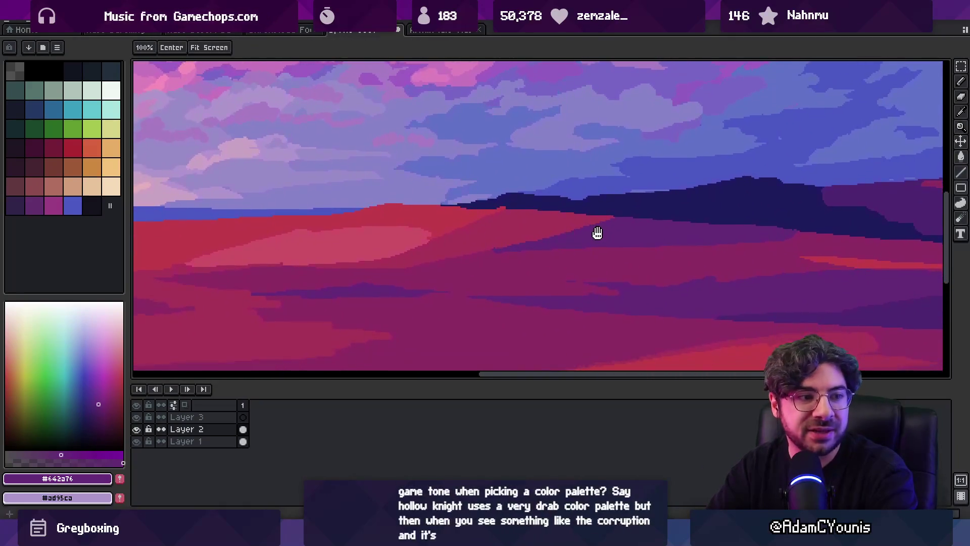
# Shade the purple hill under the ridge with dark magenta, purple and deeper violet
pyautogui.press('b')
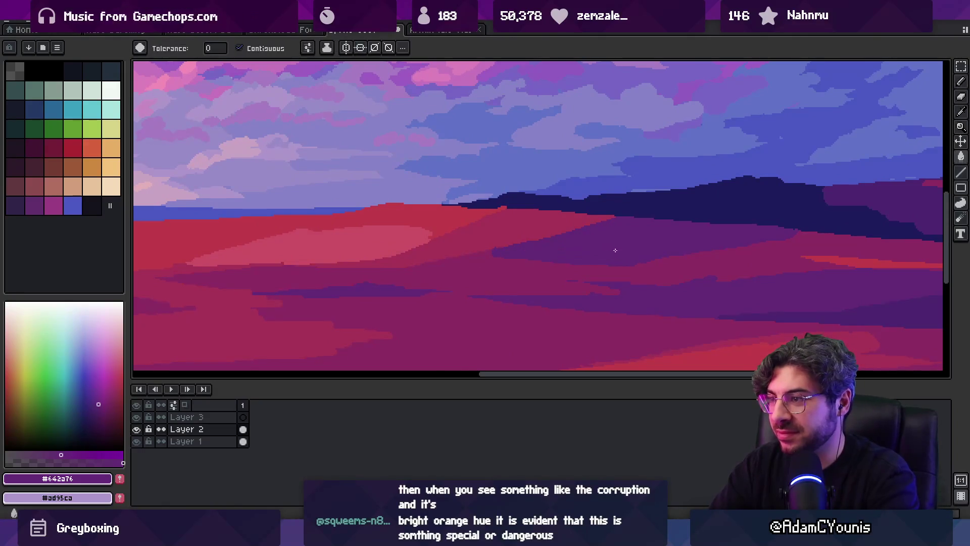
pyautogui.keyDown('alt'); pyautogui.click(586, 280); pyautogui.keyUp('alt')
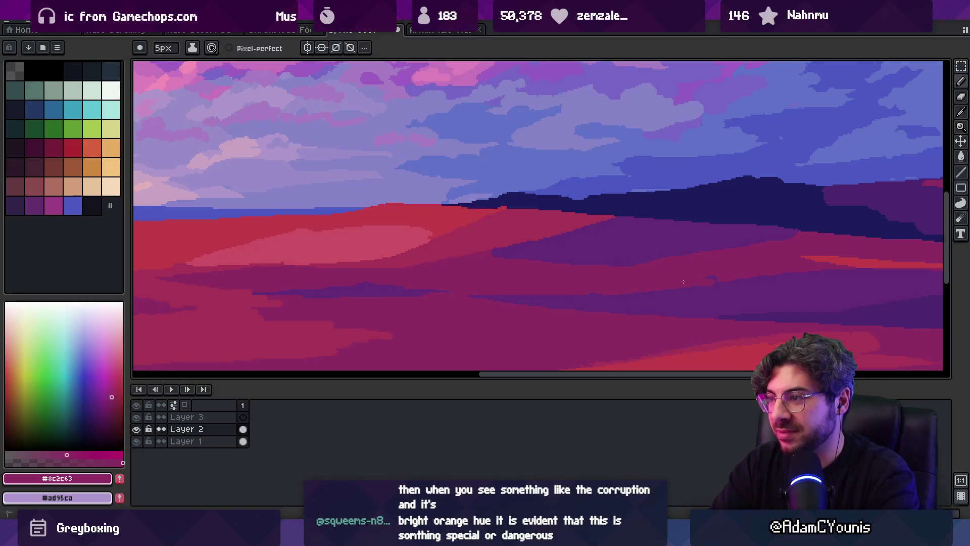
pyautogui.press('i')
pyautogui.scroll(-4, 682, 252)
pyautogui.scroll(3, 657, 255)
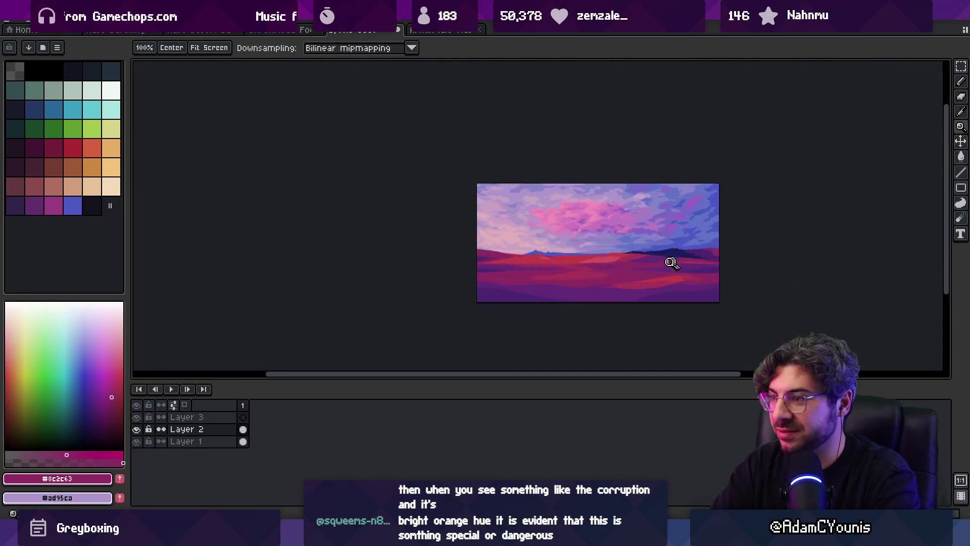
pyautogui.keyDown('alt'); pyautogui.click(614, 259); pyautogui.keyUp('alt')
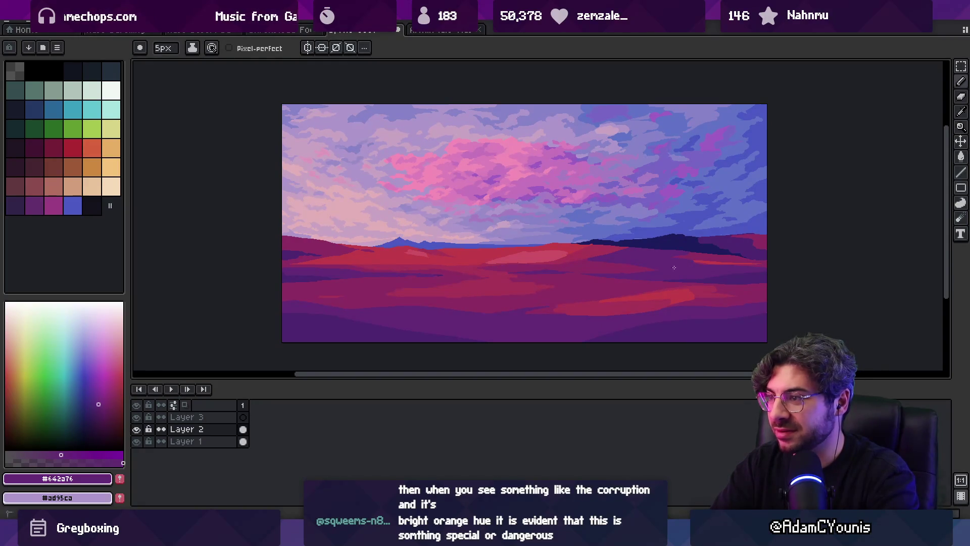
pyautogui.scroll(2, 673, 267)
pyautogui.keyDown('alt'); pyautogui.click(735, 283); pyautogui.keyUp('alt')
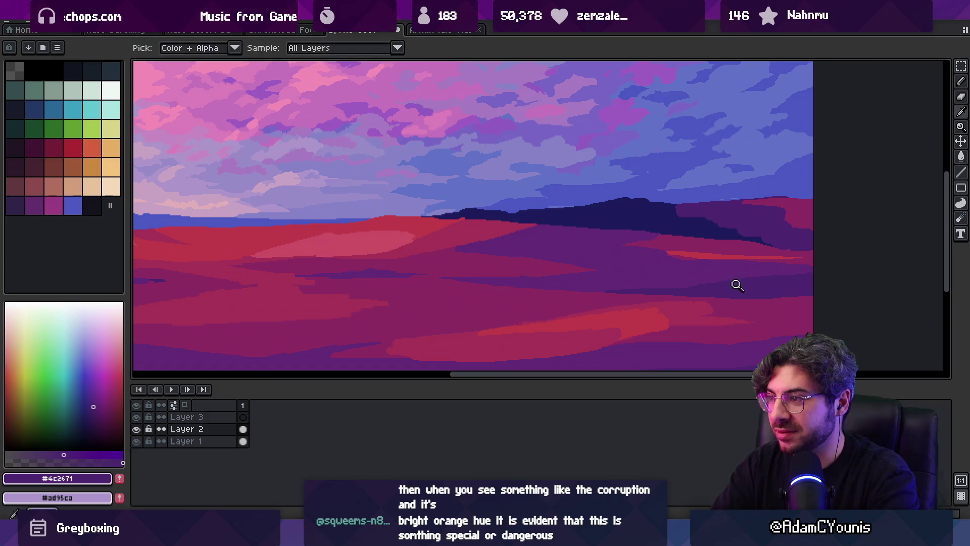
pyautogui.keyDown('alt'); pyautogui.click(523, 230); pyautogui.keyUp('alt')
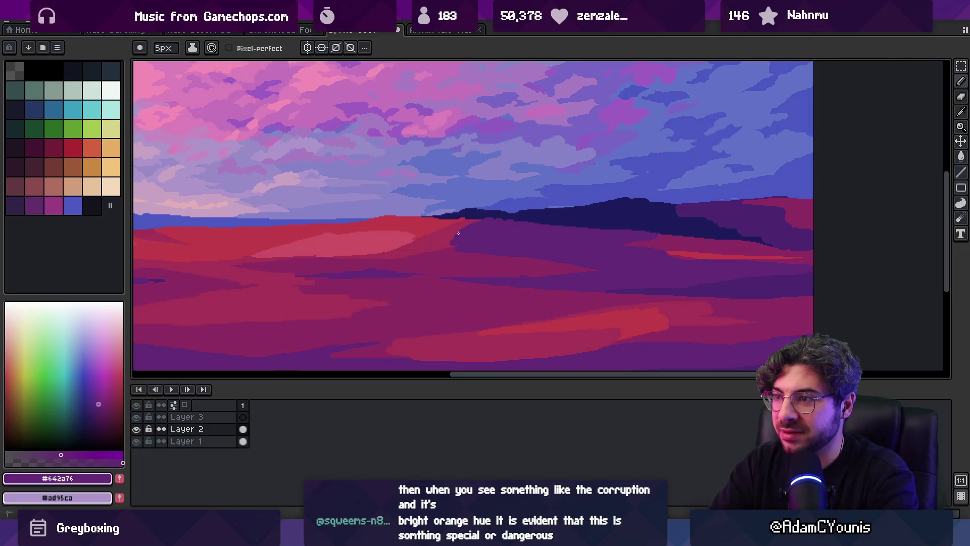
# Refine the hill's shading with alternating dark magenta, red and purple pixels
pyautogui.keyDown('alt'); pyautogui.click(450, 248); pyautogui.keyUp('alt')
pyautogui.keyDown('alt'); pyautogui.click(451, 244); pyautogui.keyUp('alt')
pyautogui.keyDown('alt'); pyautogui.click(456, 241); pyautogui.keyUp('alt')
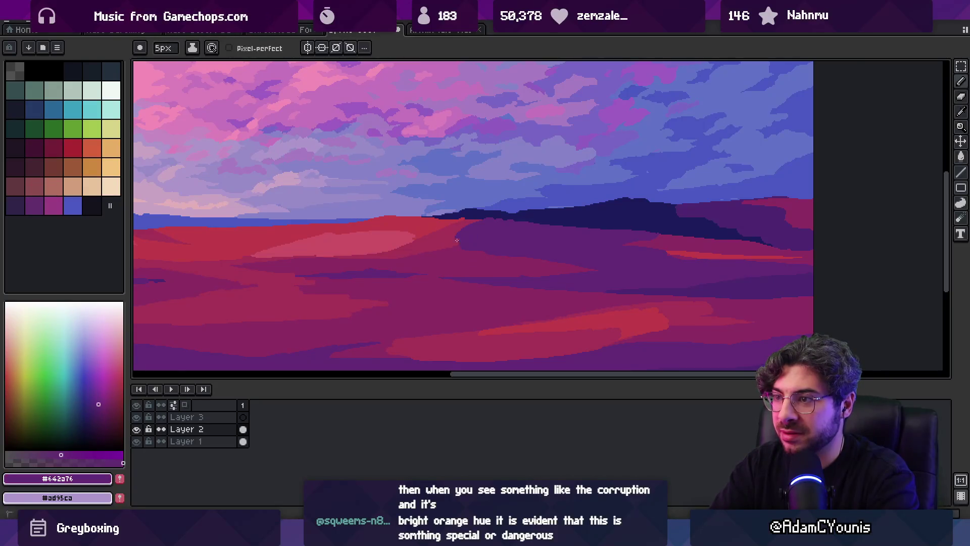
pyautogui.keyDown('alt'); pyautogui.click(445, 254); pyautogui.keyUp('alt')
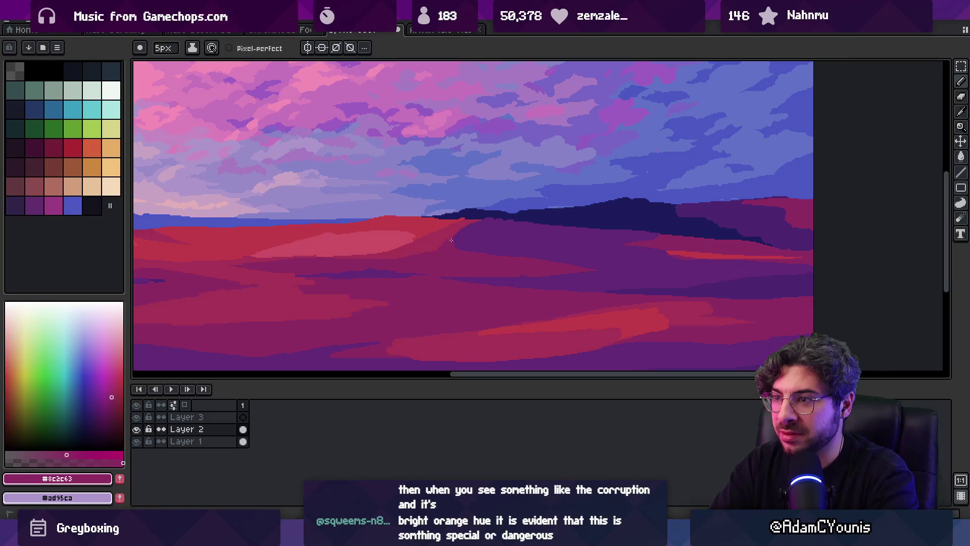
pyautogui.keyDown('alt'); pyautogui.click(429, 248); pyautogui.keyUp('alt')
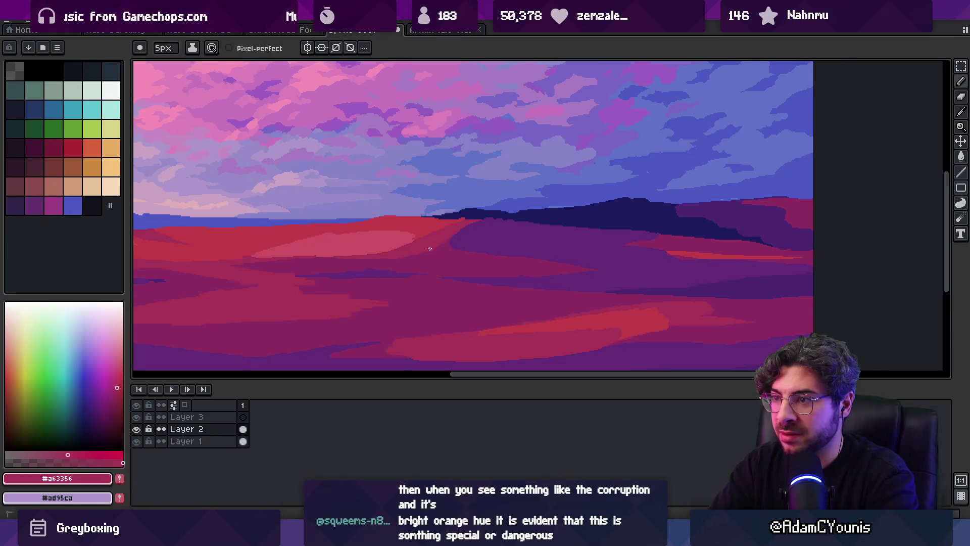
pyautogui.press('z')
pyautogui.scroll(-5, 510, 210)
pyautogui.scroll(5, 517, 219)
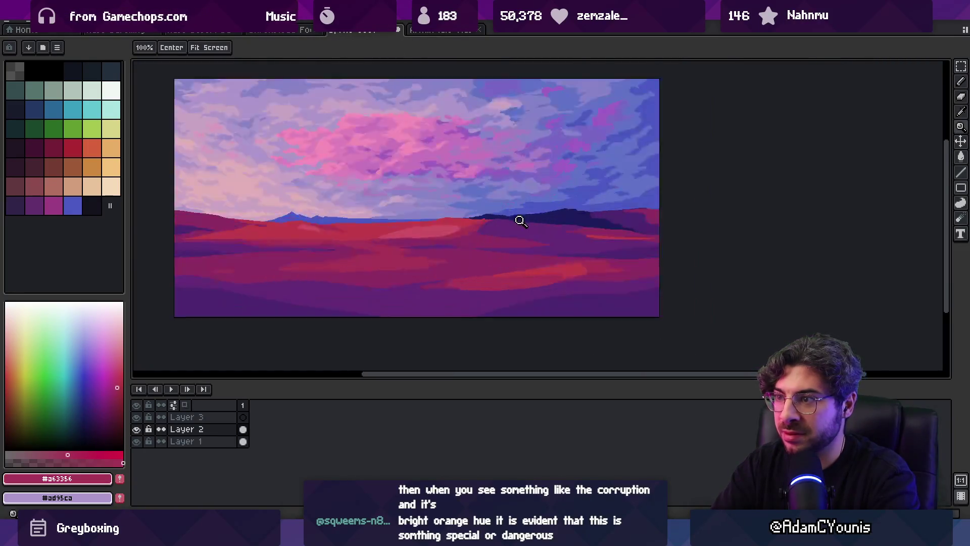
pyautogui.keyDown('alt'); pyautogui.click(474, 241); pyautogui.keyUp('alt')
pyautogui.keyDown('alt'); pyautogui.click(420, 243); pyautogui.keyUp('alt')
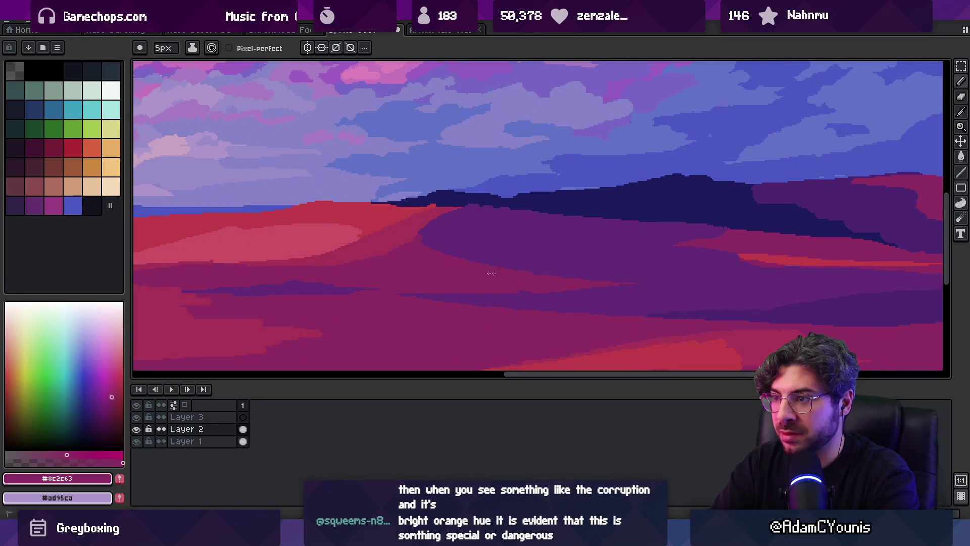
# Paint navy along the ridge's lower edge and undo the stray red bump
pyautogui.keyDown('alt'); pyautogui.click(524, 199); pyautogui.keyUp('alt')
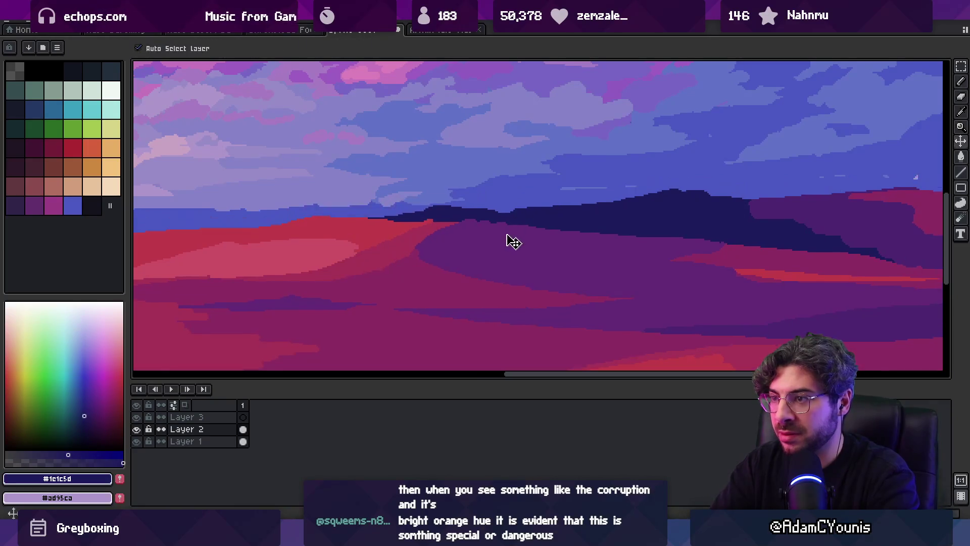
pyautogui.moveTo(469, 209); pyautogui.dragTo(531, 212)
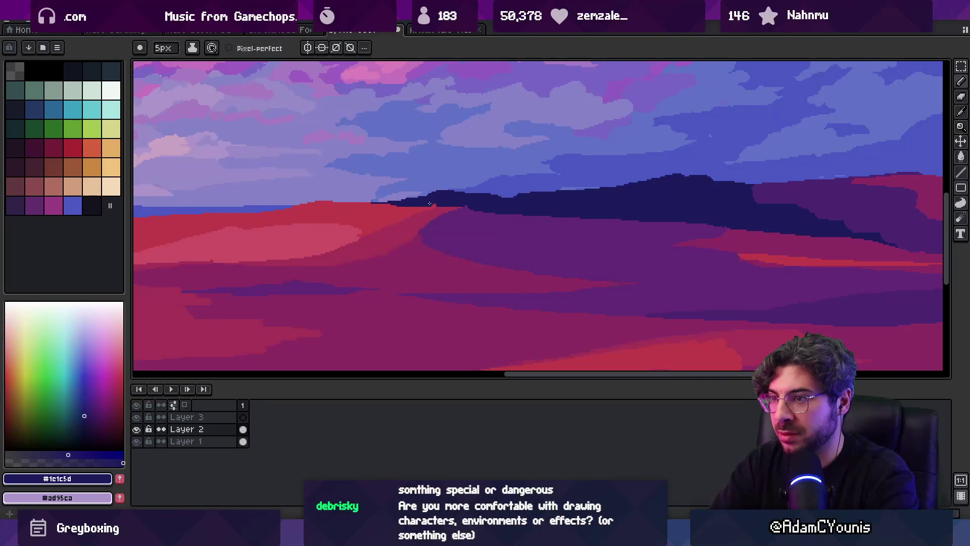
pyautogui.scroll(1, 474, 199)
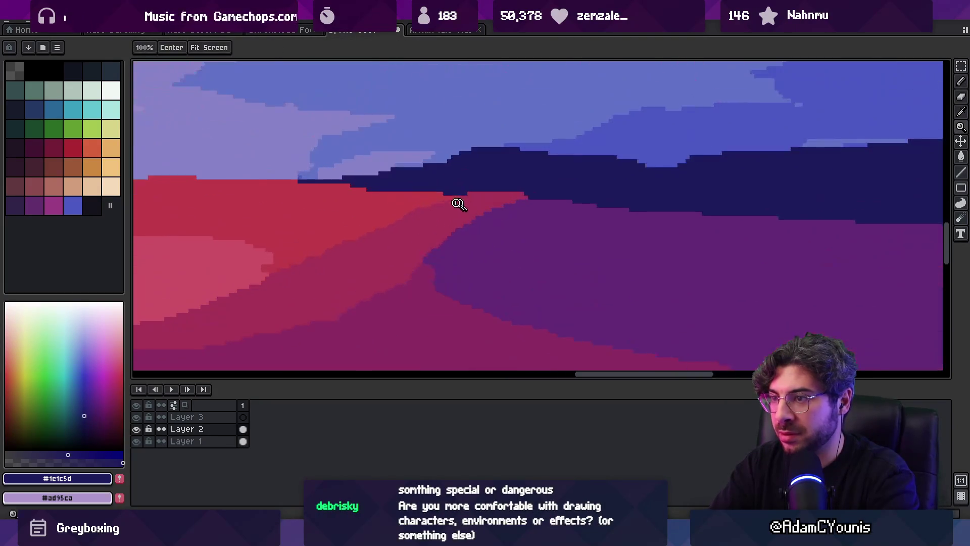
pyautogui.keyDown('alt'); pyautogui.click(445, 196); pyautogui.keyUp('alt')
pyautogui.hotkey('ctrl', 'z')
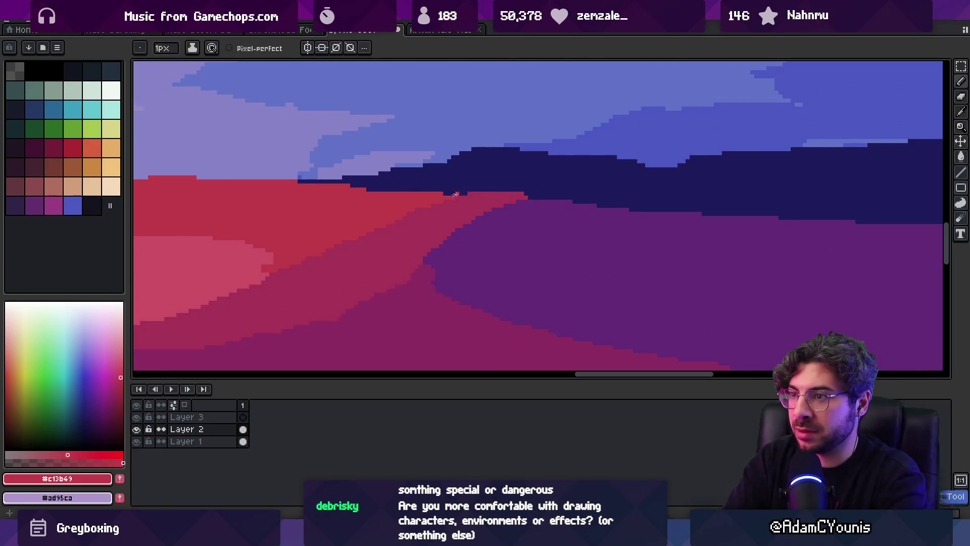
pyautogui.keyDown('alt'); pyautogui.click(509, 194); pyautogui.keyUp('alt')
# Zoom out to check the whole painting and pick up the dark magenta
pyautogui.press('z')
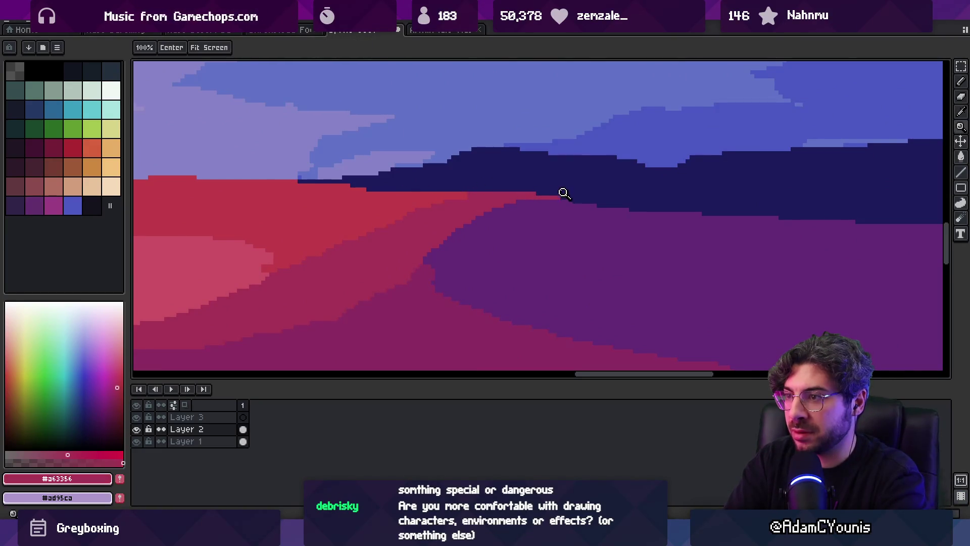
pyautogui.scroll(-5, 519, 195)
pyautogui.scroll(1, 525, 182)
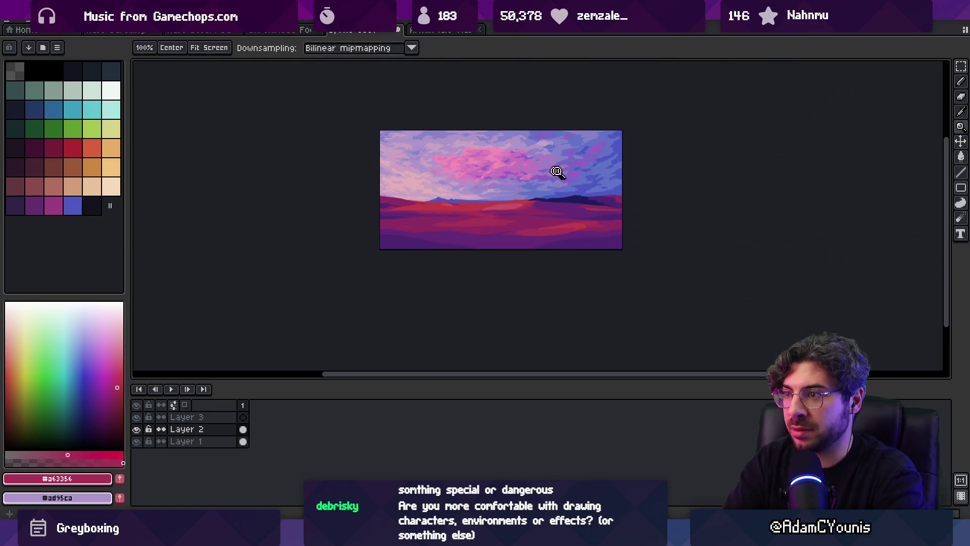
pyautogui.scroll(1, 617, 190)
pyautogui.scroll(1, 637, 205)
pyautogui.press('b')
pyautogui.keyDown('alt'); pyautogui.click(648, 221); pyautogui.keyUp('alt')
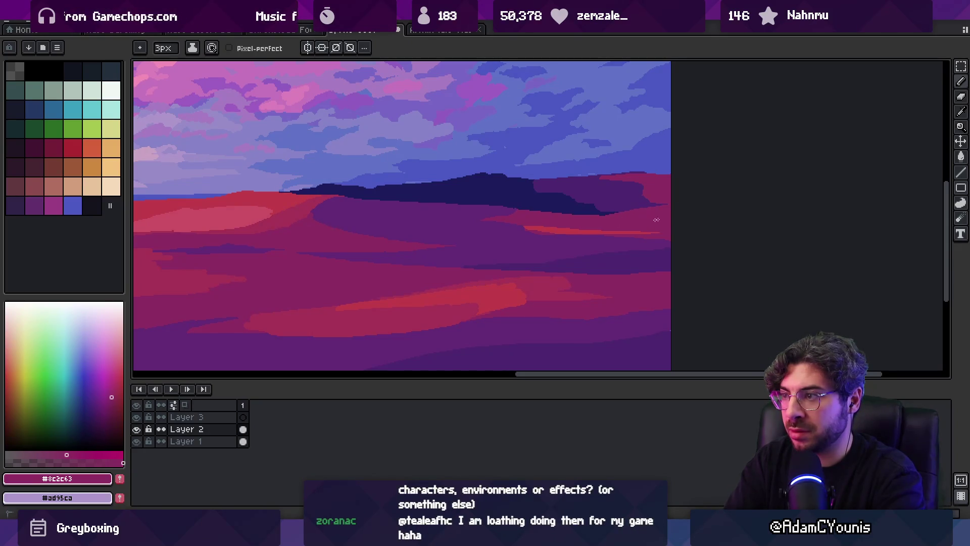
# Paint a red stroke along the dune band below the ridge
pyautogui.press('z')
pyautogui.scroll(-3, 596, 222)
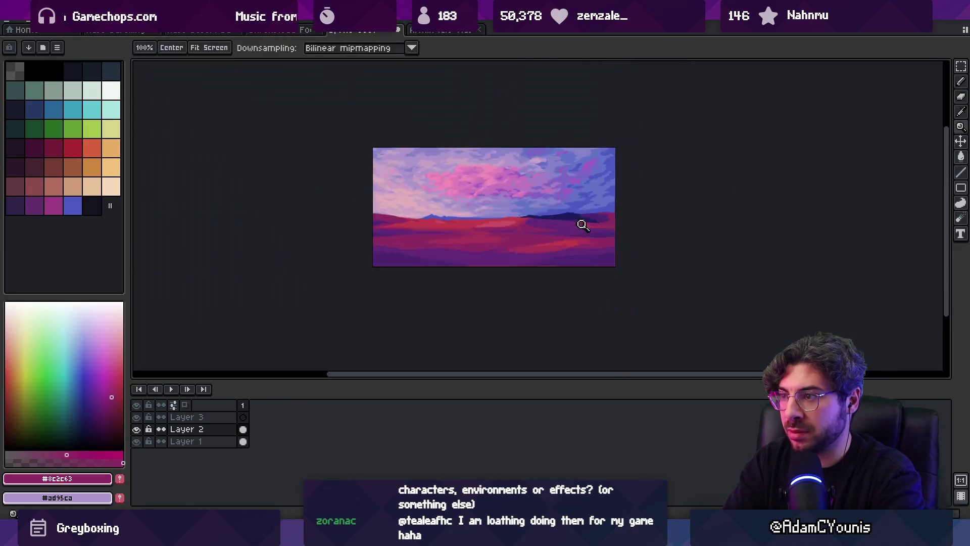
pyautogui.scroll(5, 597, 226)
pyautogui.keyDown('alt'); pyautogui.click(550, 233); pyautogui.keyUp('alt')
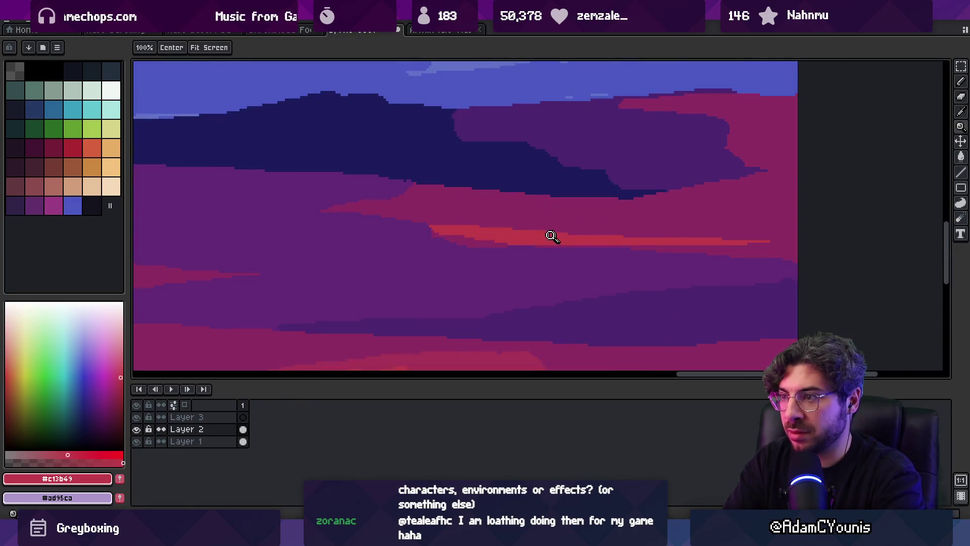
pyautogui.scroll(2, 578, 224)
pyautogui.scroll(-2, 589, 229)
pyautogui.press('b')
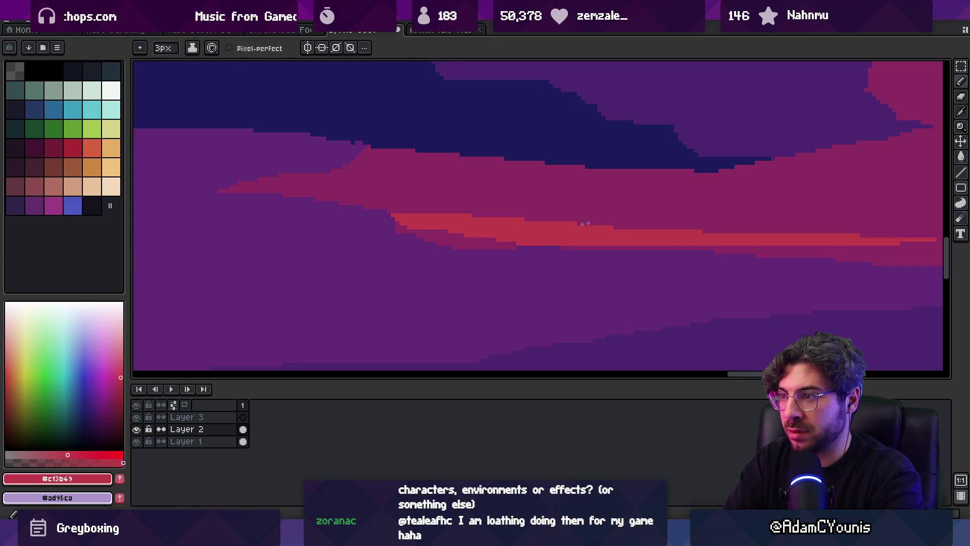
pyautogui.moveTo(569, 222); pyautogui.dragTo(651, 202)
# Cover the red band with magenta, trim its upper-right tip, and repaint red over the tip
pyautogui.press('z')
pyautogui.scroll(-2, 602, 212)
pyautogui.press('b')
pyautogui.keyDown('alt'); pyautogui.click(614, 231); pyautogui.keyUp('alt')
pyautogui.moveTo(615, 237)
pyautogui.mouseDown()
pyautogui.moveTo(824, 239)
pyautogui.moveTo(521, 241)
pyautogui.moveTo(581, 200)
pyautogui.moveTo(500, 241)
pyautogui.mouseUp()
pyautogui.keyDown('alt'); pyautogui.click(503, 239); pyautogui.keyUp('alt')
pyautogui.keyDown('alt'); pyautogui.click(580, 191); pyautogui.keyUp('alt')
pyautogui.moveTo(580, 190)
pyautogui.mouseDown()
pyautogui.moveTo(608, 210)
pyautogui.moveTo(510, 238)
pyautogui.mouseUp()
pyautogui.keyDown('alt'); pyautogui.click(493, 230); pyautogui.keyUp('alt')
pyautogui.moveTo(601, 195); pyautogui.dragTo(540, 219)
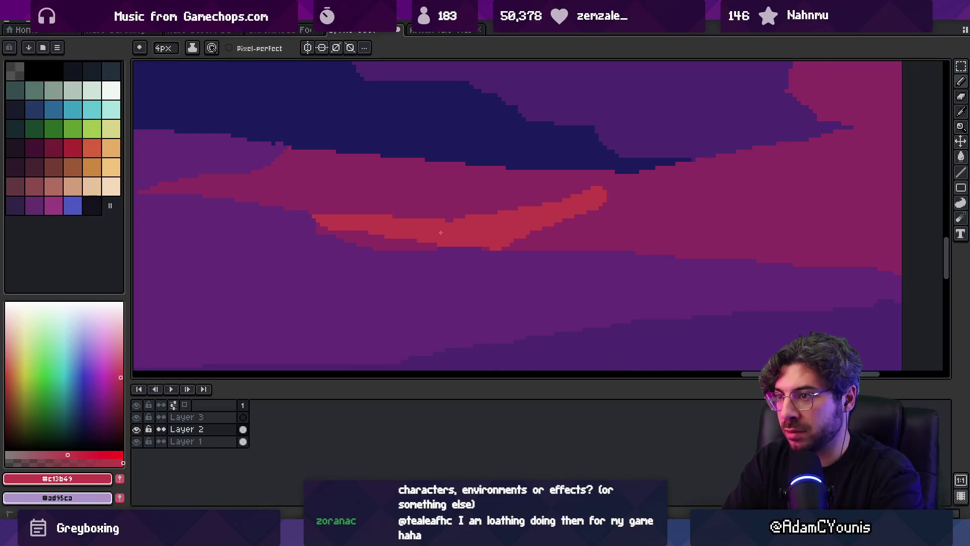
# Touch up the streak's right end with darker and bright red
pyautogui.scroll(-5, 441, 232)
pyautogui.scroll(4, 515, 219)
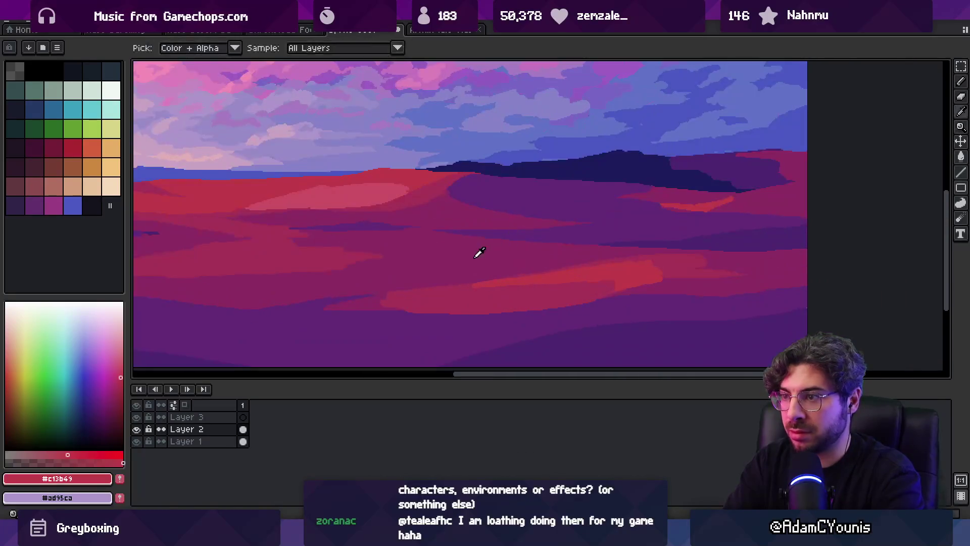
pyautogui.keyDown('alt'); pyautogui.click(479, 253); pyautogui.keyUp('alt')
pyautogui.keyDown('alt'); pyautogui.click(420, 190); pyautogui.keyUp('alt')
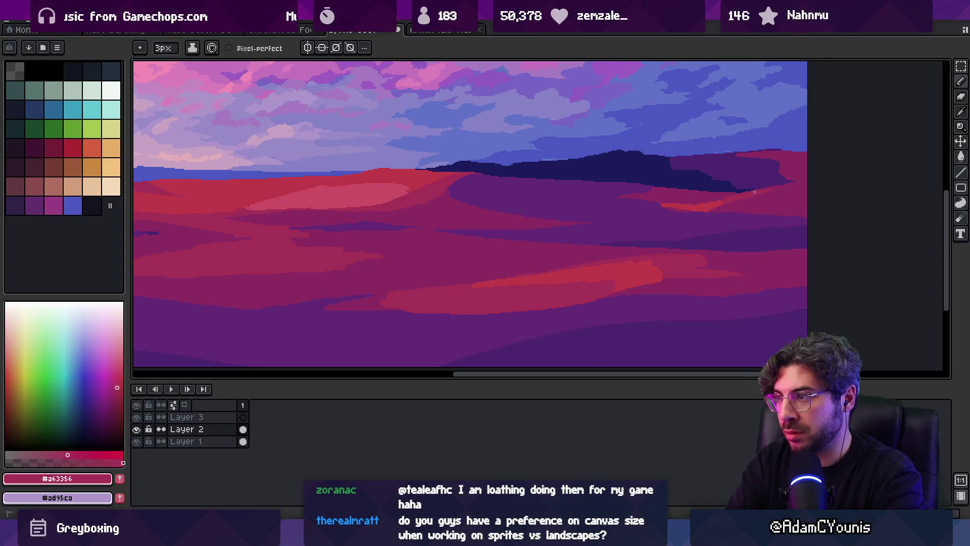
pyautogui.keyDown('alt'); pyautogui.click(715, 202); pyautogui.keyUp('alt')
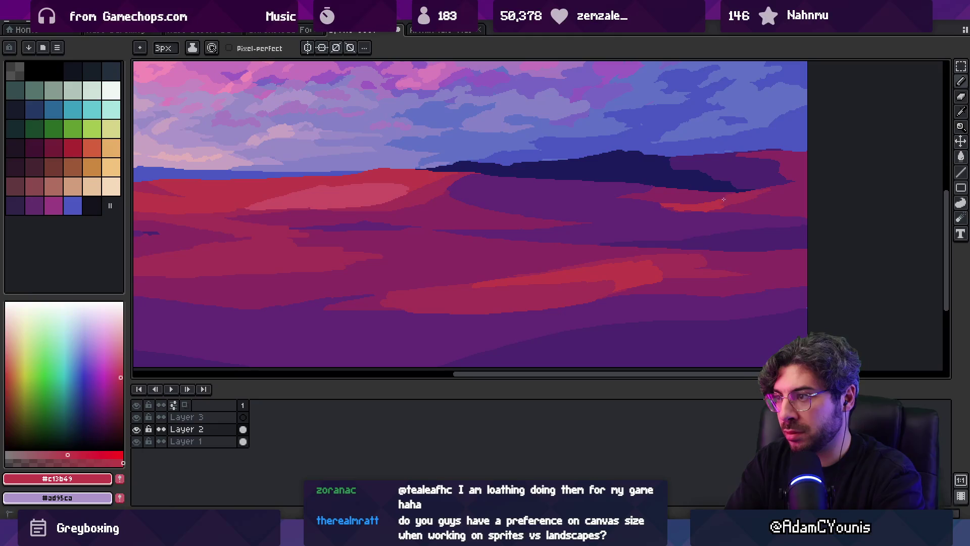
pyautogui.keyDown('alt'); pyautogui.click(684, 206); pyautogui.keyUp('alt')
pyautogui.keyDown('alt'); pyautogui.click(682, 208); pyautogui.keyUp('alt')
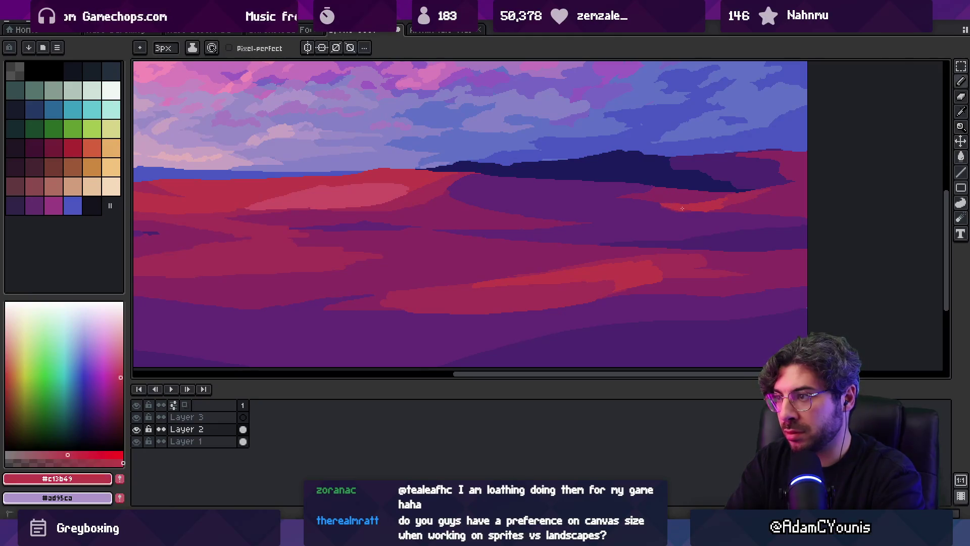
# Edge the streak's right tip with magenta and purple, then zoom out to check
pyautogui.keyDown('alt'); pyautogui.click(658, 205); pyautogui.keyUp('alt')
pyautogui.keyDown('alt'); pyautogui.click(649, 203); pyautogui.keyUp('alt')
pyautogui.keyDown('alt'); pyautogui.click(686, 203); pyautogui.keyUp('alt')
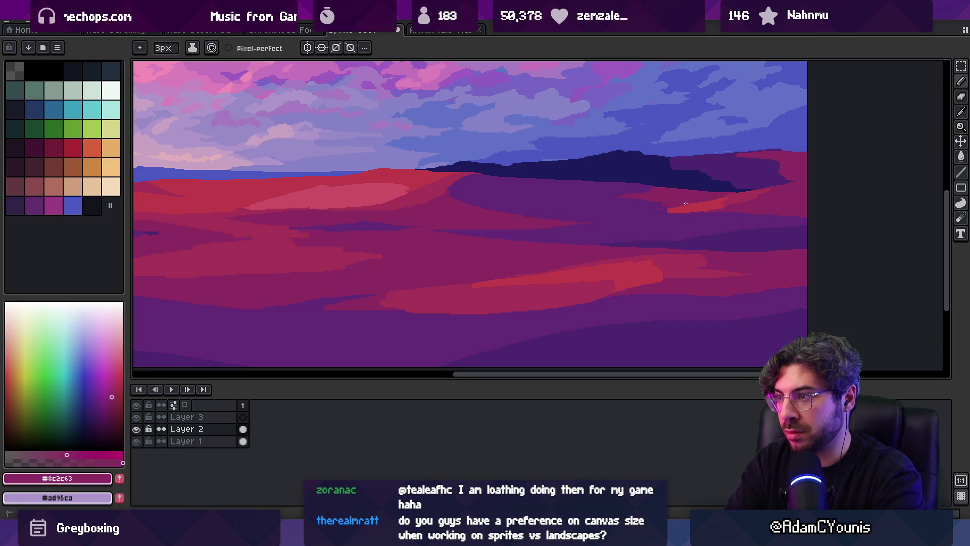
pyautogui.keyDown('alt'); pyautogui.click(646, 208); pyautogui.keyUp('alt')
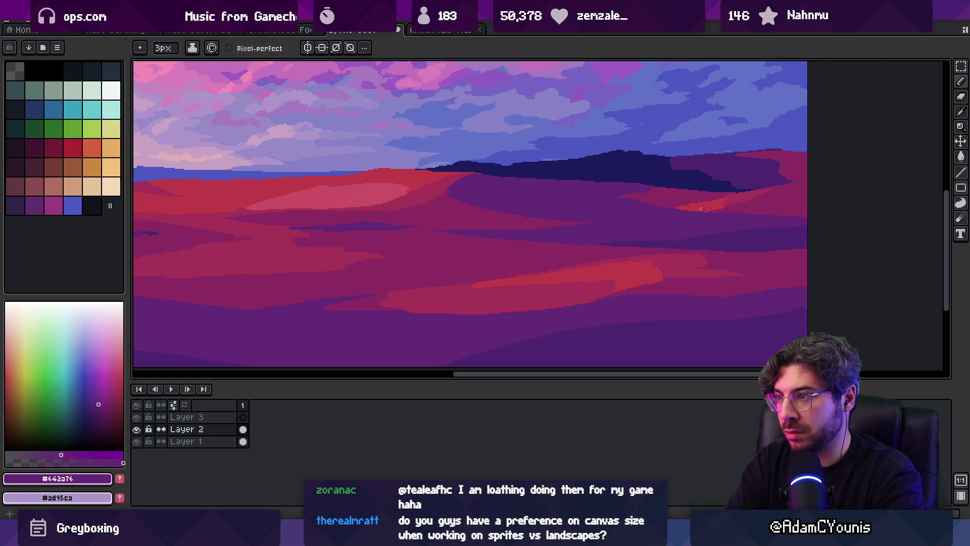
pyautogui.press('z')
pyautogui.scroll(-3, 656, 207)
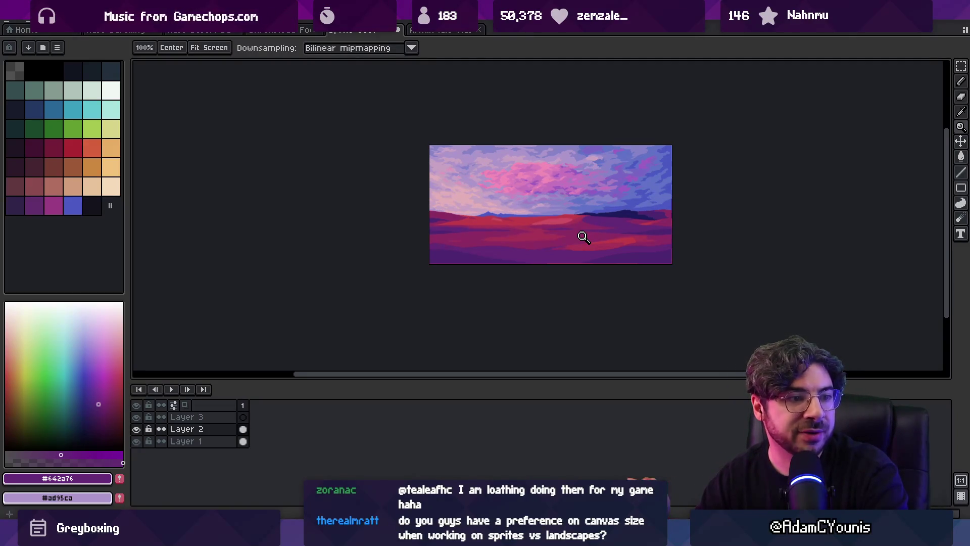
# Zoom in on the ground, sample the darker red, and paint a lighter pink-red patch across it
pyautogui.click(533, 191)
pyautogui.moveTo(539, 223); pyautogui.dragTo(537, 216)
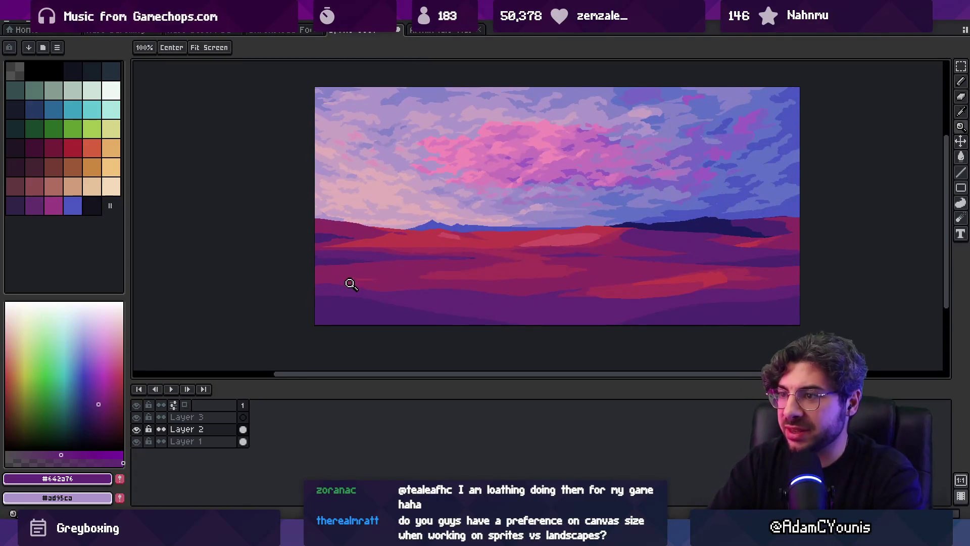
pyautogui.scroll(3, 346, 281)
pyautogui.keyDown('alt'); pyautogui.click(388, 260); pyautogui.keyUp('alt')
pyautogui.moveTo(340, 256)
pyautogui.mouseDown()
pyautogui.moveTo(399, 260)
pyautogui.moveTo(323, 247)
pyautogui.moveTo(353, 273)
pyautogui.moveTo(324, 253)
pyautogui.moveTo(385, 268)
pyautogui.moveTo(467, 264)
pyautogui.moveTo(427, 259)
pyautogui.mouseUp()
# Shade the pink patch's lower edge with a darker magenta stroke and short touch-ups
pyautogui.keyDown('alt'); pyautogui.click(354, 273); pyautogui.keyUp('alt')
pyautogui.keyDown('alt'); pyautogui.click(323, 252); pyautogui.keyUp('alt')
pyautogui.keyDown('alt'); pyautogui.click(422, 265); pyautogui.keyUp('alt')
pyautogui.keyDown('alt'); pyautogui.click(412, 259); pyautogui.keyUp('alt')
pyautogui.keyDown('alt'); pyautogui.click(462, 247); pyautogui.keyUp('alt')
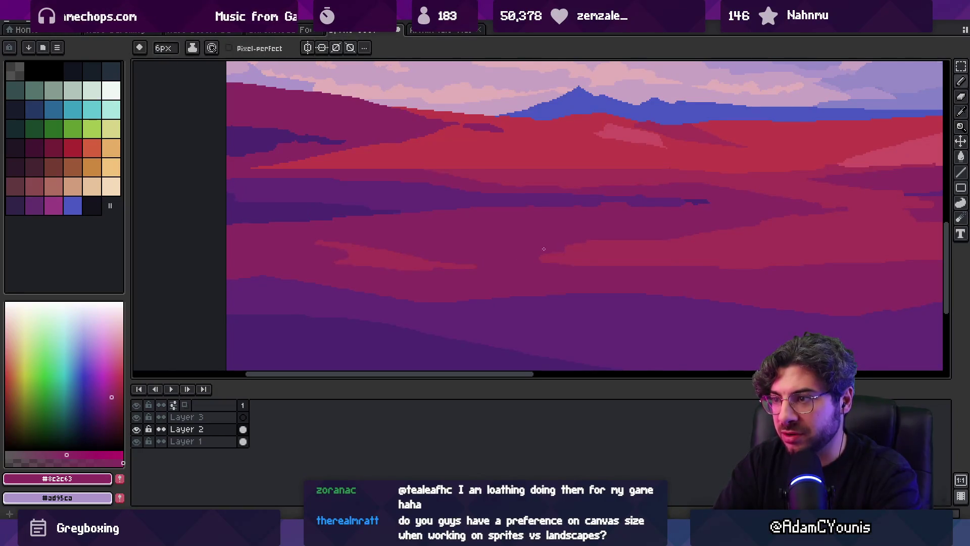
# Paint a lighter stroke along the right side of the pink patch
pyautogui.keyDown('alt'); pyautogui.click(599, 247); pyautogui.keyUp('alt')
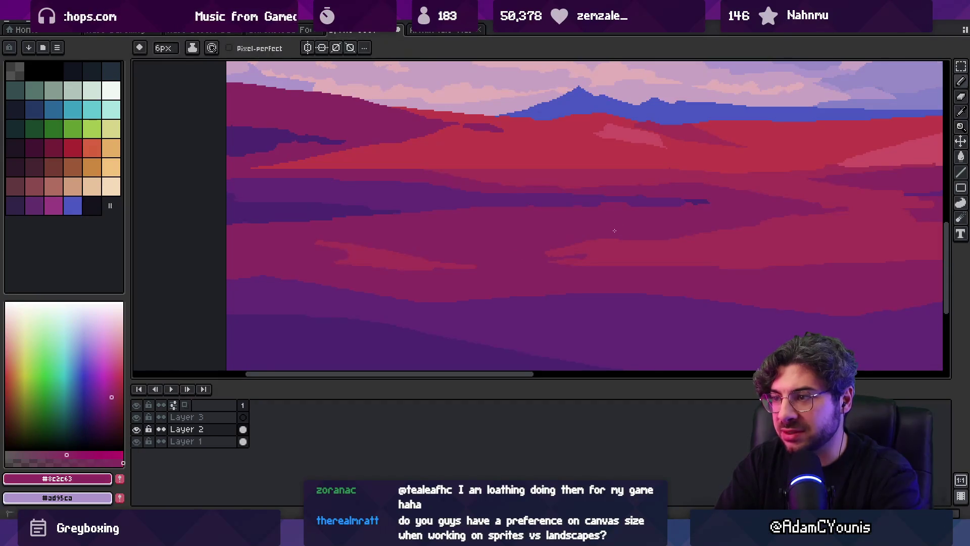
pyautogui.keyDown('alt'); pyautogui.click(598, 242); pyautogui.keyUp('alt')
pyautogui.moveTo(544, 262); pyautogui.dragTo(590, 255)
# Sample the magenta and the dune purple from the canvas while zooming around the patch
pyautogui.keyDown('alt'); pyautogui.click(522, 271); pyautogui.keyUp('alt')
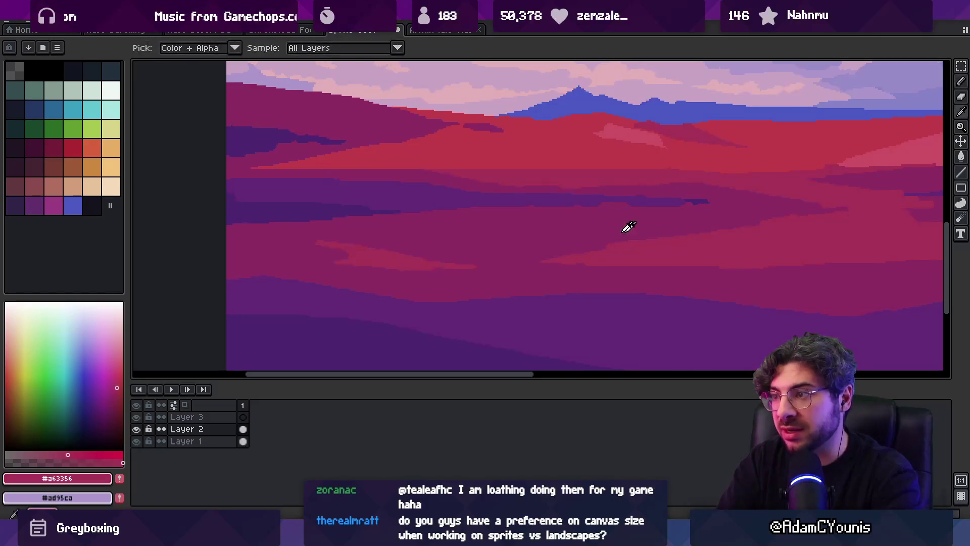
pyautogui.scroll(-2, 597, 236)
pyautogui.scroll(-1, 597, 236)
pyautogui.scroll(1, 543, 223)
pyautogui.keyDown('alt'); pyautogui.click(549, 231); pyautogui.keyUp('alt')
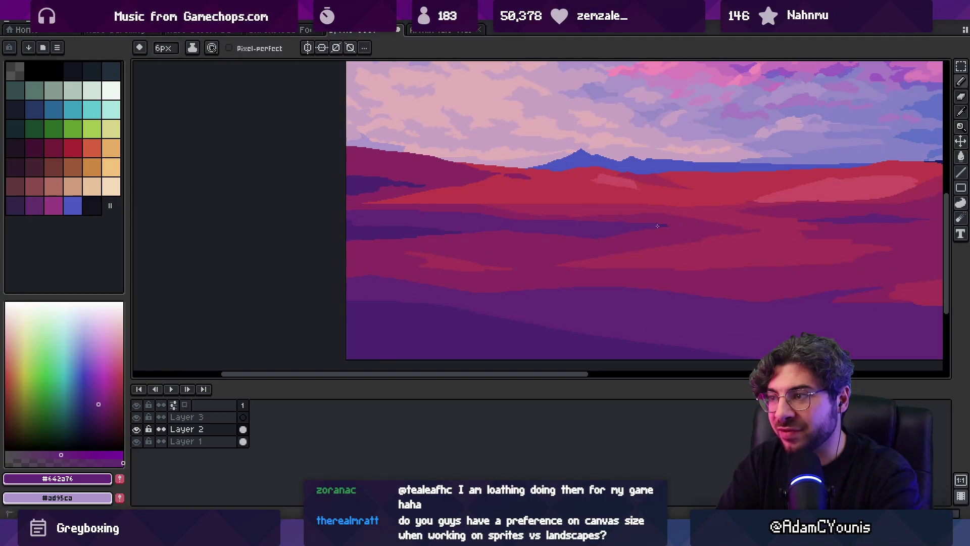
pyautogui.scroll(2, 658, 226)
pyautogui.keyDown('alt'); pyautogui.click(514, 248); pyautogui.keyUp('alt')
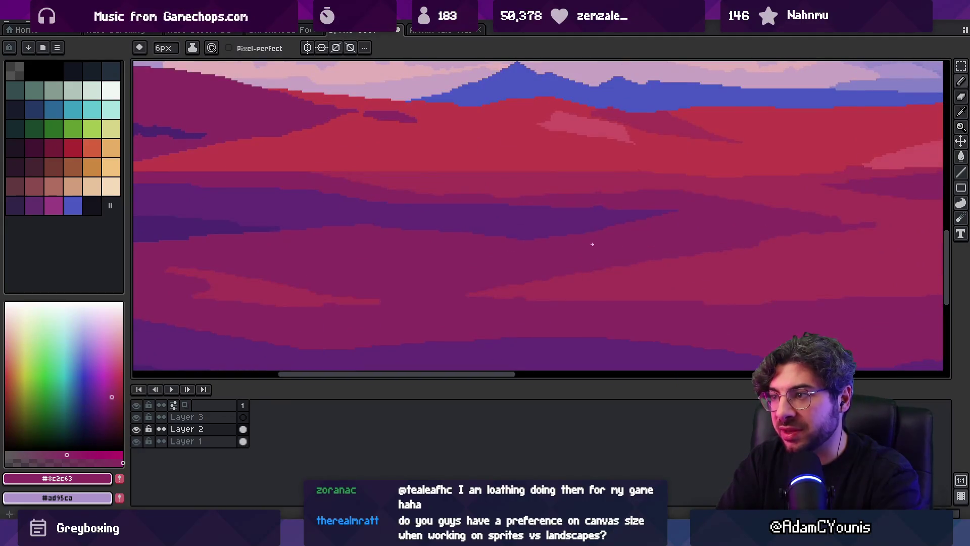
# Sample the dune-band purple, hill magenta and darker red from the landscape
pyautogui.scroll(-3, 592, 244)
pyautogui.scroll(2, 549, 234)
pyautogui.scroll(1, 559, 238)
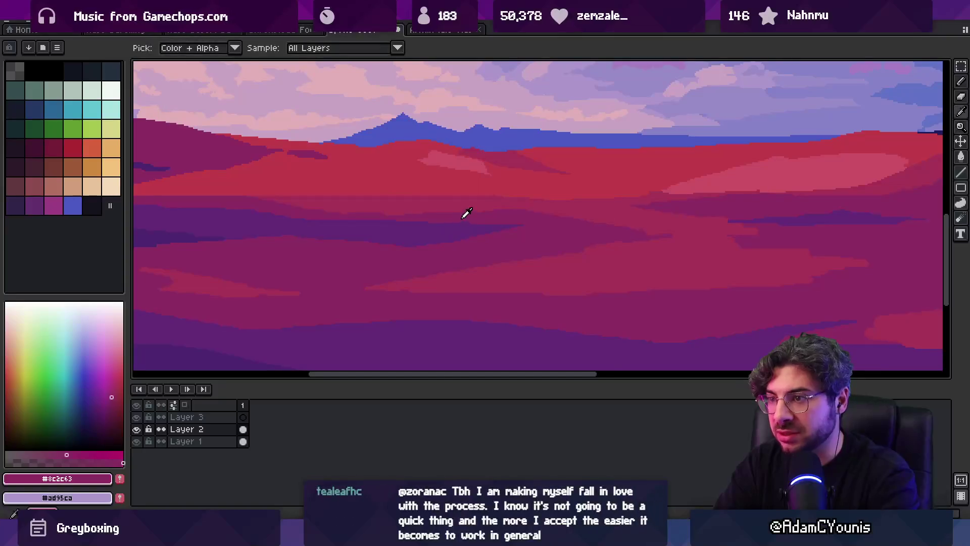
pyautogui.scroll(1, 464, 231)
pyautogui.keyDown('alt'); pyautogui.click(463, 232); pyautogui.keyUp('alt')
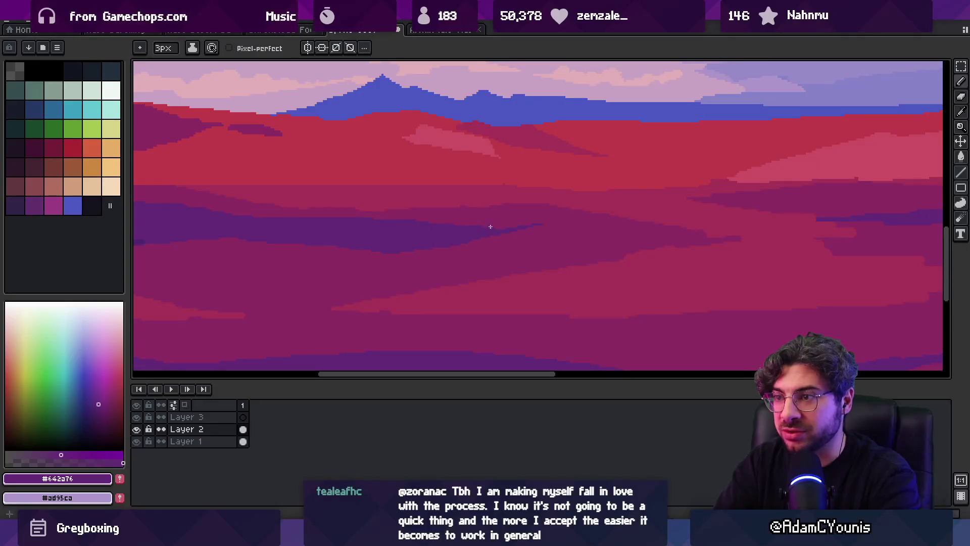
pyautogui.keyDown('alt'); pyautogui.click(532, 232); pyautogui.keyUp('alt')
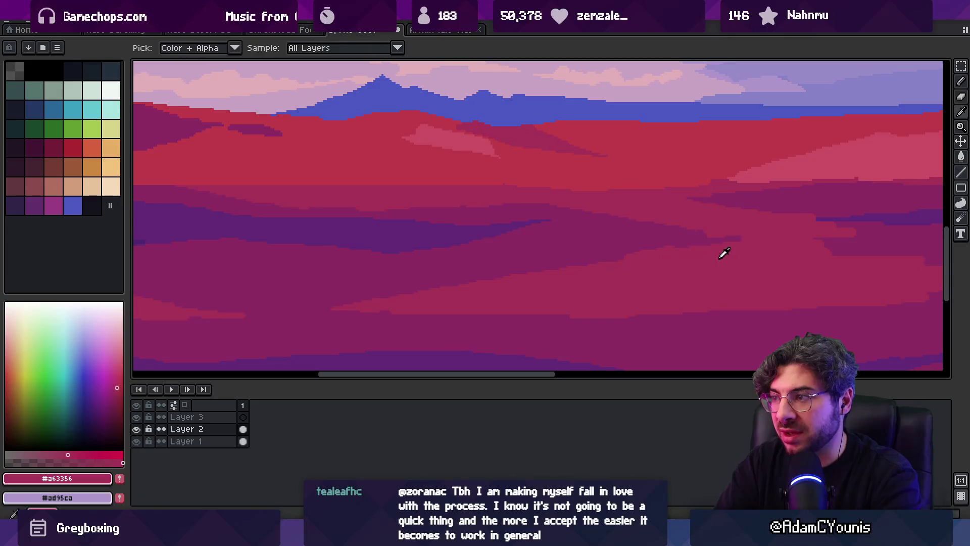
pyautogui.keyDown('alt'); pyautogui.click(635, 215); pyautogui.keyUp('alt')
# Zoom out to review, then paint bright red strokes on the hills near the horizon
pyautogui.press('z')
pyautogui.moveTo(655, 221)
pyautogui.mouseDown()
pyautogui.moveTo(622, 214)
pyautogui.moveTo(609, 195)
pyautogui.mouseUp()
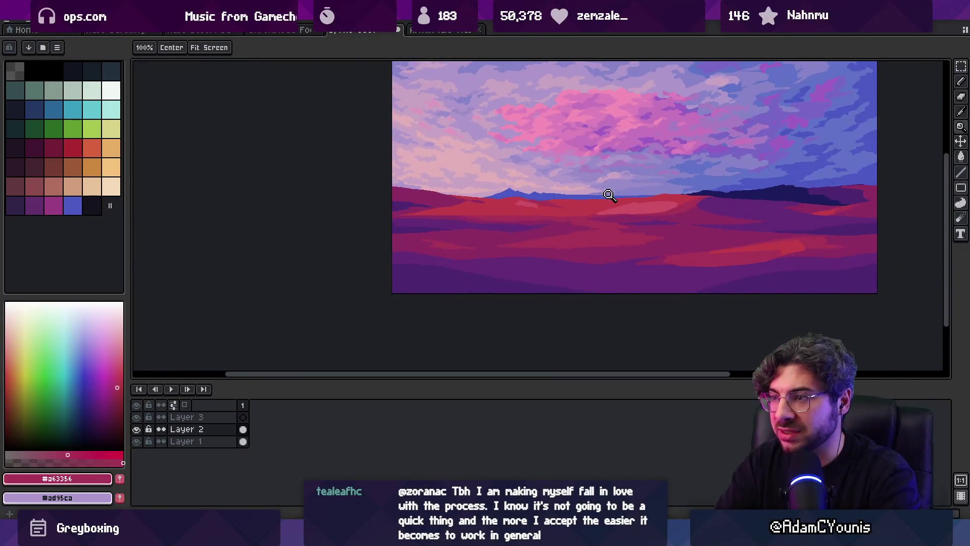
pyautogui.click(477, 219)
pyautogui.click(489, 216)
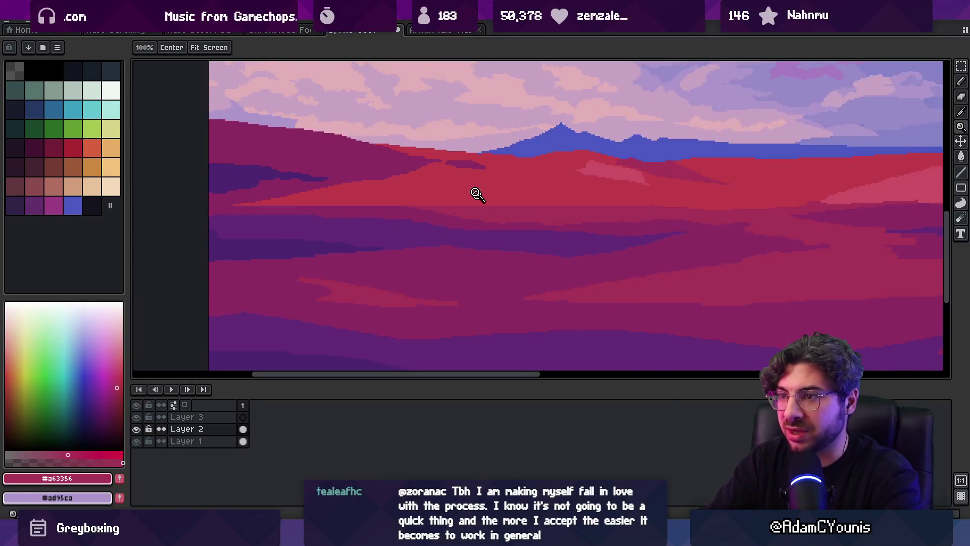
pyautogui.keyDown('alt'); pyautogui.click(484, 204); pyautogui.keyUp('alt')
pyautogui.press('b')
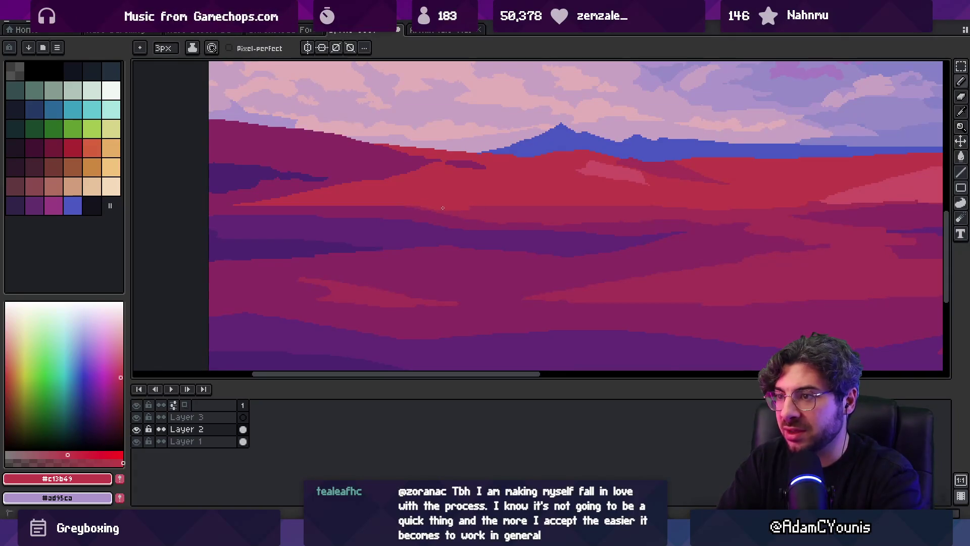
pyautogui.moveTo(510, 216)
pyautogui.mouseDown()
pyautogui.moveTo(543, 221)
pyautogui.moveTo(505, 200)
pyautogui.moveTo(461, 206)
pyautogui.moveTo(510, 214)
pyautogui.mouseUp()
# Repaint the dark red patch on the hills and redden its left edge
pyautogui.keyDown('alt'); pyautogui.click(520, 204); pyautogui.keyUp('alt')
pyautogui.keyDown('alt'); pyautogui.click(493, 201); pyautogui.keyUp('alt')
pyautogui.keyDown('alt'); pyautogui.click(507, 205); pyautogui.keyUp('alt')
pyautogui.keyDown('alt'); pyautogui.click(589, 206); pyautogui.keyUp('alt')
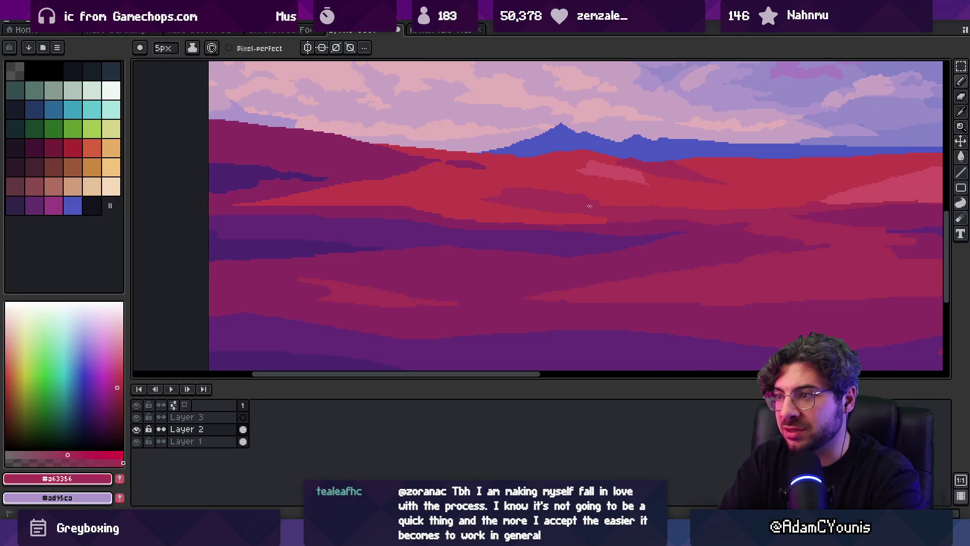
# Review the whole painting and sample magenta and bright red from the hills
pyautogui.press('z')
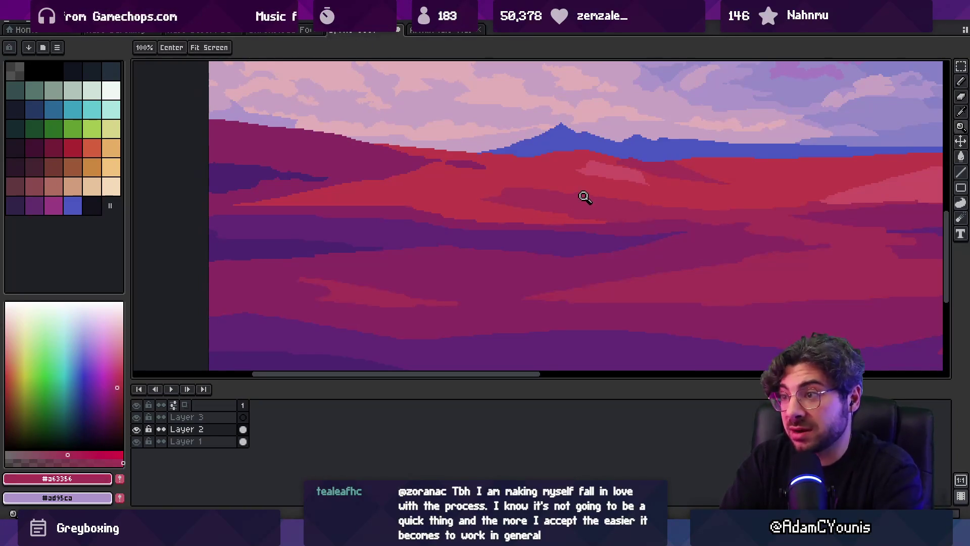
pyautogui.scroll(-5, 544, 180)
pyautogui.scroll(5, 522, 195)
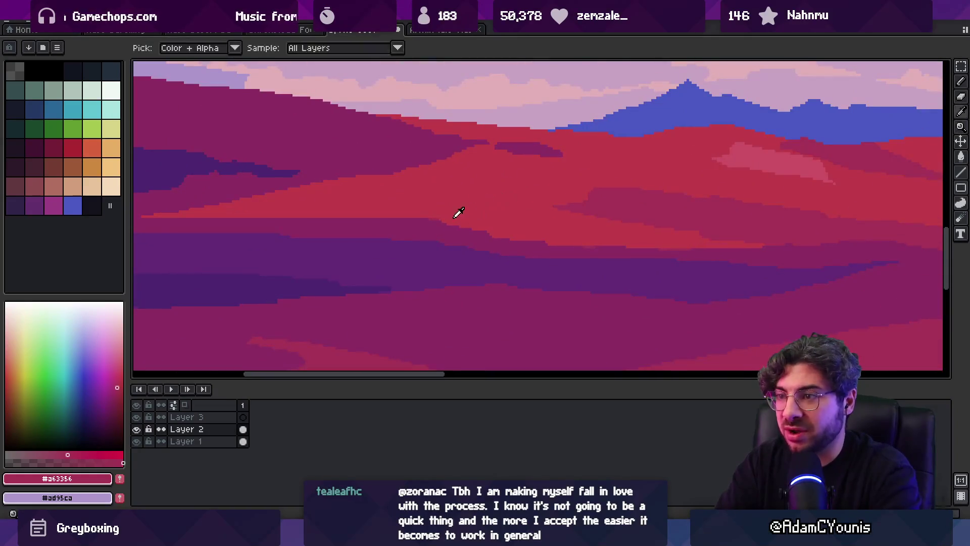
pyautogui.keyDown('alt'); pyautogui.click(427, 222); pyautogui.keyUp('alt')
pyautogui.keyDown('alt'); pyautogui.click(550, 225); pyautogui.keyUp('alt')
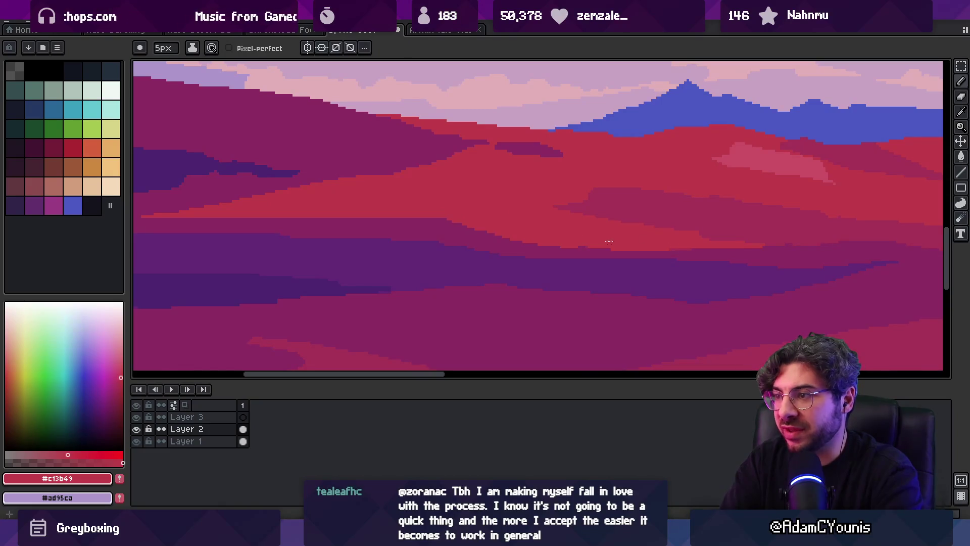
# Extend the dark red band further left across the hills
pyautogui.press('z')
pyautogui.scroll(-4, 503, 211)
pyautogui.scroll(-1, 526, 214)
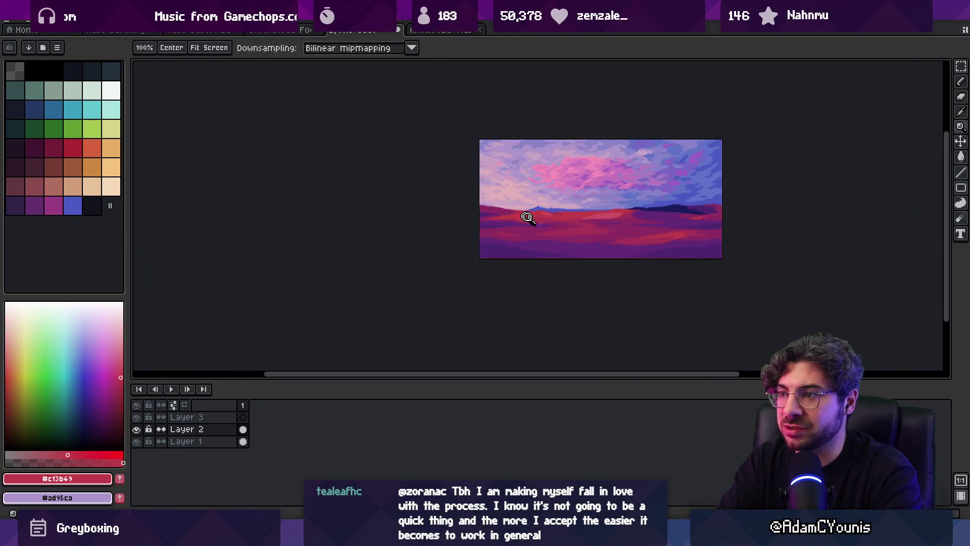
pyautogui.scroll(5, 526, 214)
pyautogui.press('b')
pyautogui.keyDown('alt'); pyautogui.click(541, 214); pyautogui.keyUp('alt')
pyautogui.moveTo(417, 218); pyautogui.dragTo(407, 221)
pyautogui.keyDown('alt'); pyautogui.click(402, 231); pyautogui.keyUp('alt')
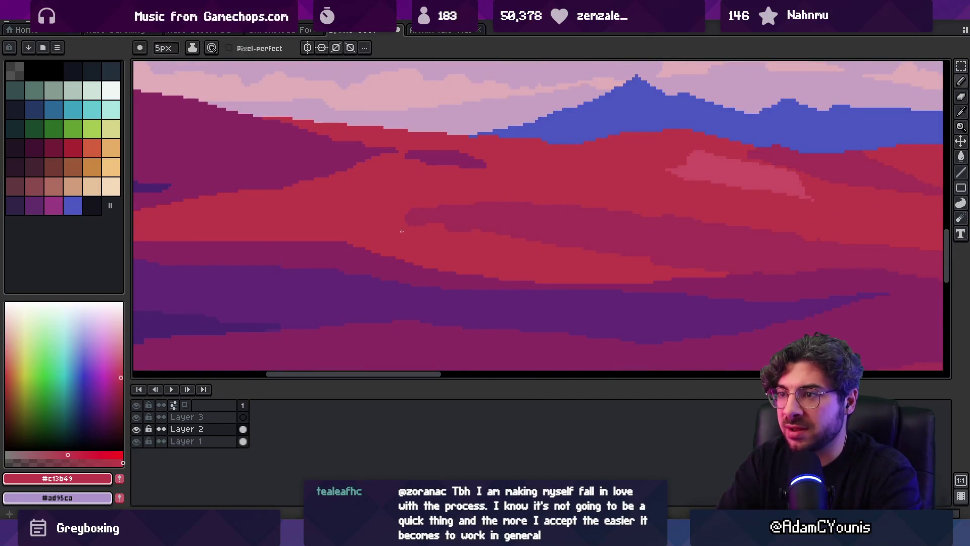
# Zoom out to check the painting and bring up the Open Recent file list
pyautogui.press('z')
pyautogui.scroll(-4, 507, 232)
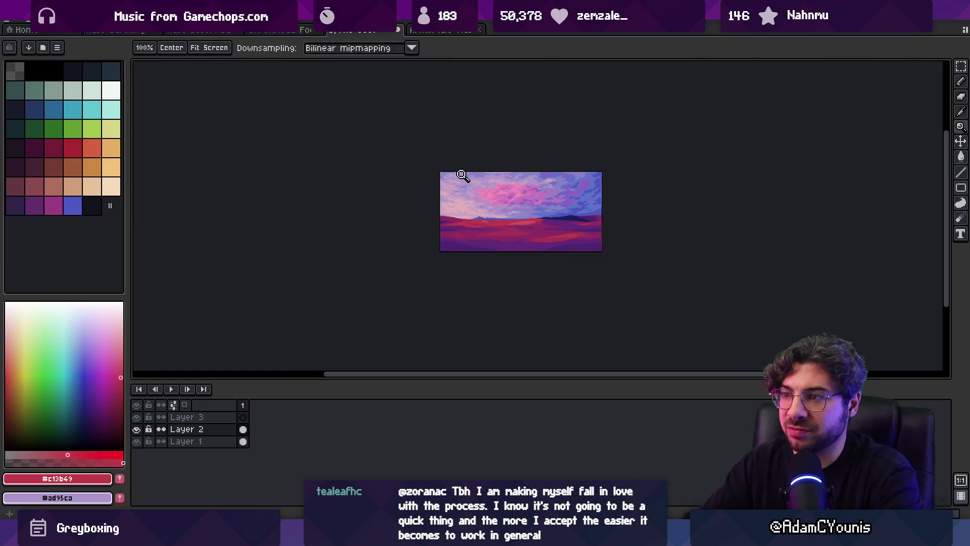
pyautogui.scroll(1, 516, 200)
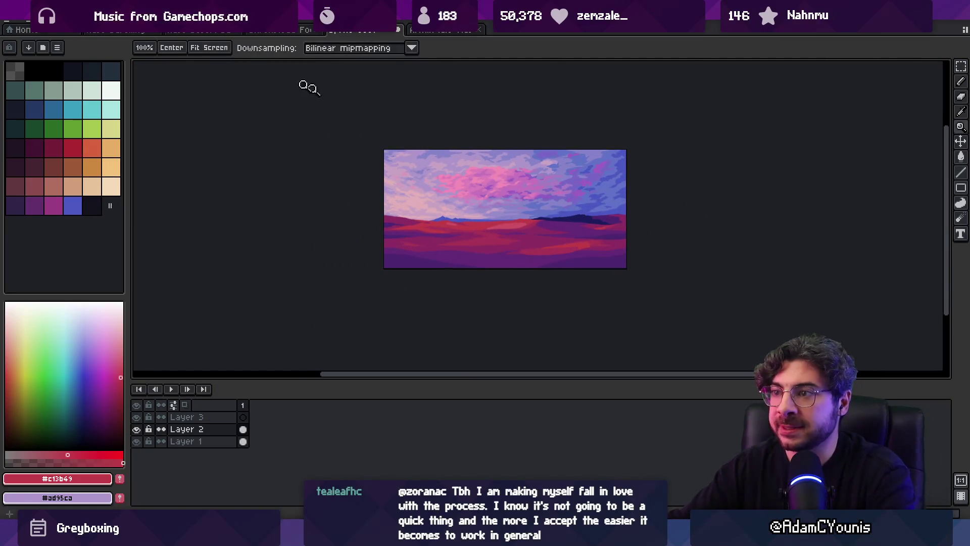
pyautogui.click(15, 21)
# Open the recent Froggen sprite, flip through its animation frames, then close it with Ctrl+W
pyautogui.moveTo(41, 53)
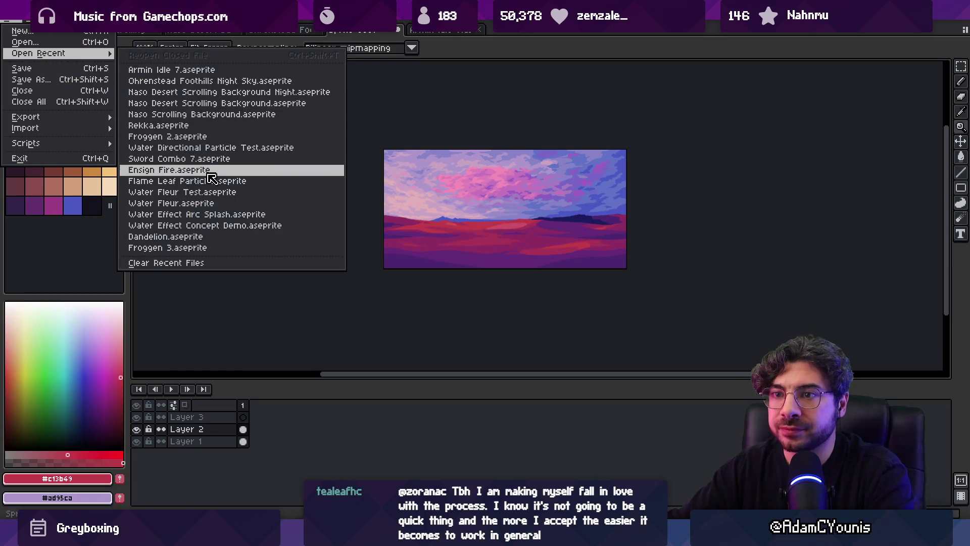
pyautogui.click(230, 136)
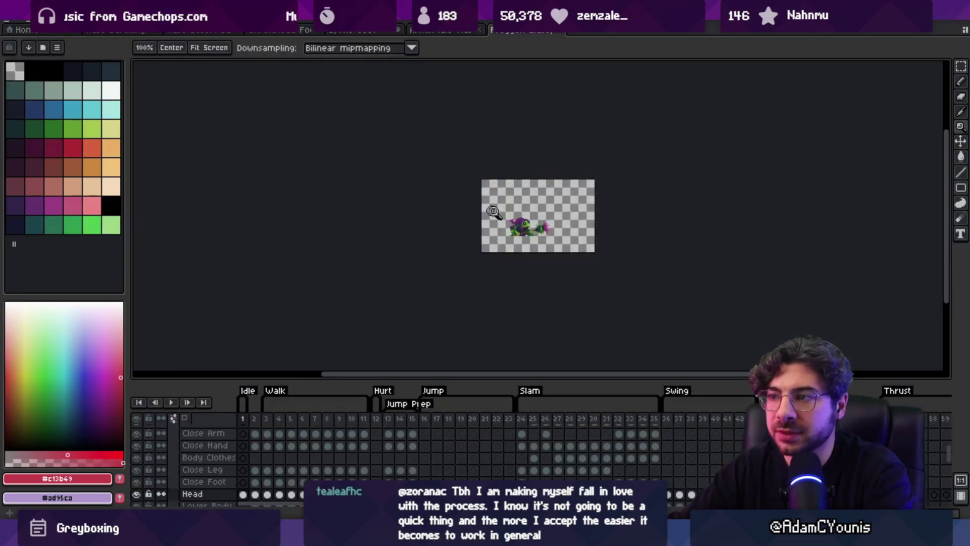
pyautogui.scroll(2, 492, 211)
pyautogui.click(254, 419)
pyautogui.moveTo(263, 422)
pyautogui.mouseDown()
pyautogui.moveTo(939, 400)
pyautogui.moveTo(96, 396)
pyautogui.mouseUp()
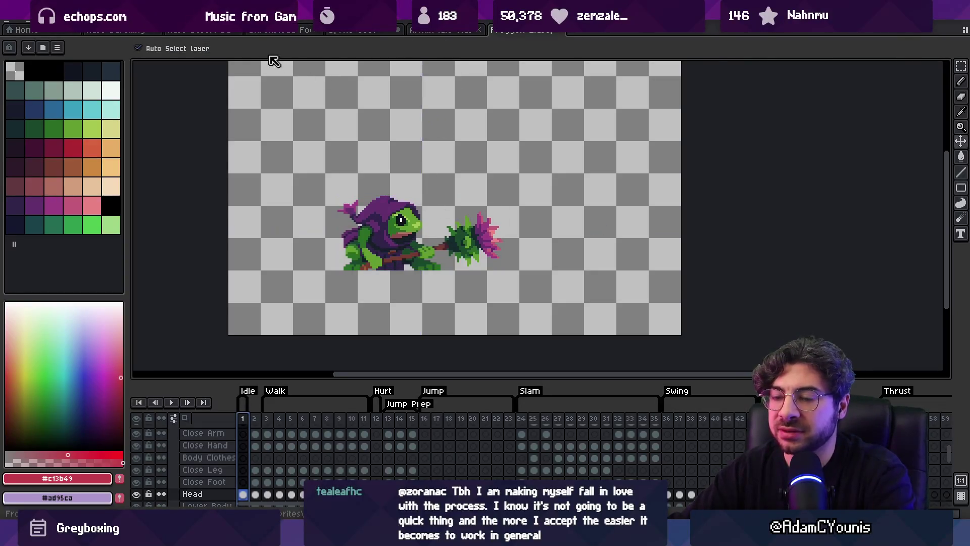
pyautogui.hotkey('ctrl', 'w')
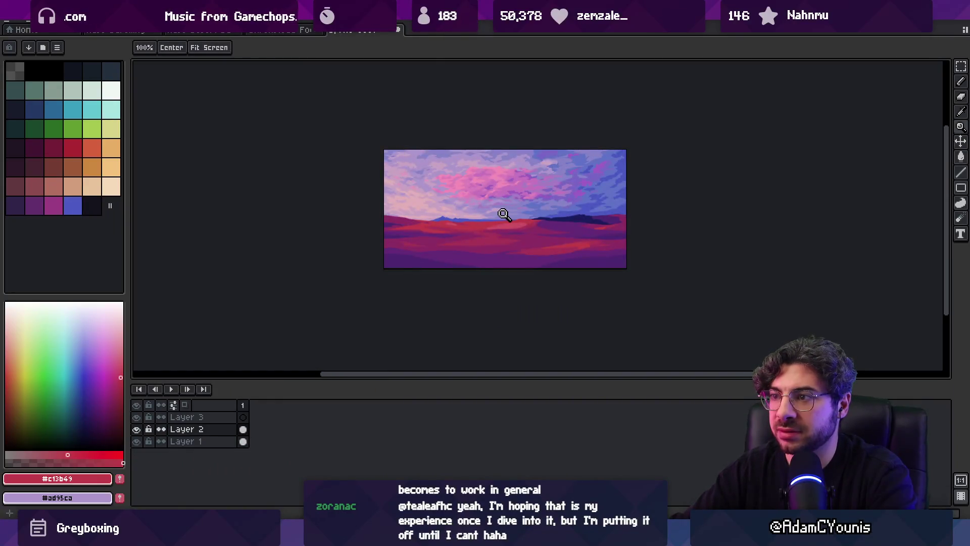
# Zoom in on the sky landscape and make Layer 1 the working layer
pyautogui.click(502, 215)
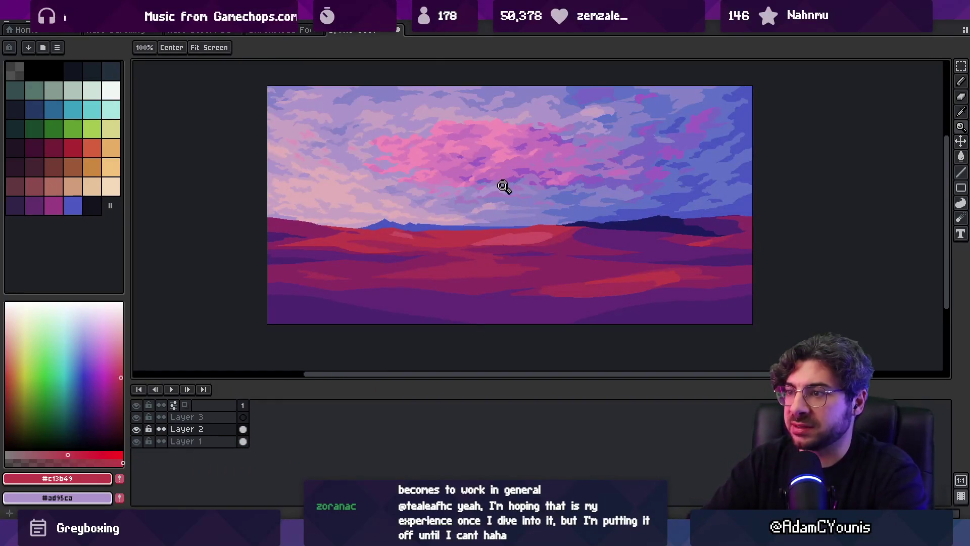
pyautogui.click(465, 210)
pyautogui.press('v')
pyautogui.press('h')
pyautogui.scroll(-5, 470, 230)
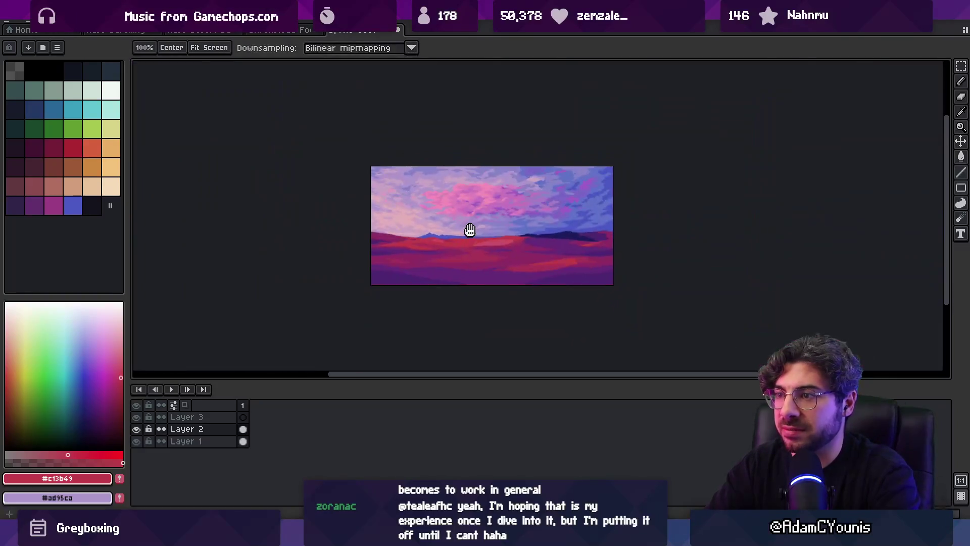
pyautogui.click(477, 229)
pyautogui.press('v')
pyautogui.click(474, 232)
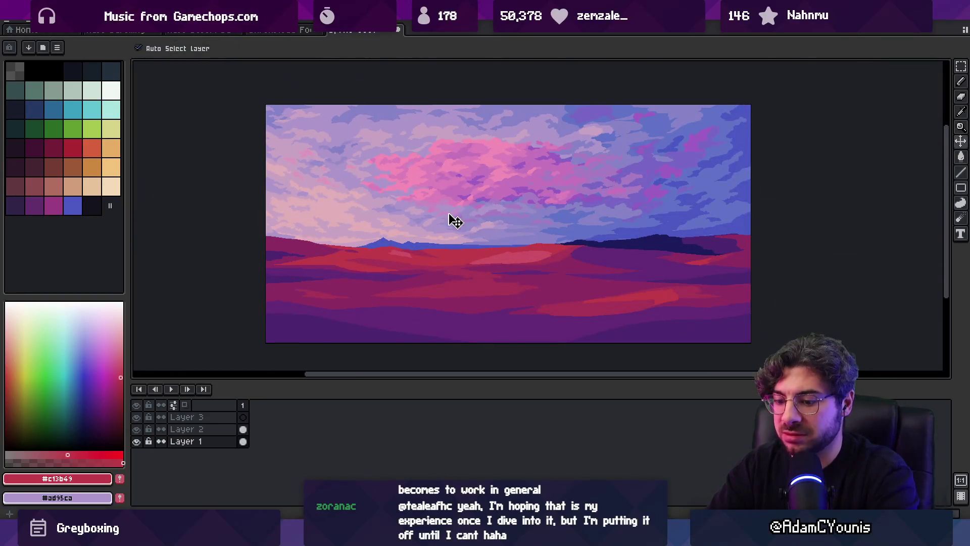
# Select the sky band just above the horizon and squash it down, opening a gap above
pyautogui.press('m')
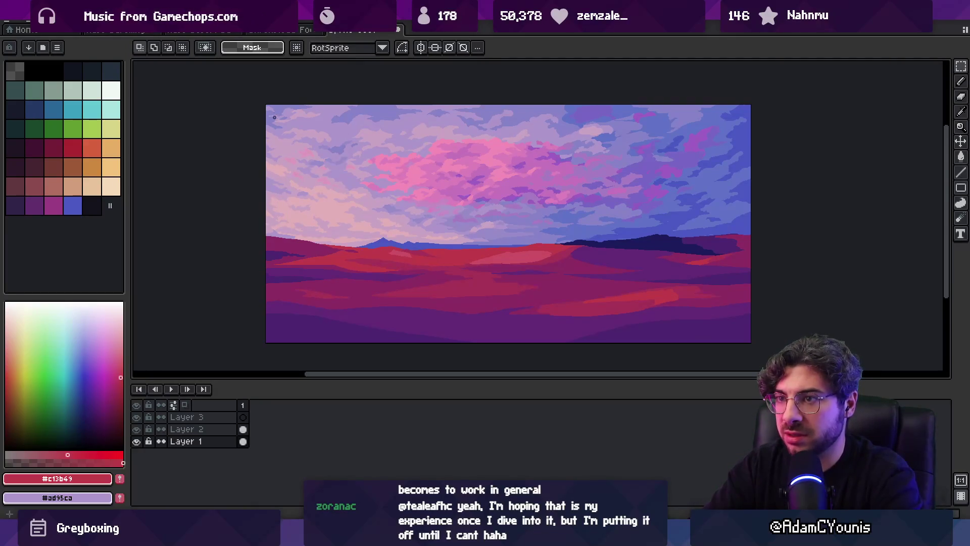
pyautogui.moveTo(262, 101); pyautogui.dragTo(782, 210)
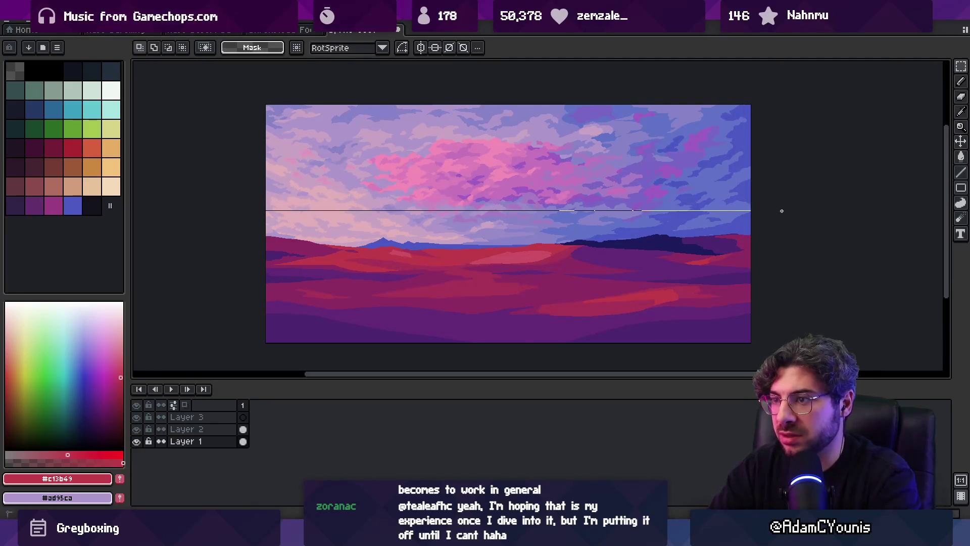
pyautogui.click(290, 218)
pyautogui.moveTo(261, 208)
pyautogui.mouseDown()
pyautogui.moveTo(660, 256)
pyautogui.moveTo(780, 256)
pyautogui.moveTo(787, 236)
pyautogui.moveTo(748, 232)
pyautogui.mouseUp()
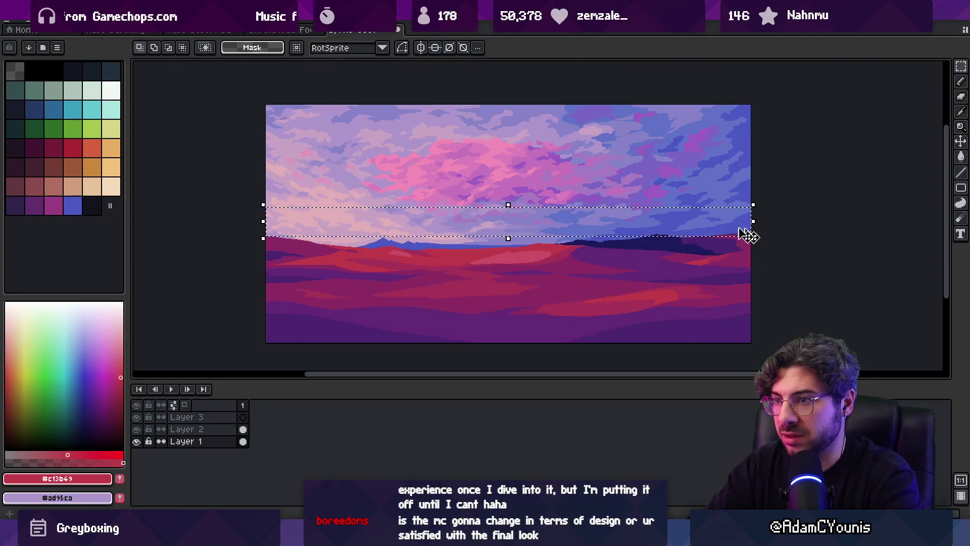
pyautogui.moveTo(506, 206); pyautogui.dragTo(508, 211)
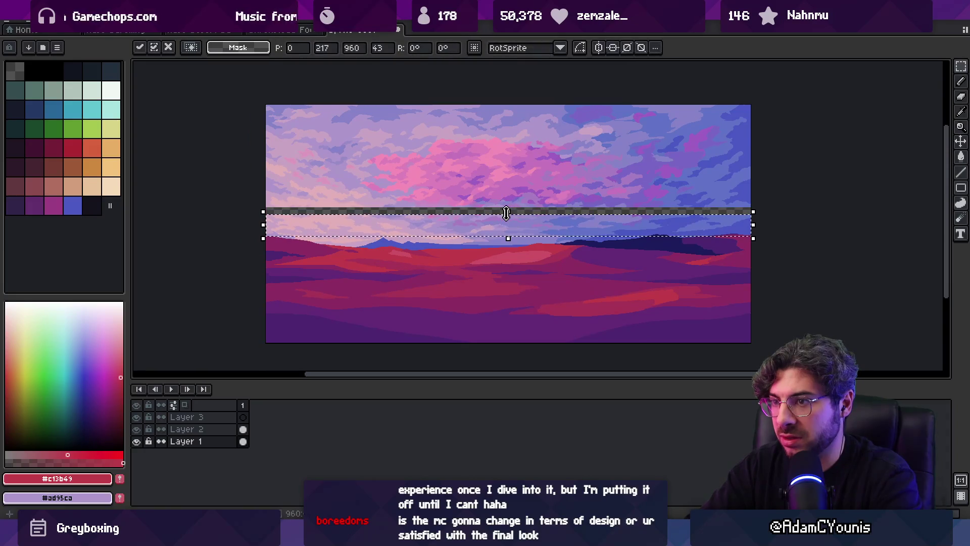
pyautogui.click(493, 186)
# Select the upper sky and move it down to close the gap
pyautogui.press('m')
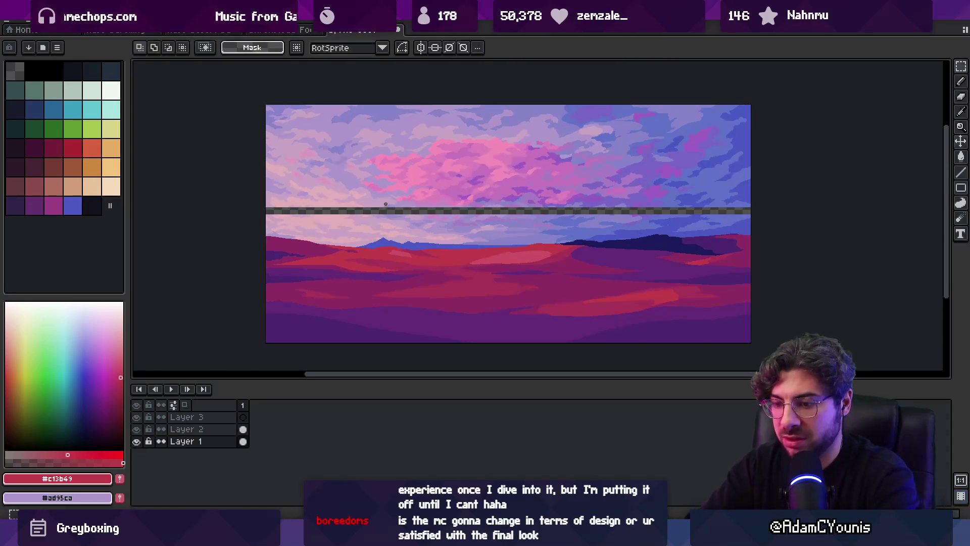
pyautogui.moveTo(260, 210); pyautogui.dragTo(793, 91)
pyautogui.moveTo(520, 183); pyautogui.dragTo(520, 188)
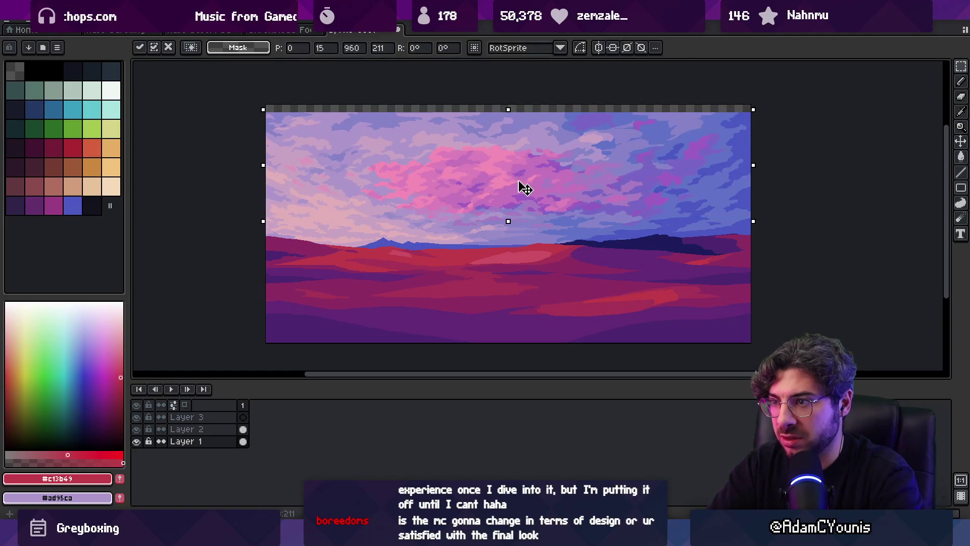
pyautogui.press('i')
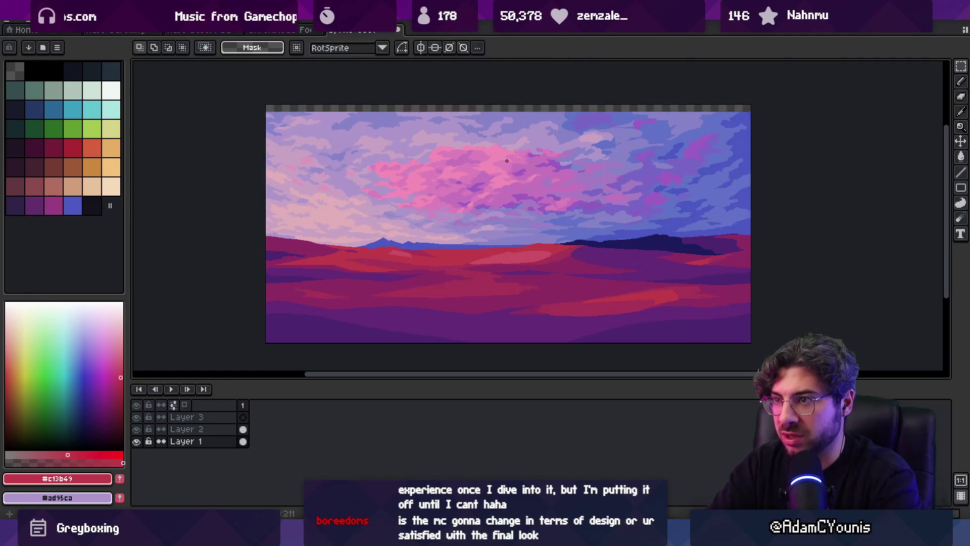
pyautogui.click(526, 115)
# Fill the empty top strip with lavender, then paint it with pale violet #ad95ca and blue #6072c7
pyautogui.press('g')
pyautogui.click(529, 112)
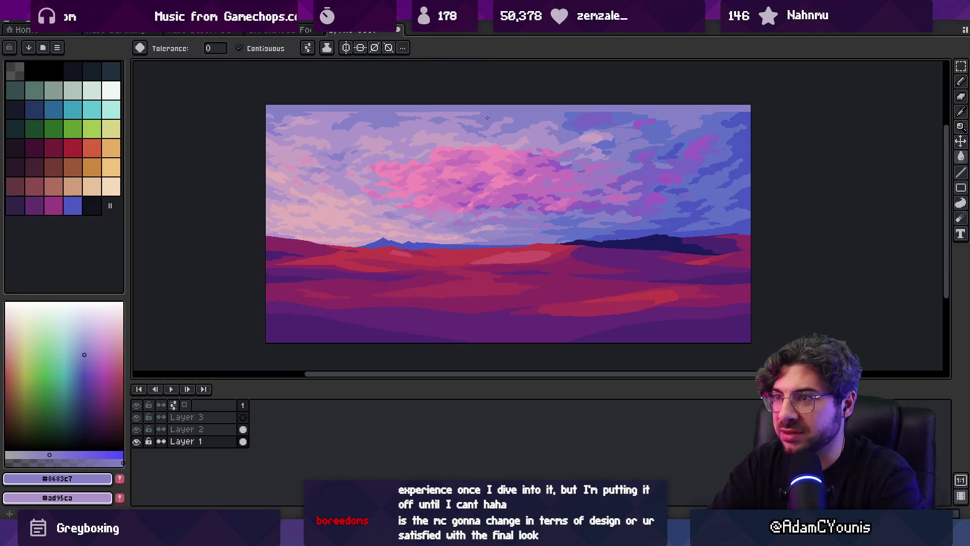
pyautogui.press('i')
pyautogui.click(461, 107)
pyautogui.press('b')
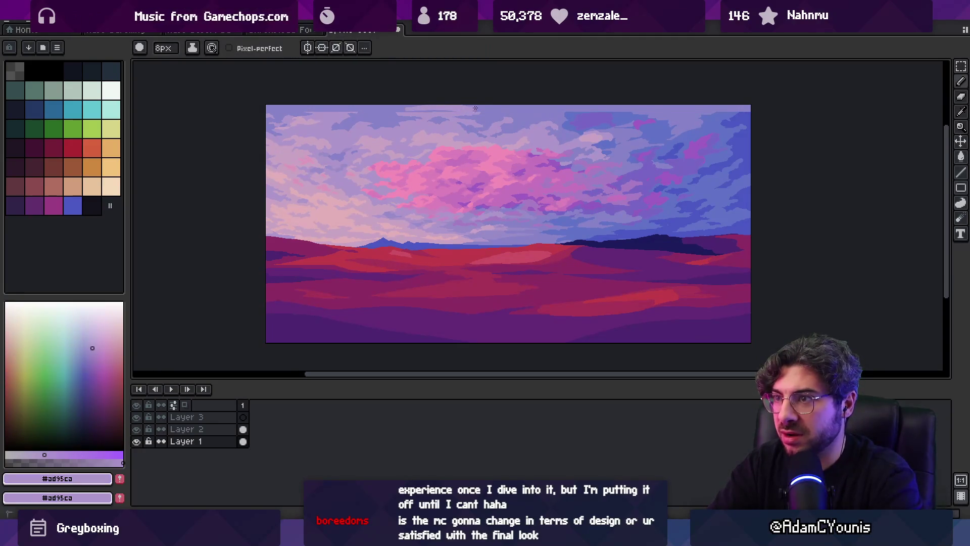
pyautogui.press('i')
pyautogui.press('b')
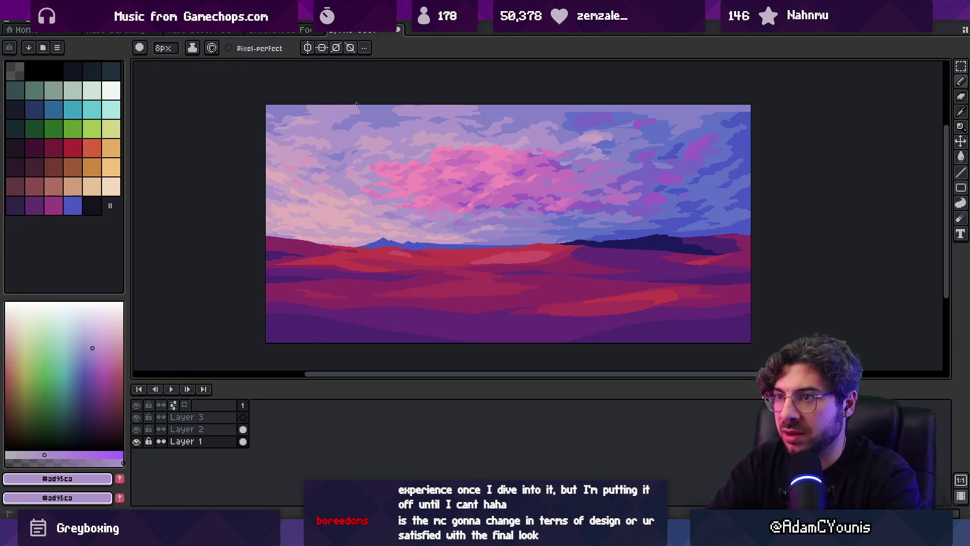
pyautogui.press('i')
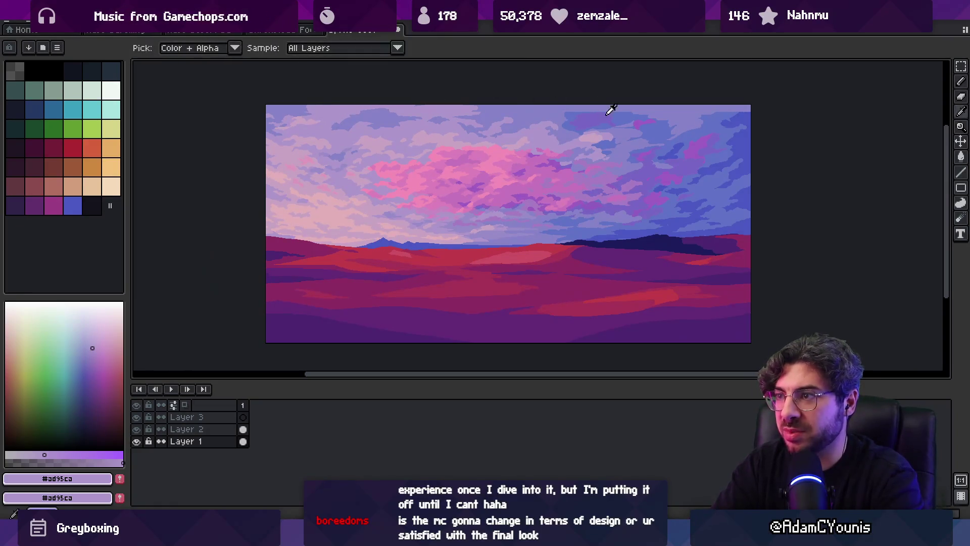
pyautogui.click(610, 107)
pyautogui.press('b')
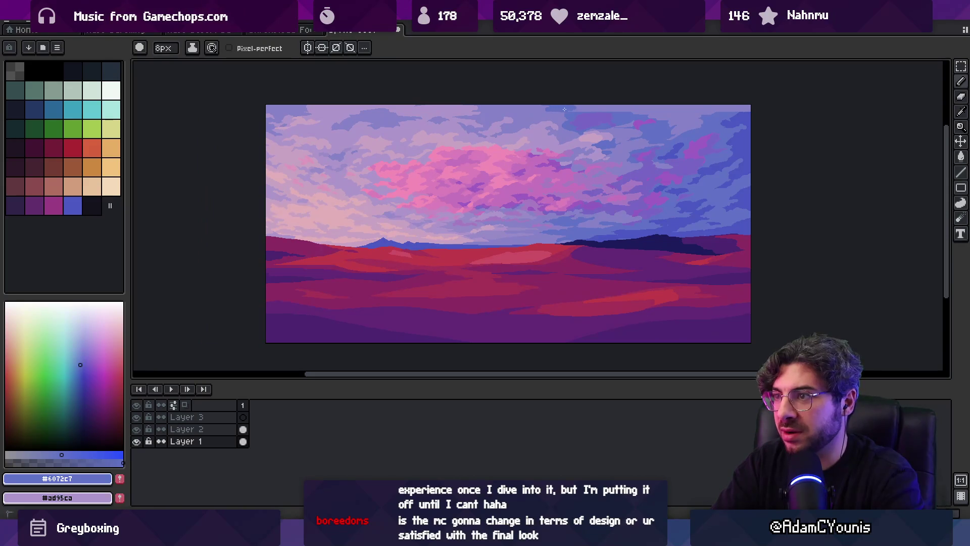
# Touch up the top strip with darker blue #4b59c3, blue #6072c7 and pale violet #ad95ca
pyautogui.press('g')
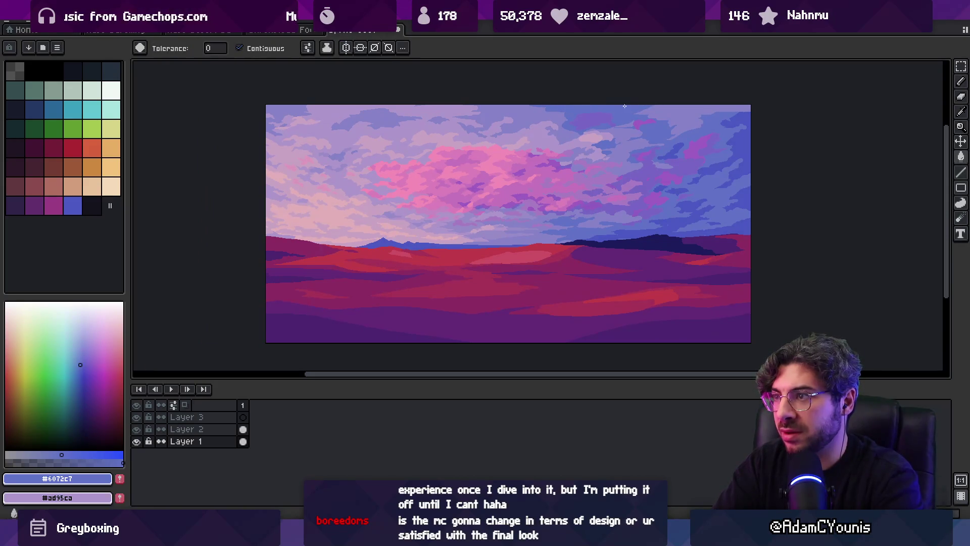
pyautogui.press('i')
pyautogui.press('b')
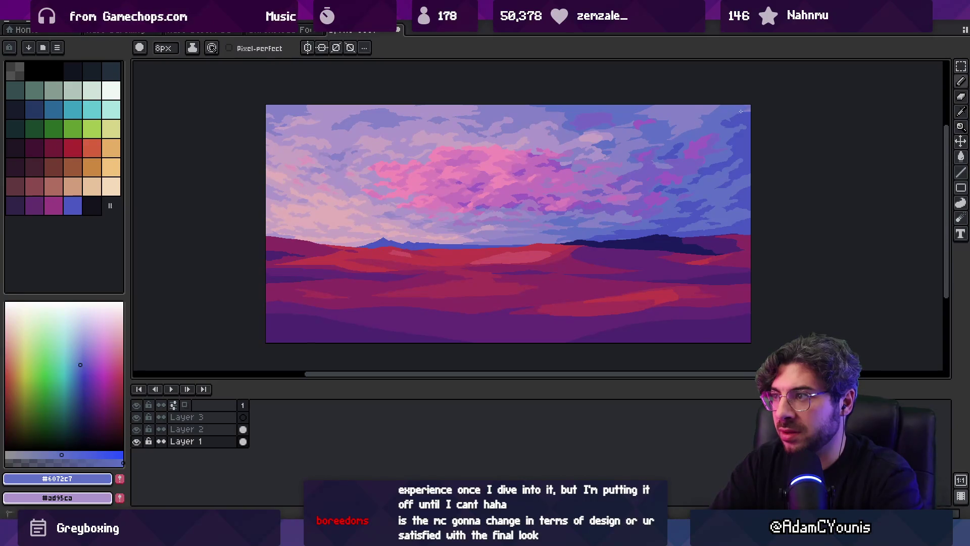
pyautogui.keyDown('alt'); pyautogui.click(747, 113); pyautogui.keyUp('alt')
pyautogui.keyDown('alt'); pyautogui.click(713, 107); pyautogui.keyUp('alt')
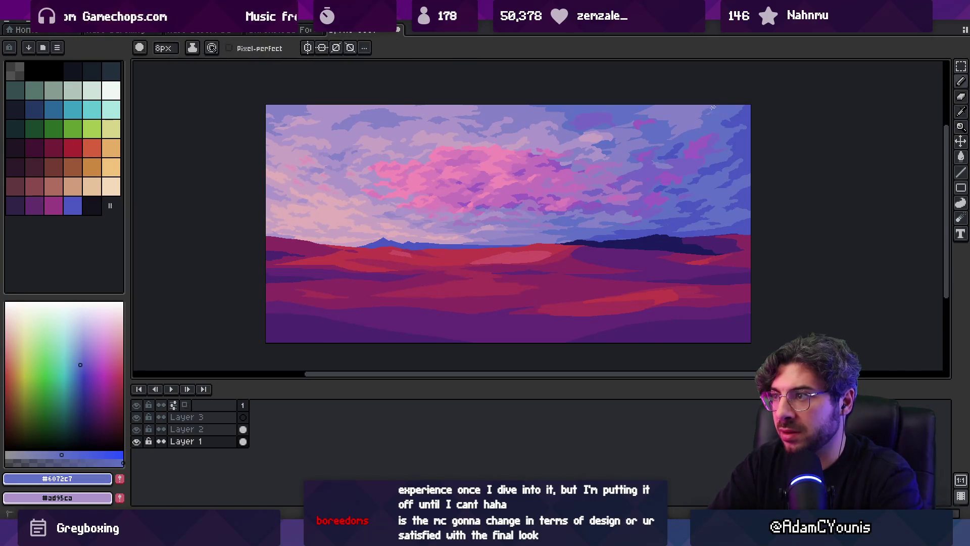
pyautogui.keyDown('alt'); pyautogui.click(321, 109); pyautogui.keyUp('alt')
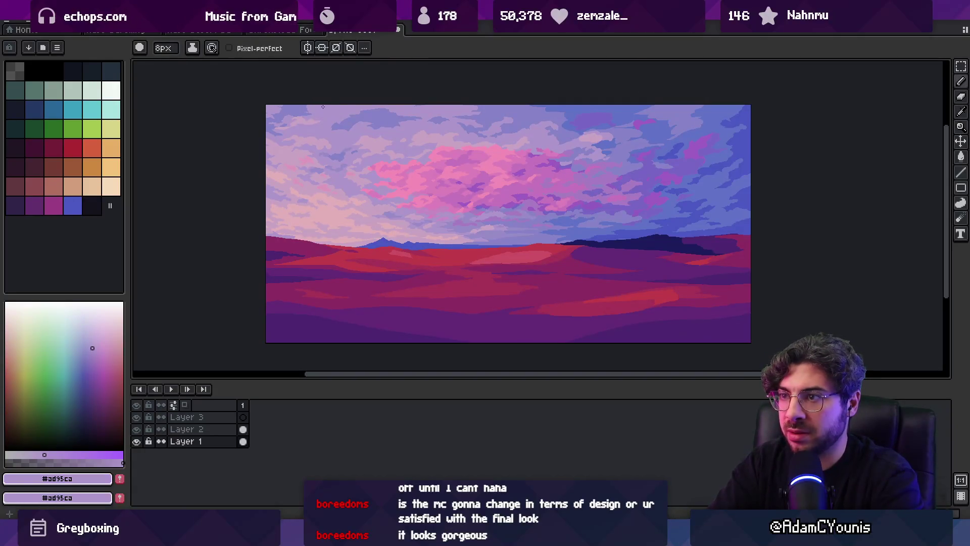
# Zoom out to check the filled sky edge across the whole picture
pyautogui.press('z')
pyautogui.scroll(-2, 449, 136)
pyautogui.scroll(2, 491, 136)
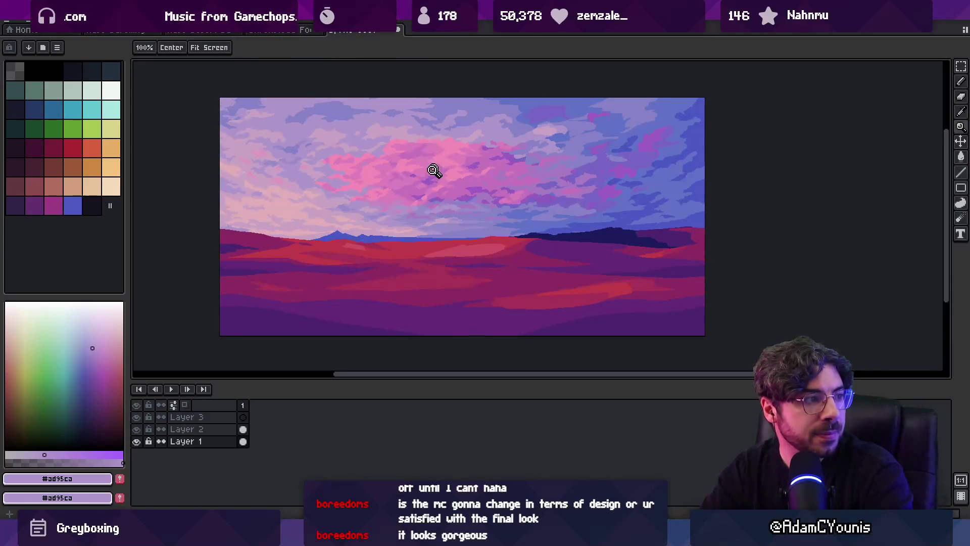
pyautogui.press('v')
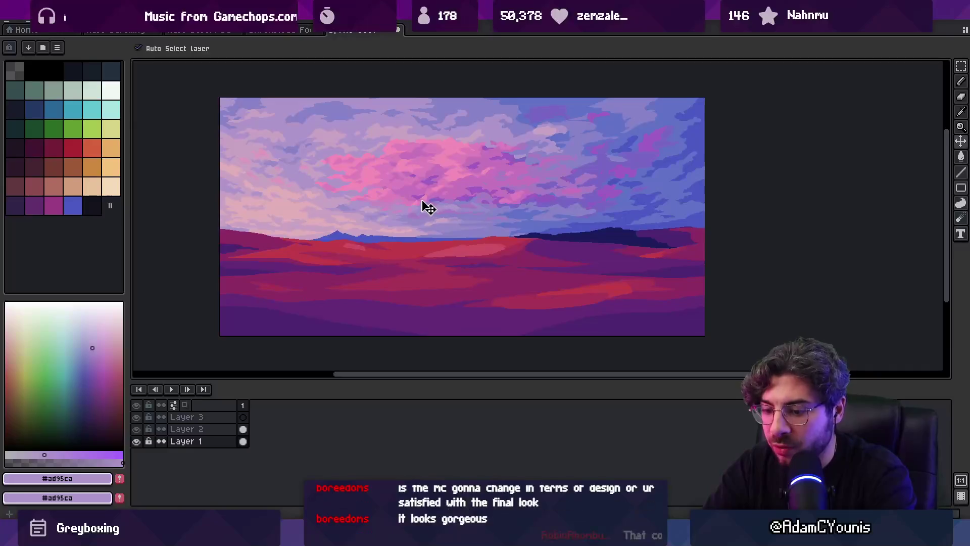
pyautogui.press('m')
pyautogui.moveTo(243, 185); pyautogui.dragTo(707, 217)
pyautogui.moveTo(463, 178); pyautogui.dragTo(464, 184)
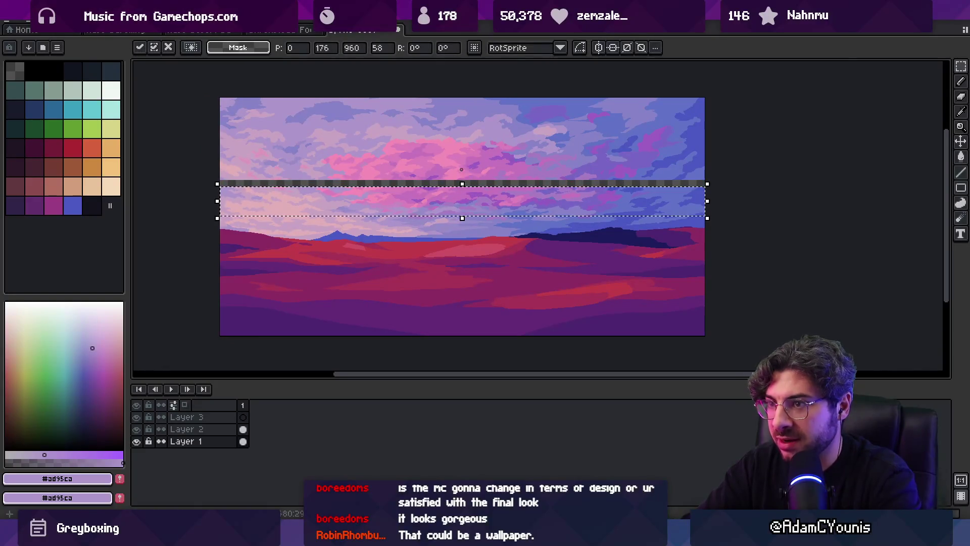
pyautogui.click(219, 175)
pyautogui.moveTo(244, 173); pyautogui.dragTo(710, 95)
pyautogui.moveTo(589, 126); pyautogui.dragTo(526, 152)
pyautogui.press('Return')
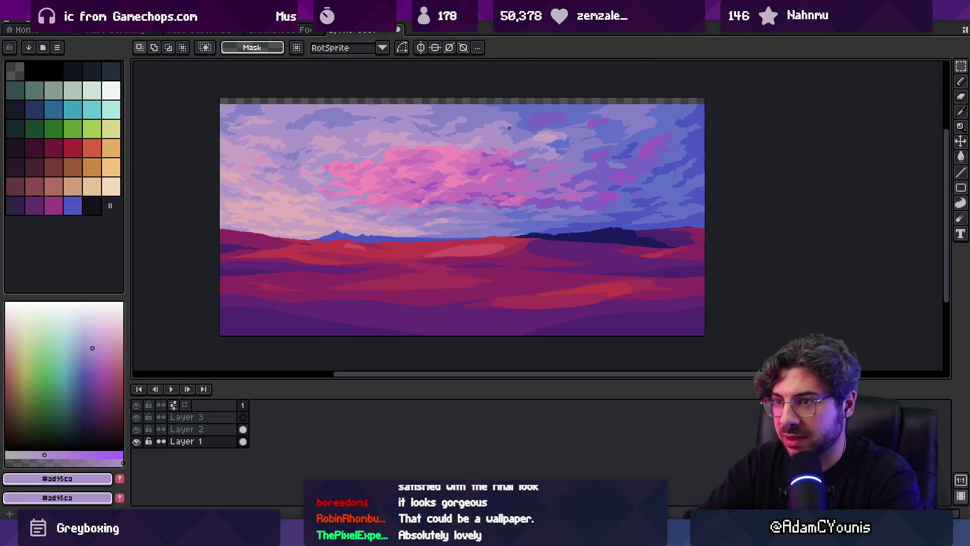
pyautogui.keyDown('alt'); pyautogui.click(442, 102); pyautogui.keyUp('alt')
pyautogui.press('f')
pyautogui.keyDown('alt'); pyautogui.click(407, 99); pyautogui.keyUp('alt')
pyautogui.press('b')
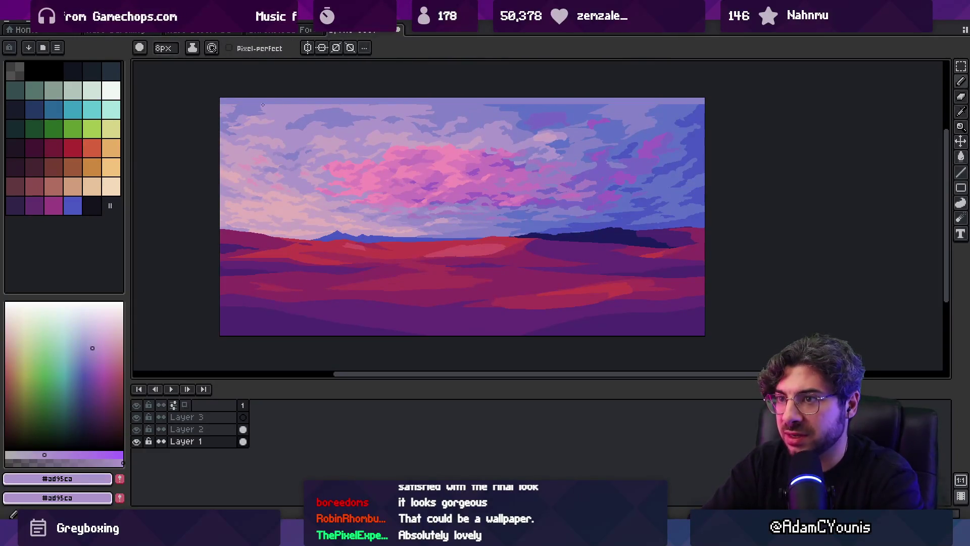
pyautogui.press('f')
pyautogui.click(411, 102)
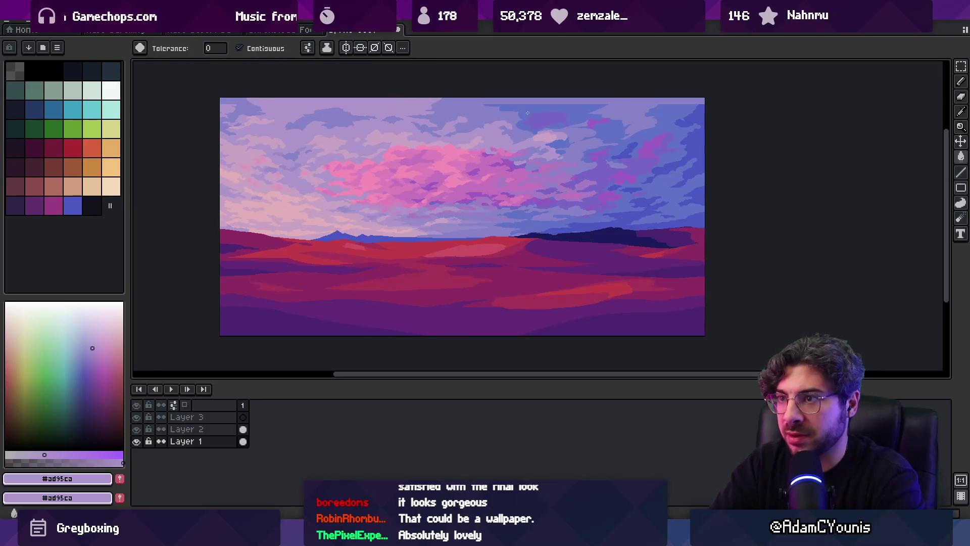
pyautogui.keyDown('alt'); pyautogui.click(541, 101); pyautogui.keyUp('alt')
pyautogui.press('b')
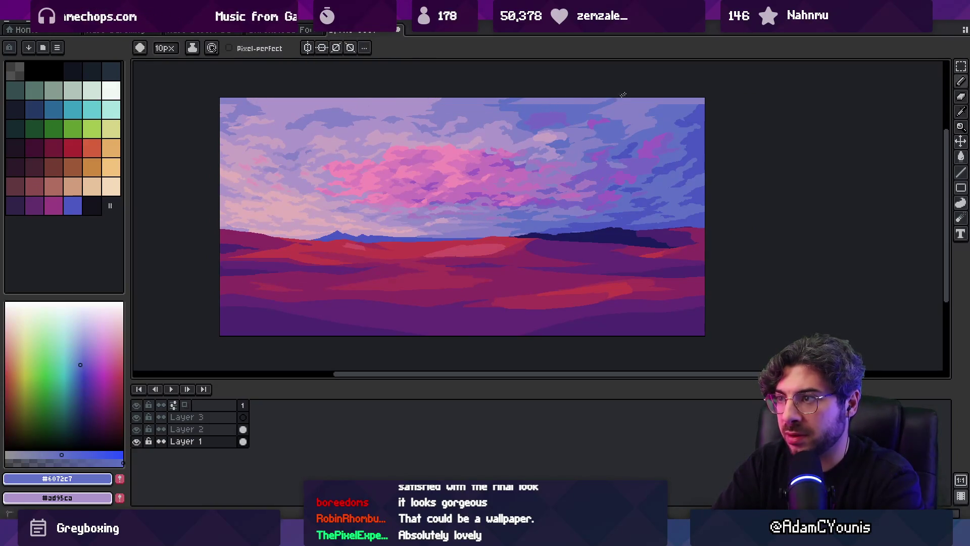
pyautogui.press('f')
pyautogui.click(607, 101)
pyautogui.click(700, 101)
pyautogui.keyDown('alt'); pyautogui.click(702, 107); pyautogui.keyUp('alt')
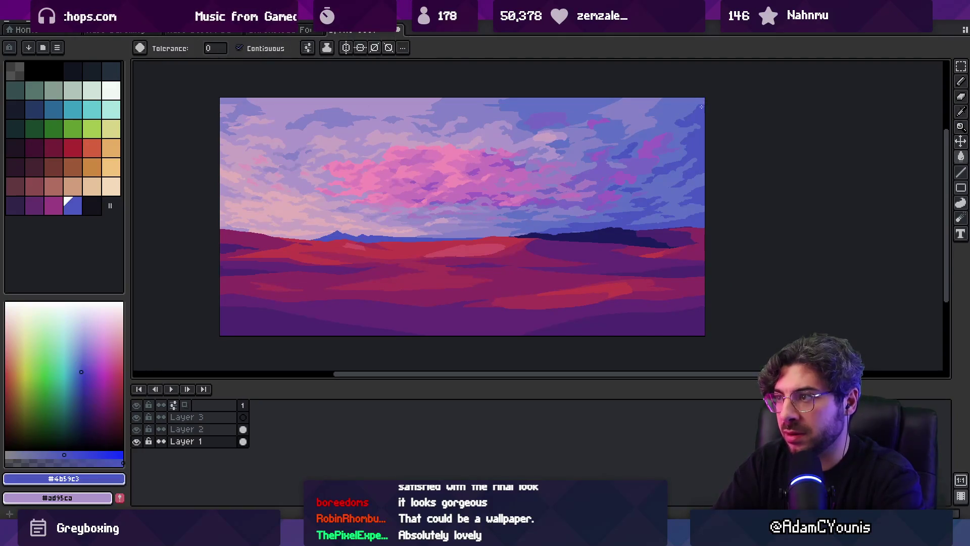
pyautogui.press('b')
pyautogui.press('z')
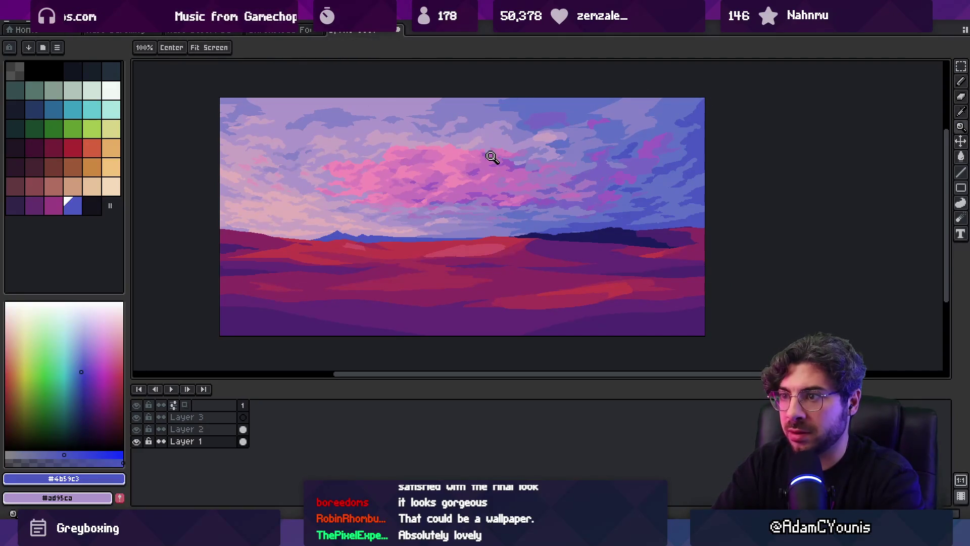
pyautogui.scroll(-1, 496, 149)
pyautogui.scroll(2, 461, 189)
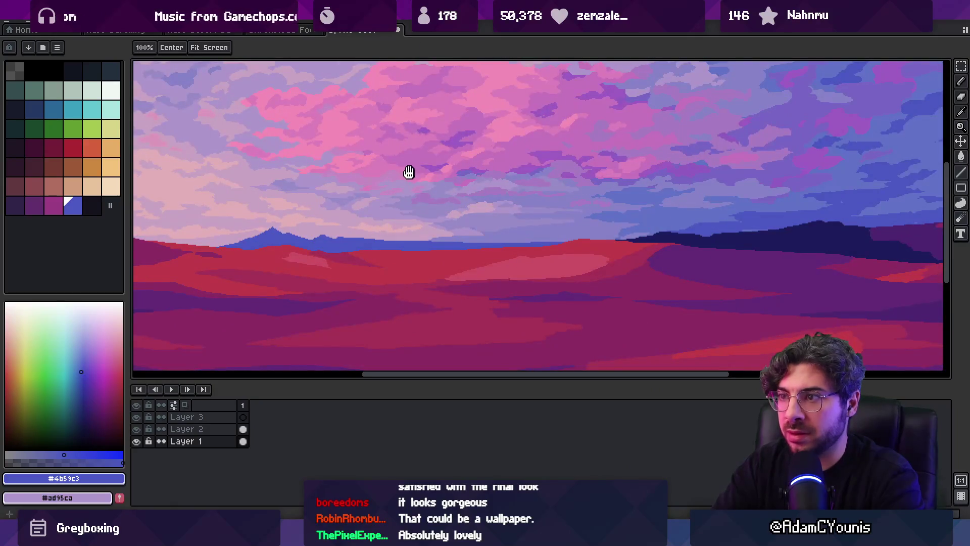
pyautogui.scroll(-2, 440, 243)
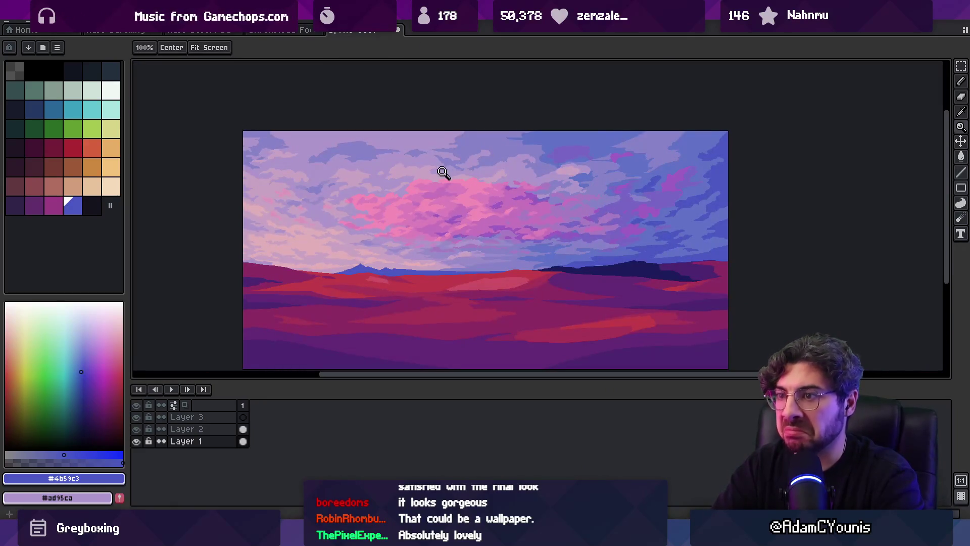
pyautogui.moveTo(443, 172); pyautogui.dragTo(414, 243)
pyautogui.moveTo(541, 225)
pyautogui.mouseDown()
pyautogui.moveTo(534, 241)
pyautogui.moveTo(519, 242)
pyautogui.mouseUp()
# Sample the muted red from the dune and make Layer 2 the active pencil layer
pyautogui.scroll(-3, 524, 238)
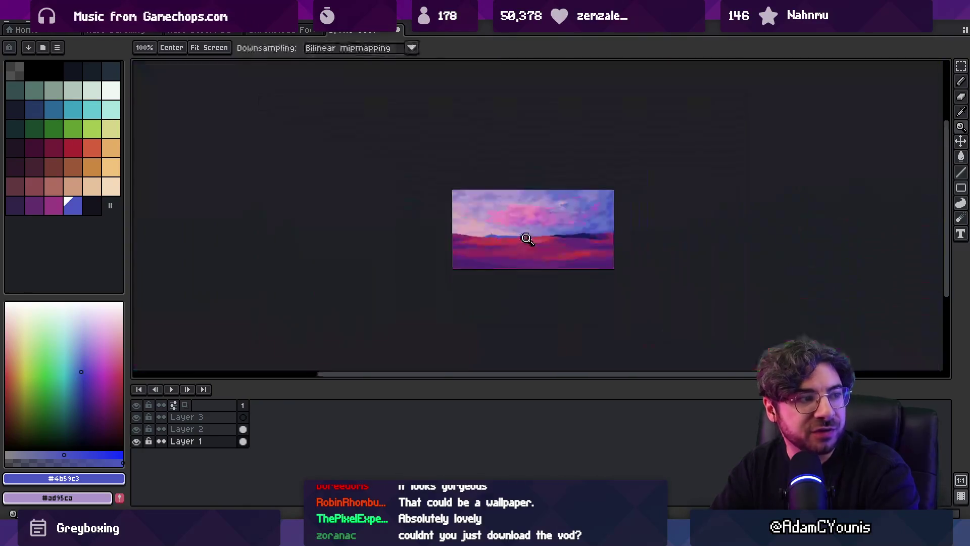
pyautogui.scroll(4, 574, 229)
pyautogui.scroll(-1, 542, 243)
pyautogui.scroll(1, 542, 243)
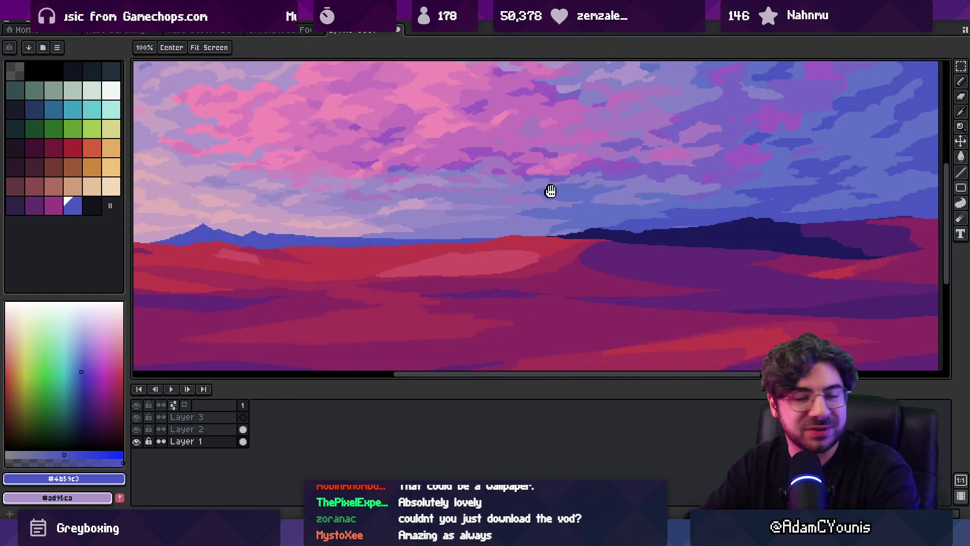
pyautogui.scroll(-2, 546, 197)
pyautogui.scroll(1, 551, 212)
pyautogui.scroll(1, 492, 250)
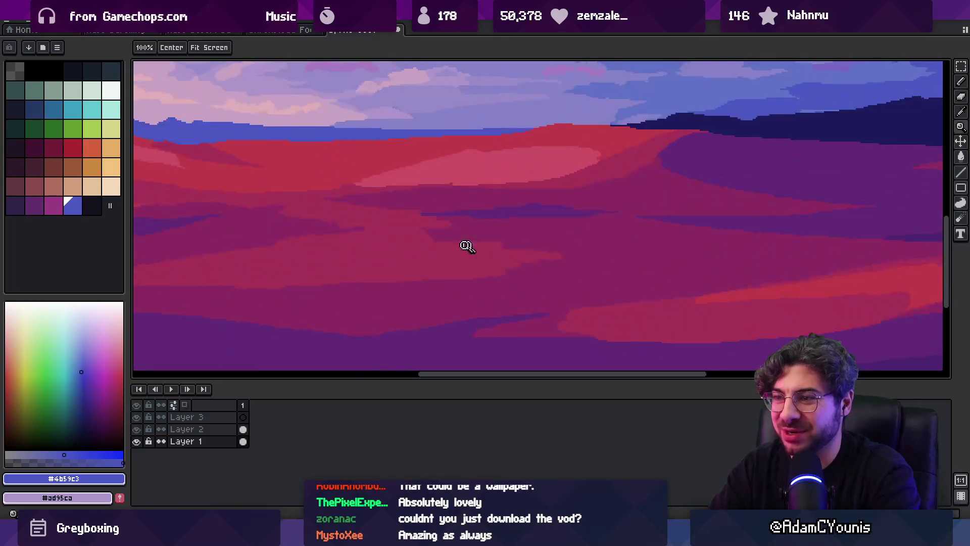
pyautogui.keyDown('alt'); pyautogui.click(466, 245); pyautogui.keyUp('alt')
pyautogui.press('m')
pyautogui.click(450, 253)
pyautogui.press('b')
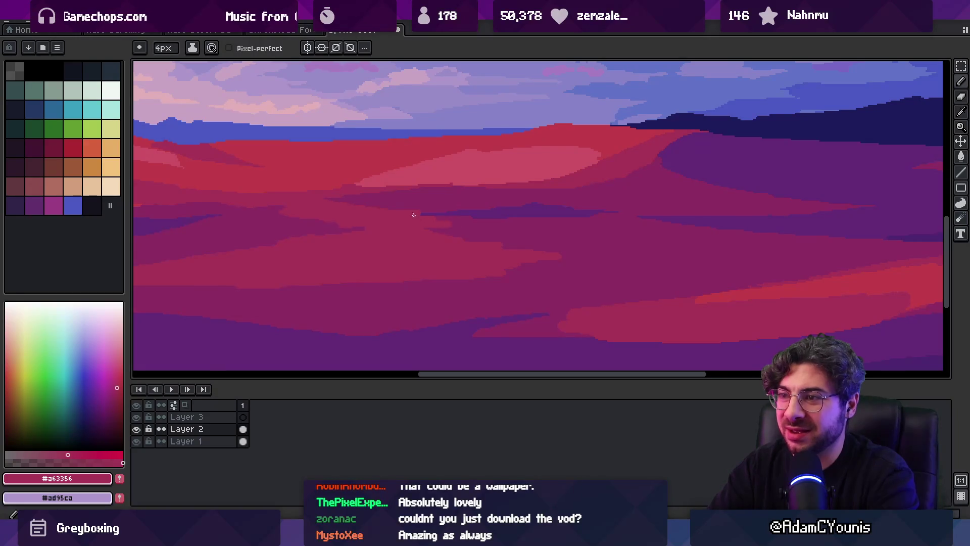
# Zoom out to view the image, then zoom back into the hills and sample the dune purple
pyautogui.keyDown('alt'); pyautogui.click(538, 263); pyautogui.keyUp('alt')
pyautogui.press('z')
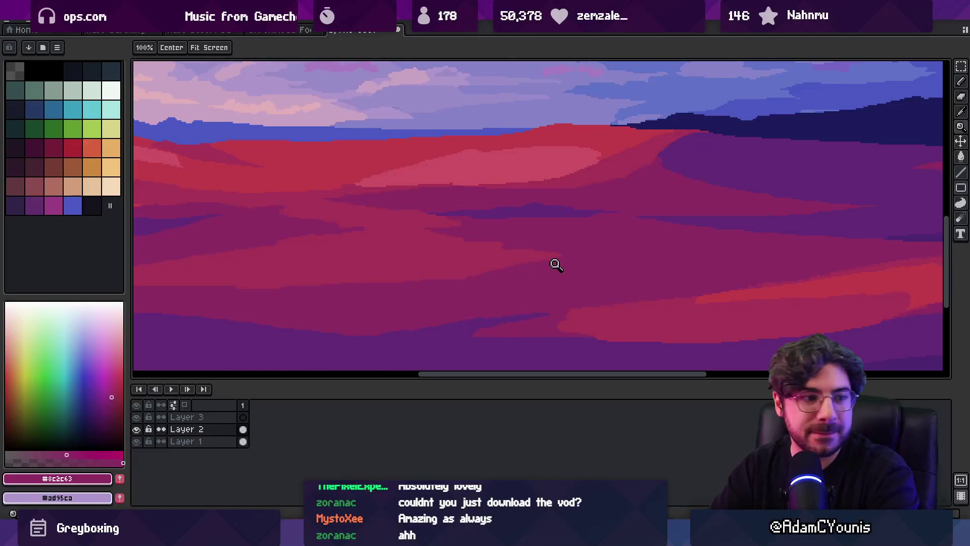
pyautogui.rightClick(553, 265)
pyautogui.rightClick(525, 257)
pyautogui.click(572, 266)
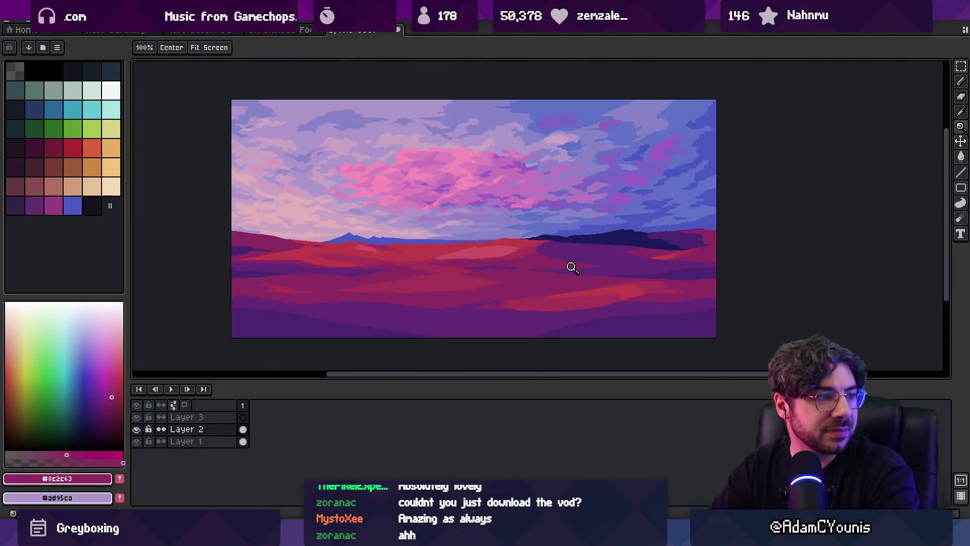
pyautogui.click(561, 278)
pyautogui.keyDown('alt'); pyautogui.click(539, 215); pyautogui.keyUp('alt')
pyautogui.press('b')
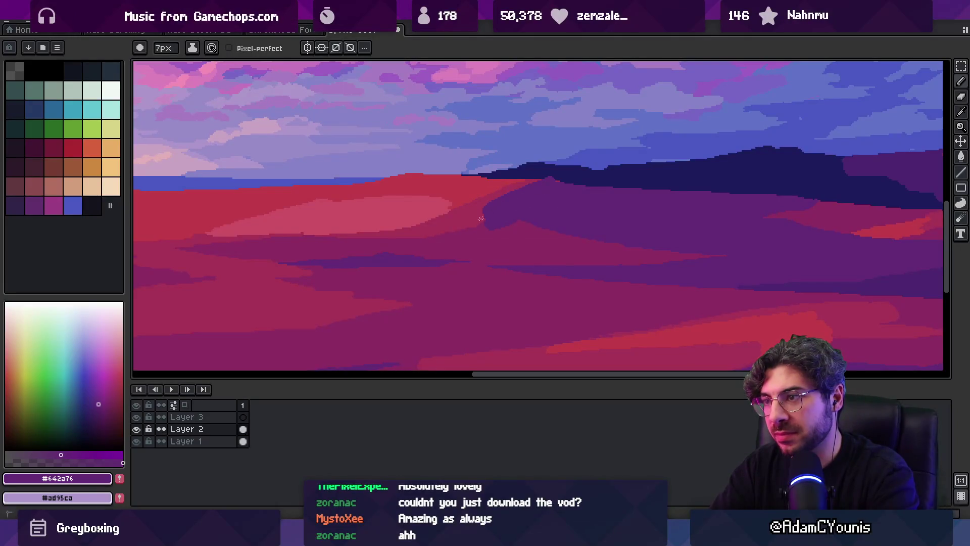
# Paint purple over the red hill edge below the dark ridge
pyautogui.keyDown('alt'); pyautogui.click(550, 177); pyautogui.keyUp('alt')
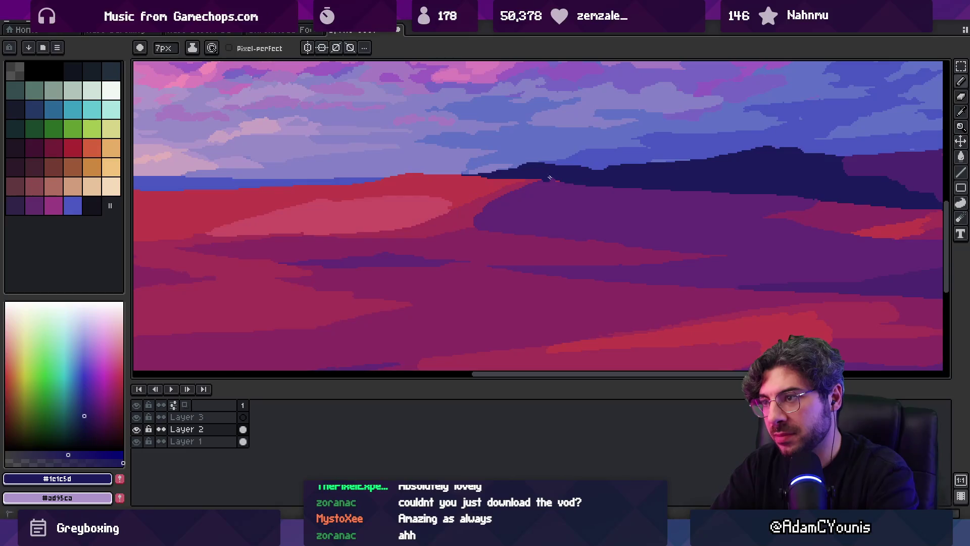
pyautogui.keyDown('alt'); pyautogui.click(465, 236); pyautogui.keyUp('alt')
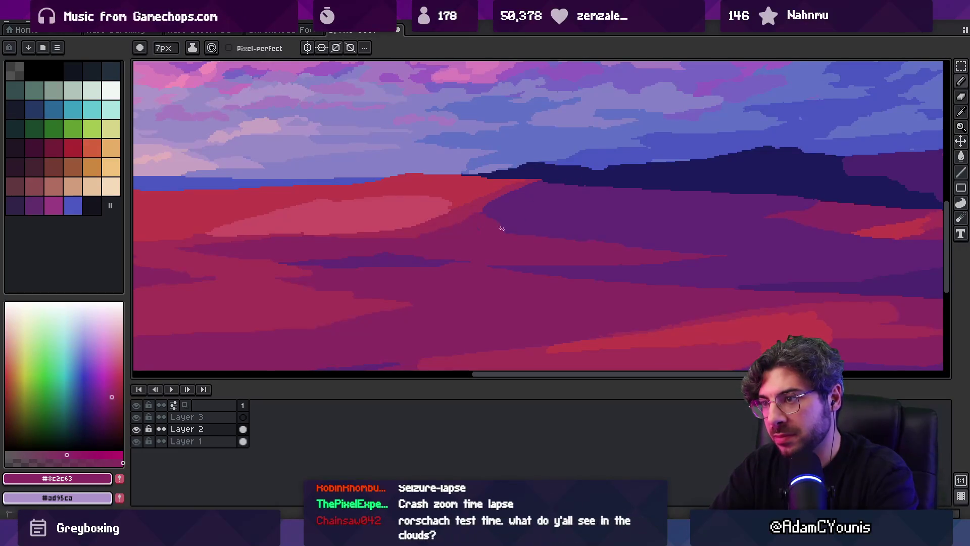
pyautogui.scroll(-3, 525, 235)
pyautogui.scroll(4, 569, 169)
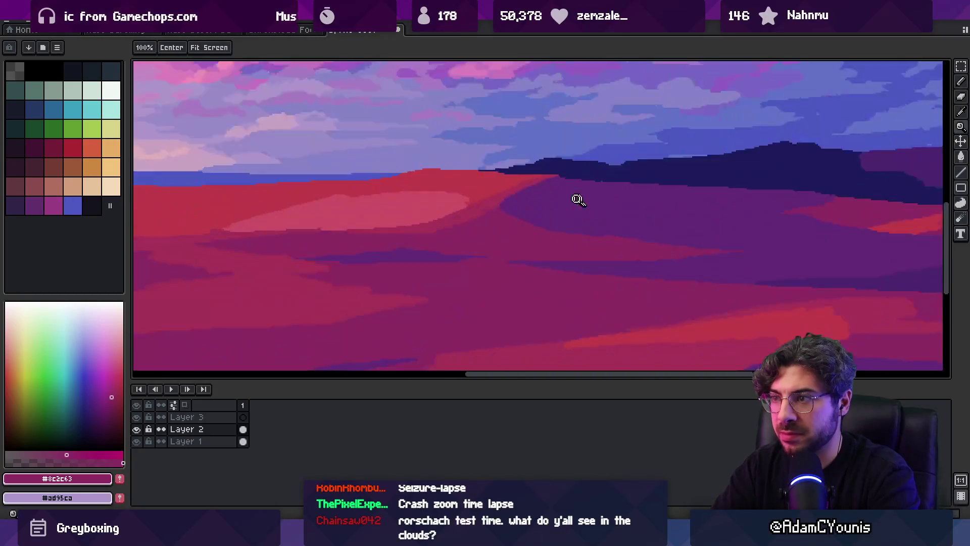
pyautogui.keyDown('alt'); pyautogui.click(536, 178); pyautogui.keyUp('alt')
pyautogui.moveTo(536, 178)
pyautogui.mouseDown()
pyautogui.moveTo(493, 164)
pyautogui.moveTo(478, 174)
pyautogui.mouseUp()
pyautogui.keyDown('alt'); pyautogui.click(460, 199); pyautogui.keyUp('alt')
pyautogui.press('z')
pyautogui.scroll(-5, 444, 202)
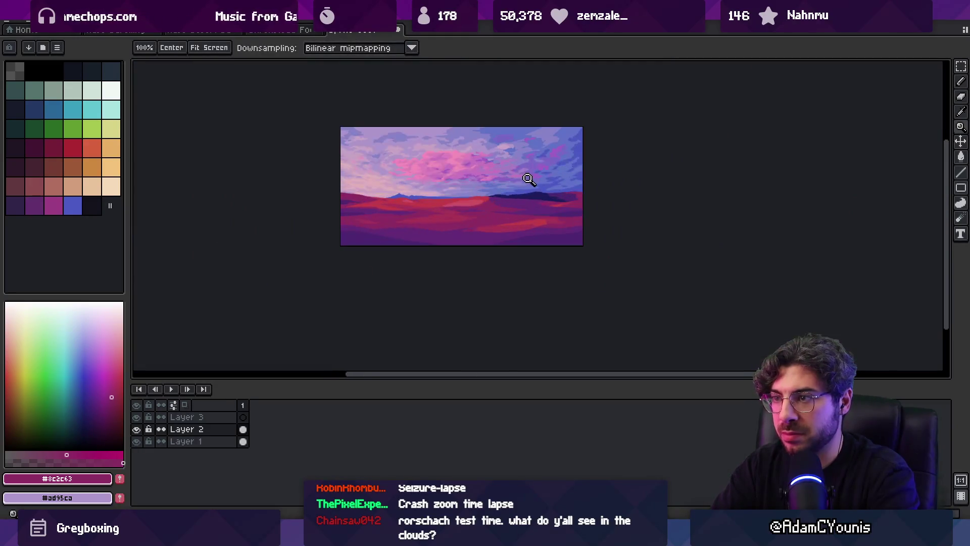
# Sample the dune's red and paint it along the ridge, extending it toward the navy hills
pyautogui.press('v')
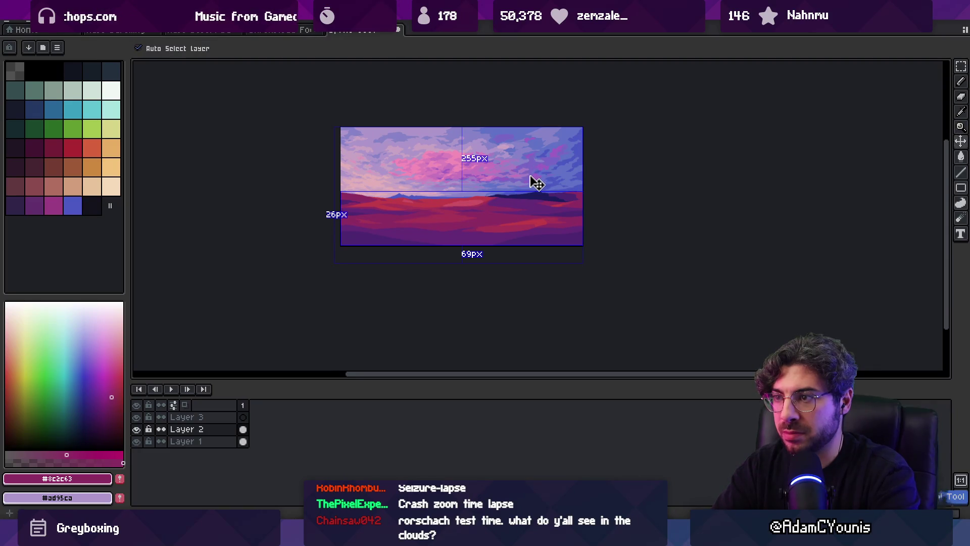
pyautogui.press('z')
pyautogui.press('v')
pyautogui.press('z')
pyautogui.scroll(3, 495, 195)
pyautogui.press('b')
pyautogui.keyDown('alt'); pyautogui.click(442, 212); pyautogui.keyUp('alt')
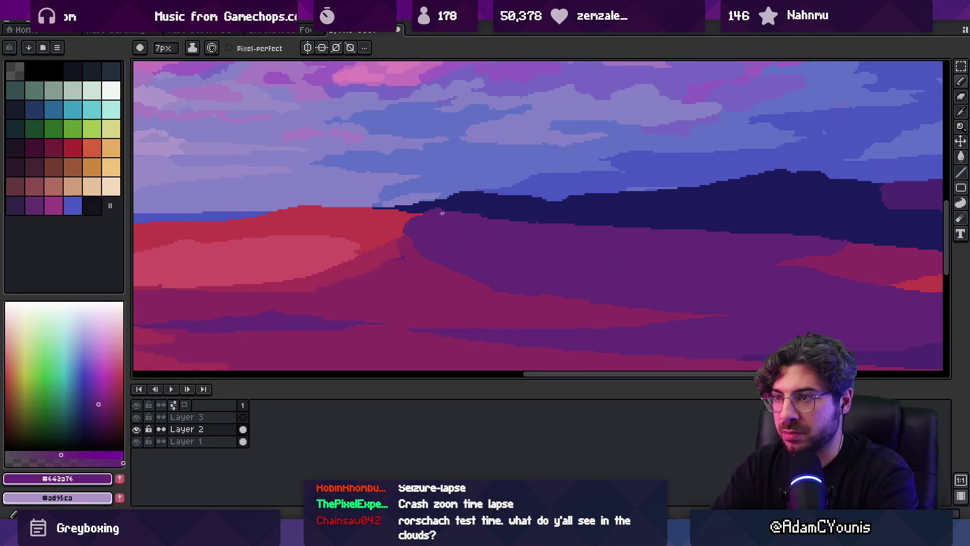
pyautogui.keyDown('alt'); pyautogui.click(470, 202); pyautogui.keyUp('alt')
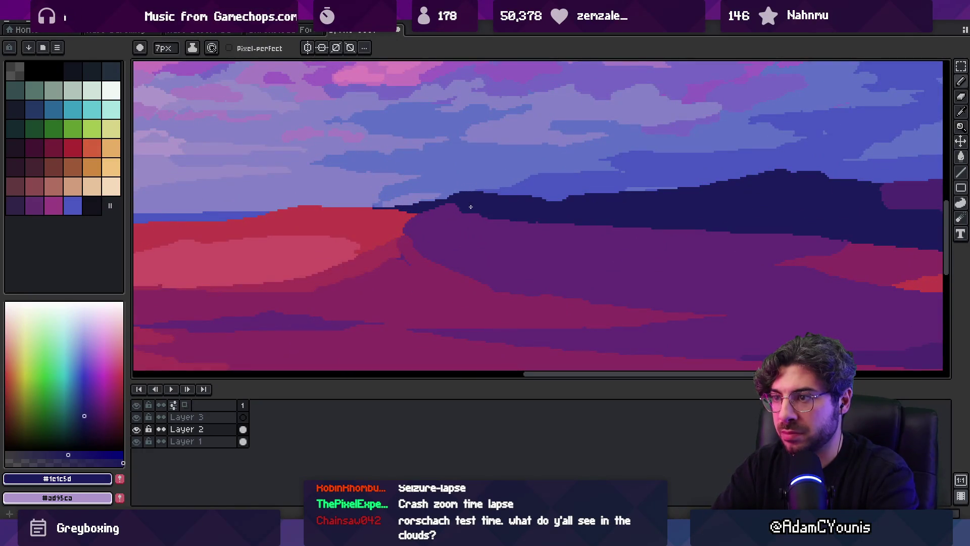
pyautogui.keyDown('alt'); pyautogui.click(391, 216); pyautogui.keyUp('alt')
pyautogui.moveTo(354, 204); pyautogui.dragTo(323, 202)
pyautogui.moveTo(402, 209); pyautogui.dragTo(443, 203)
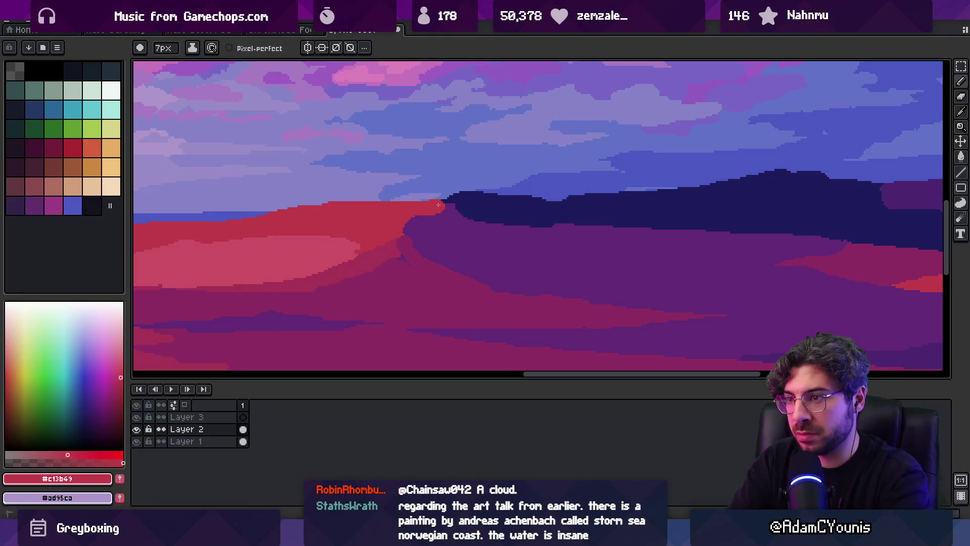
# Sample the dune's purple and muted red while switching the brush between 13px and 7px
pyautogui.keyDown('alt'); pyautogui.click(447, 216); pyautogui.keyUp('alt')
pyautogui.press('b')
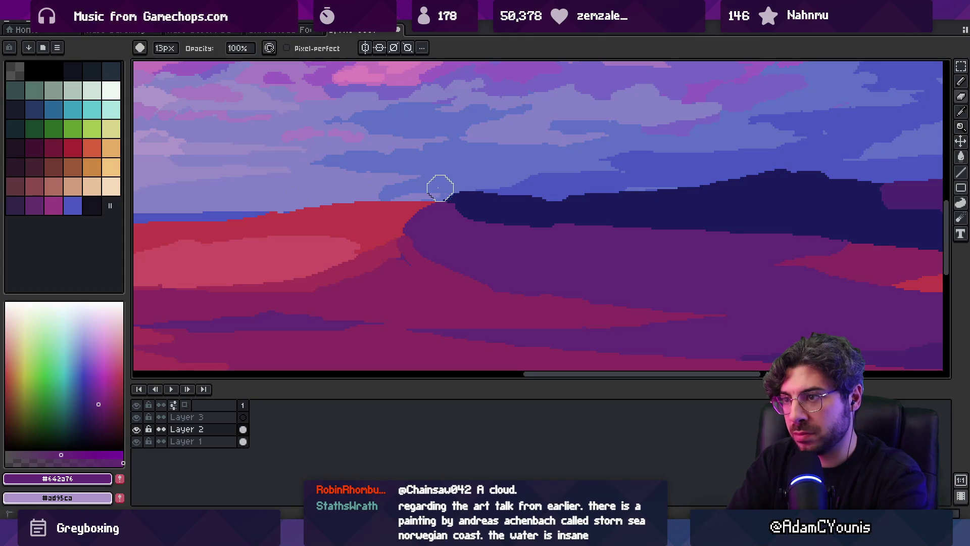
pyautogui.press('z')
pyautogui.scroll(-2, 373, 188)
pyautogui.scroll(-2, 360, 191)
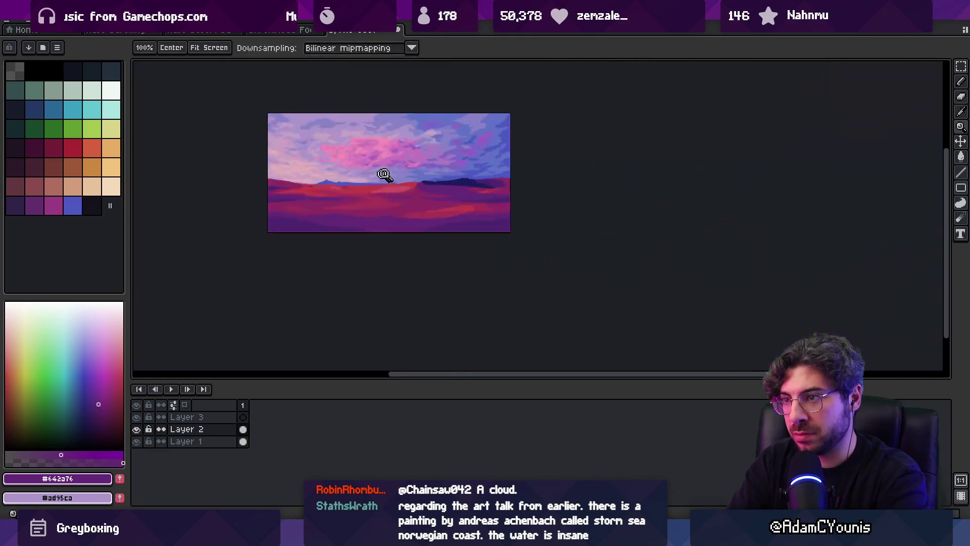
pyautogui.scroll(3, 384, 174)
pyautogui.keyDown('alt'); pyautogui.click(448, 205); pyautogui.keyUp('alt')
pyautogui.press('b')
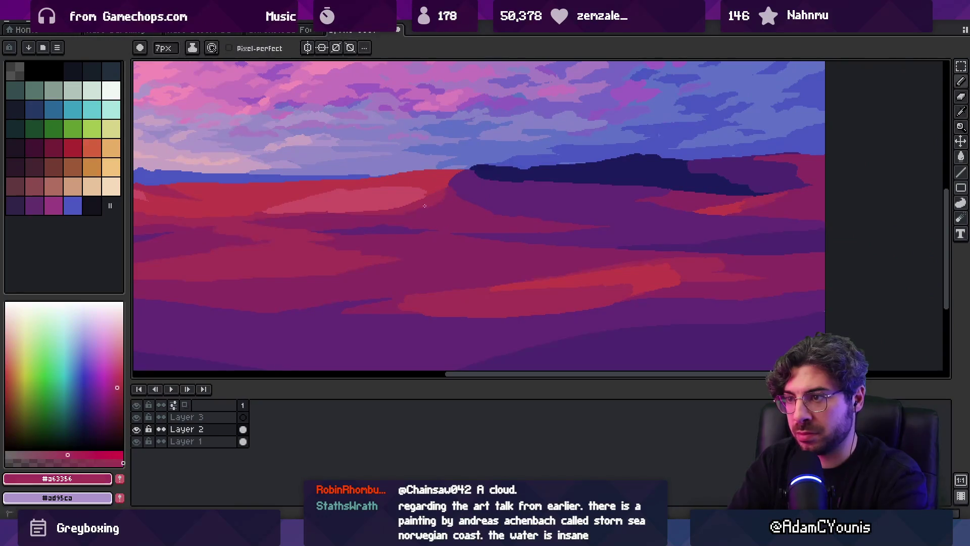
# Sample the hills' magenta and the dune's muted and brighter reds, then pan across the hills
pyautogui.keyDown('alt'); pyautogui.click(486, 216); pyautogui.keyUp('alt')
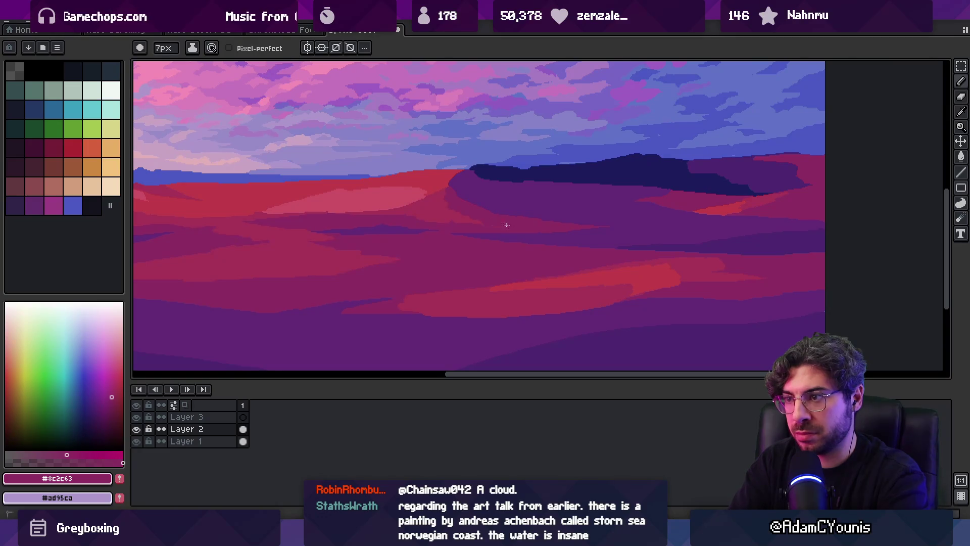
pyautogui.press('z')
pyautogui.scroll(-3, 479, 197)
pyautogui.scroll(3, 501, 192)
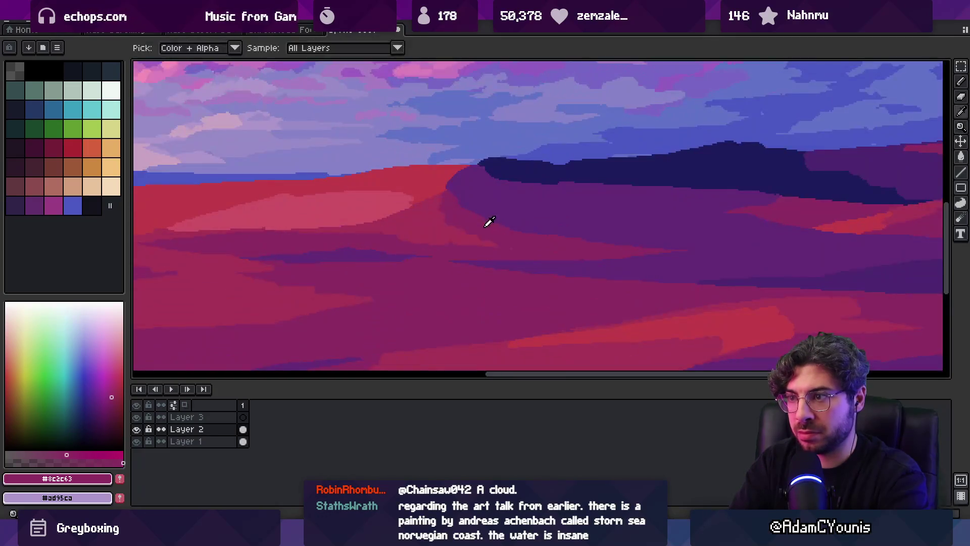
pyautogui.press('b')
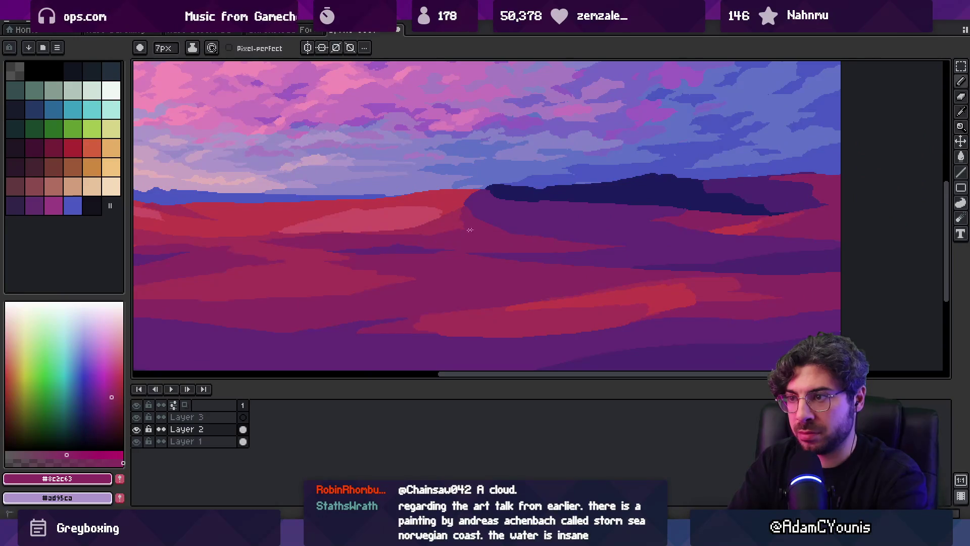
pyautogui.keyDown('alt'); pyautogui.click(409, 236); pyautogui.keyUp('alt')
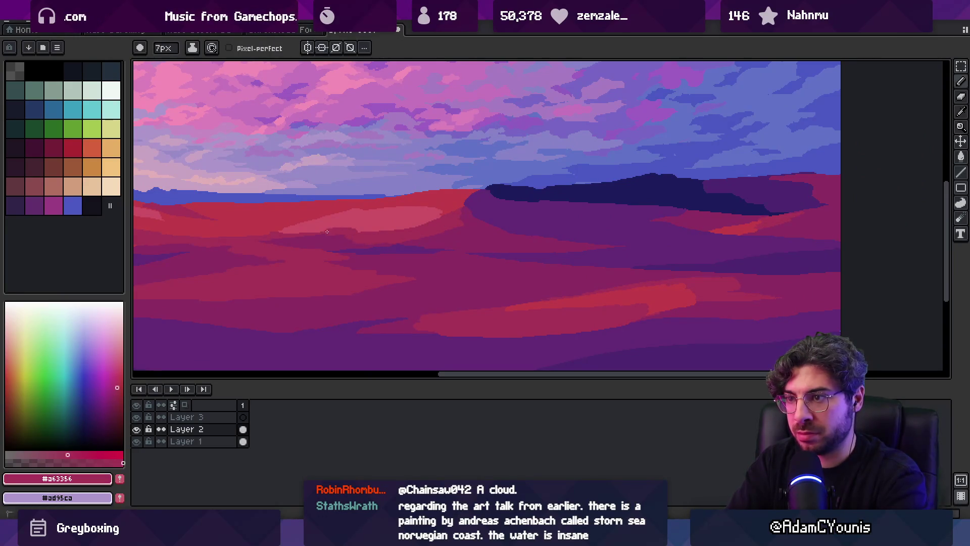
pyautogui.keyDown('alt'); pyautogui.click(454, 201); pyautogui.keyUp('alt')
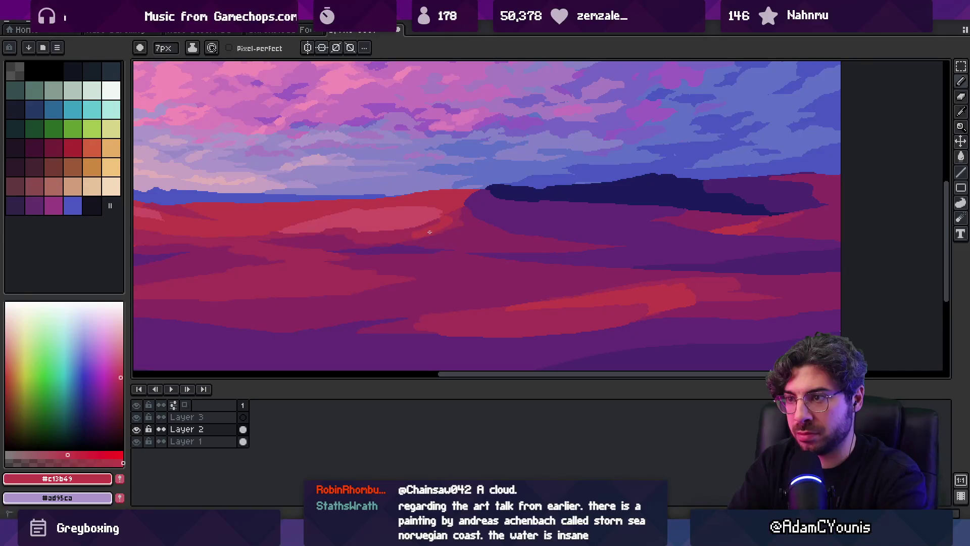
pyautogui.moveTo(429, 232)
pyautogui.mouseDown()
pyautogui.moveTo(396, 249)
pyautogui.moveTo(444, 258)
pyautogui.moveTo(430, 247)
pyautogui.mouseUp()
pyautogui.scroll(-5, 519, 234)
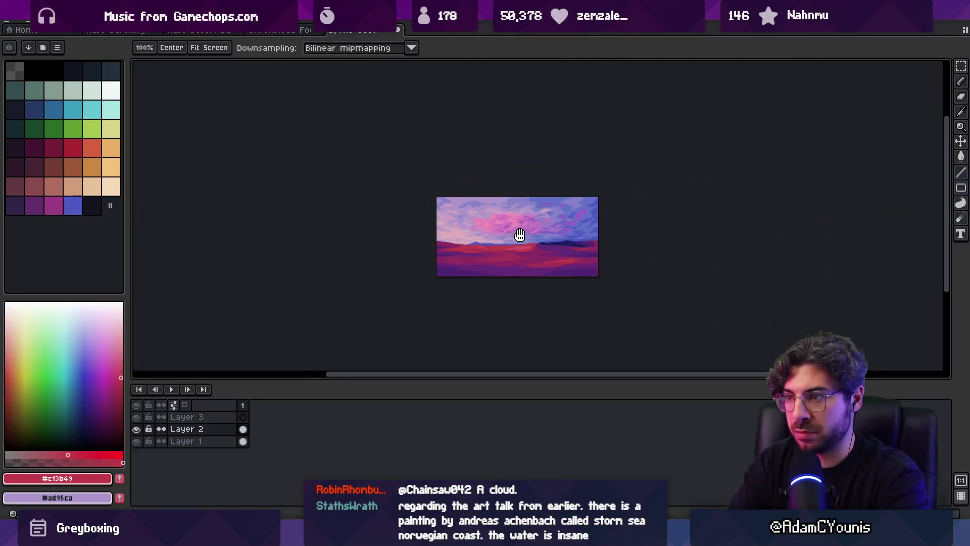
pyautogui.scroll(5, 548, 244)
pyautogui.press('b')
pyautogui.keyDown('alt'); pyautogui.click(546, 240); pyautogui.keyUp('alt')
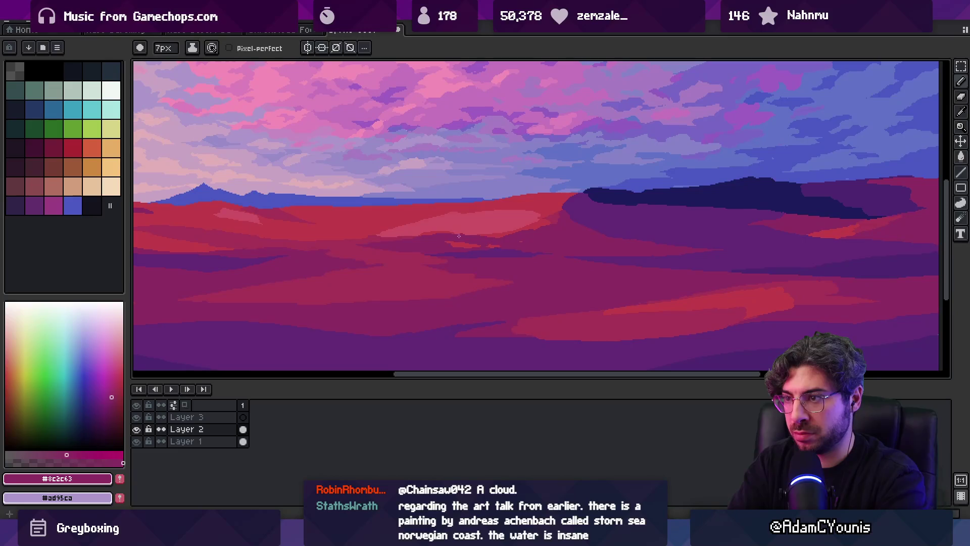
pyautogui.keyDown('alt'); pyautogui.click(512, 253); pyautogui.keyUp('alt')
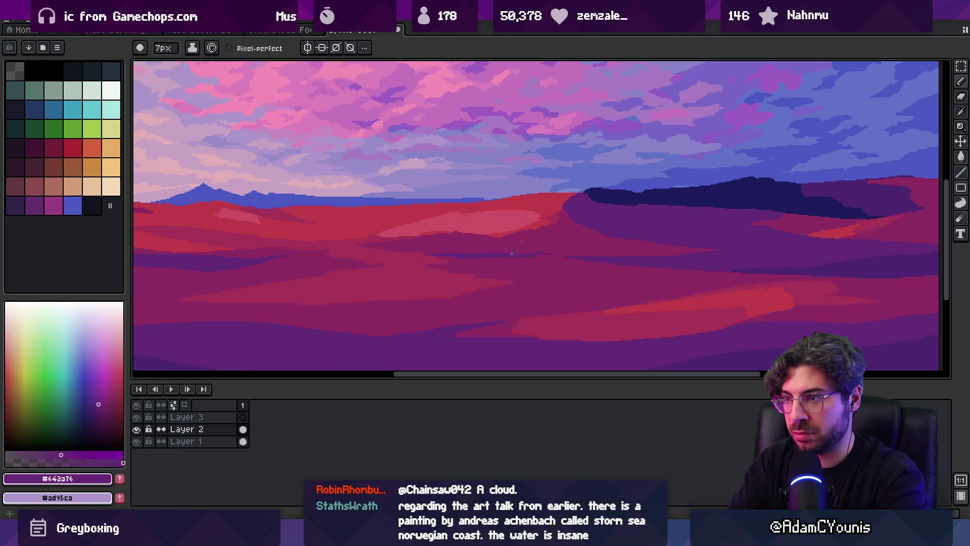
pyautogui.press('z')
pyautogui.scroll(-5, 519, 223)
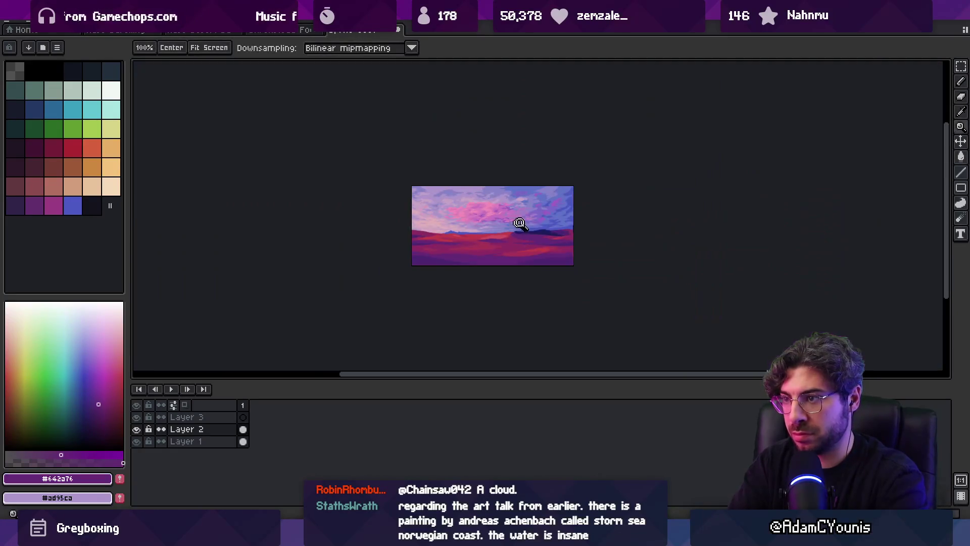
pyautogui.scroll(5, 523, 236)
pyautogui.press('b')
pyautogui.keyDown('alt'); pyautogui.click(490, 223); pyautogui.keyUp('alt')
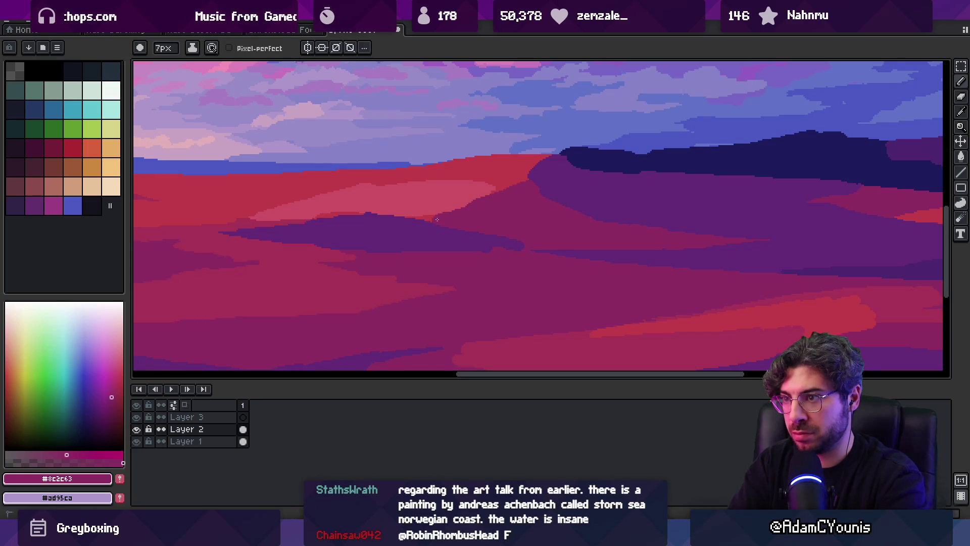
pyautogui.keyDown('alt'); pyautogui.click(435, 202); pyautogui.keyUp('alt')
pyautogui.keyDown('alt'); pyautogui.click(427, 212); pyautogui.keyUp('alt')
pyautogui.keyDown('alt'); pyautogui.click(431, 217); pyautogui.keyUp('alt')
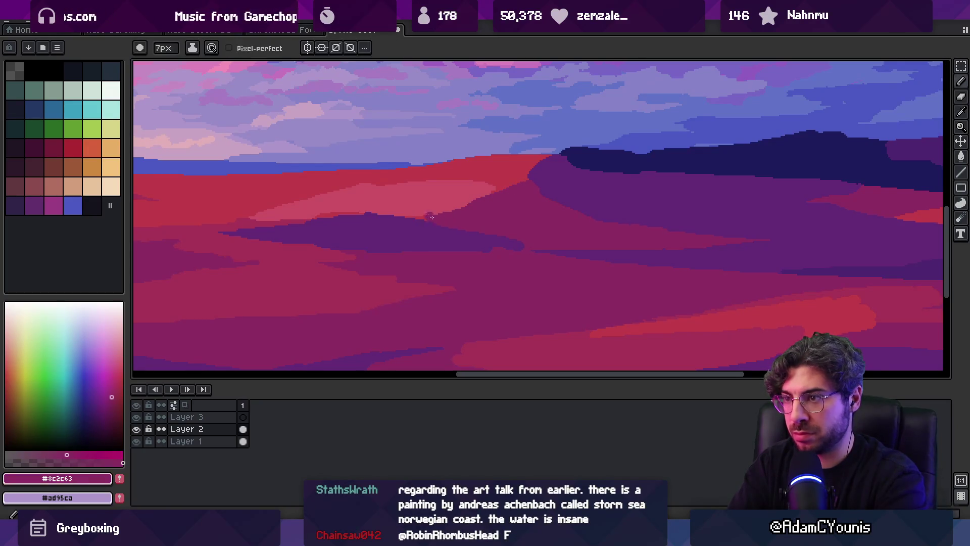
pyautogui.keyDown('alt'); pyautogui.click(403, 222); pyautogui.keyUp('alt')
pyautogui.keyDown('alt'); pyautogui.click(474, 224); pyautogui.keyUp('alt')
pyautogui.press('alt')
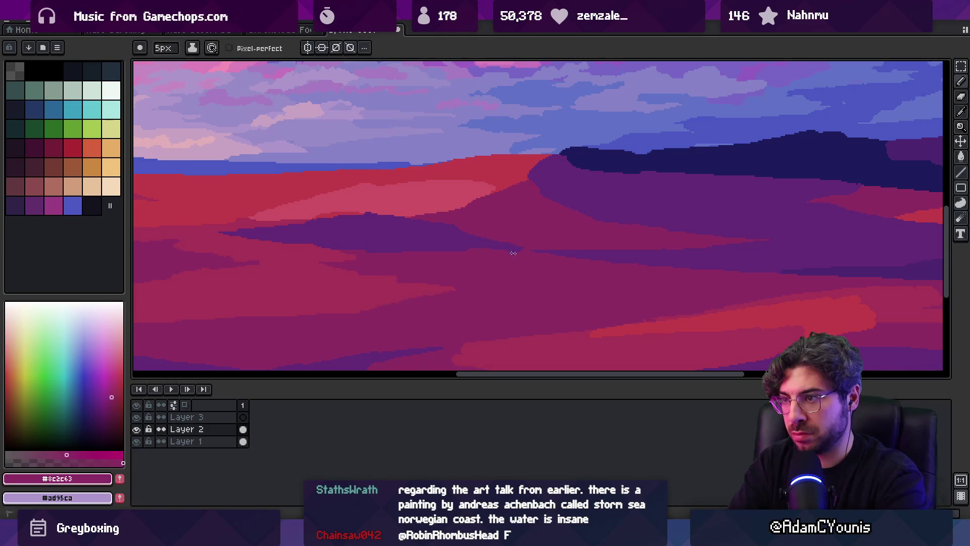
pyautogui.press('z')
pyautogui.scroll(-1, 506, 252)
pyautogui.scroll(-3, 507, 252)
pyautogui.moveTo(524, 210)
pyautogui.mouseDown()
pyautogui.moveTo(523, 199)
pyautogui.moveTo(482, 209)
pyautogui.mouseUp()
pyautogui.scroll(1, 477, 212)
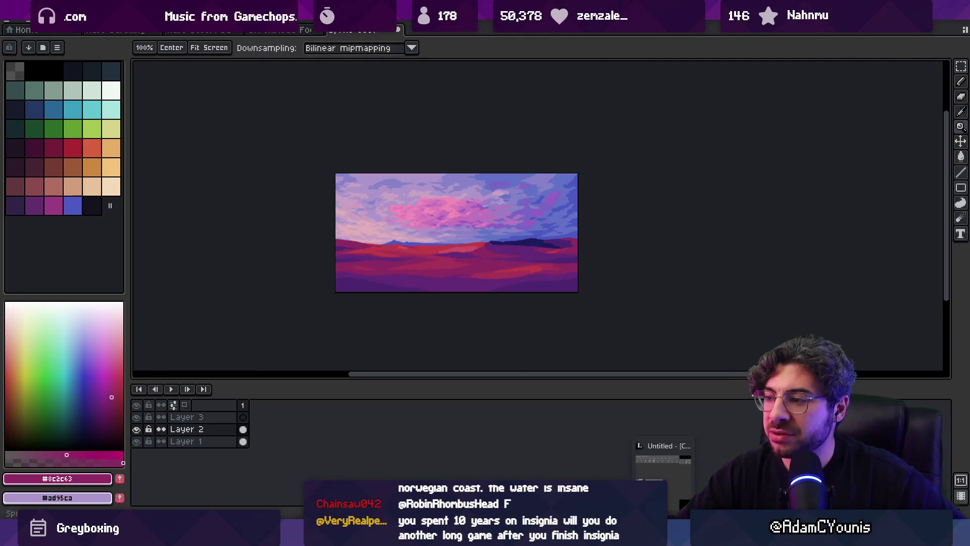
# Zoom around the Infinite Painter red-dune reference, then close its window
pyautogui.scroll(-5, 779, 290)
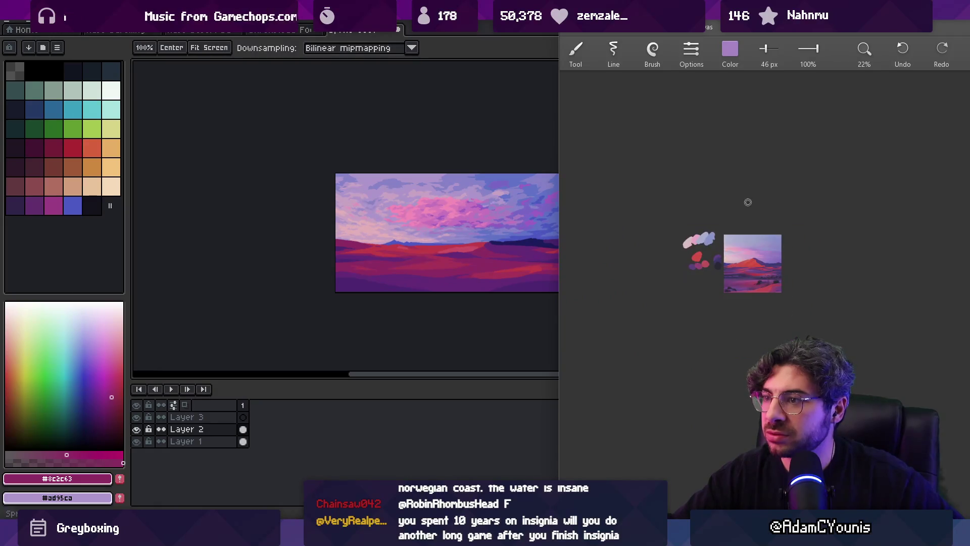
pyautogui.scroll(3, 746, 202)
pyautogui.scroll(3, 751, 321)
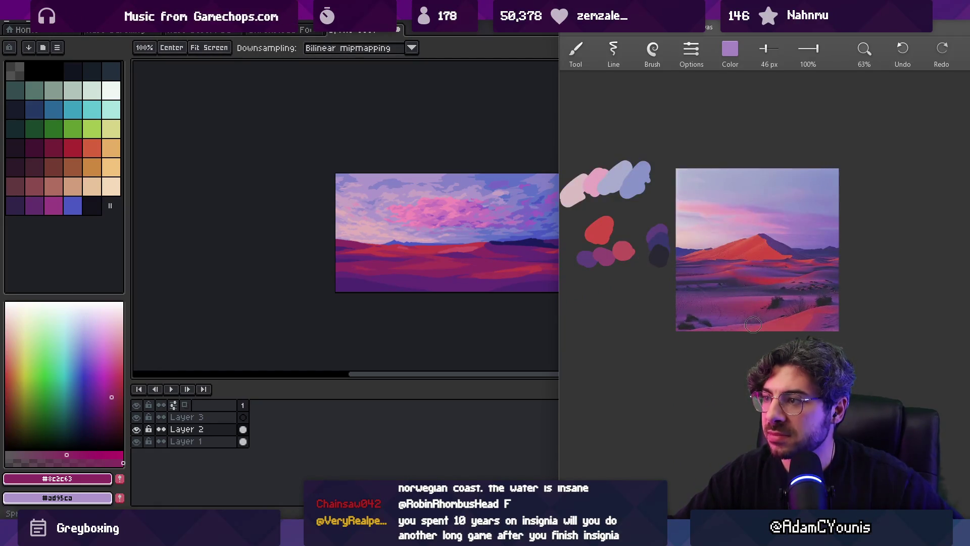
pyautogui.scroll(-1, 328, 288)
pyautogui.scroll(1, 455, 298)
pyautogui.scroll(1, 433, 232)
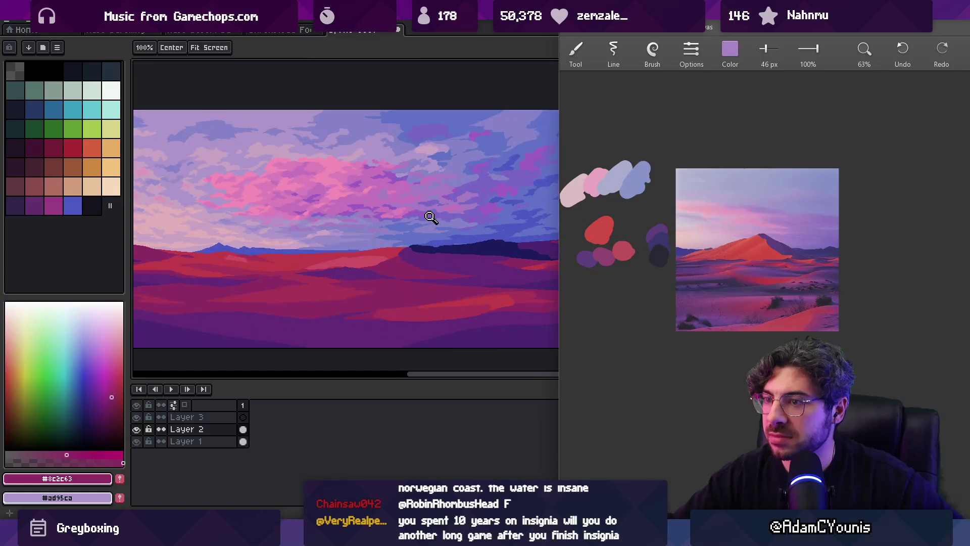
pyautogui.scroll(-1, 469, 221)
pyautogui.click(582, 41)
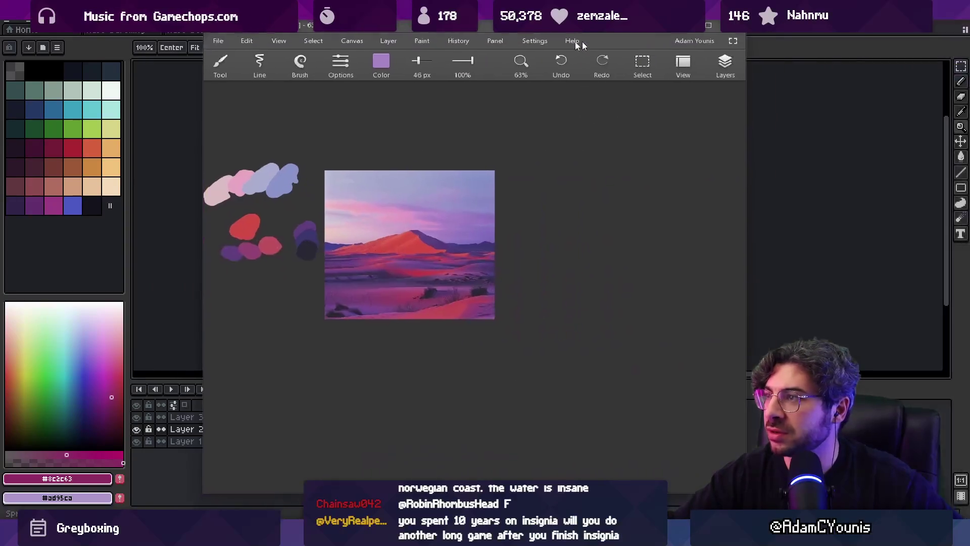
pyautogui.click(707, 29)
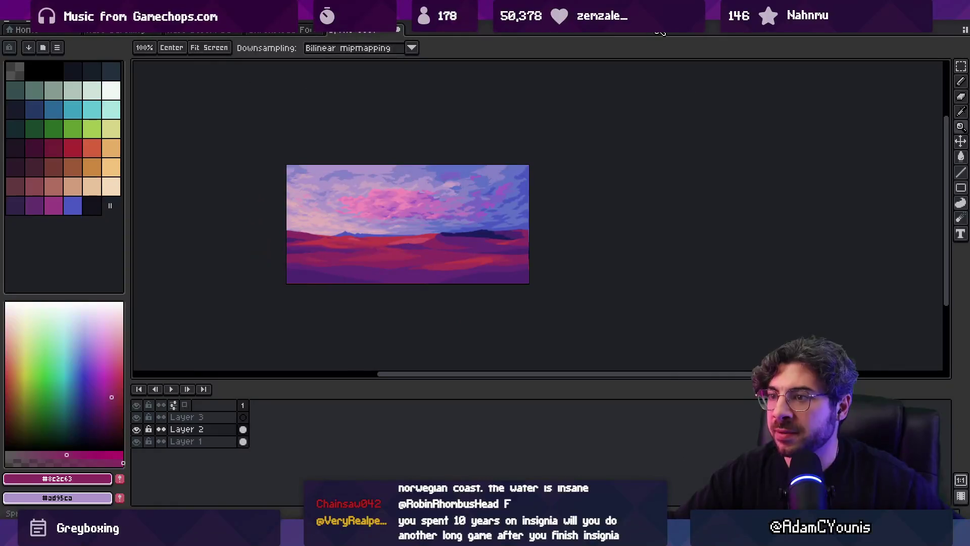
# Pick the dark ridge's deep purple #642a76, set the pencil to 6px, and recentre the view
pyautogui.click(497, 262)
pyautogui.press('b')
pyautogui.press('+')
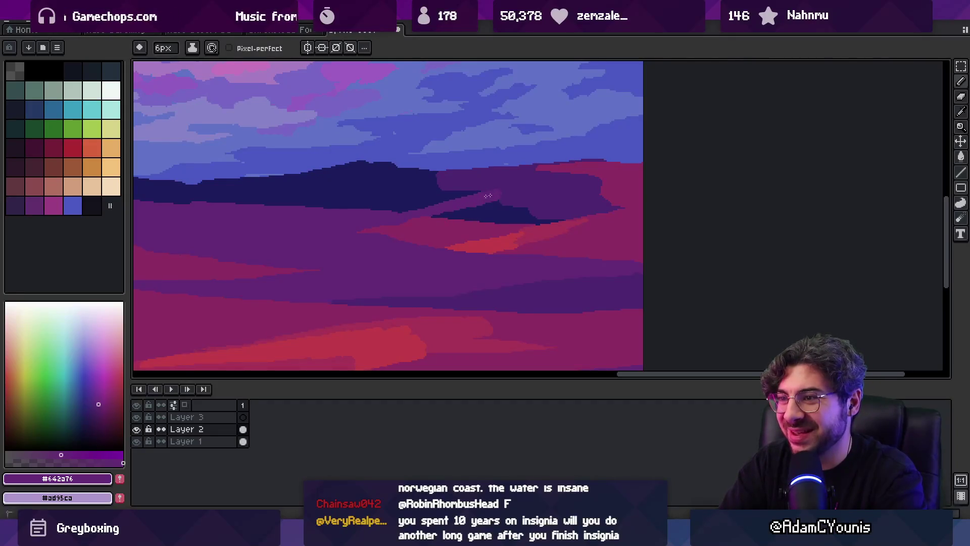
pyautogui.press('z')
pyautogui.scroll(-5, 516, 190)
pyautogui.press('ctrl')
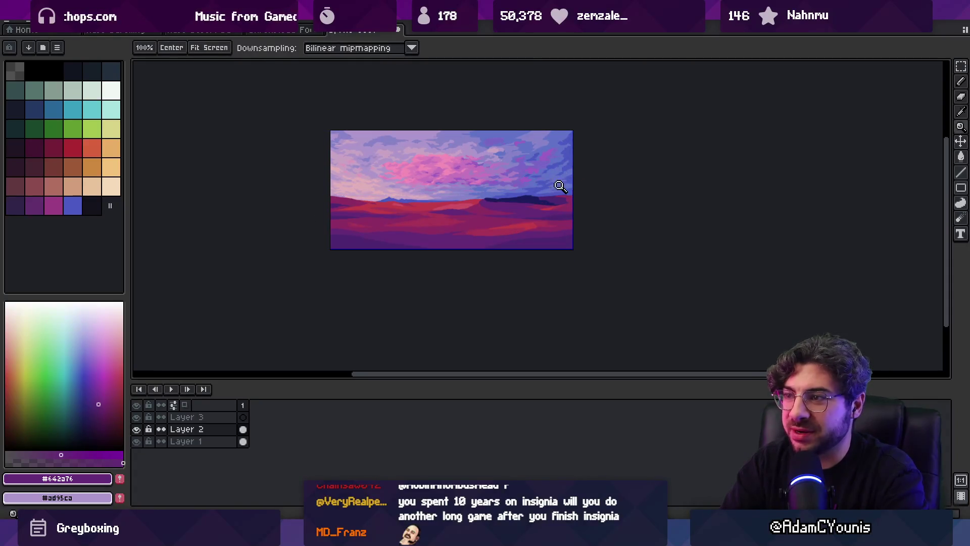
pyautogui.scroll(2, 560, 201)
pyautogui.moveTo(491, 202)
pyautogui.mouseDown()
pyautogui.moveTo(502, 222)
pyautogui.moveTo(559, 244)
pyautogui.moveTo(590, 232)
pyautogui.moveTo(576, 217)
pyautogui.mouseUp()
pyautogui.scroll(-2, 521, 225)
pyautogui.scroll(2, 521, 236)
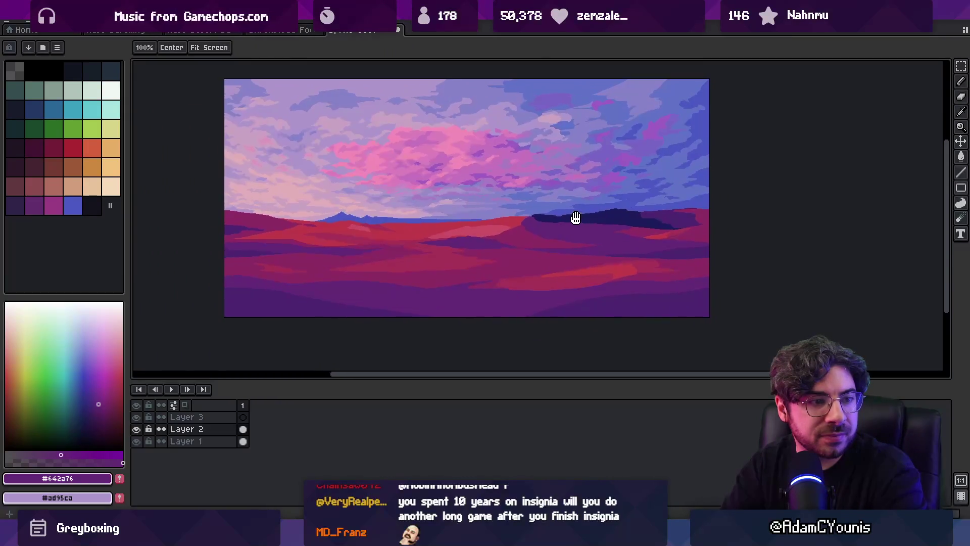
pyautogui.scroll(2, 462, 212)
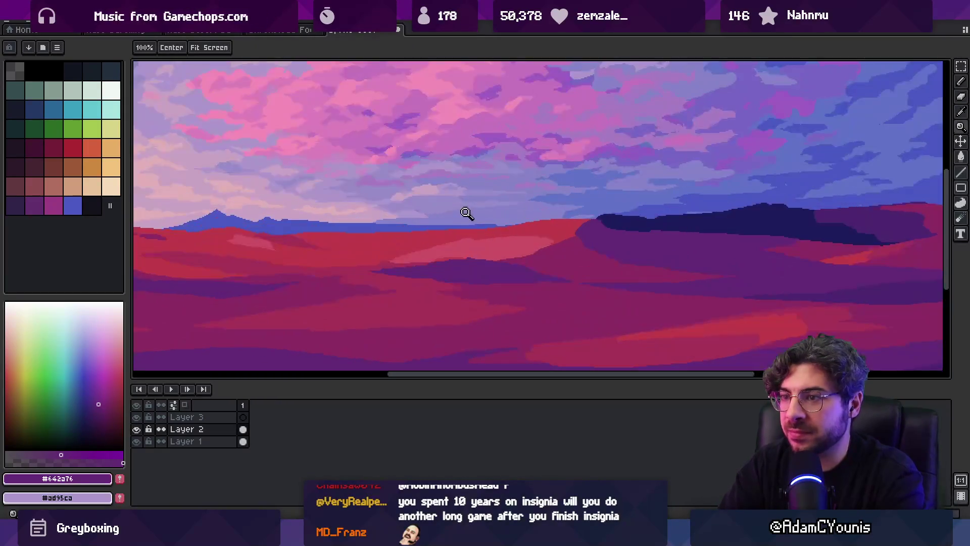
# Draw a thin 3px red line along the hill ridge, then paint over it in dark magenta
pyautogui.scroll(-2, 323, 223)
pyautogui.scroll(3, 485, 227)
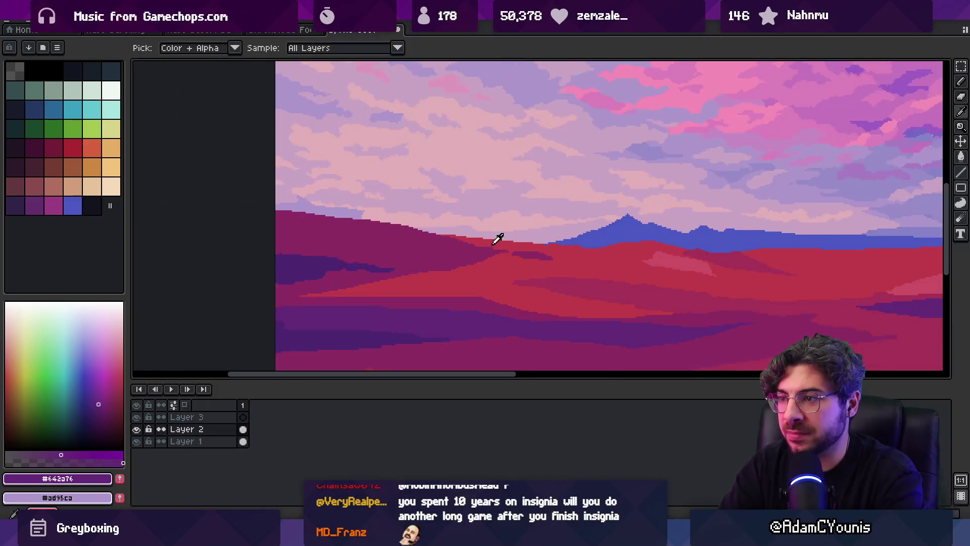
pyautogui.keyDown('alt'); pyautogui.click(485, 241); pyautogui.keyUp('alt')
pyautogui.press('-')
pyautogui.press('-')
pyautogui.press('-')
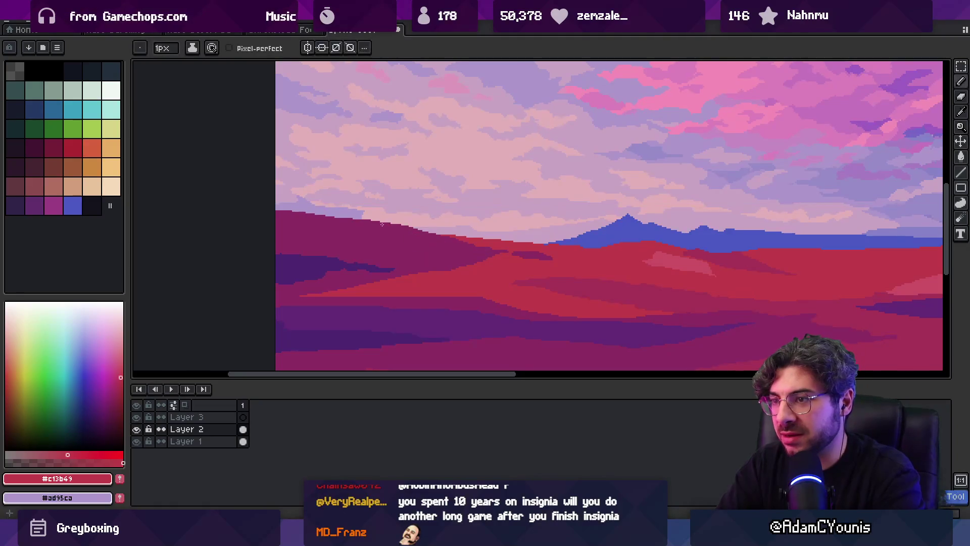
pyautogui.moveTo(383, 224); pyautogui.dragTo(484, 245)
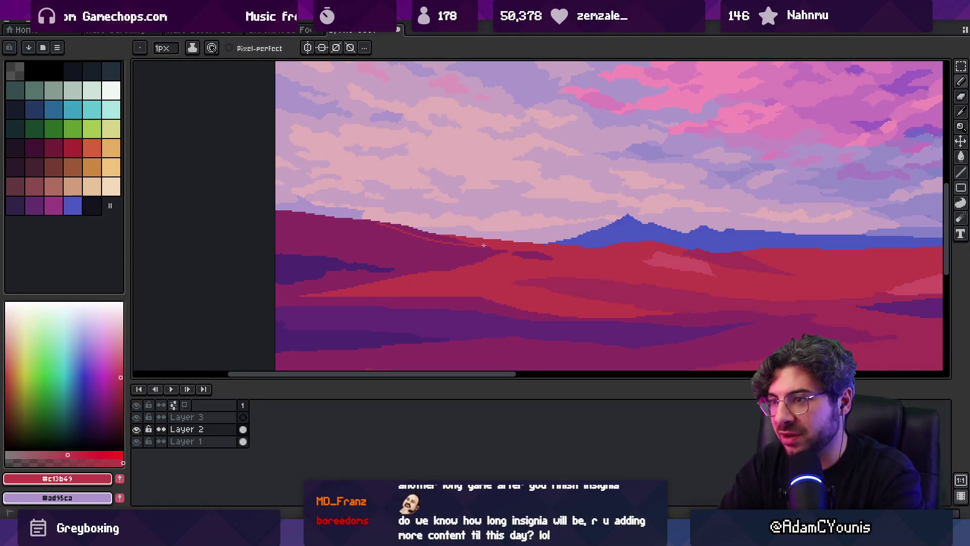
pyautogui.scroll(1, 483, 245)
pyautogui.keyDown('alt'); pyautogui.click(350, 224); pyautogui.keyUp('alt')
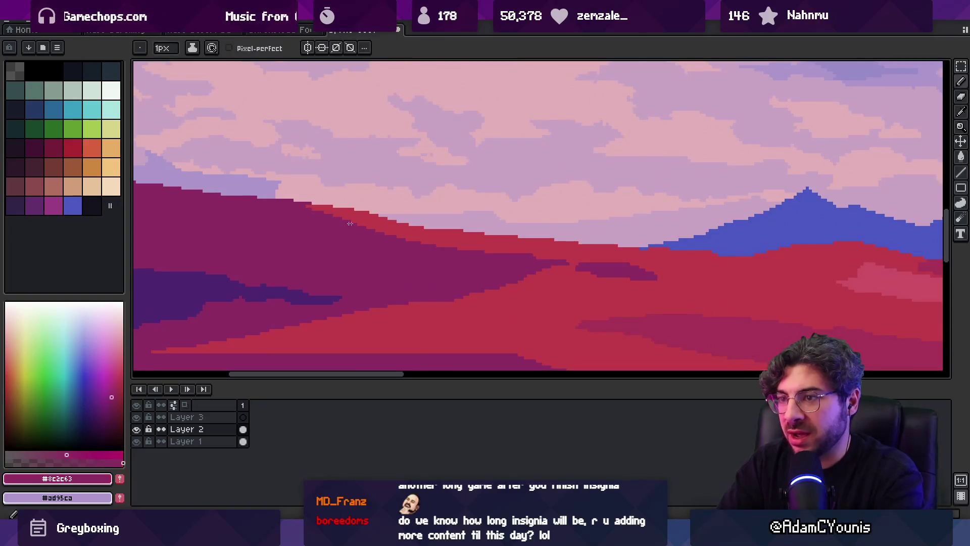
pyautogui.moveTo(299, 210); pyautogui.dragTo(440, 244)
pyautogui.keyDown('alt'); pyautogui.click(448, 227); pyautogui.keyUp('alt')
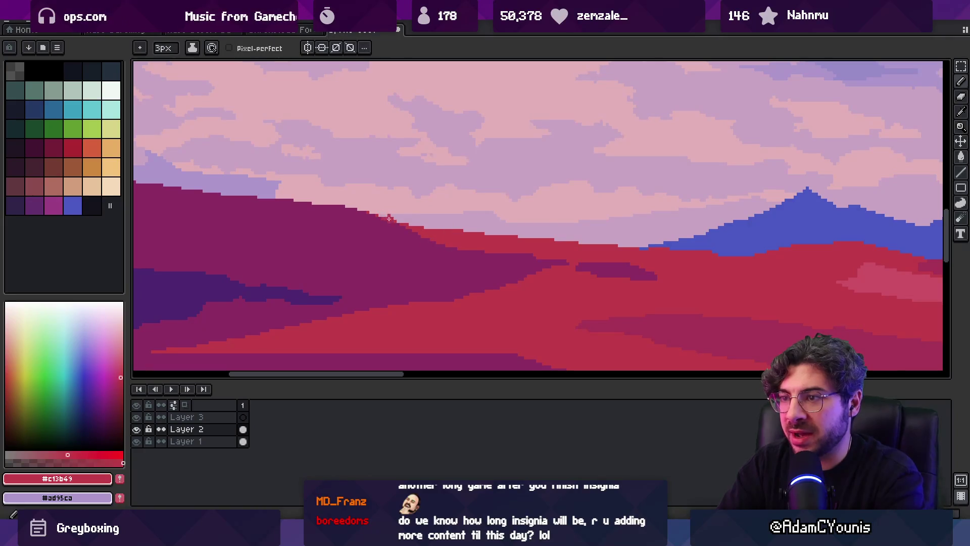
# Add bright red pixels along the hill ridge, scattering some at its right end
pyautogui.press('z')
pyautogui.click(441, 231)
pyautogui.press('b')
pyautogui.moveTo(363, 202)
pyautogui.mouseDown()
pyautogui.moveTo(336, 199)
pyautogui.moveTo(483, 258)
pyautogui.mouseUp()
pyautogui.moveTo(361, 204); pyautogui.dragTo(414, 231)
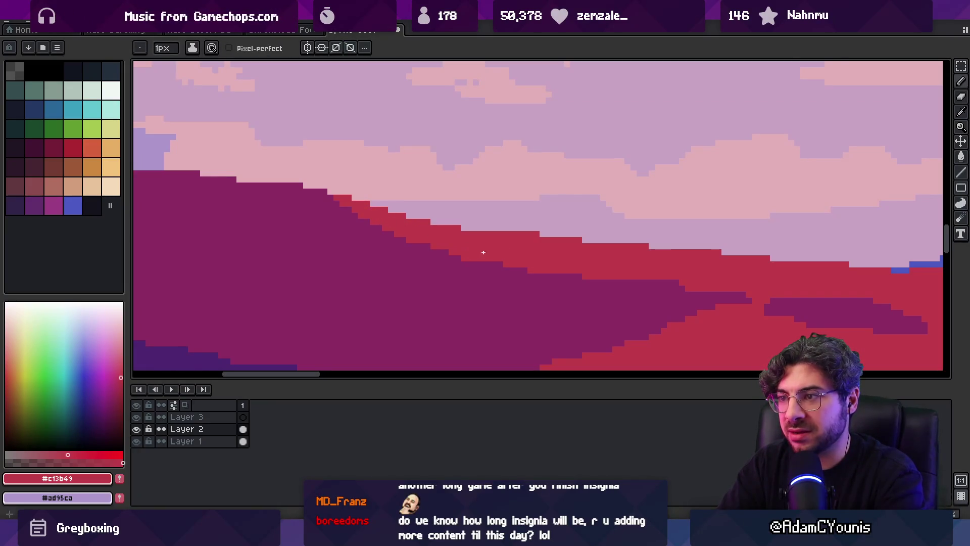
pyautogui.scroll(-4, 470, 232)
pyautogui.scroll(5, 466, 206)
pyautogui.press('i')
pyautogui.press('b')
pyautogui.moveTo(474, 210); pyautogui.dragTo(502, 212)
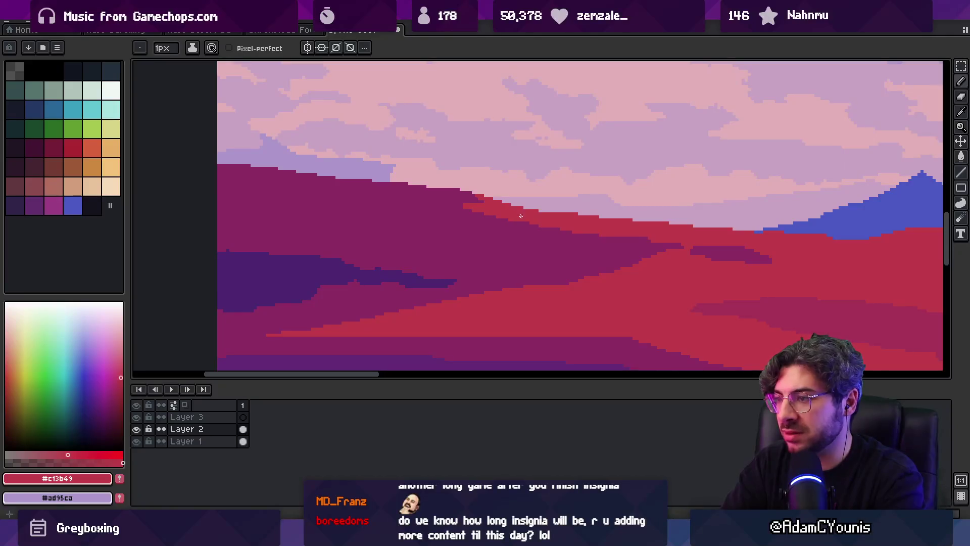
# Draw a stepped red line along the hill edge using red from the band below
pyautogui.keyDown('alt'); pyautogui.click(452, 205); pyautogui.keyUp('alt')
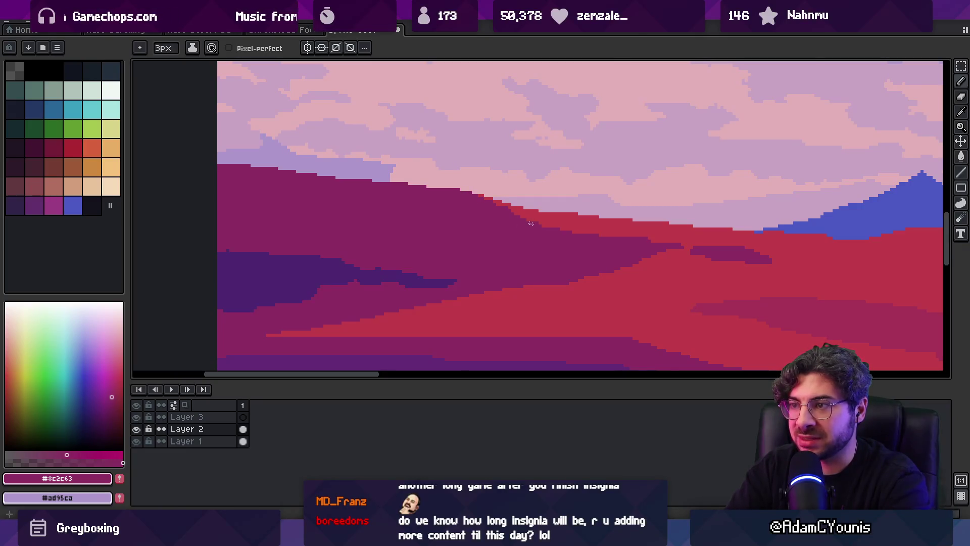
pyautogui.scroll(-3, 531, 224)
pyautogui.scroll(4, 520, 202)
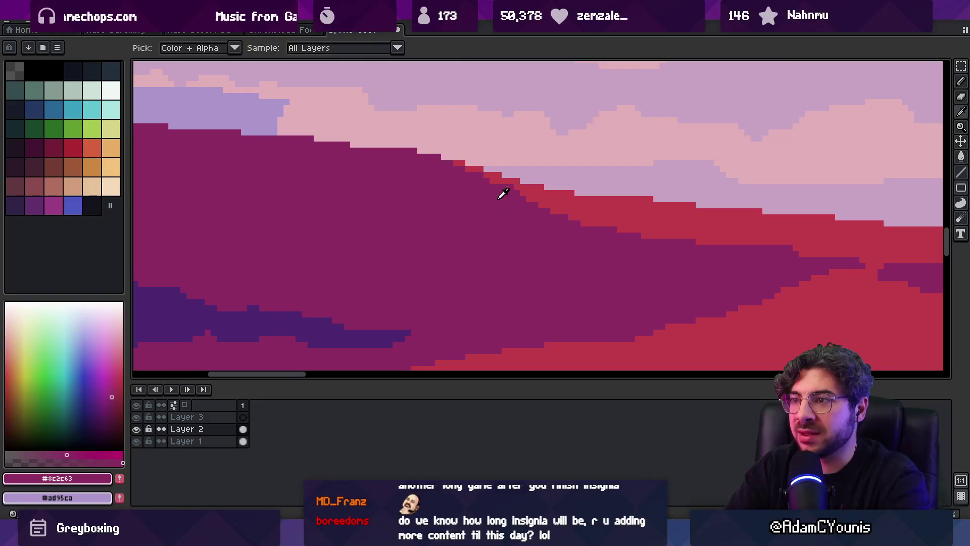
pyautogui.keyDown('alt'); pyautogui.click(554, 199); pyautogui.keyUp('alt')
pyautogui.click(432, 158)
pyautogui.moveTo(402, 151); pyautogui.dragTo(515, 202)
pyautogui.moveTo(463, 172); pyautogui.dragTo(507, 186)
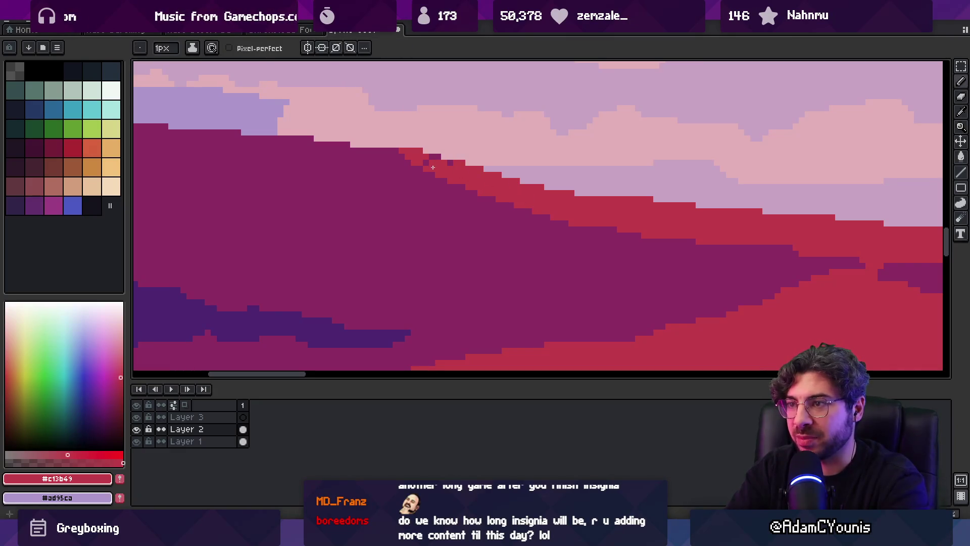
# Paint dark magenta over part of the red hill edge
pyautogui.press('z')
pyautogui.scroll(-5, 452, 166)
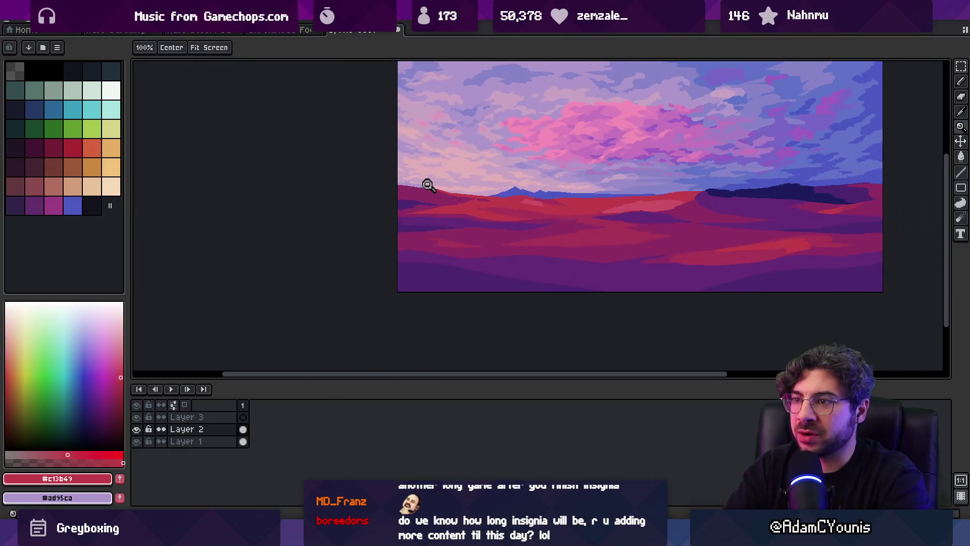
pyautogui.scroll(3, 428, 185)
pyautogui.keyDown('alt'); pyautogui.click(476, 215); pyautogui.keyUp('alt')
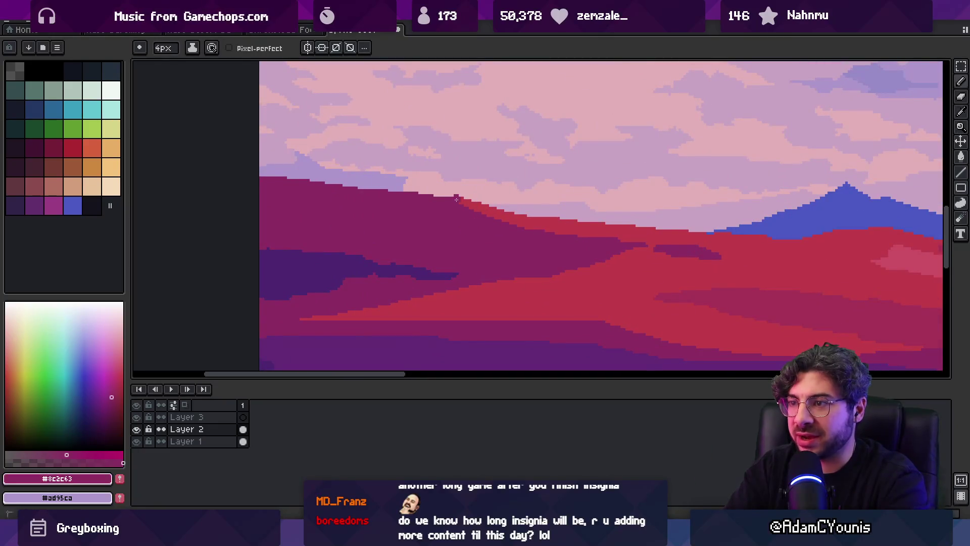
pyautogui.moveTo(456, 200); pyautogui.dragTo(475, 215)
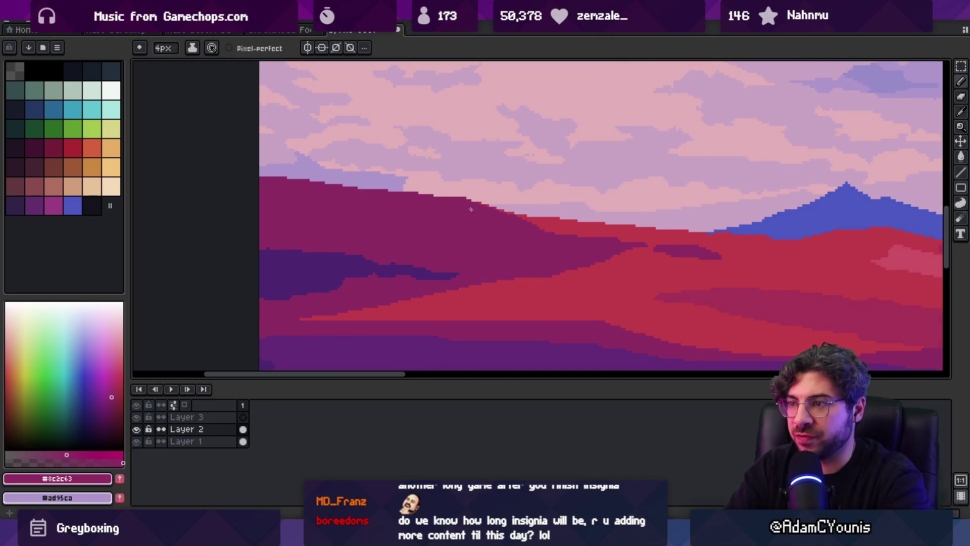
pyautogui.press('e')
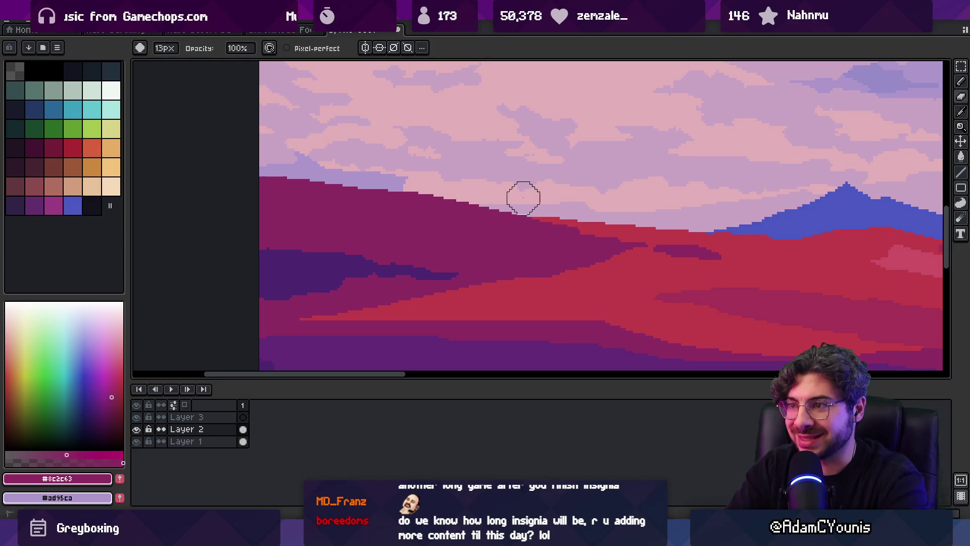
# With a 3px pencil, extend the dark magenta band to the right
pyautogui.press('i')
pyautogui.scroll(-1, 511, 177)
pyautogui.scroll(3, 470, 169)
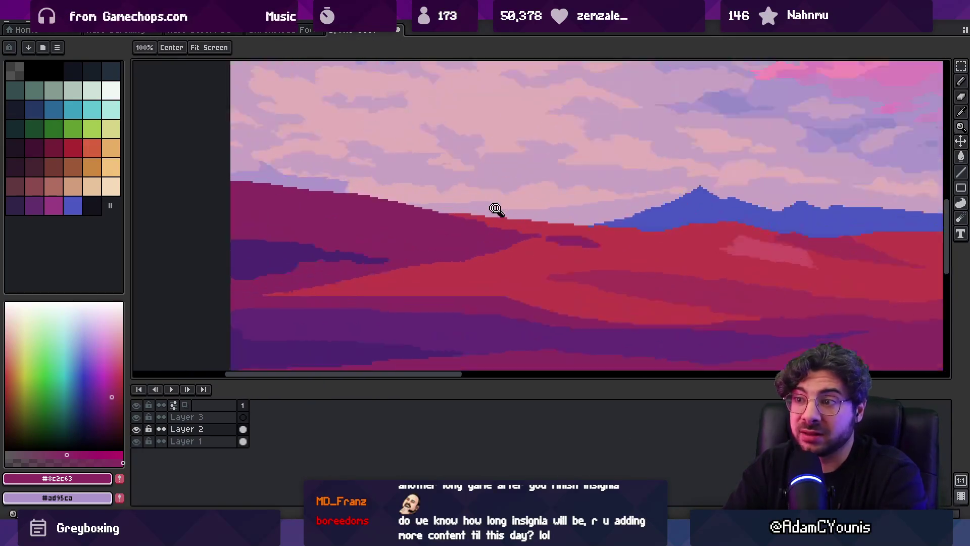
pyautogui.keyDown('alt'); pyautogui.click(498, 226); pyautogui.keyUp('alt')
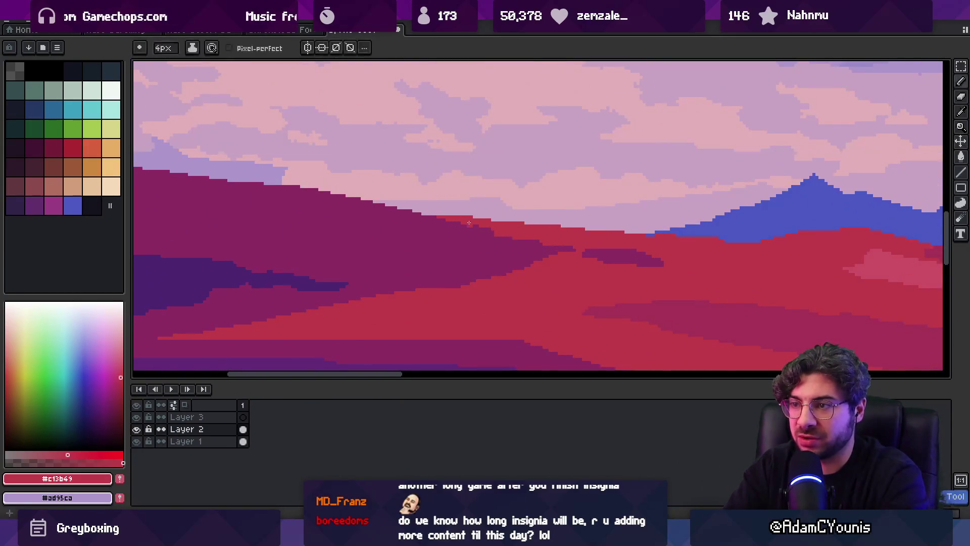
pyautogui.press('-')
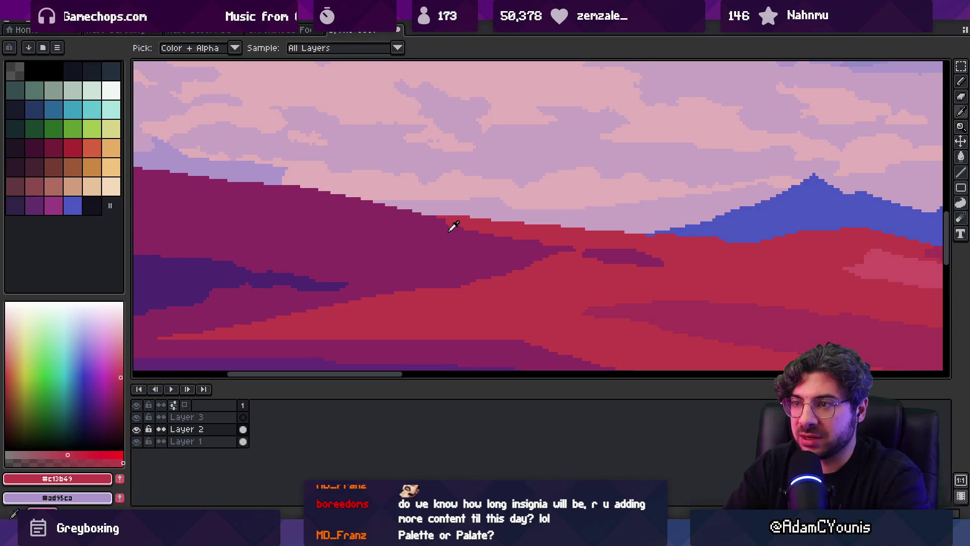
pyautogui.keyDown('alt'); pyautogui.click(448, 233); pyautogui.keyUp('alt')
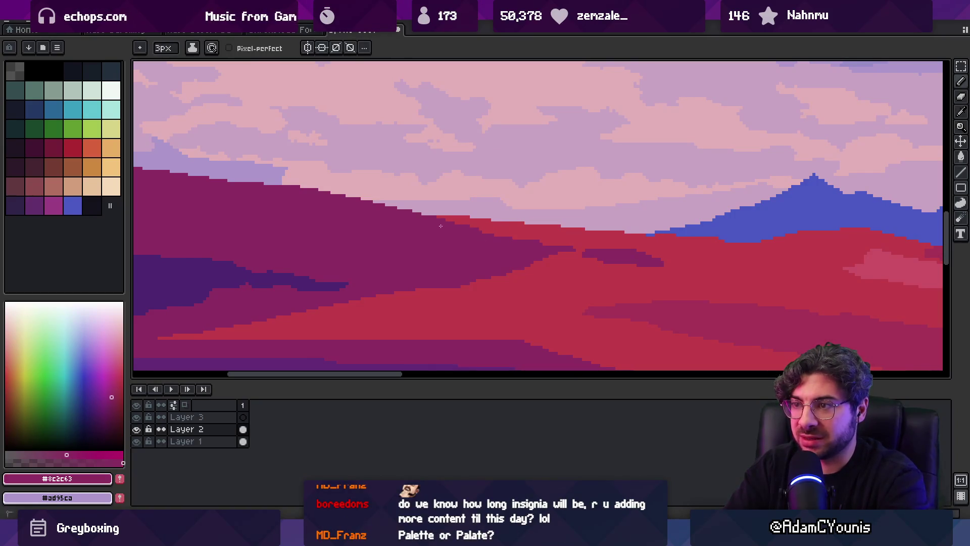
pyautogui.press('z')
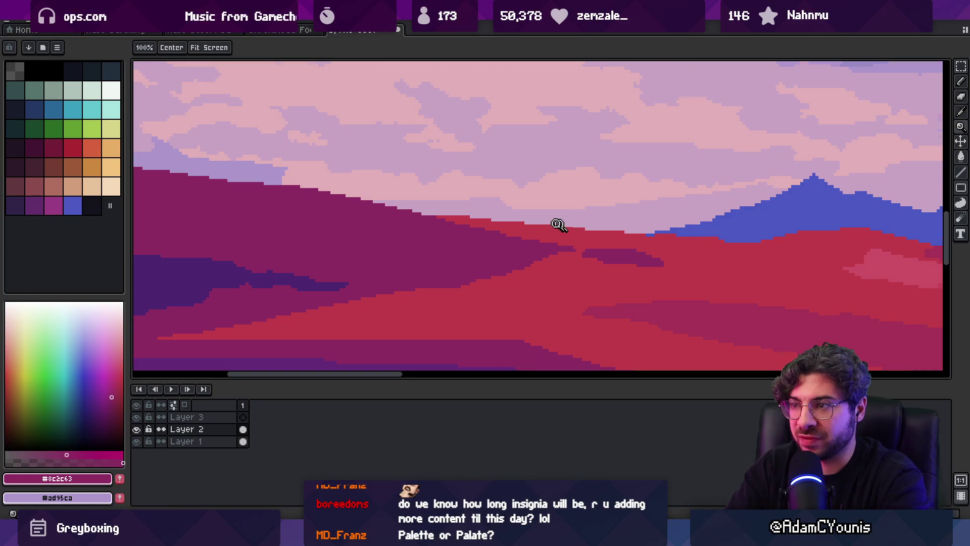
pyautogui.scroll(-2, 530, 212)
pyautogui.scroll(2, 526, 211)
pyautogui.press('b')
pyautogui.keyDown('alt'); pyautogui.click(464, 215); pyautogui.keyUp('alt')
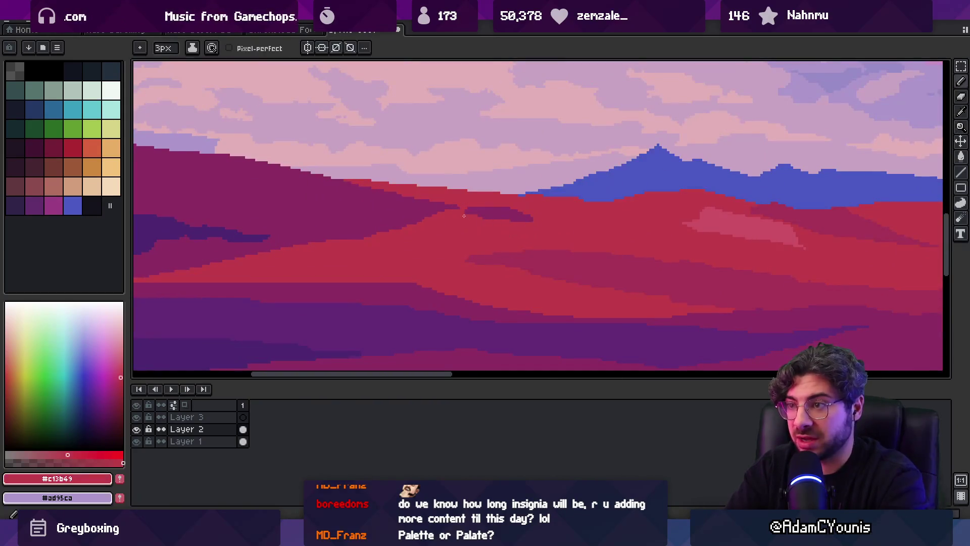
pyautogui.keyDown('alt'); pyautogui.click(494, 207); pyautogui.keyUp('alt')
pyautogui.moveTo(520, 210); pyautogui.dragTo(541, 208)
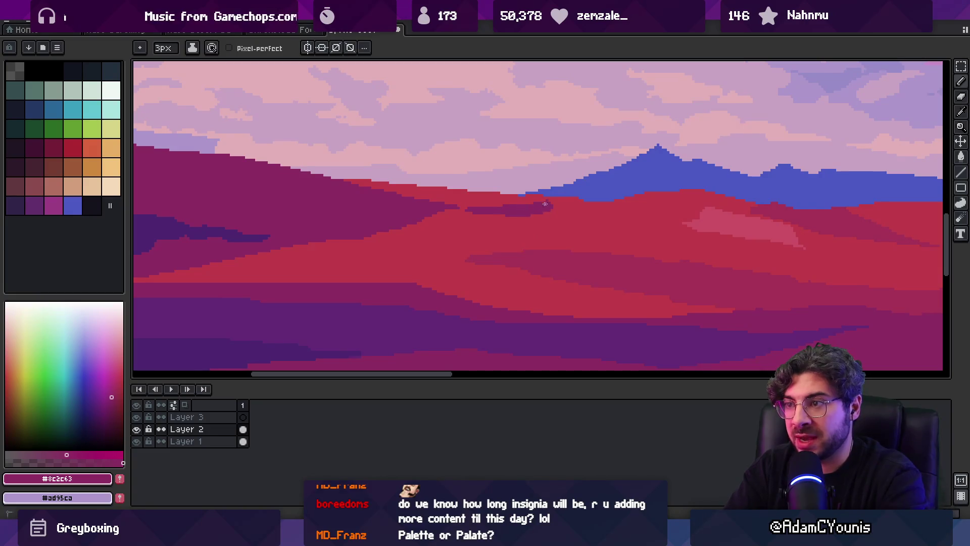
# Touch up the hill edge with dark magenta and red pixels
pyautogui.keyDown('alt'); pyautogui.click(500, 217); pyautogui.keyUp('alt')
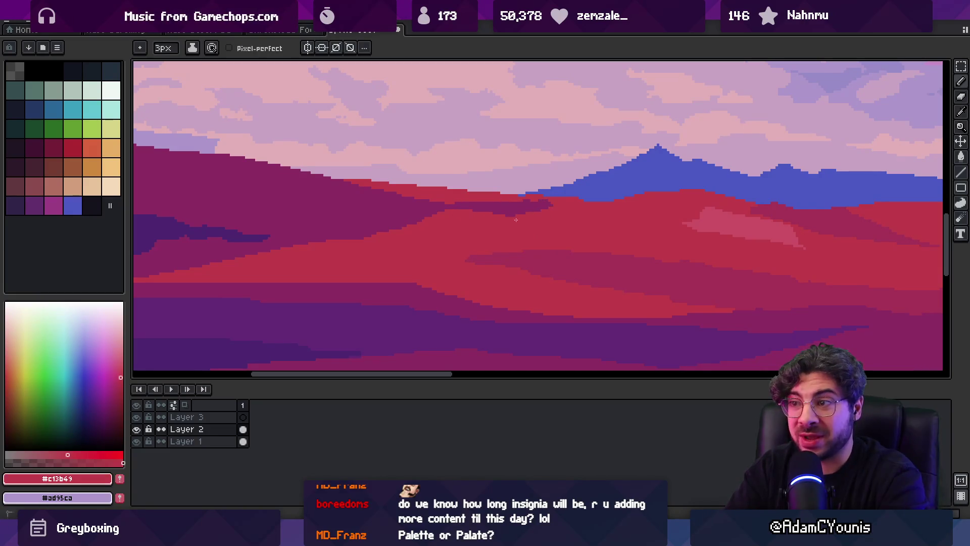
pyautogui.keyDown('alt'); pyautogui.click(497, 208); pyautogui.keyUp('alt')
pyautogui.moveTo(510, 212)
pyautogui.mouseDown()
pyautogui.moveTo(538, 207)
pyautogui.moveTo(526, 212)
pyautogui.mouseUp()
pyautogui.keyDown('alt'); pyautogui.click(504, 192); pyautogui.keyUp('alt')
pyautogui.press('z')
pyautogui.scroll(-5, 520, 204)
pyautogui.scroll(3, 526, 202)
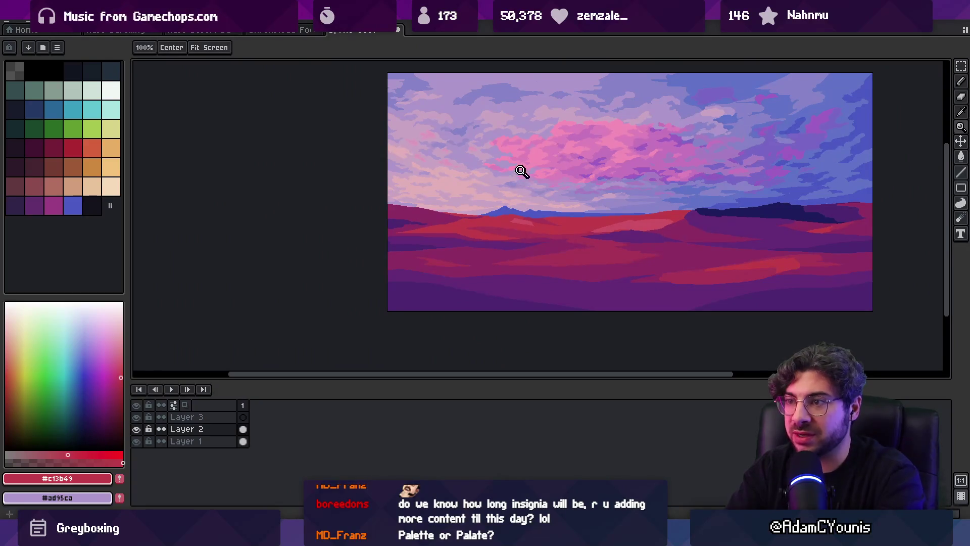
pyautogui.scroll(3, 437, 217)
pyautogui.press('b')
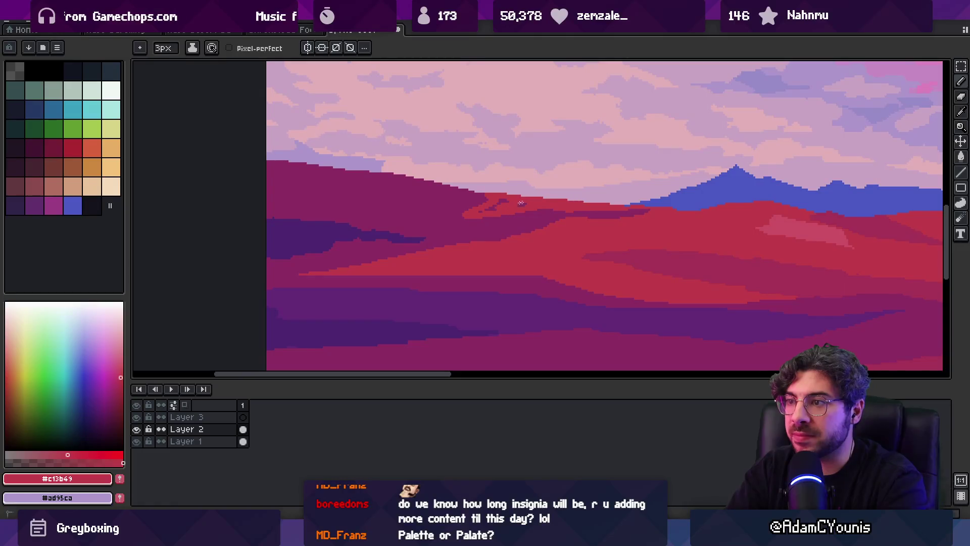
# Alternate the hill's dark magenta and red for further small fixes on the hill edge
pyautogui.keyDown('alt'); pyautogui.click(459, 199); pyautogui.keyUp('alt')
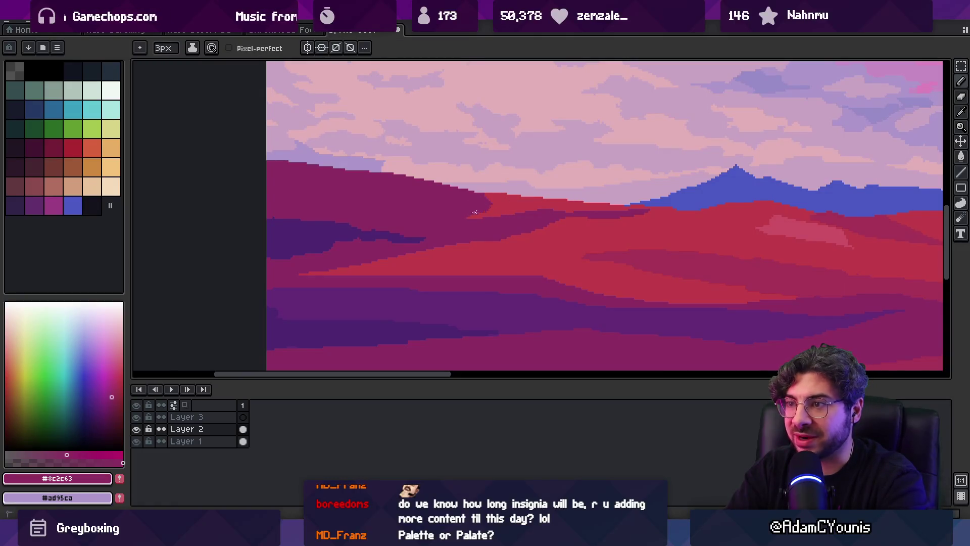
pyautogui.keyDown('alt'); pyautogui.click(513, 202); pyautogui.keyUp('alt')
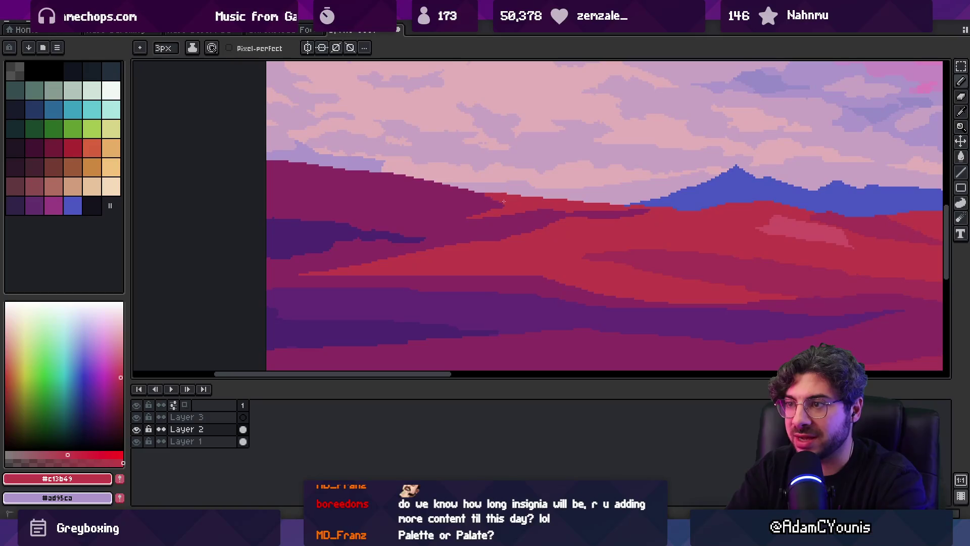
pyautogui.keyDown('alt'); pyautogui.click(480, 200); pyautogui.keyUp('alt')
pyautogui.keyDown('alt'); pyautogui.click(501, 193); pyautogui.keyUp('alt')
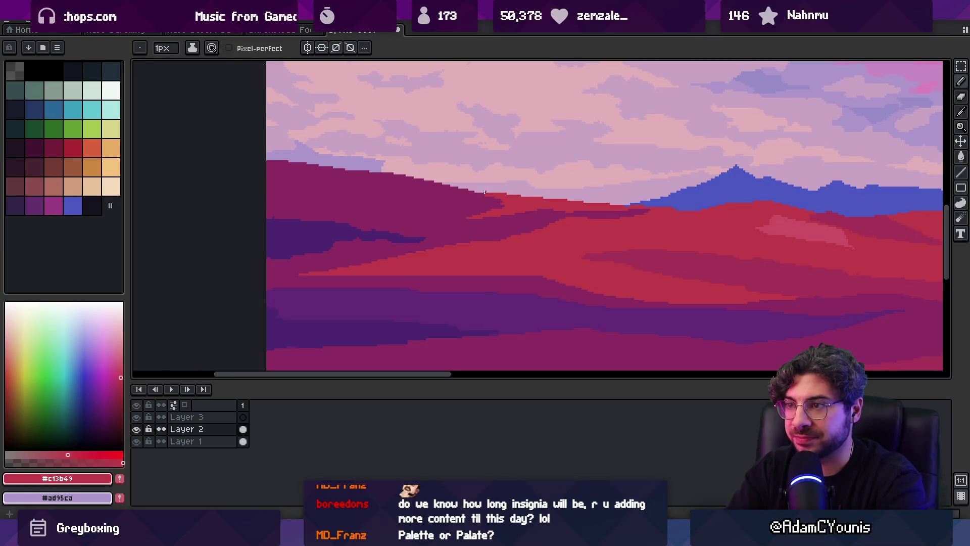
pyautogui.scroll(1, 507, 194)
pyautogui.keyDown('alt'); pyautogui.click(489, 205); pyautogui.keyUp('alt')
pyautogui.keyDown('alt'); pyautogui.click(505, 217); pyautogui.keyUp('alt')
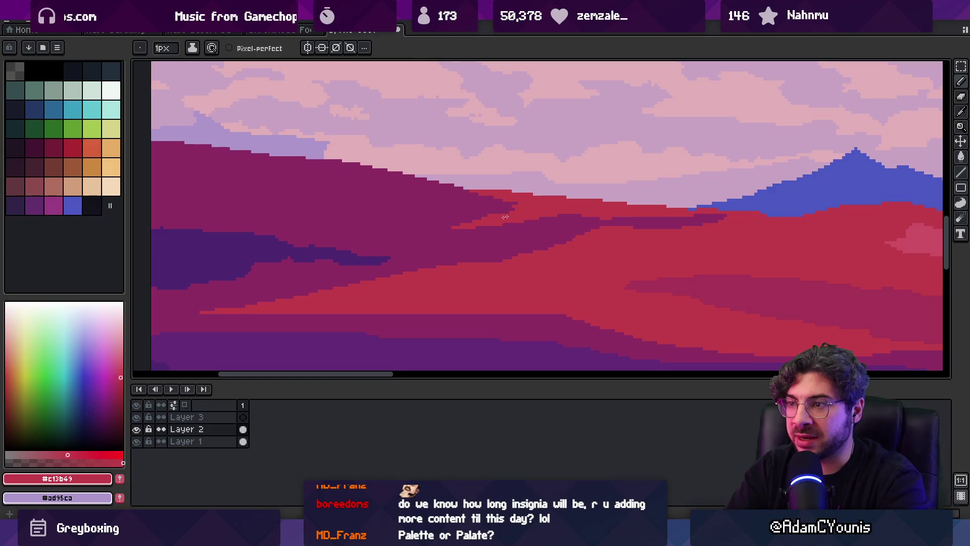
pyautogui.keyDown('alt'); pyautogui.click(480, 206); pyautogui.keyUp('alt')
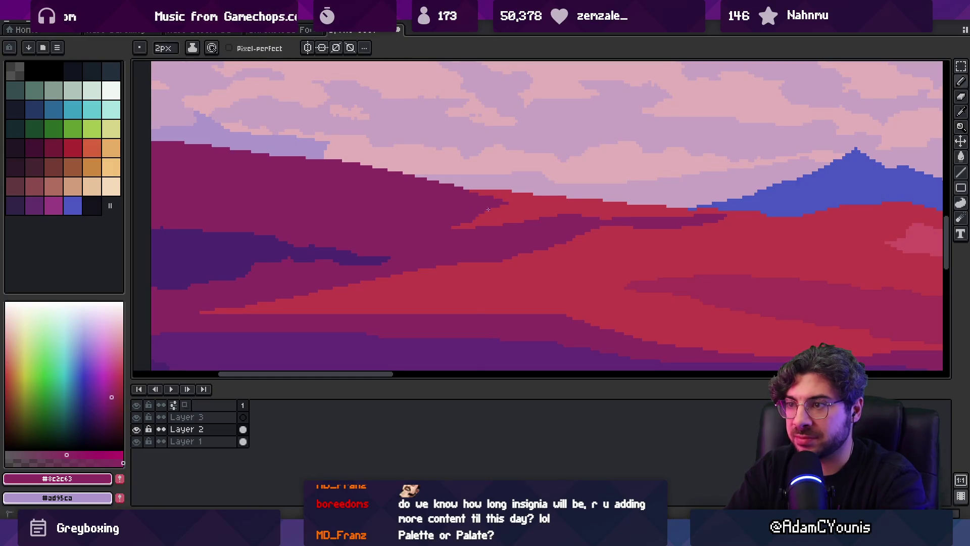
pyautogui.press('z')
pyautogui.scroll(-5, 503, 219)
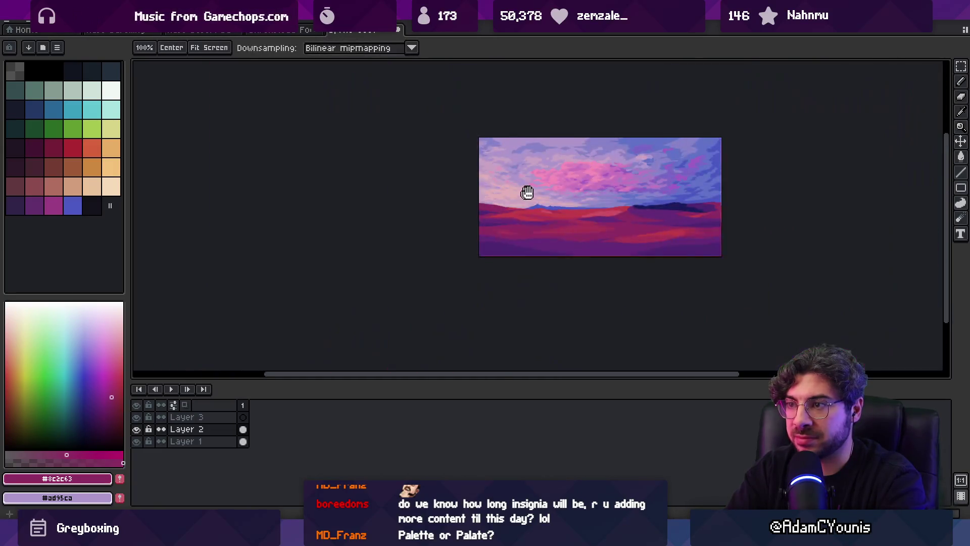
# Extend the red slope into the purple dune, correcting part with dark magenta
pyautogui.scroll(5, 533, 214)
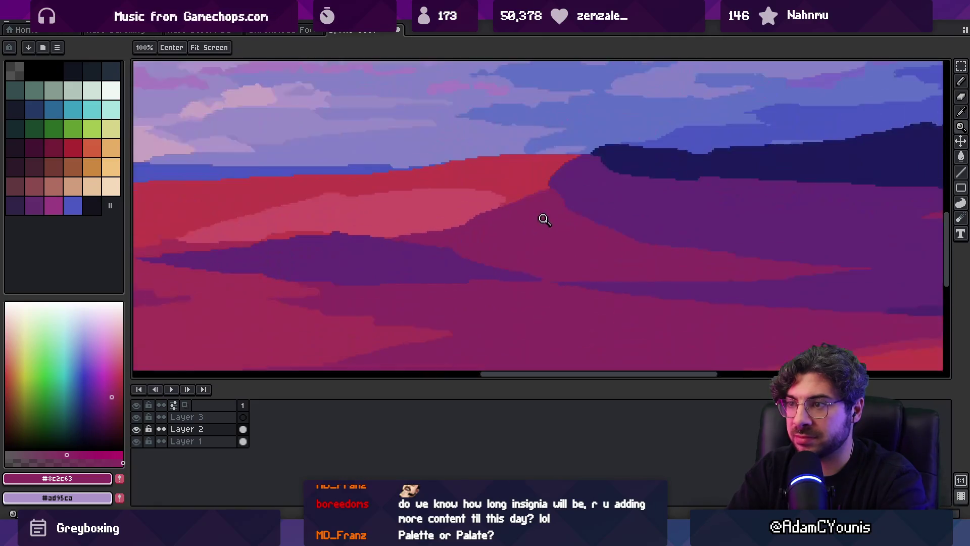
pyautogui.press('b')
pyautogui.keyDown('alt'); pyautogui.click(529, 207); pyautogui.keyUp('alt')
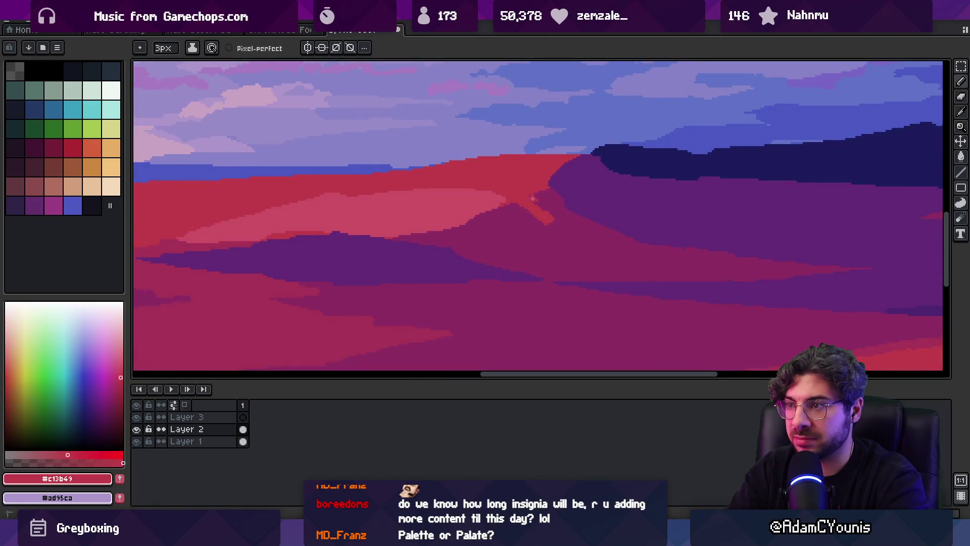
pyautogui.keyDown('alt'); pyautogui.click(533, 217); pyautogui.keyUp('alt')
pyautogui.keyDown('alt'); pyautogui.click(526, 191); pyautogui.keyUp('alt')
pyautogui.moveTo(503, 208); pyautogui.dragTo(531, 223)
pyautogui.keyDown('alt'); pyautogui.click(523, 219); pyautogui.keyUp('alt')
pyautogui.keyDown('alt'); pyautogui.click(556, 213); pyautogui.keyUp('alt')
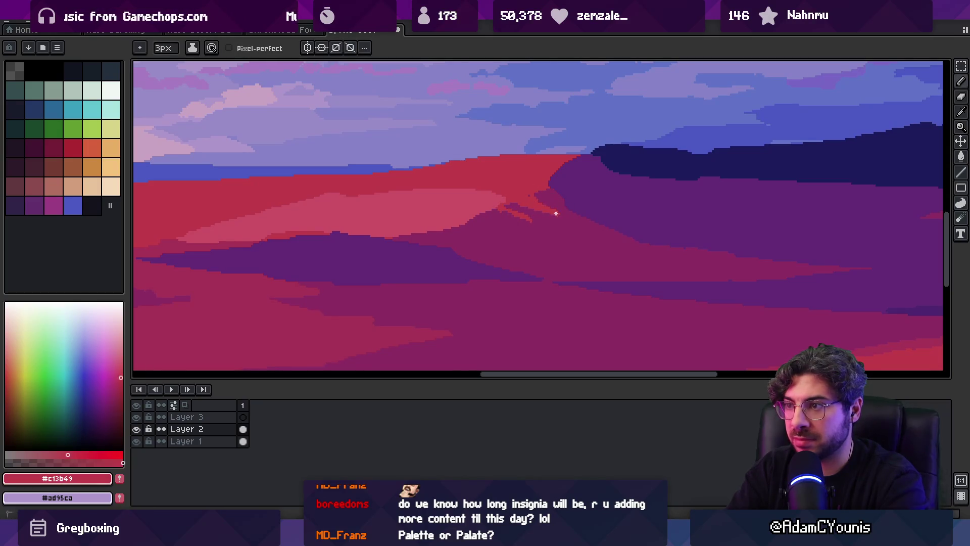
# Zoom out and turn on Tiled in X Axis mode to preview the landscape repeating horizontally
pyautogui.scroll(-5, 526, 195)
pyautogui.press('z')
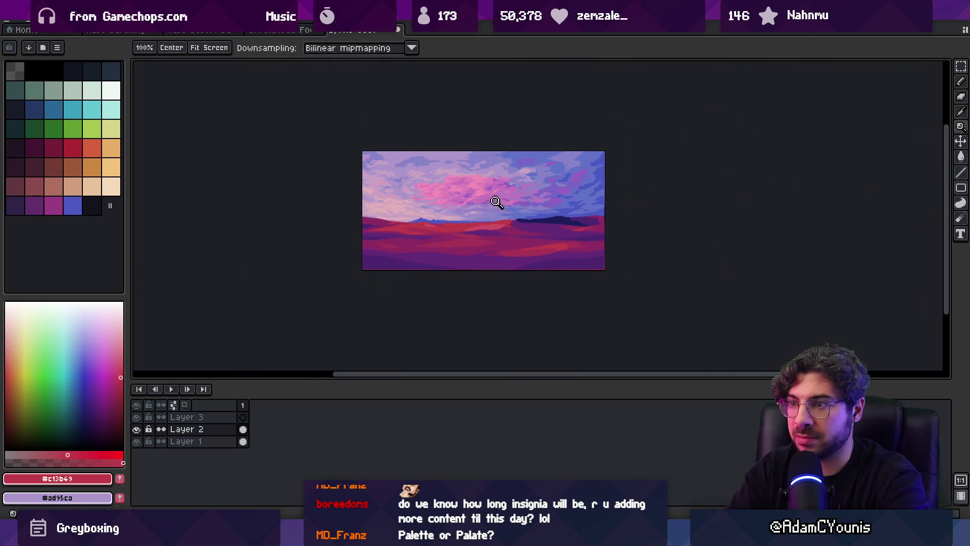
pyautogui.click(494, 203)
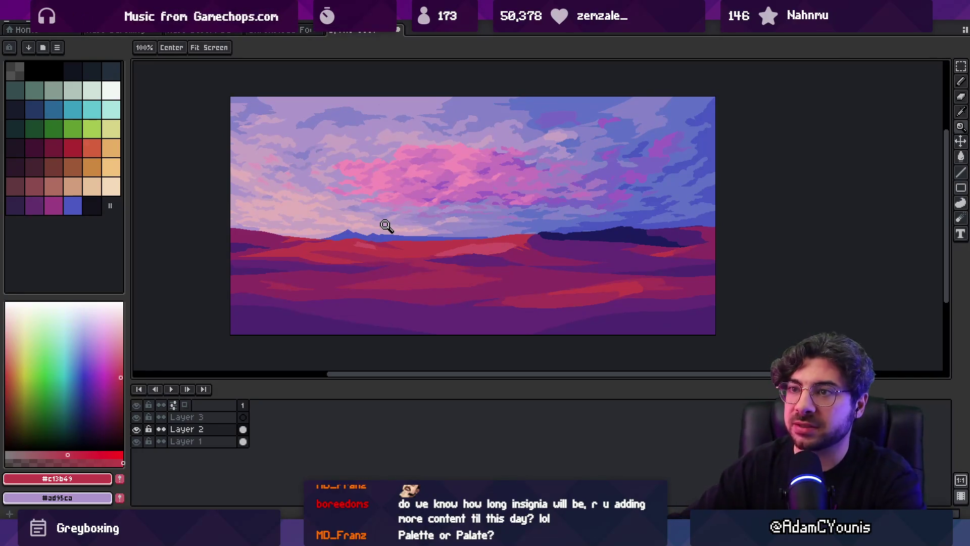
pyautogui.click(189, 11)
# Zoom in on the dunes and paint dark purple across the dune to merge its shapes
pyautogui.moveTo(222, 106)
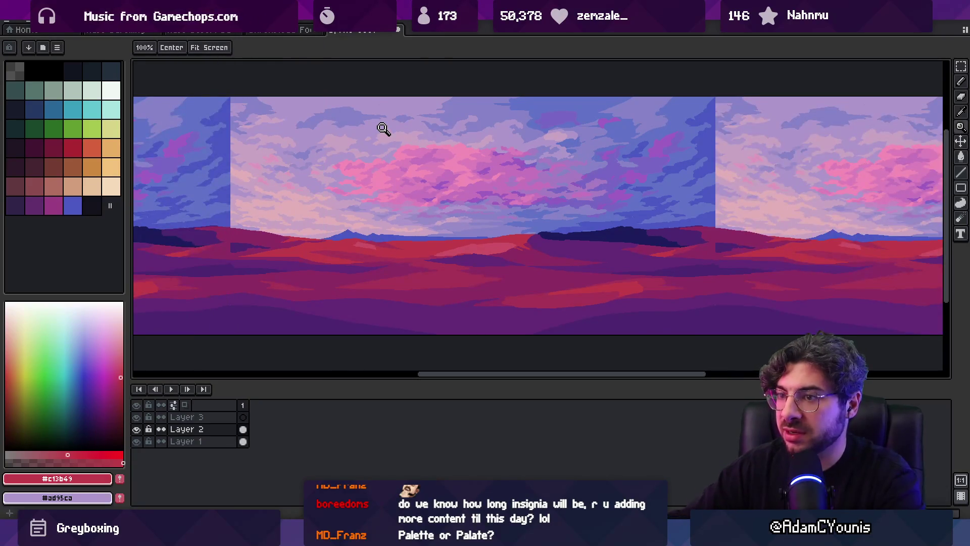
pyautogui.click(467, 245)
pyautogui.click(548, 233)
pyautogui.press('b')
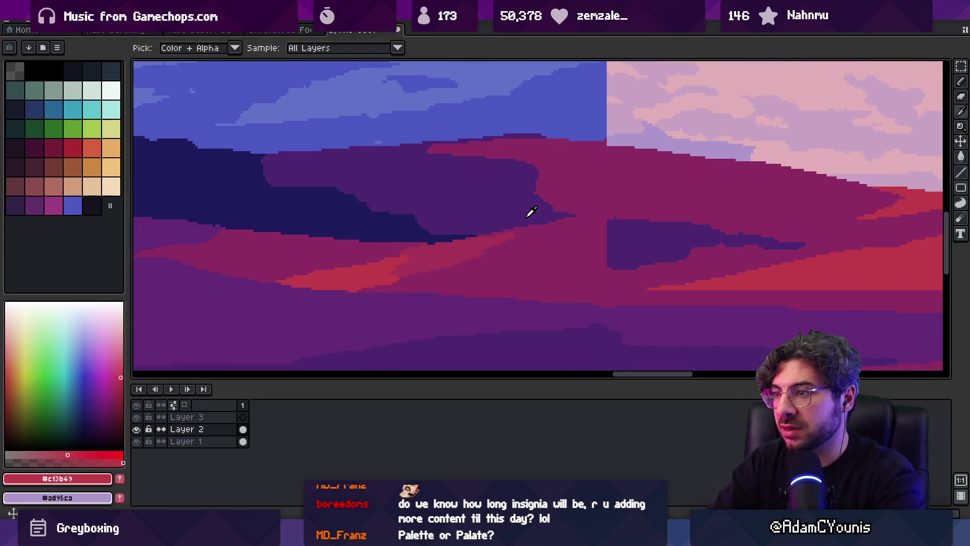
pyautogui.keyDown('alt'); pyautogui.click(498, 228); pyautogui.keyUp('alt')
pyautogui.moveTo(473, 227)
pyautogui.mouseDown()
pyautogui.moveTo(586, 252)
pyautogui.moveTo(581, 235)
pyautogui.moveTo(616, 230)
pyautogui.moveTo(563, 212)
pyautogui.mouseUp()
pyautogui.moveTo(611, 258); pyautogui.dragTo(574, 242)
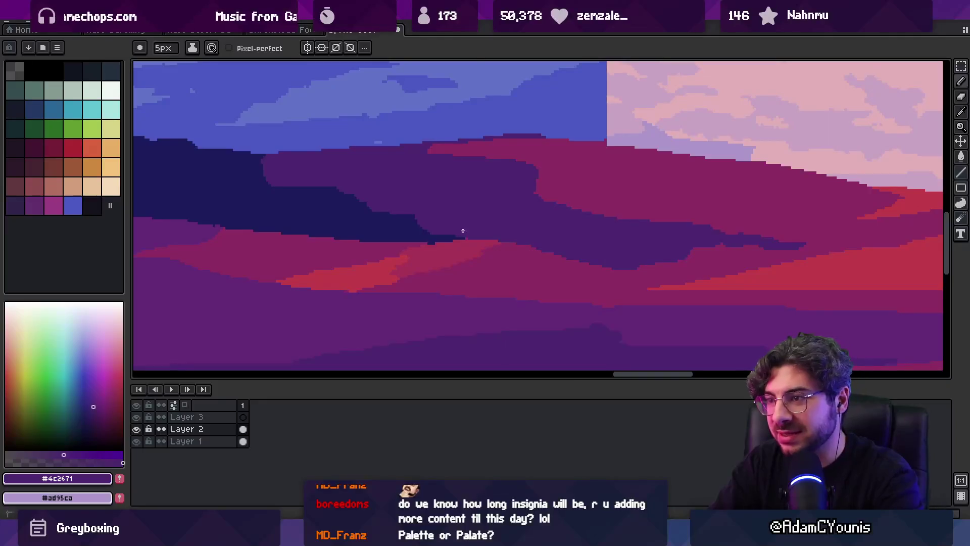
# Paint a navy stroke along the dark ridge's edge against the purple dune
pyautogui.press('z')
pyautogui.scroll(-5, 513, 219)
pyautogui.scroll(5, 584, 210)
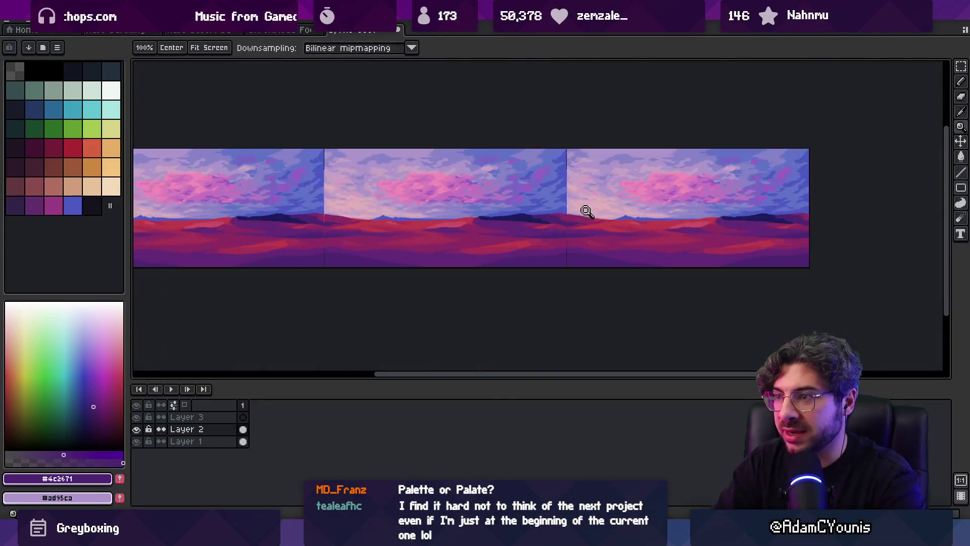
pyautogui.press('b')
pyautogui.keyDown('alt'); pyautogui.click(407, 219); pyautogui.keyUp('alt')
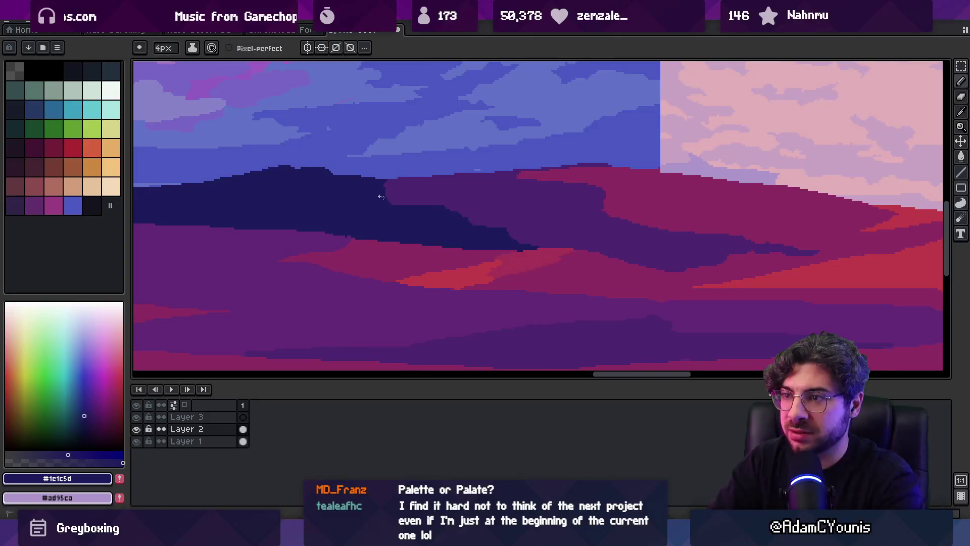
pyautogui.keyDown('alt'); pyautogui.click(417, 188); pyautogui.keyUp('alt')
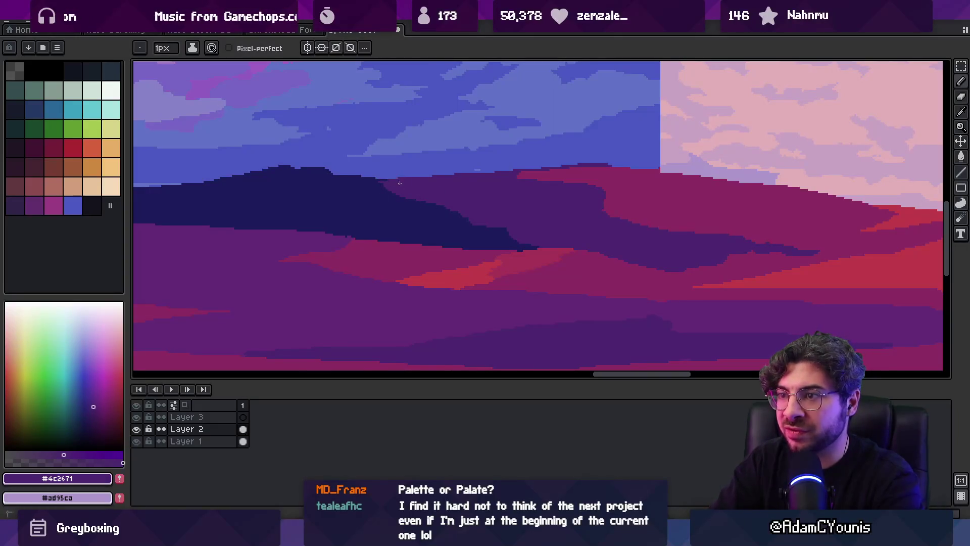
pyautogui.keyDown('alt'); pyautogui.click(370, 190); pyautogui.keyUp('alt')
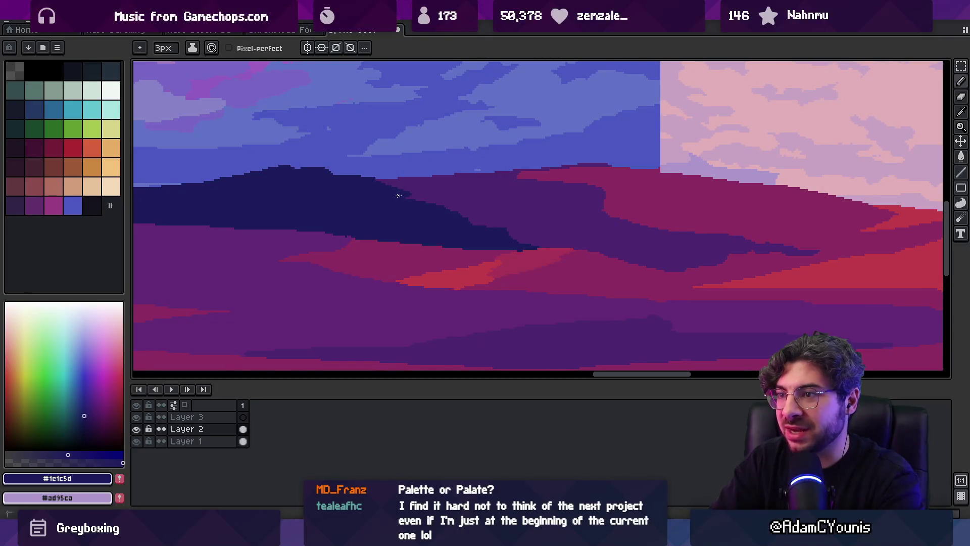
pyautogui.moveTo(492, 237)
pyautogui.mouseDown()
pyautogui.moveTo(525, 232)
pyautogui.moveTo(545, 246)
pyautogui.mouseUp()
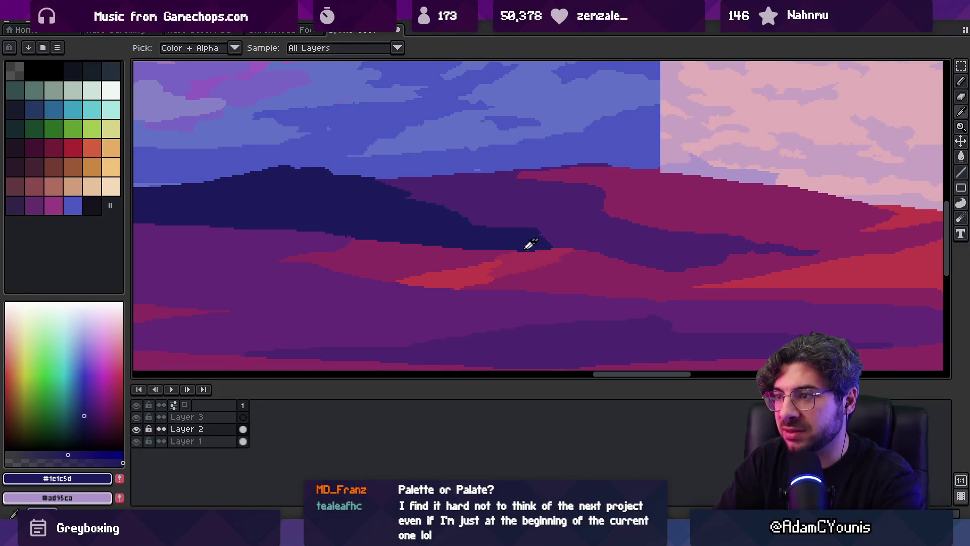
# Cover part of the ridge's navy edge with dune purple, then touch navy back in
pyautogui.keyDown('alt'); pyautogui.click(545, 248); pyautogui.keyUp('alt')
pyautogui.keyDown('alt'); pyautogui.click(533, 251); pyautogui.keyUp('alt')
pyautogui.keyDown('alt'); pyautogui.click(541, 234); pyautogui.keyUp('alt')
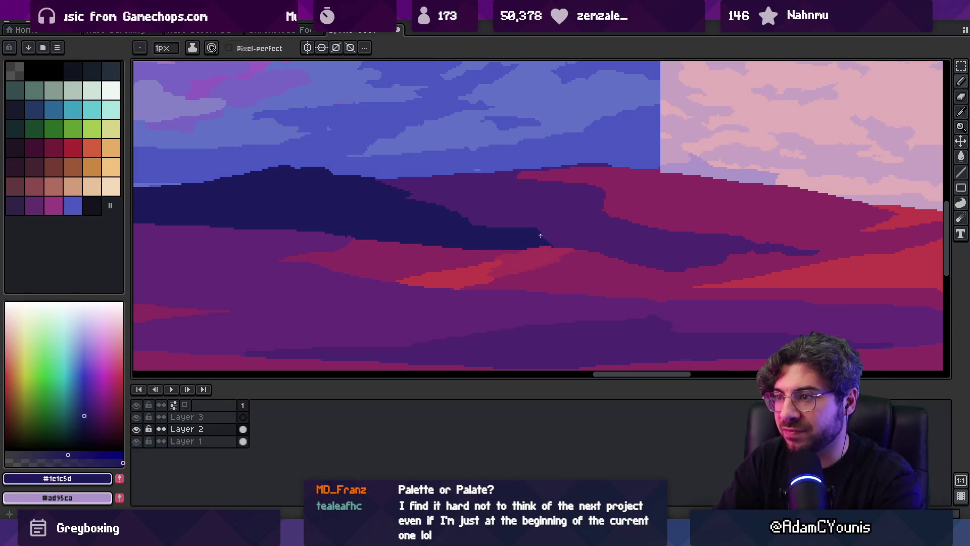
pyautogui.keyDown('alt'); pyautogui.click(532, 215); pyautogui.keyUp('alt')
pyautogui.moveTo(548, 218)
pyautogui.mouseDown()
pyautogui.moveTo(535, 232)
pyautogui.moveTo(546, 239)
pyautogui.moveTo(532, 238)
pyautogui.moveTo(550, 241)
pyautogui.mouseUp()
pyautogui.keyDown('alt'); pyautogui.click(526, 235); pyautogui.keyUp('alt')
pyautogui.keyDown('alt'); pyautogui.click(526, 227); pyautogui.keyUp('alt')
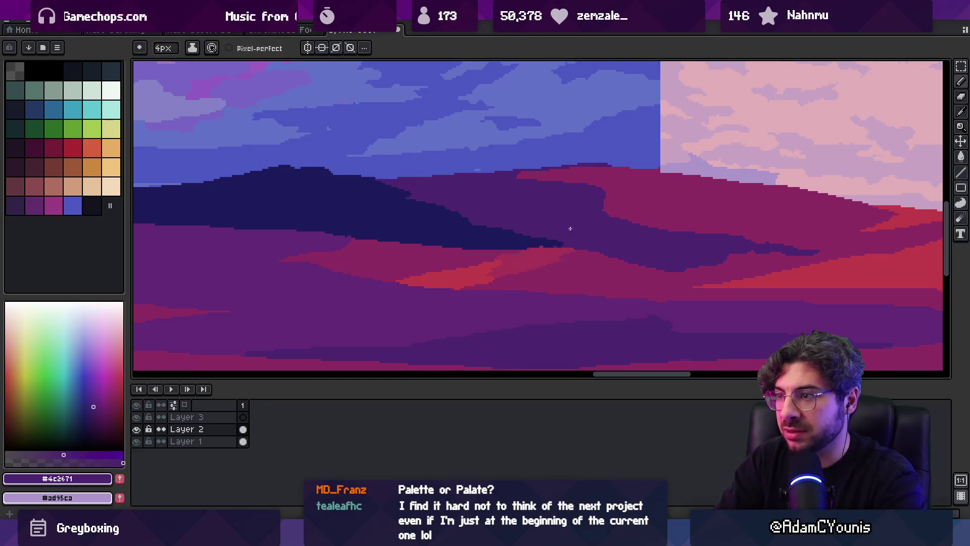
# Add a navy stroke further right on the ridge and repaint its tip purple
pyautogui.press('z')
pyautogui.scroll(-3, 570, 191)
pyautogui.scroll(4, 583, 214)
pyautogui.press('b')
pyautogui.moveTo(628, 264)
pyautogui.mouseDown()
pyautogui.moveTo(509, 249)
pyautogui.moveTo(579, 251)
pyautogui.moveTo(643, 272)
pyautogui.mouseUp()
pyautogui.keyDown('alt'); pyautogui.click(537, 256); pyautogui.keyUp('alt')
pyautogui.keyDown('alt'); pyautogui.click(669, 259); pyautogui.keyUp('alt')
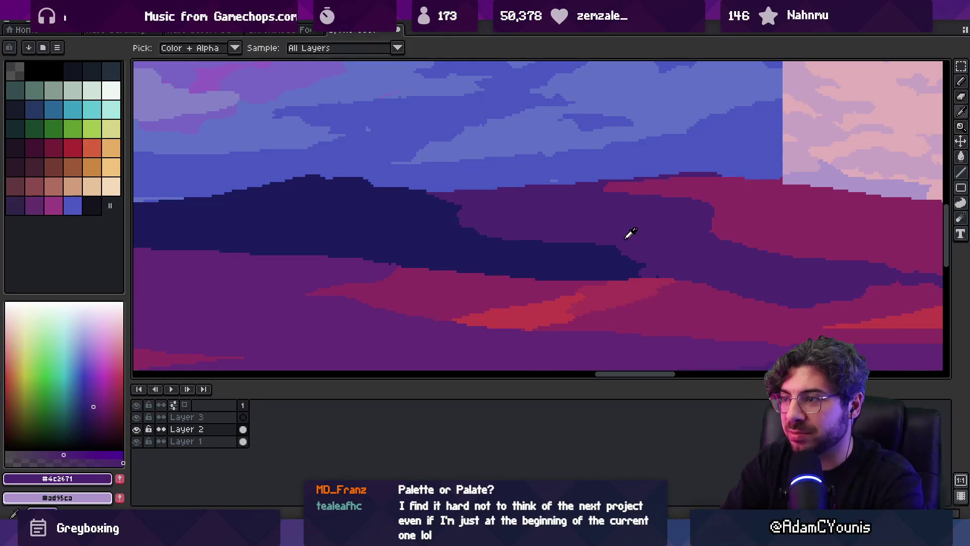
# Repaint the ridge edge purple, then extend the navy ridge edge rightward
pyautogui.press('z')
pyautogui.scroll(-5, 581, 197)
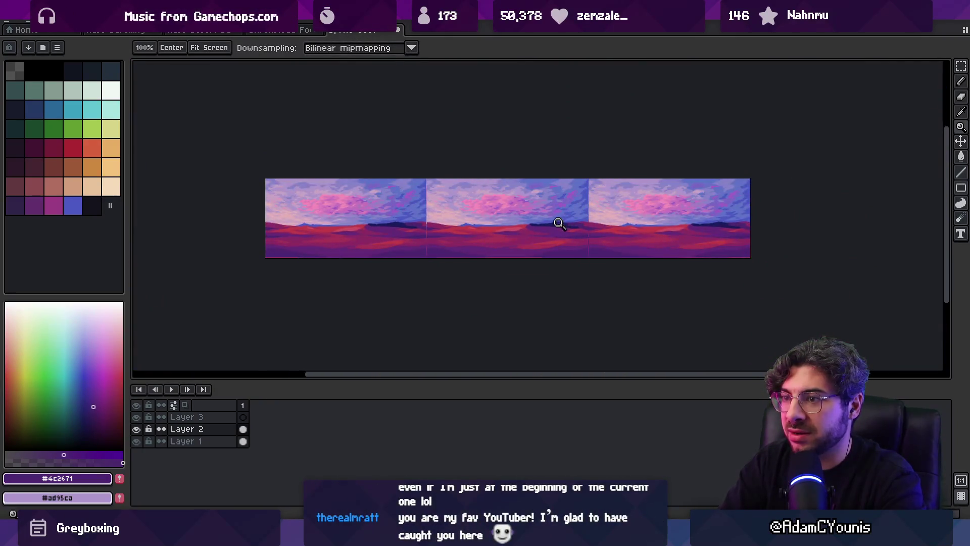
pyautogui.scroll(4, 592, 225)
pyautogui.scroll(3, 592, 224)
pyautogui.press('b')
pyautogui.moveTo(540, 250)
pyautogui.mouseDown()
pyautogui.moveTo(594, 262)
pyautogui.moveTo(588, 271)
pyautogui.mouseUp()
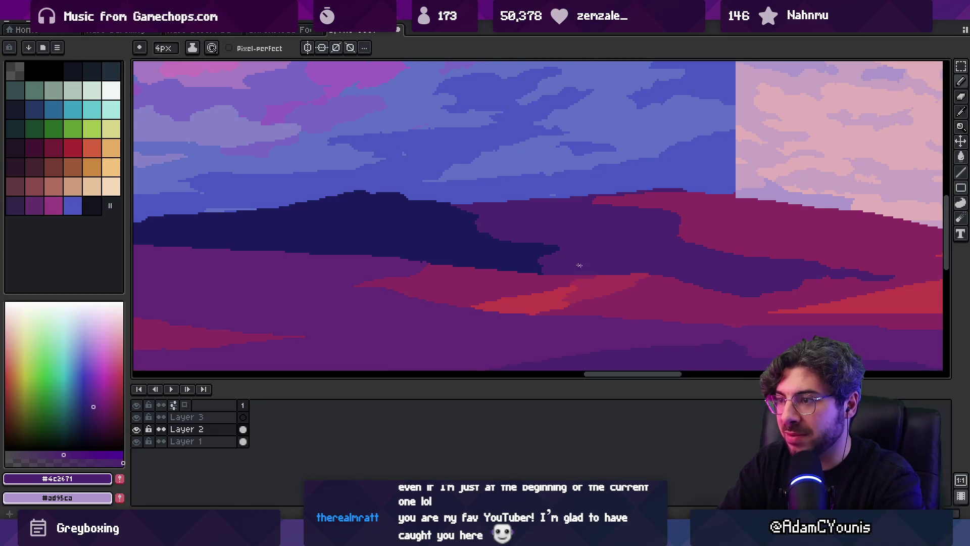
pyautogui.keyDown('alt'); pyautogui.click(549, 255); pyautogui.keyUp('alt')
pyautogui.moveTo(541, 256); pyautogui.dragTo(566, 264)
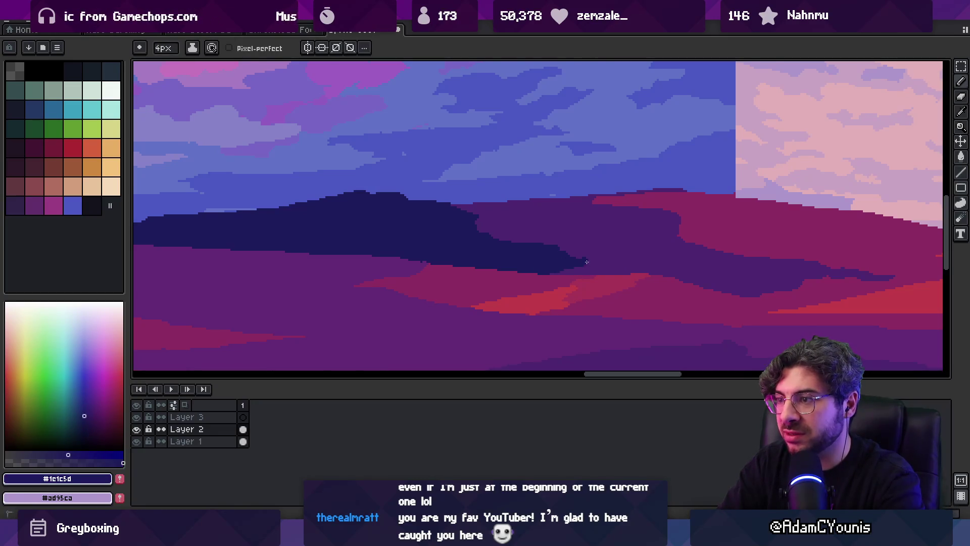
# Reshape the ridge's top edge in purple and add a small navy bump on it
pyautogui.keyDown('alt'); pyautogui.click(560, 243); pyautogui.keyUp('alt')
pyautogui.moveTo(513, 246)
pyautogui.mouseDown()
pyautogui.moveTo(567, 243)
pyautogui.moveTo(590, 260)
pyautogui.mouseUp()
pyautogui.keyDown('alt'); pyautogui.click(534, 250); pyautogui.keyUp('alt')
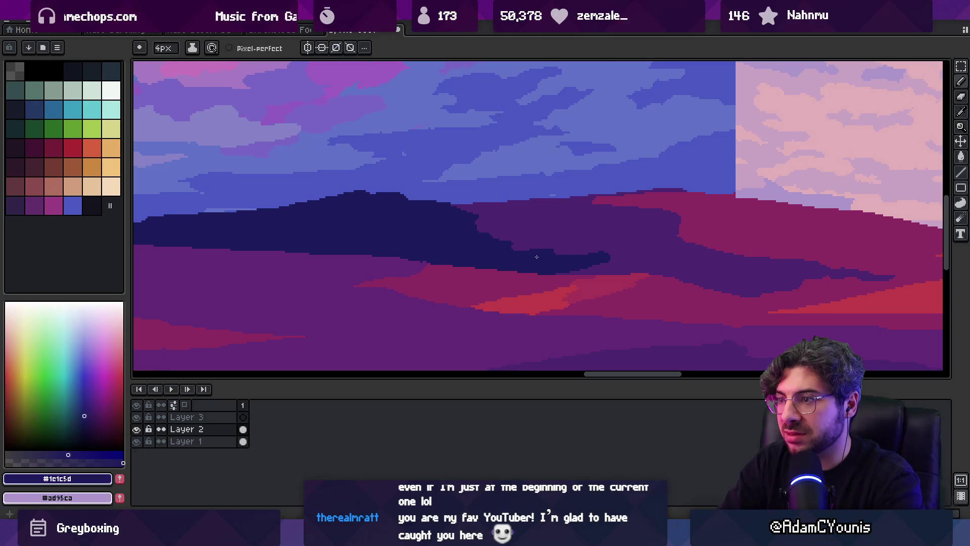
pyautogui.keyDown('alt'); pyautogui.click(504, 253); pyautogui.keyUp('alt')
pyautogui.moveTo(511, 245)
pyautogui.mouseDown()
pyautogui.moveTo(520, 242)
pyautogui.moveTo(492, 242)
pyautogui.moveTo(463, 223)
pyautogui.mouseUp()
pyautogui.keyDown('alt'); pyautogui.click(468, 226); pyautogui.keyUp('alt')
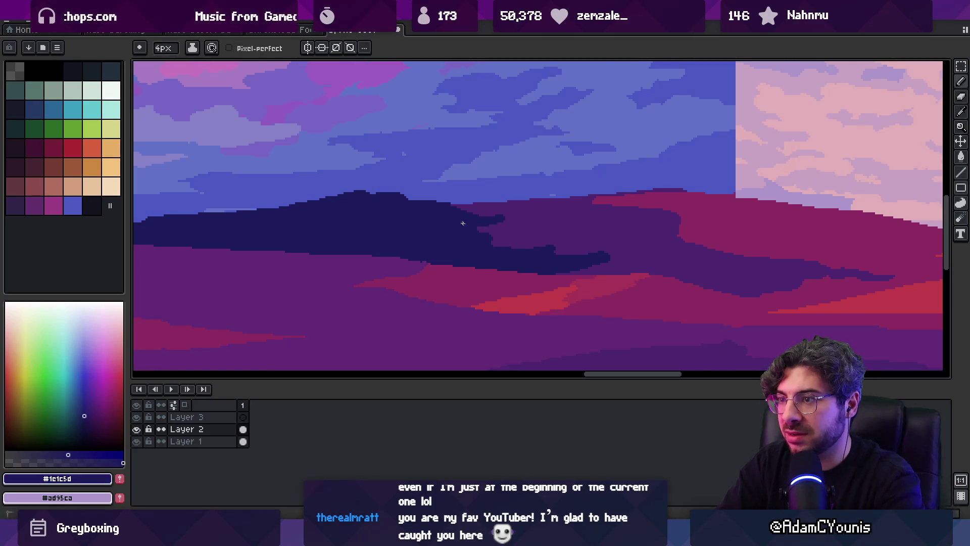